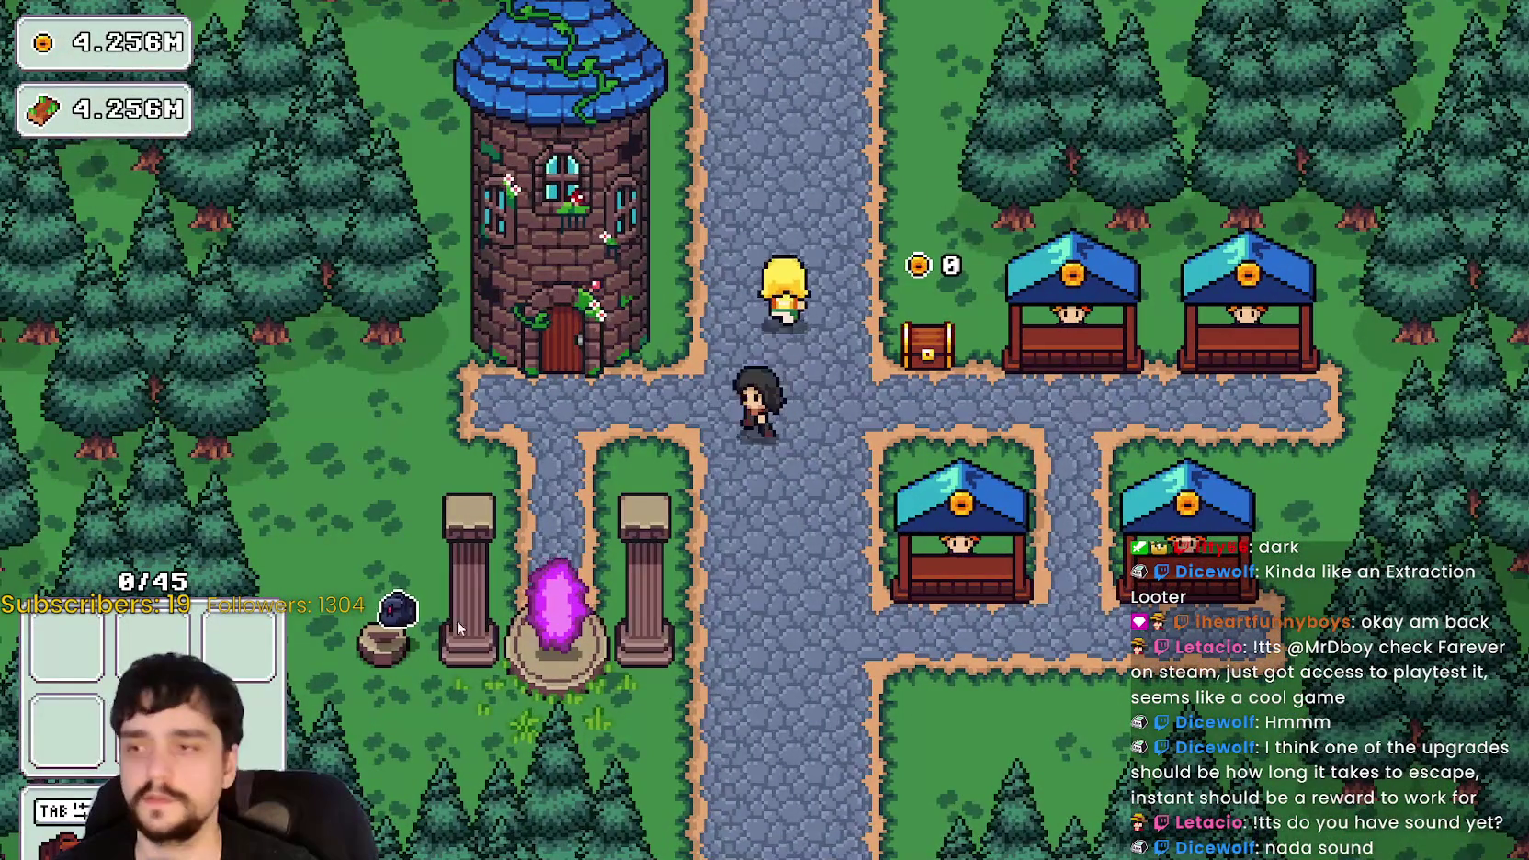
- Walk to the portal and start forest Stage 2
{"action": "key", "text": "e"}
{"action": "key", "text": "Right"}
{"action": "key", "text": "Return"}
- Harvest nearby plants with the axe and pickaxe while running from the ghosts
{"action": "key", "text": "d"}
{"action": "key", "text": "2"}
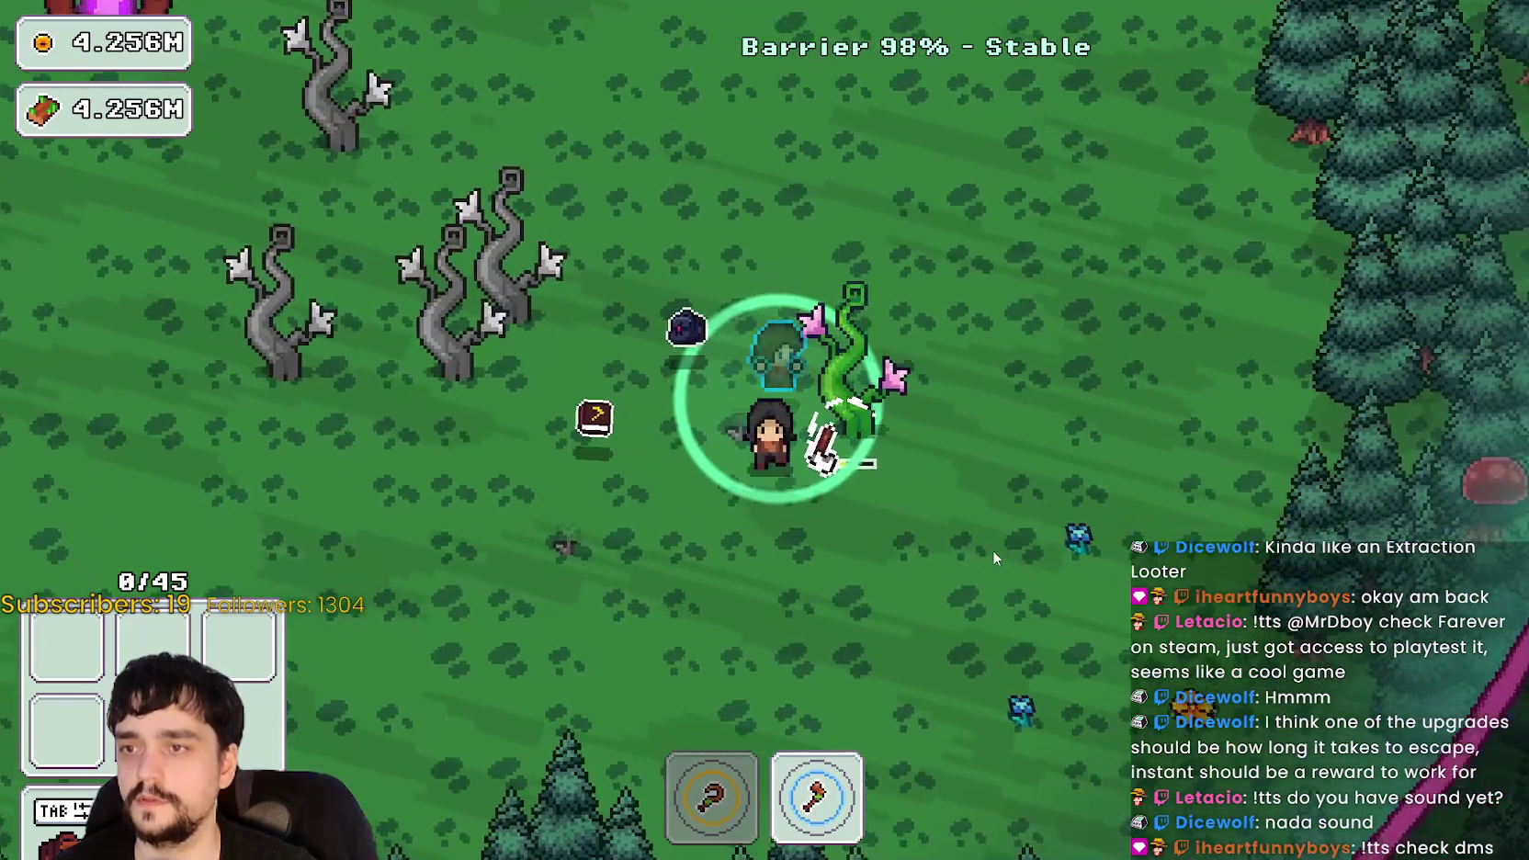
{"action": "key", "text": "s"}
{"action": "key", "text": "1"}
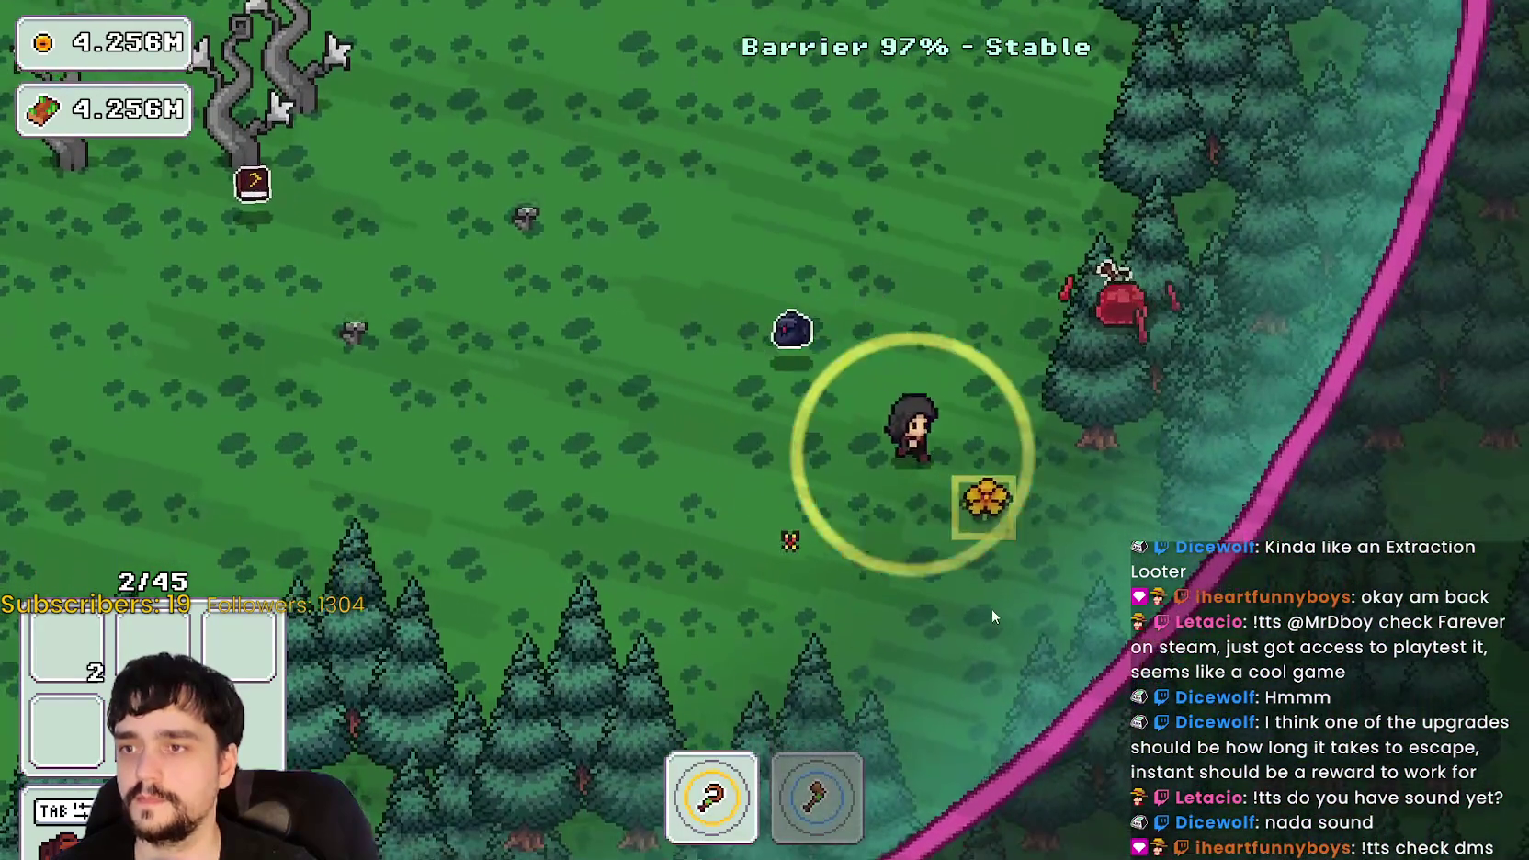
{"action": "key", "text": "w"}
{"action": "key", "text": "a"}
{"action": "key", "text": "w"}
{"action": "key", "text": "a"}
{"action": "key", "text": "a"}
{"action": "key", "text": "2"}
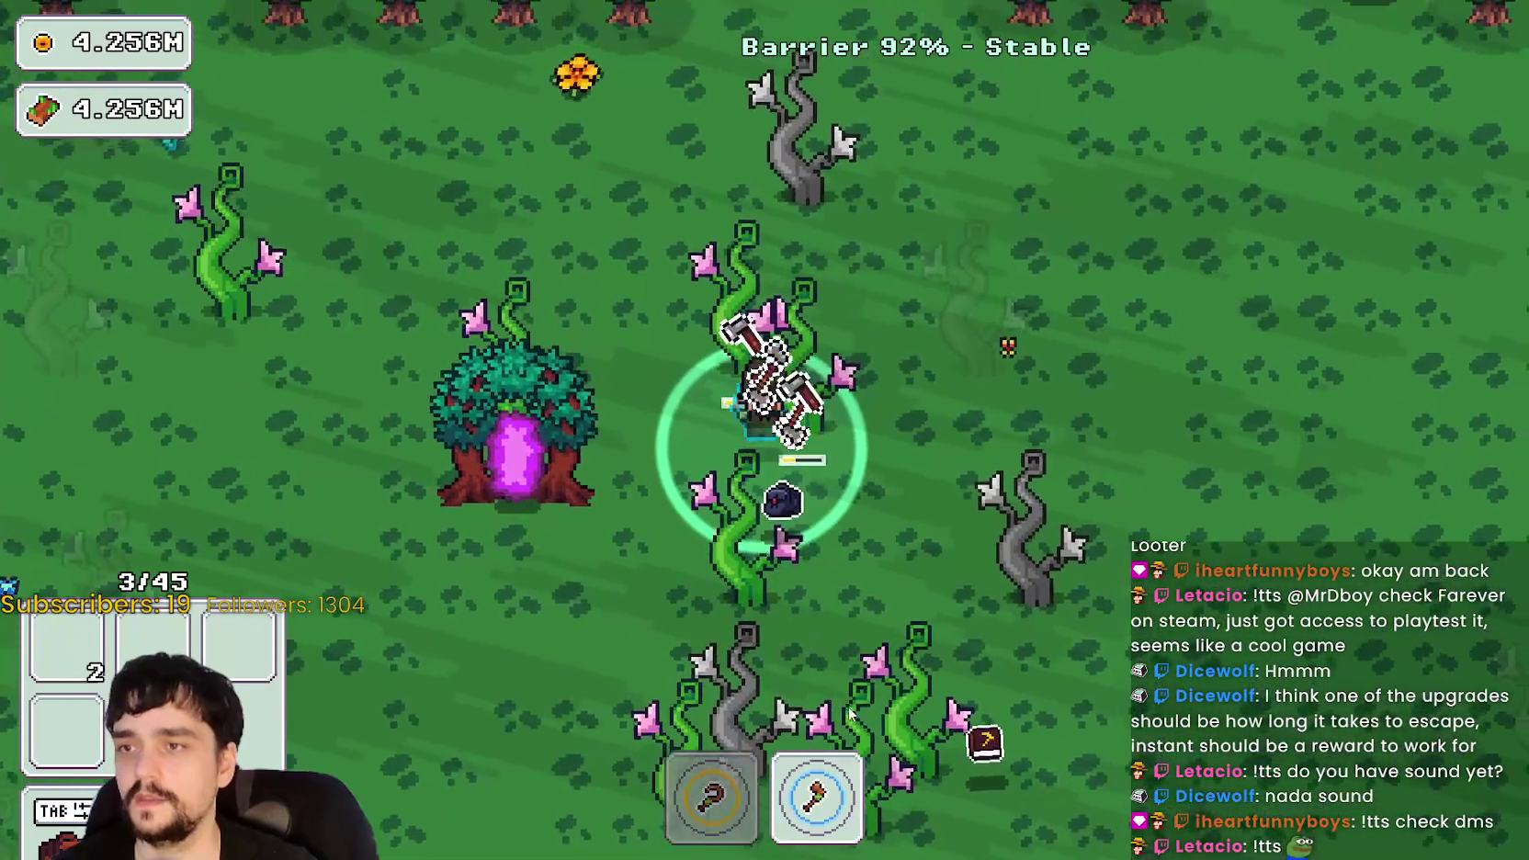
{"action": "key", "text": "s"}
{"action": "key", "text": "d"}
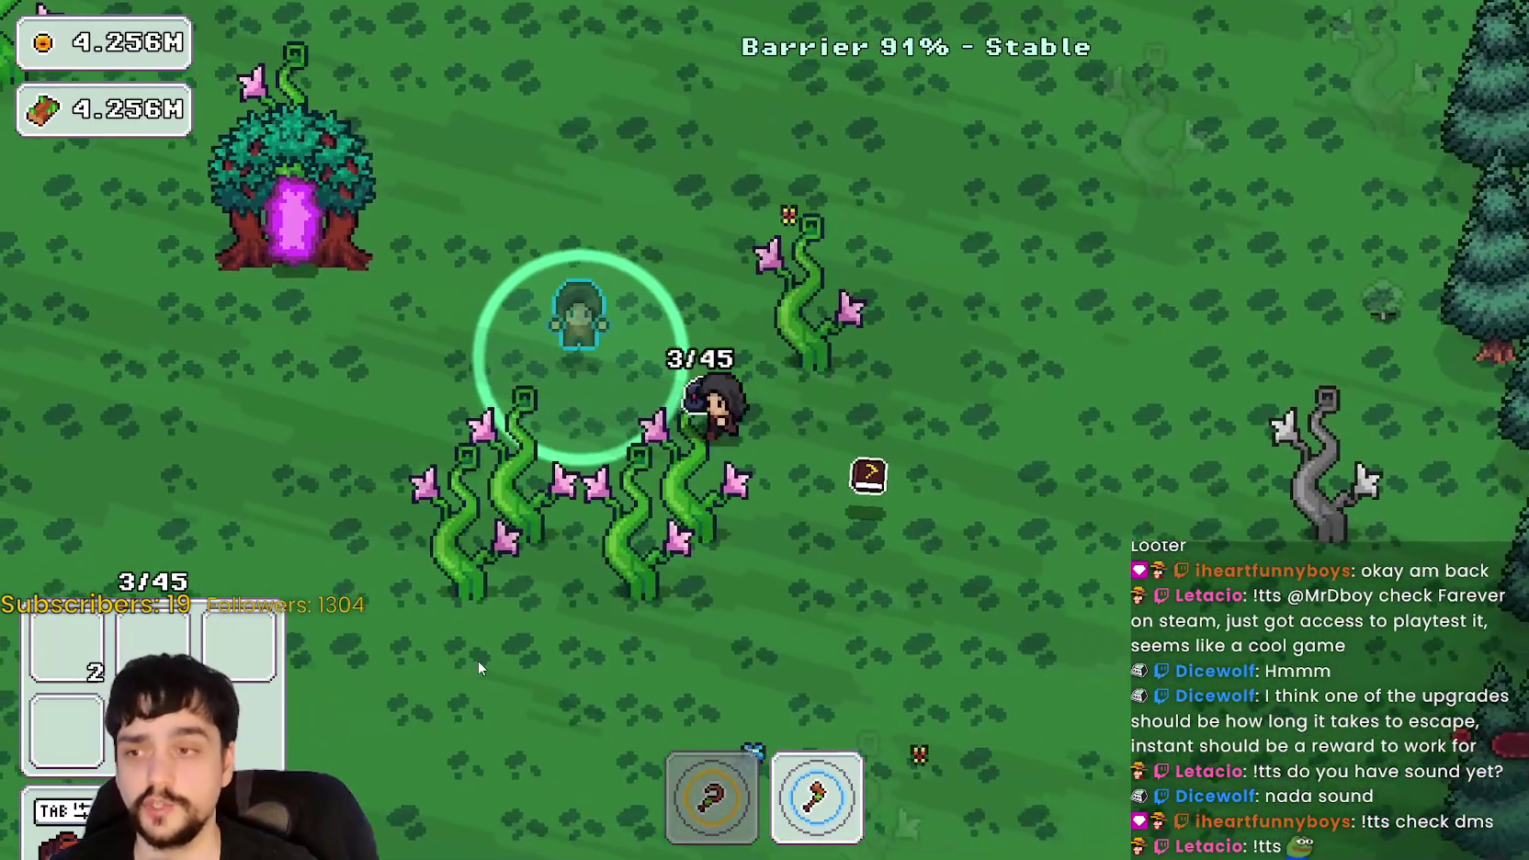
- Chop vines and gather another plant around the ghosts, reaching 5/45 plants
{"action": "key", "text": "a"}
{"action": "key", "text": "s"}
{"action": "key", "text": "1"}
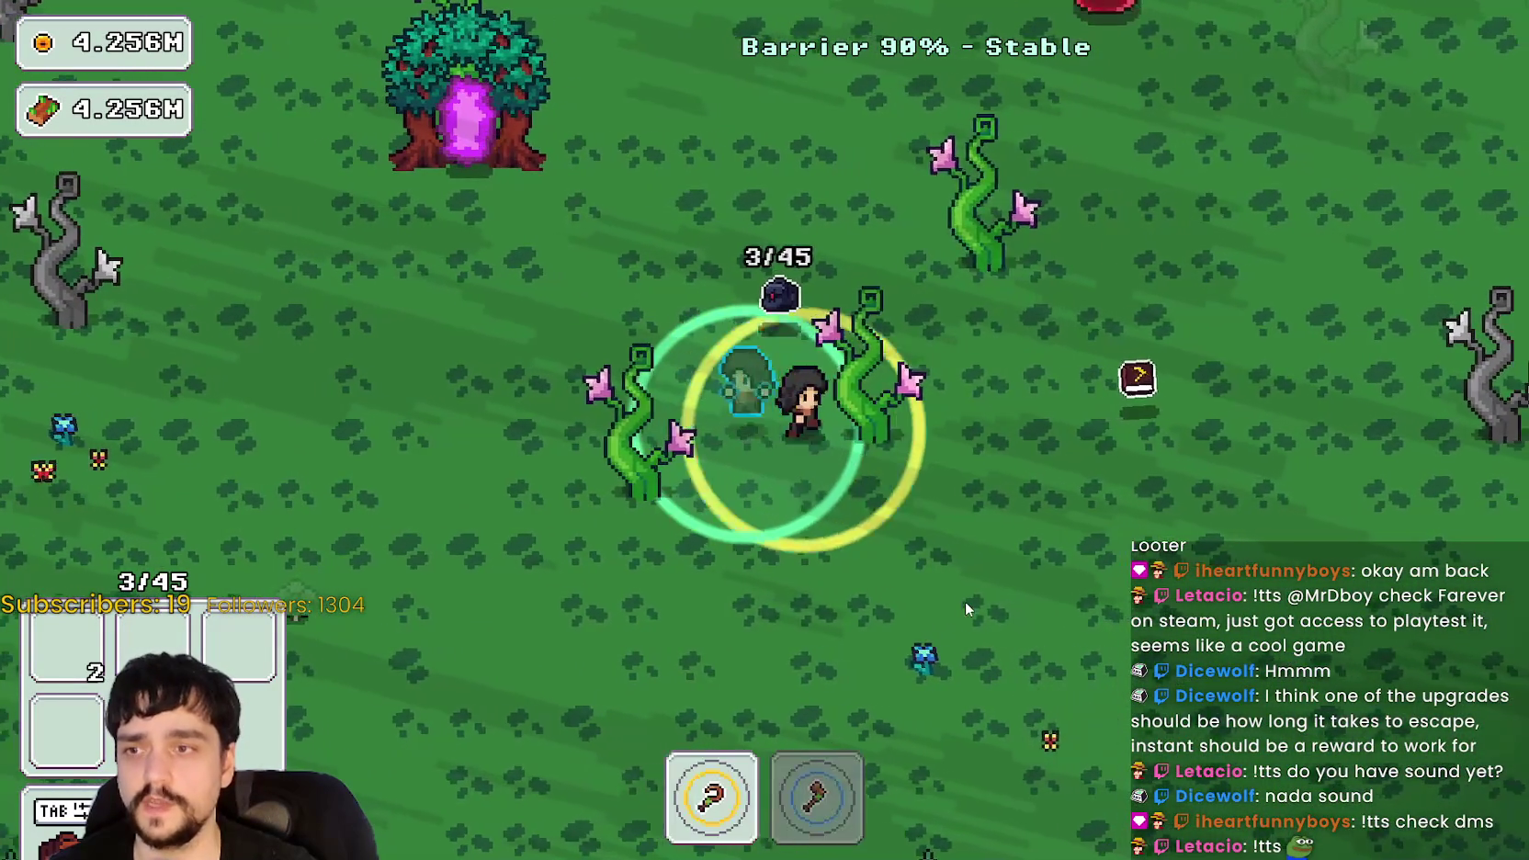
{"action": "key", "text": "2"}
{"action": "key", "text": "a"}
{"action": "key", "text": "s"}
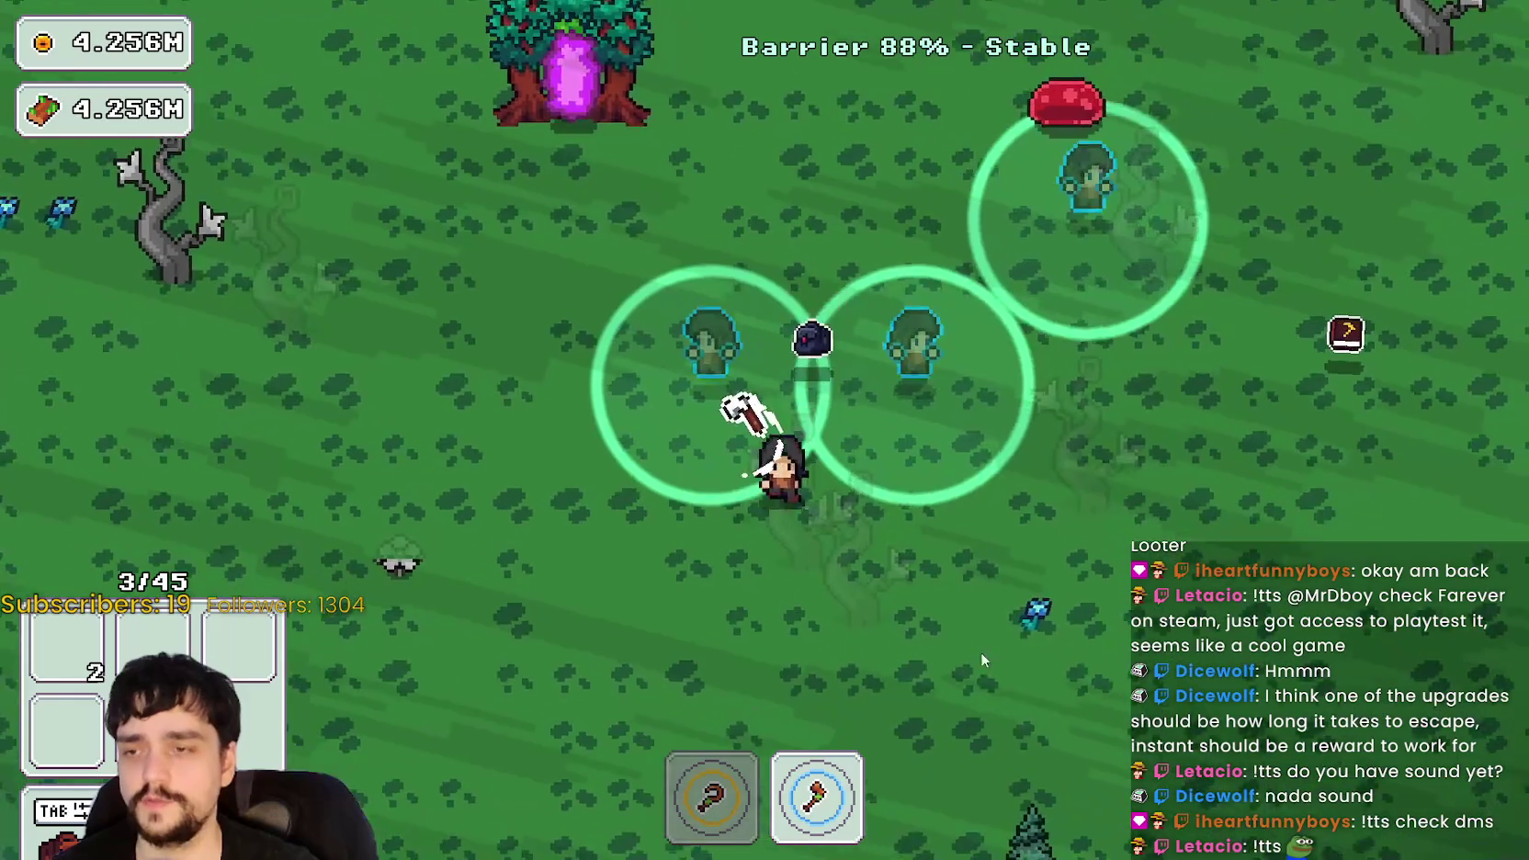
{"action": "key", "text": "s"}
{"action": "key", "text": "a"}
{"action": "key", "text": "w"}
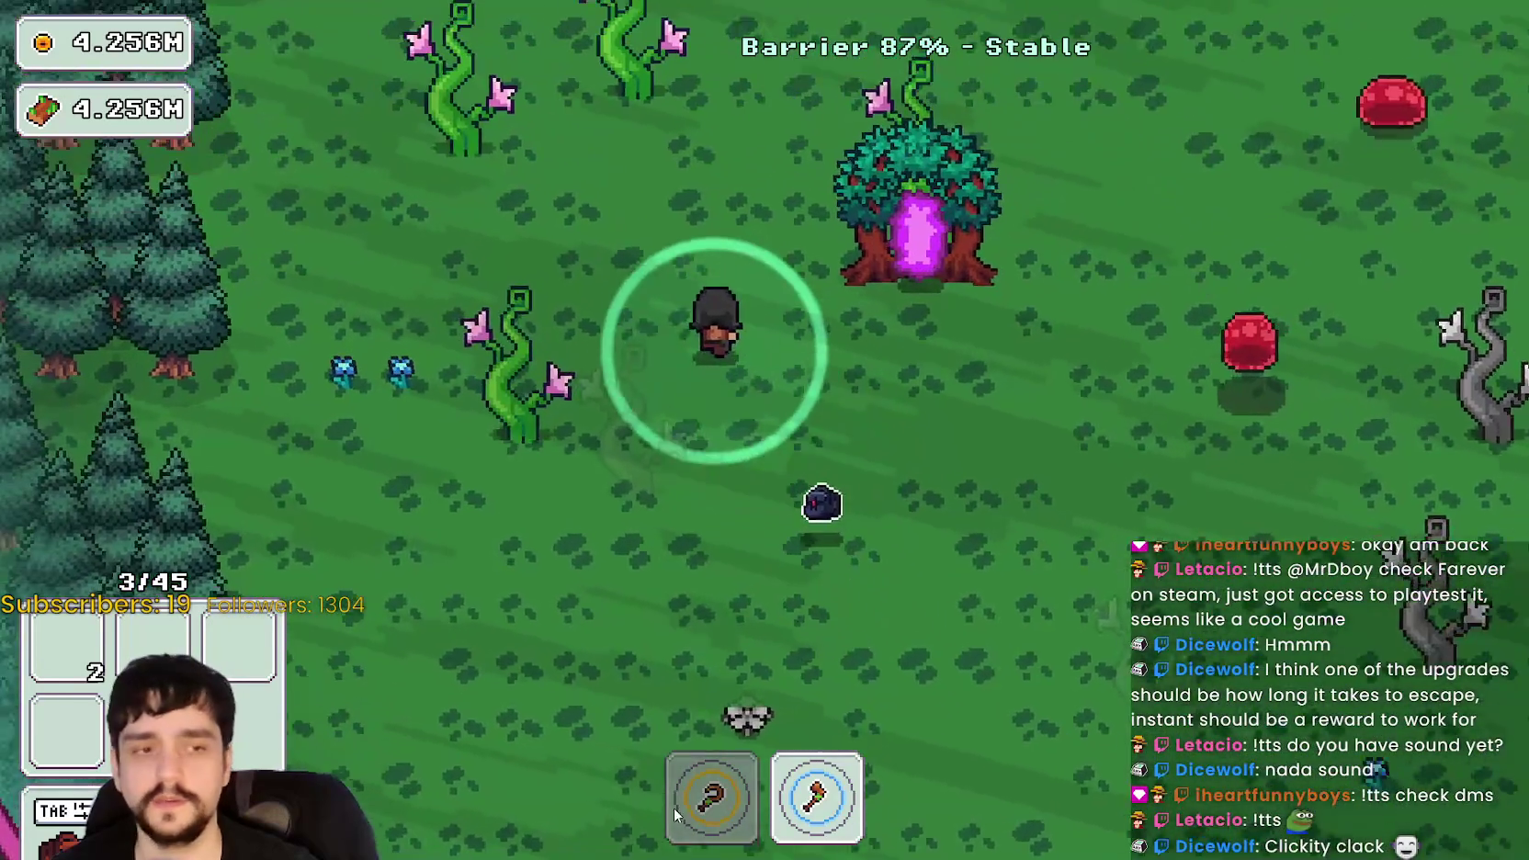
{"action": "key", "text": "a"}
{"action": "key", "text": "w"}
{"action": "key", "text": "1"}
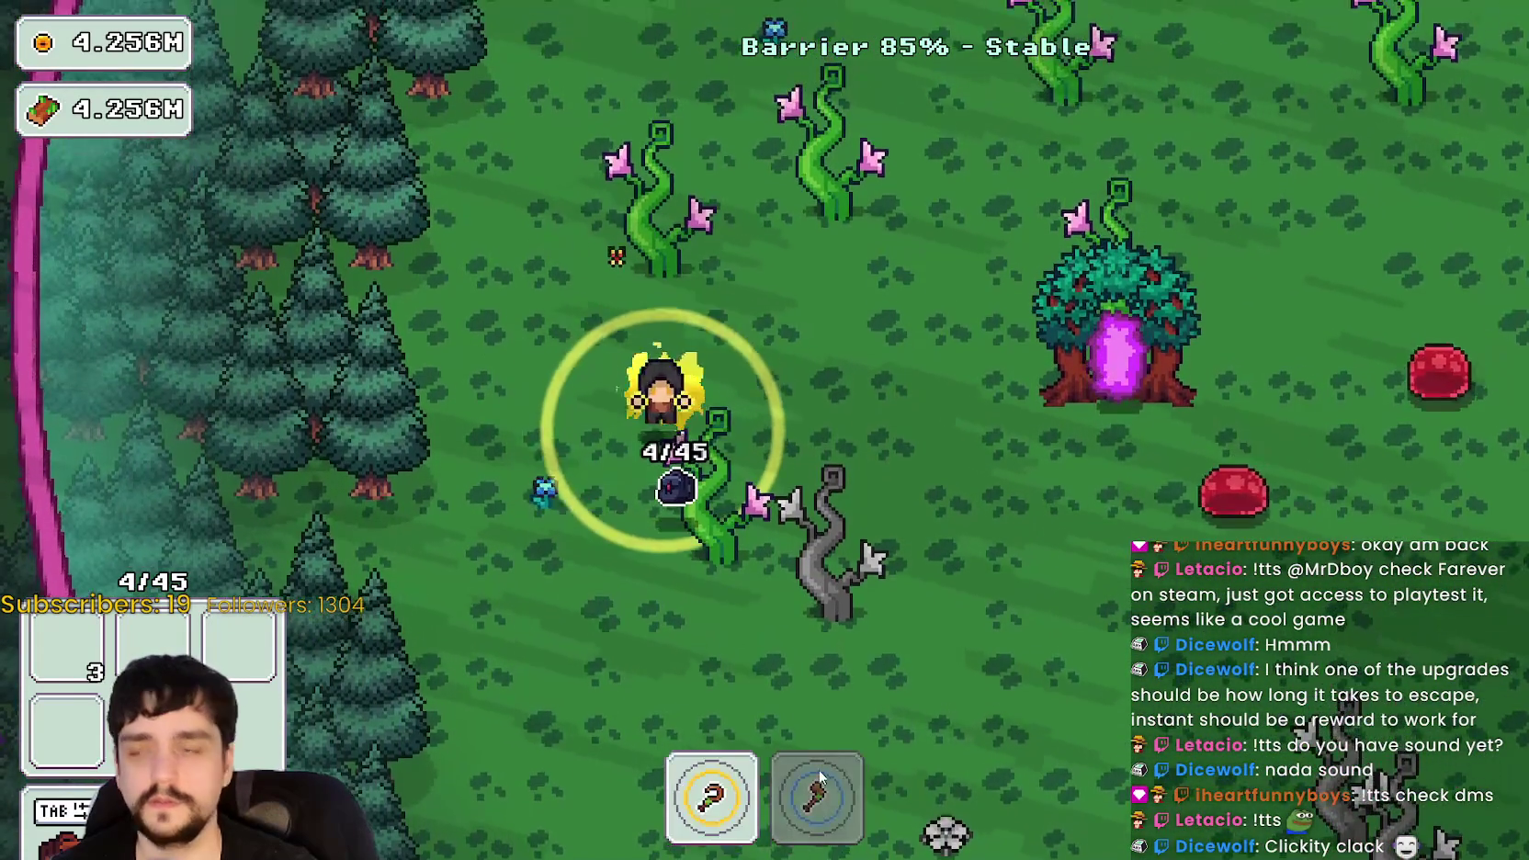
{"action": "key", "text": "s"}
{"action": "key", "text": "2"}
{"action": "key", "text": "1"}
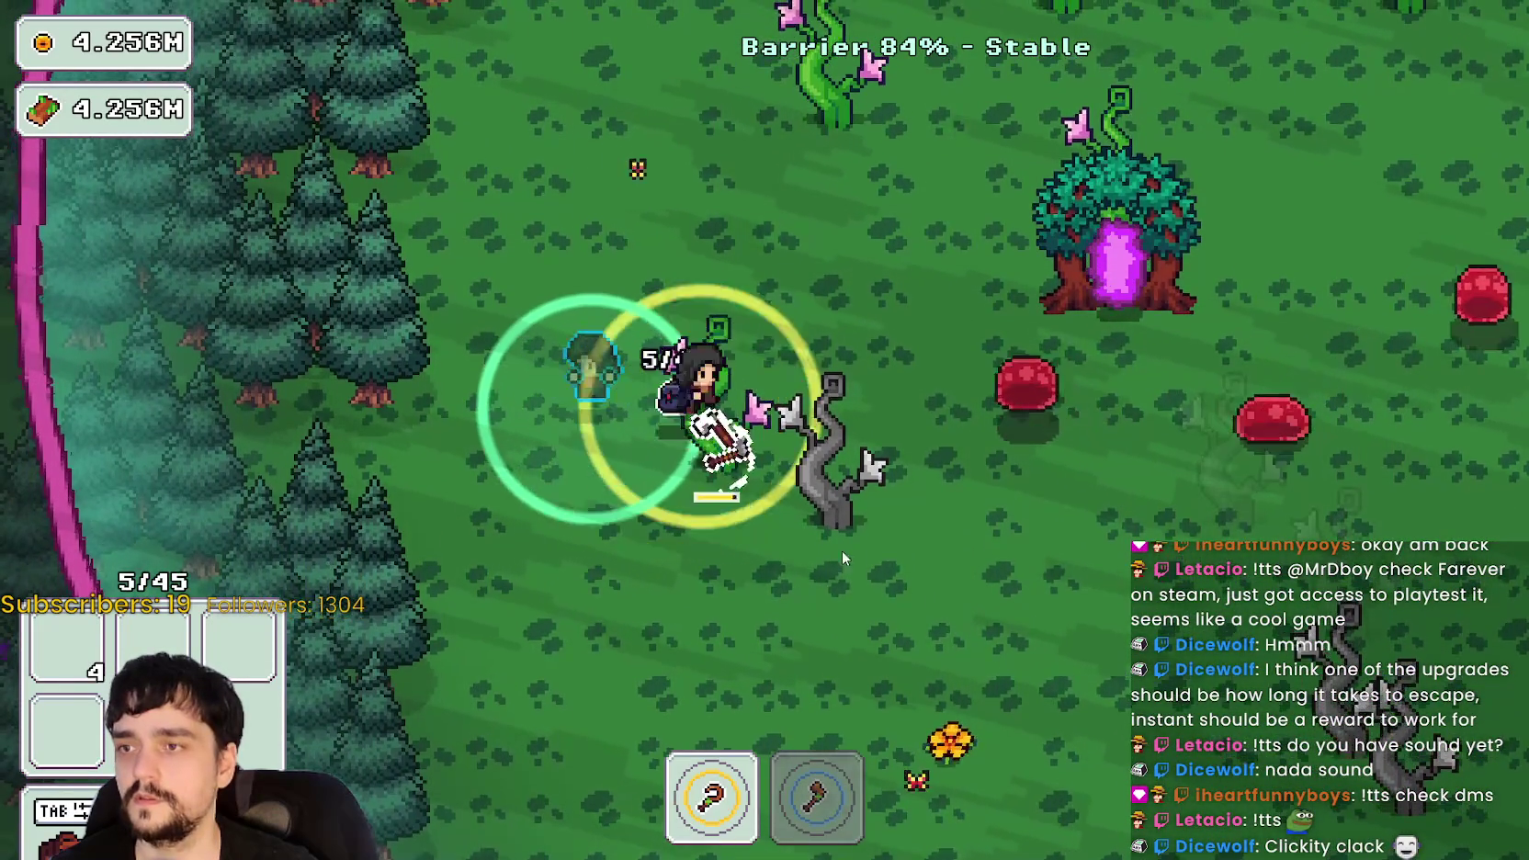
- Walk past the portal tree and keep harvesting toward the vines
{"action": "key", "text": "w"}
{"action": "key", "text": "d"}
{"action": "key", "text": "2"}
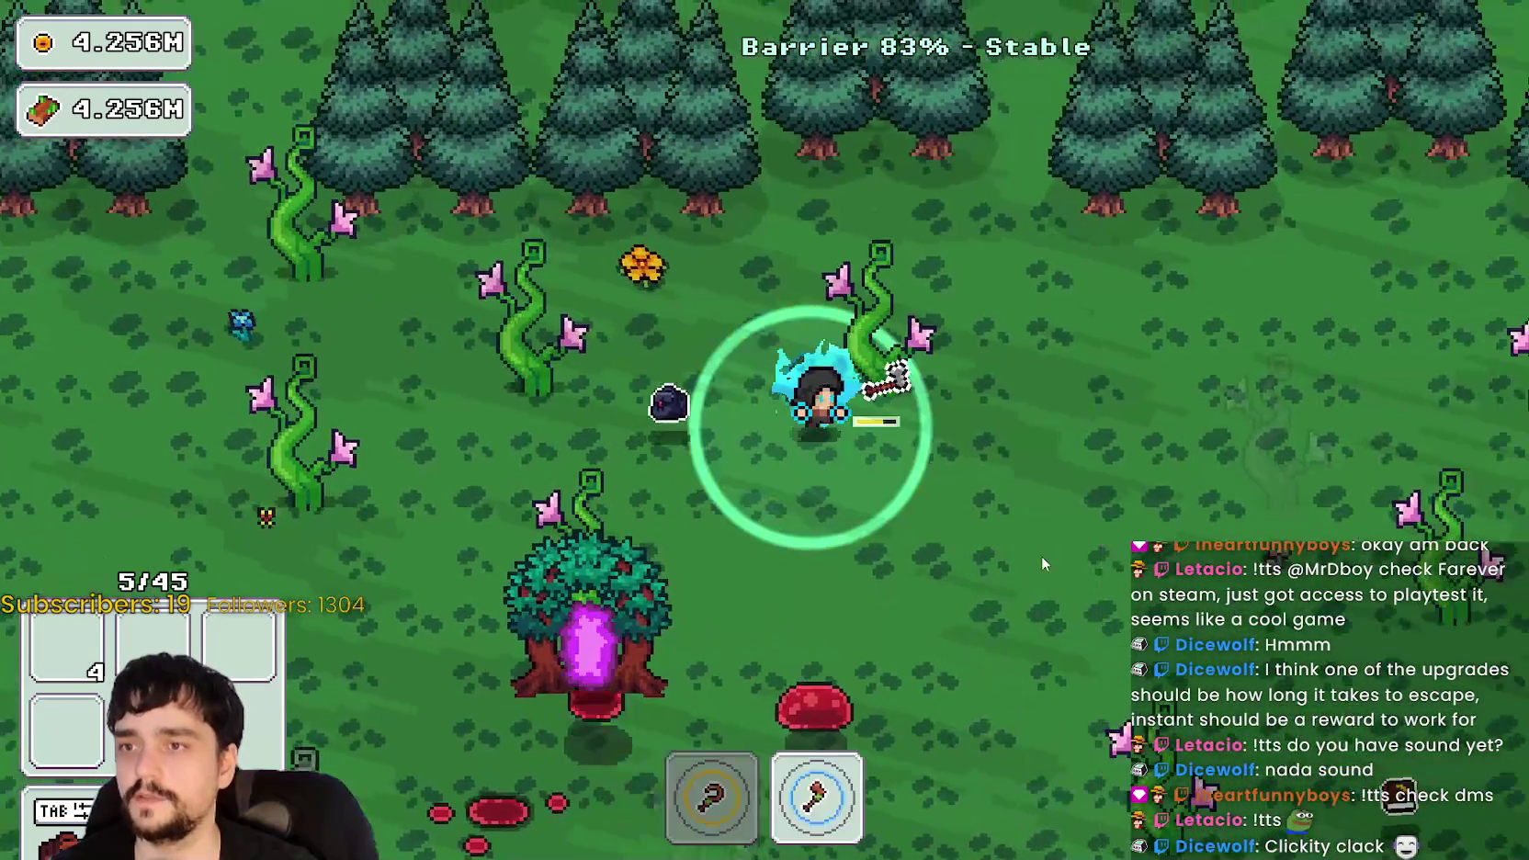
{"action": "key", "text": "d"}
{"action": "key", "text": "1"}
{"action": "key", "text": "s"}
{"action": "key", "text": "a"}
{"action": "key", "text": "s"}
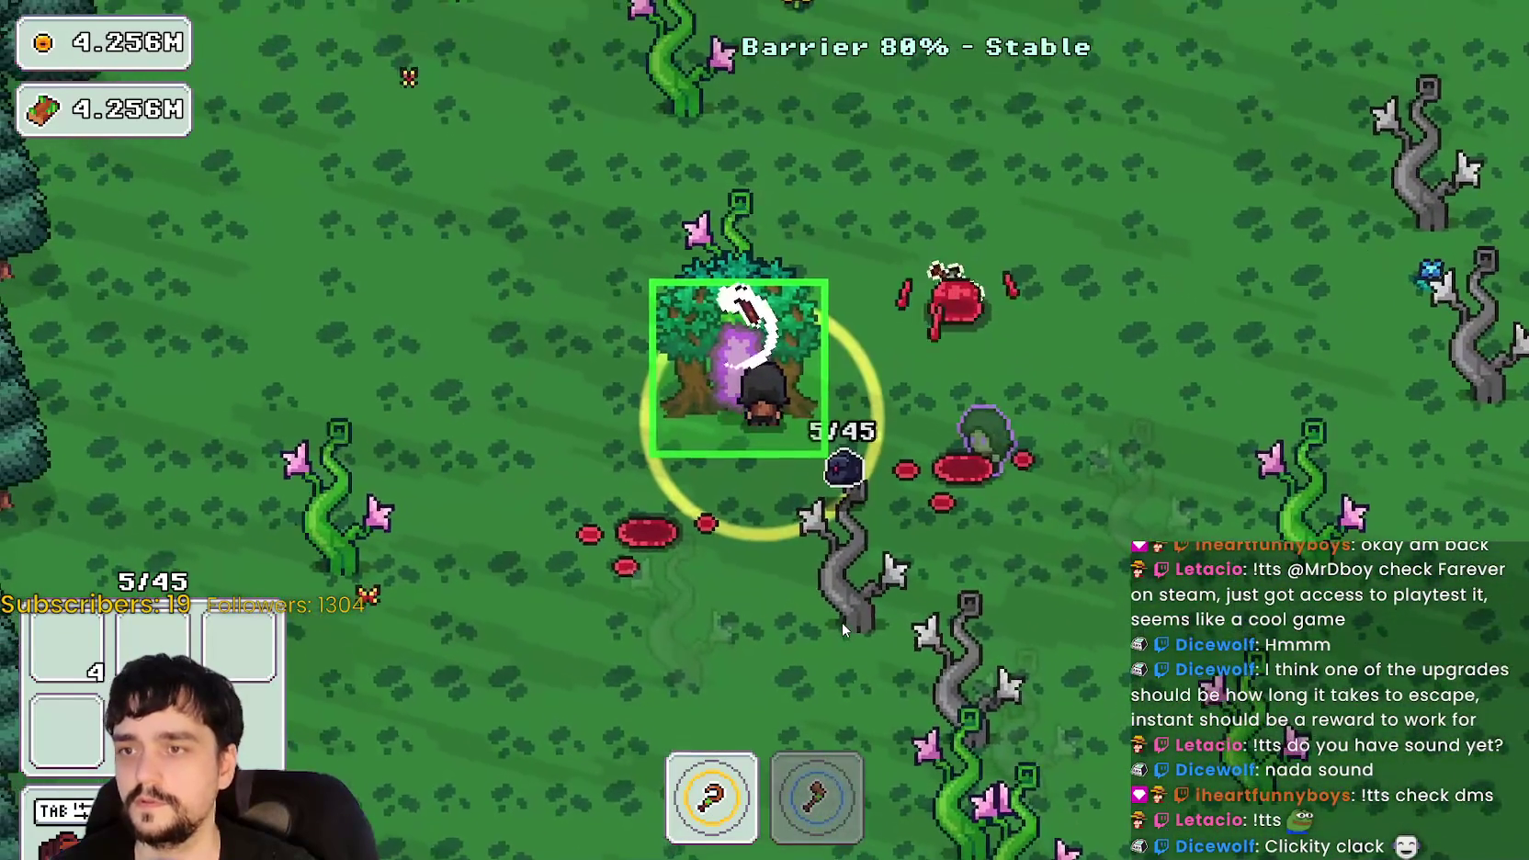
{"action": "key", "text": "d"}
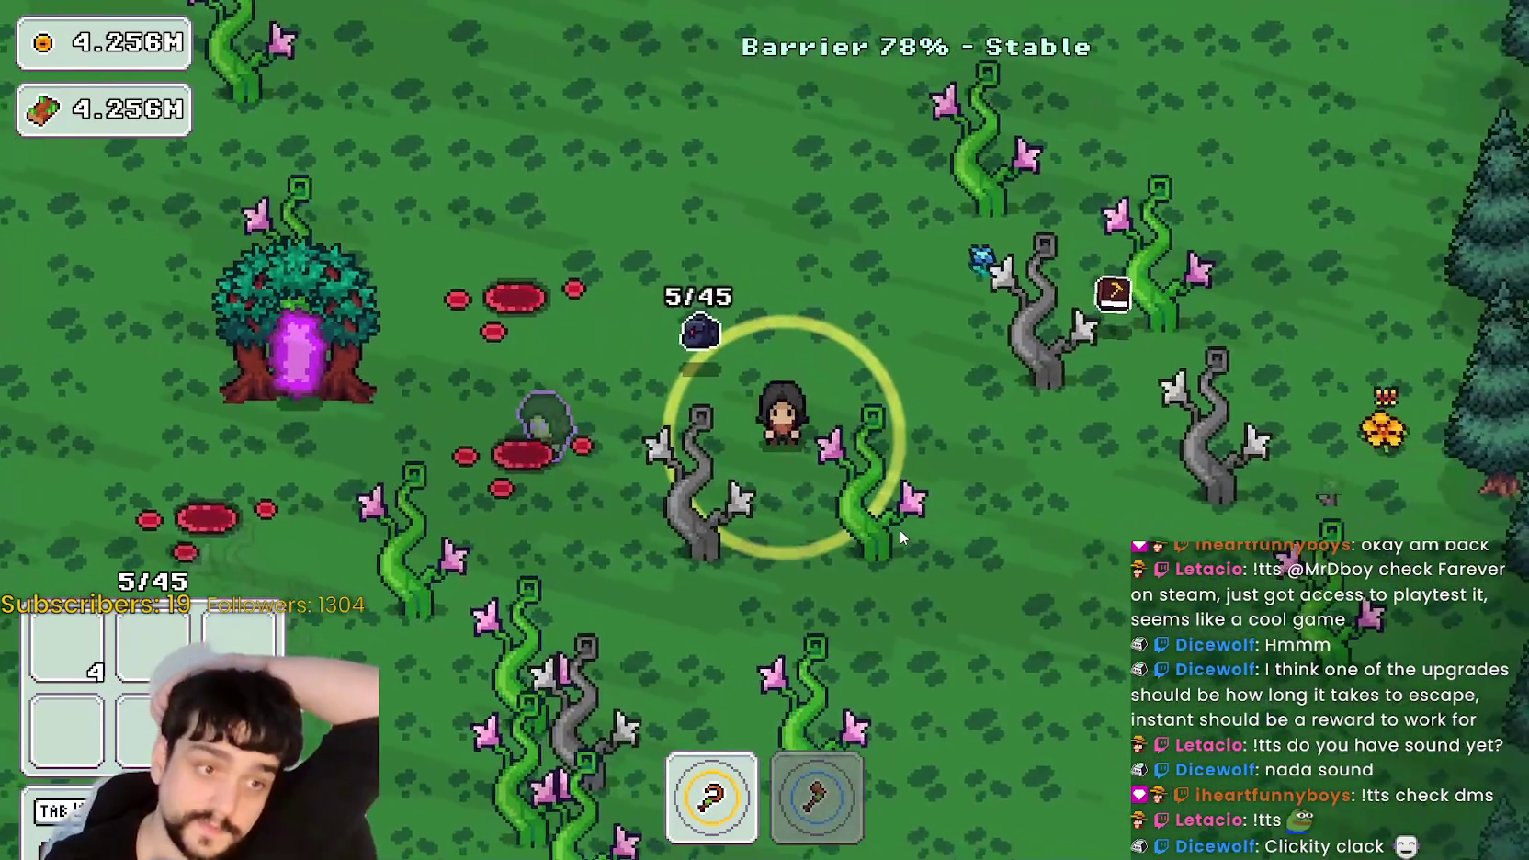
{"action": "key", "text": "s"}
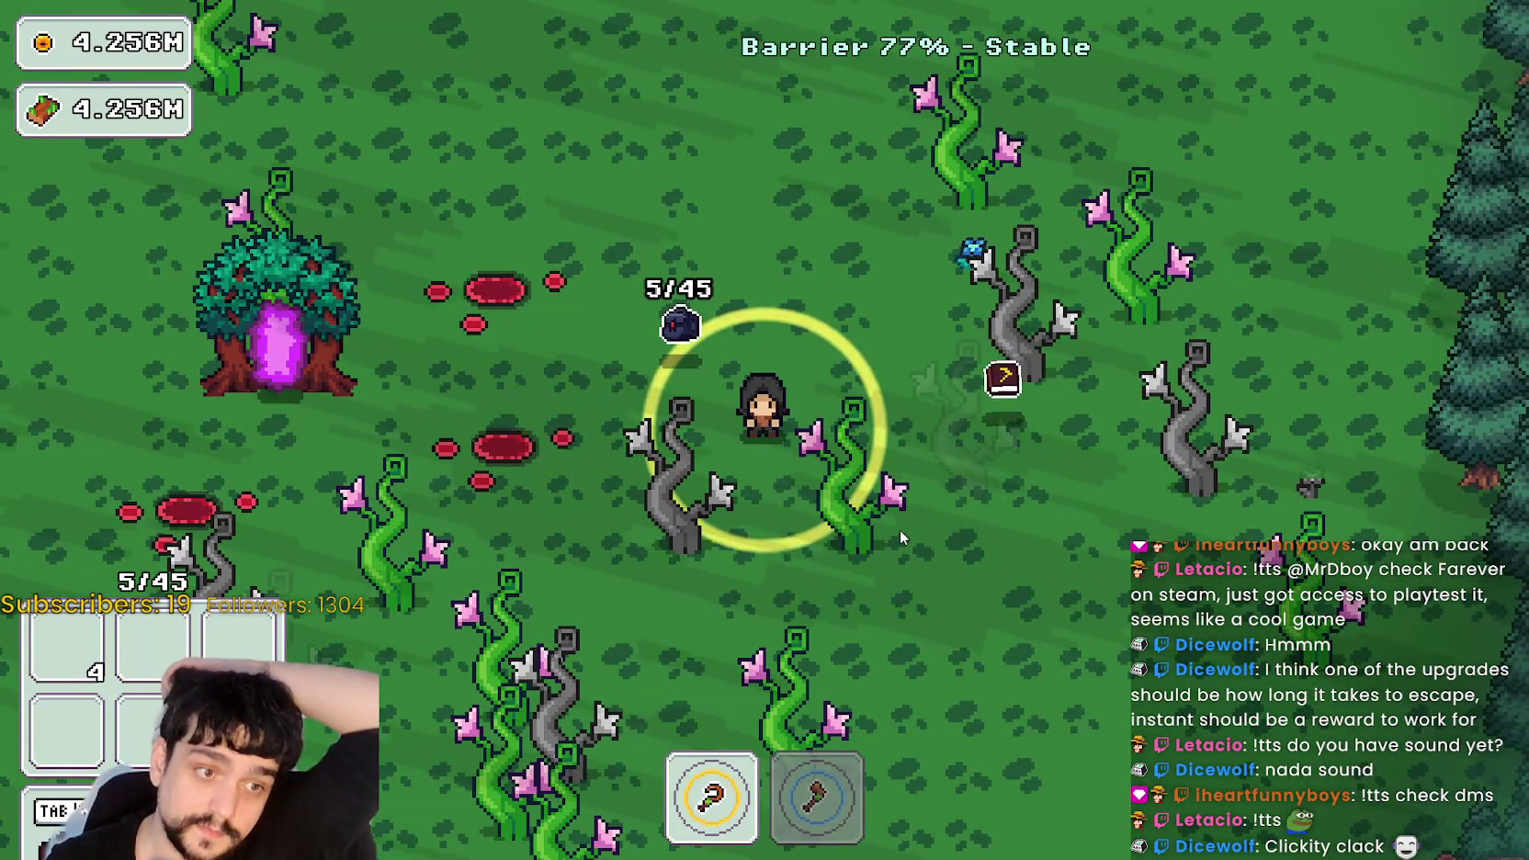
- Chop trees with the axe and cross the forest to the right
{"action": "key", "text": "a"}
{"action": "key", "text": "s"}
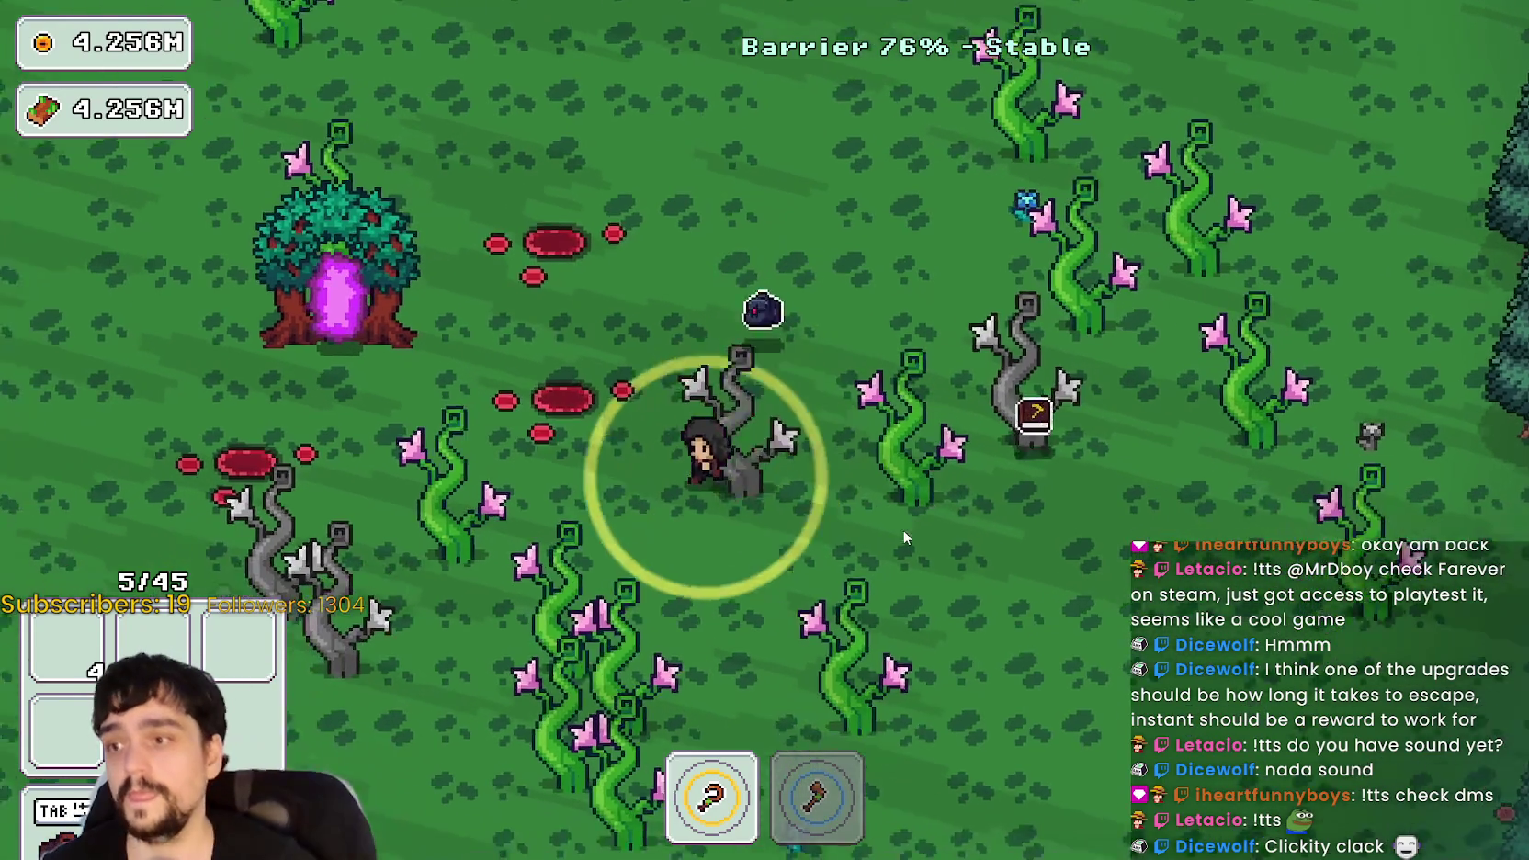
{"action": "key", "text": "s"}
{"action": "key", "text": "a"}
{"action": "key", "text": "2"}
{"action": "key", "text": "w"}
{"action": "key", "text": "d"}
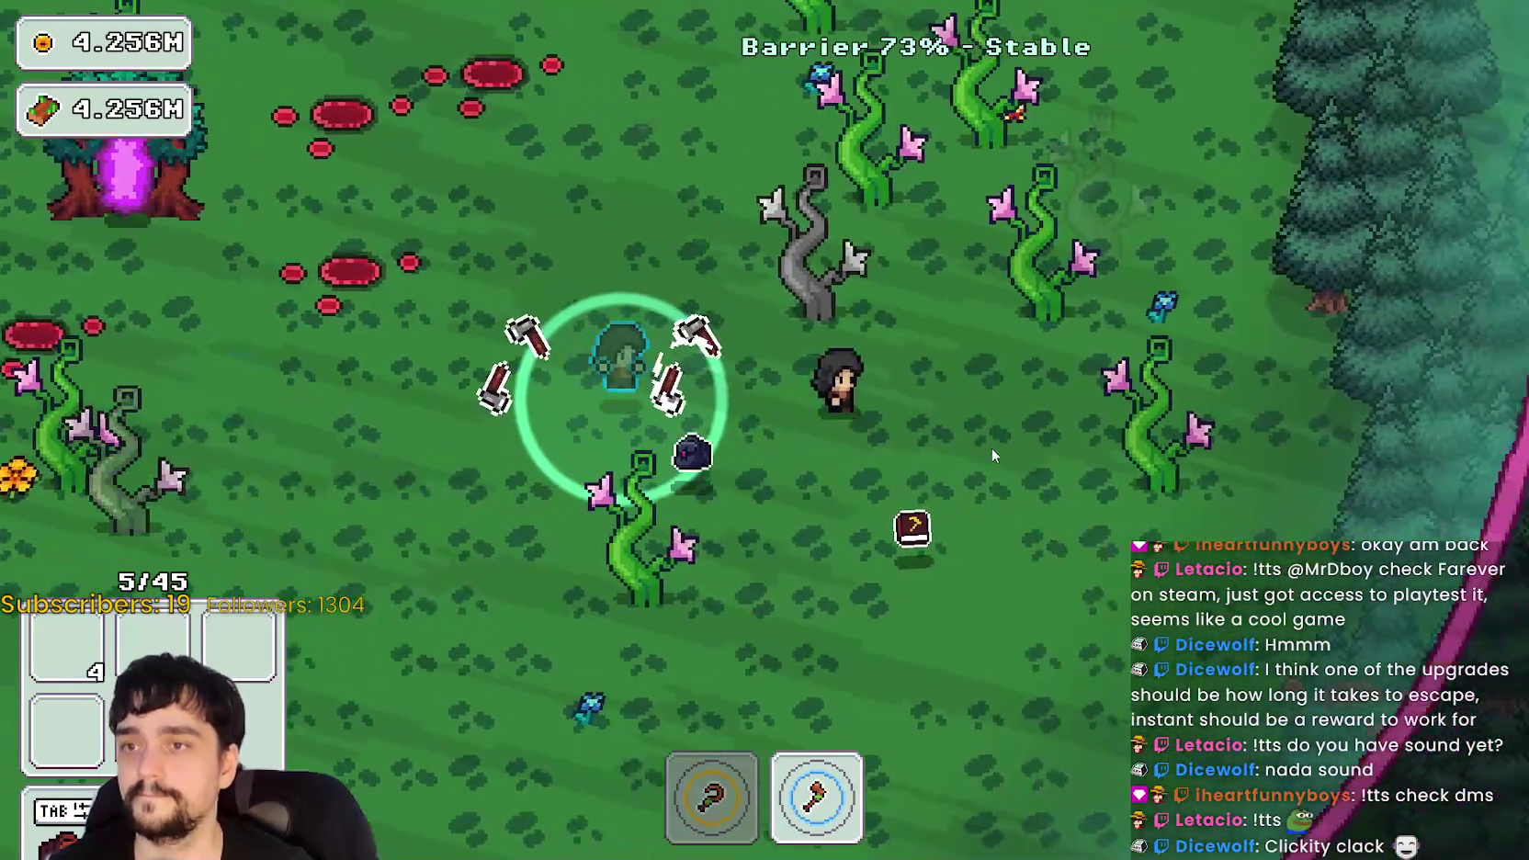
{"action": "key", "text": "d"}
{"action": "key", "text": "s"}
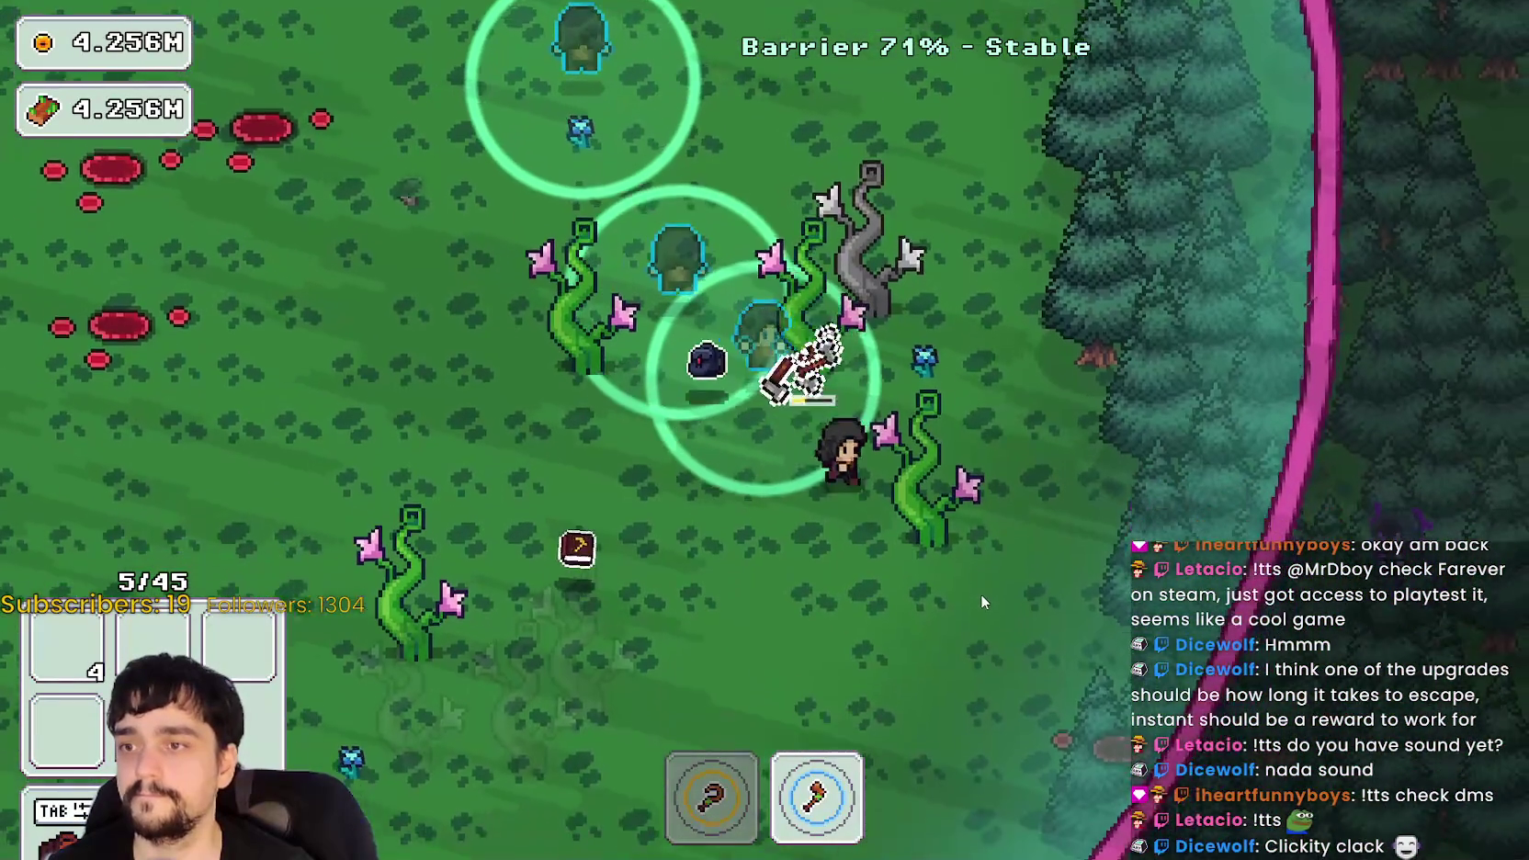
- Head back left and enter the portal tree to end the stage
{"action": "key", "text": "a"}
{"action": "key", "text": "s"}
{"action": "key", "text": "a"}
{"action": "key", "text": "s"}
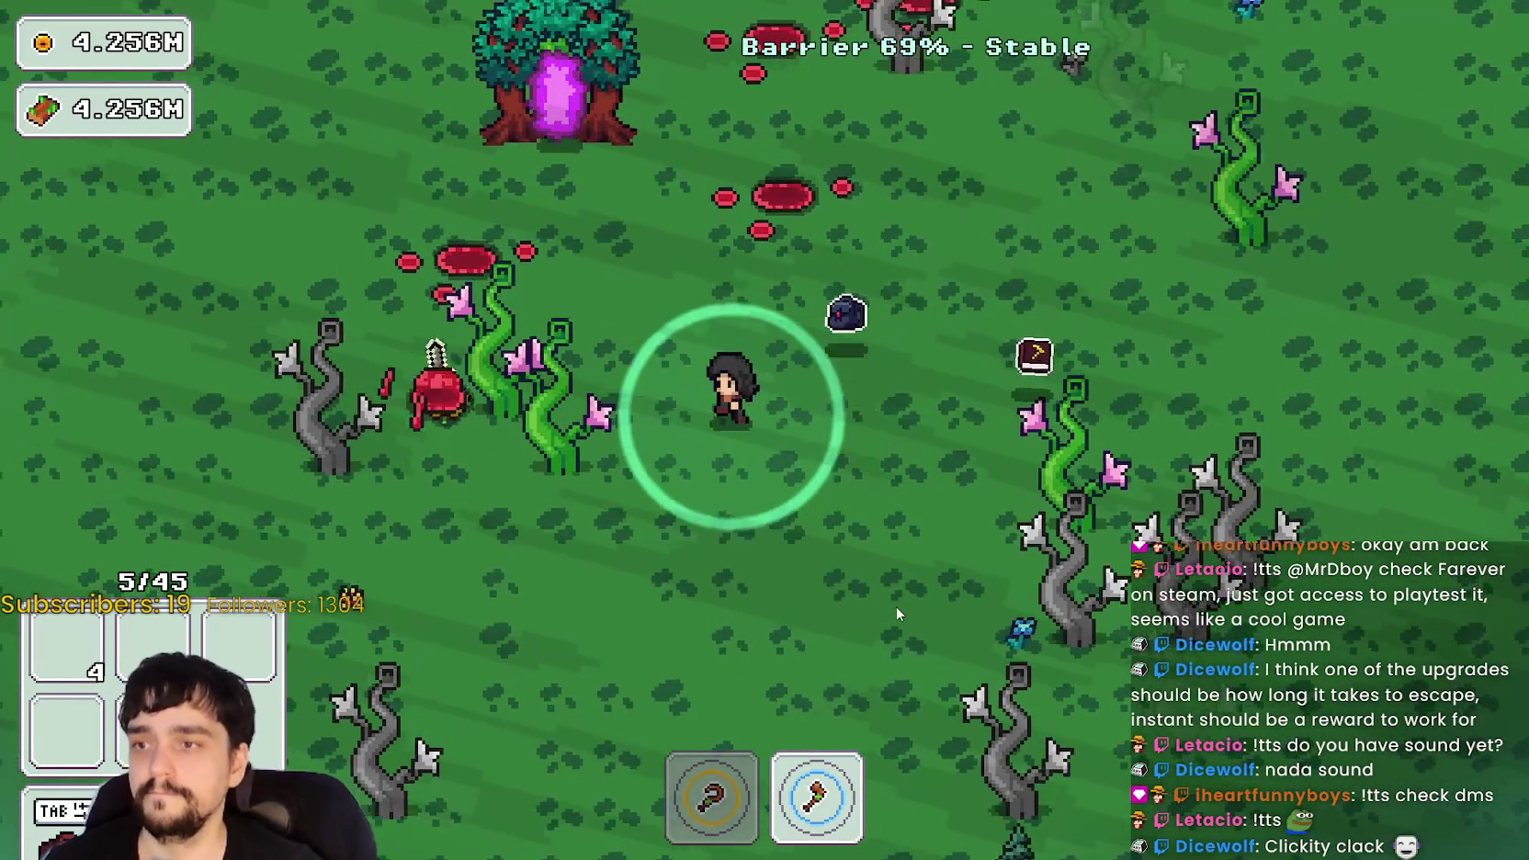
{"action": "key", "text": "w"}
{"action": "key", "text": "a"}
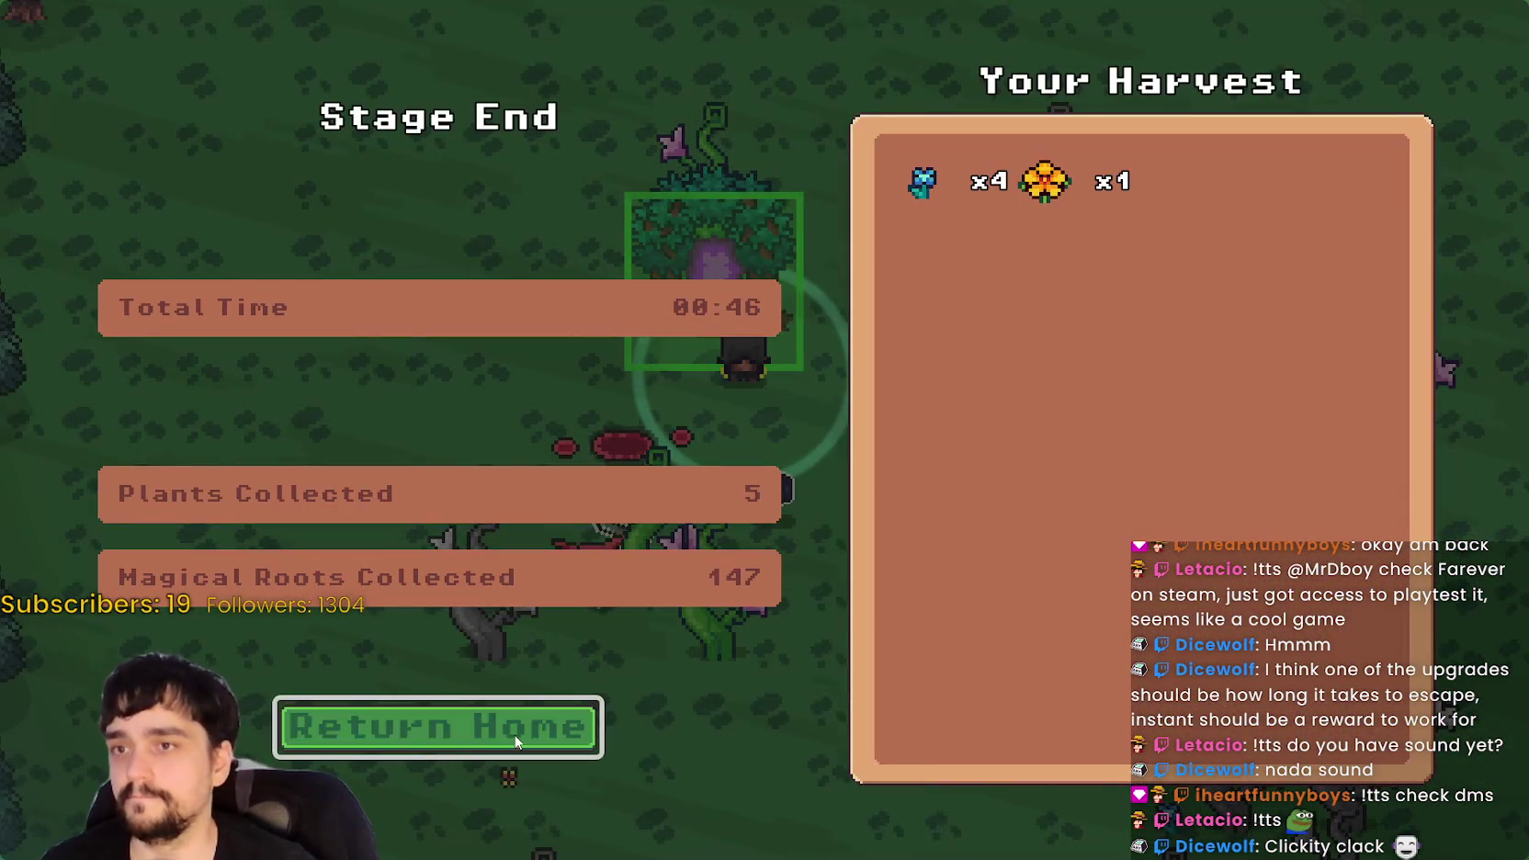
- Return home to the village and walk to the chest
{"action": "left_click", "coordinate": [517, 740]}
{"action": "key", "text": "w"}
{"action": "key", "text": "d"}
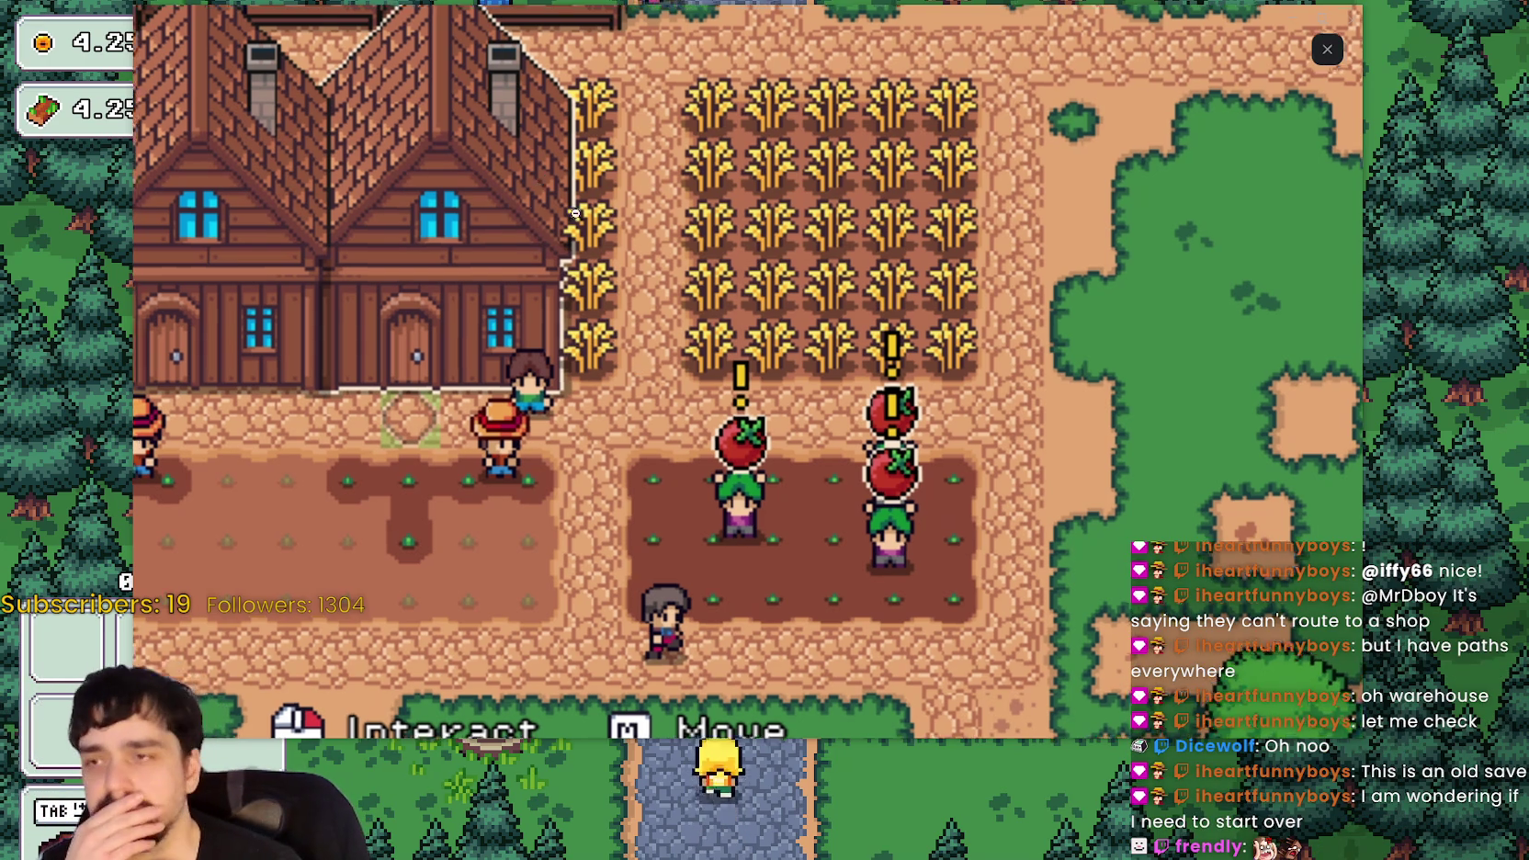
- Pan the farm view across the three houses and fields, then close and reopen it
{"action": "left_click_drag", "start_coordinate": [604, 330], "coordinate": [873, 485]}
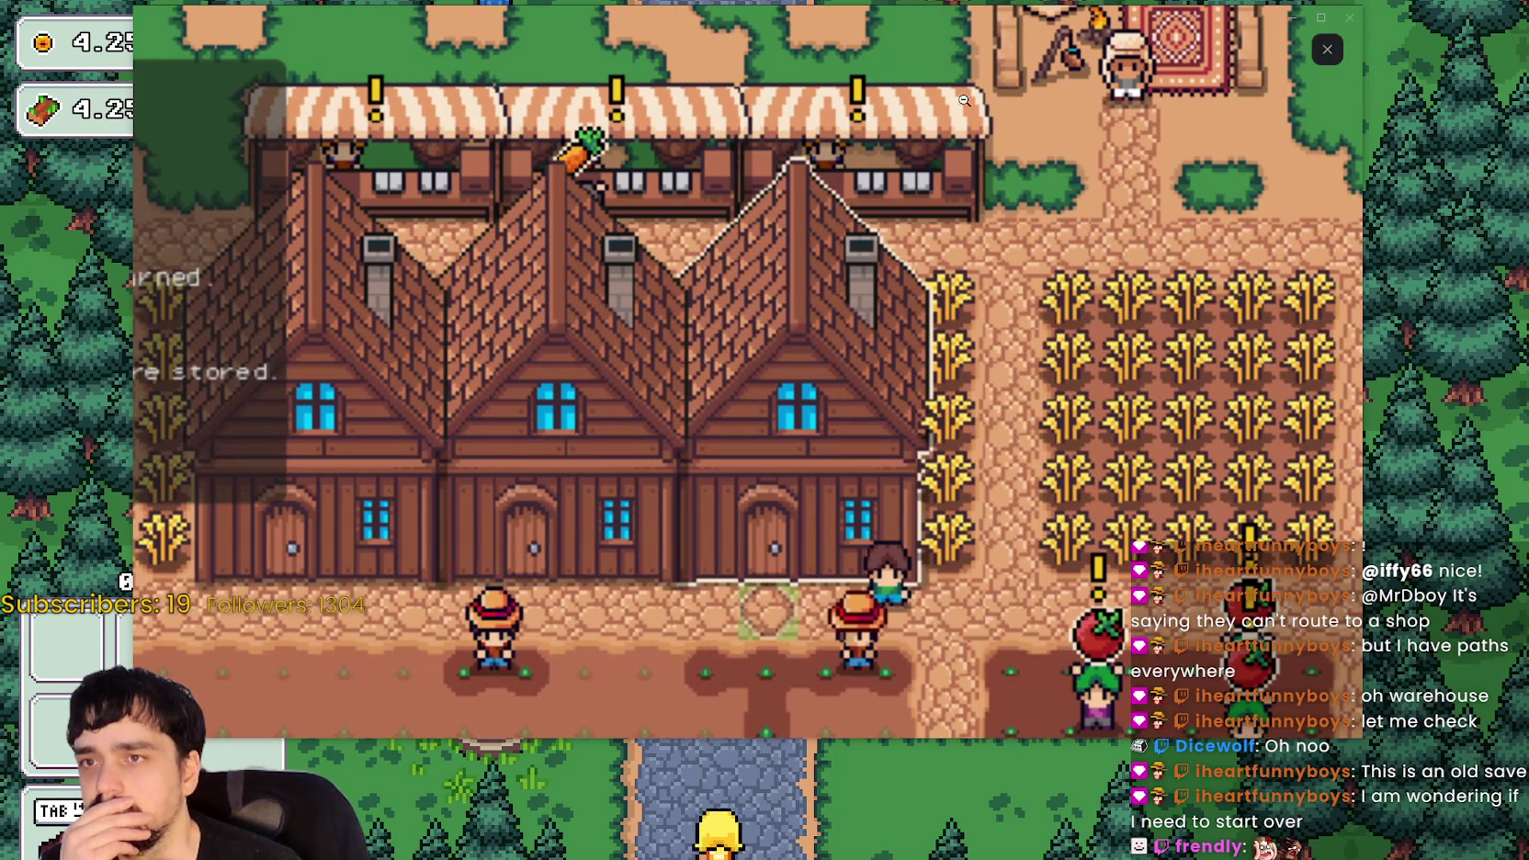
{"action": "left_click_drag", "start_coordinate": [659, 342], "coordinate": [745, 275]}
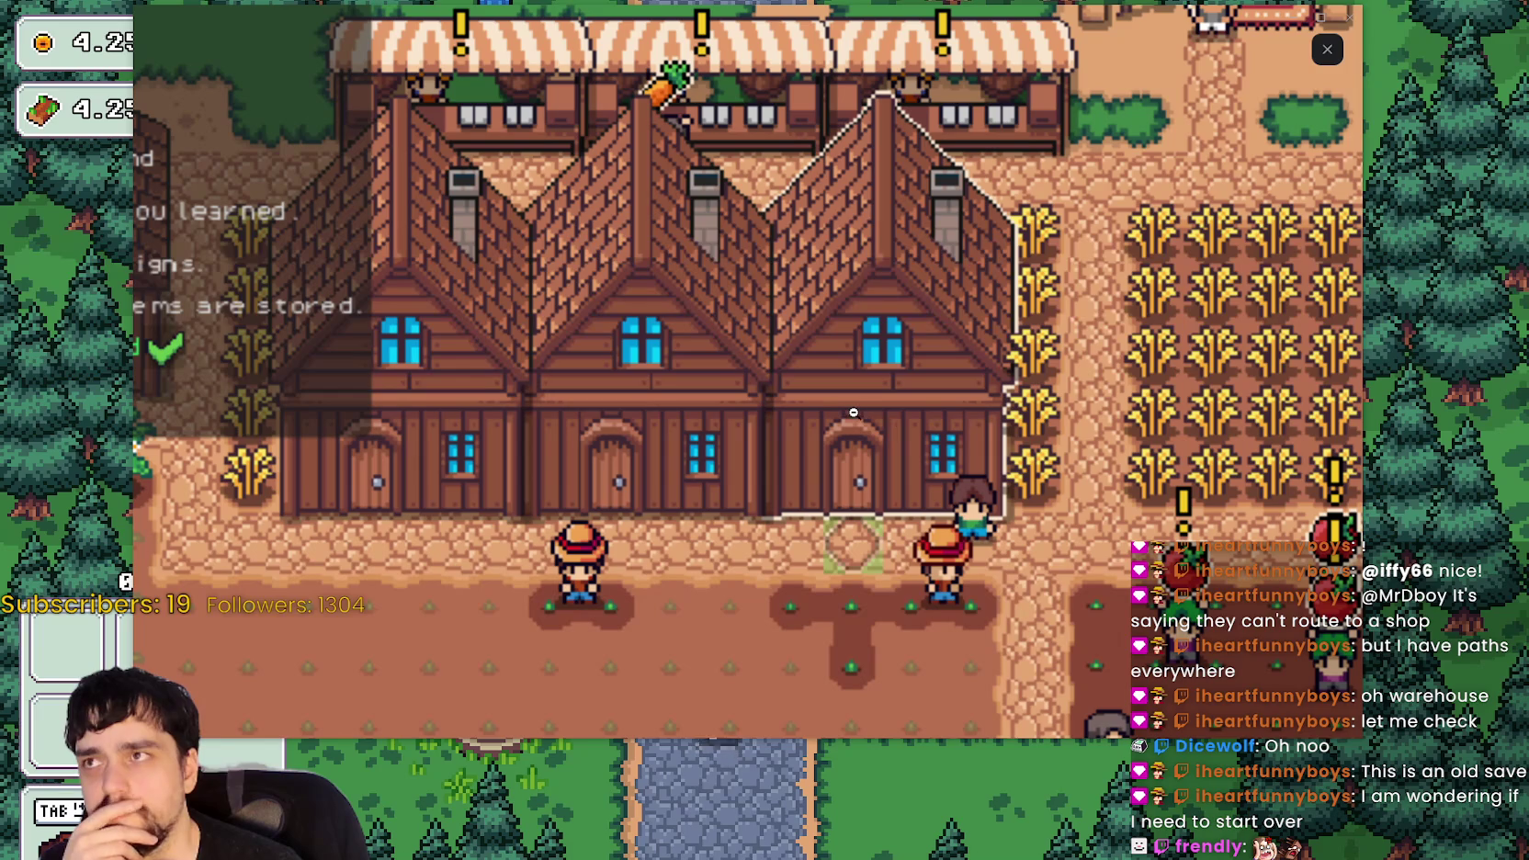
{"action": "key", "text": "s"}
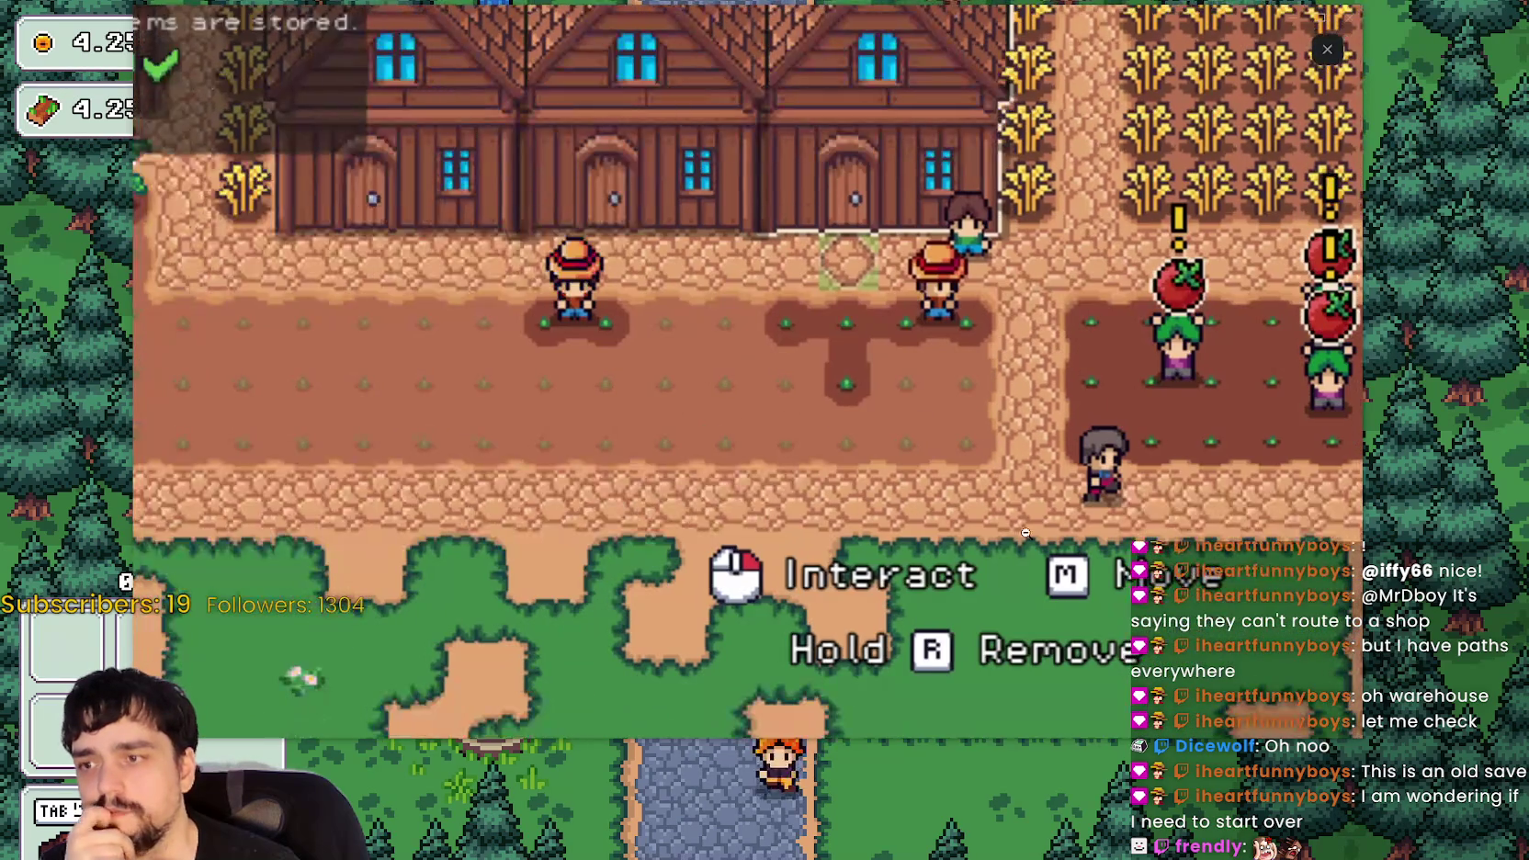
{"action": "key", "text": "d"}
{"action": "key", "text": "w"}
{"action": "key", "text": "a"}
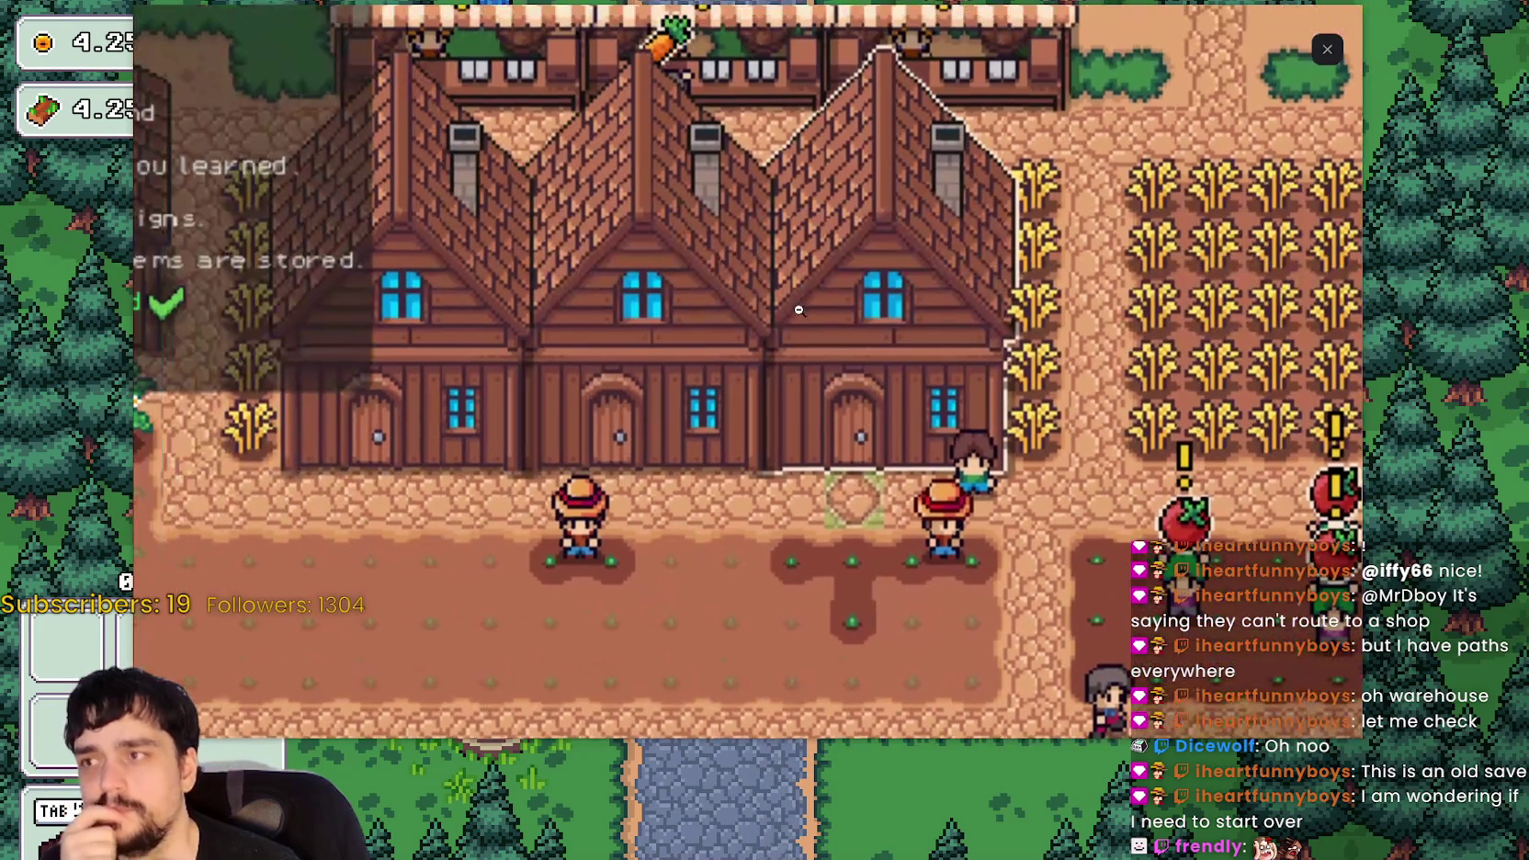
{"action": "left_click_drag", "start_coordinate": [752, 24], "coordinate": [734, 82]}
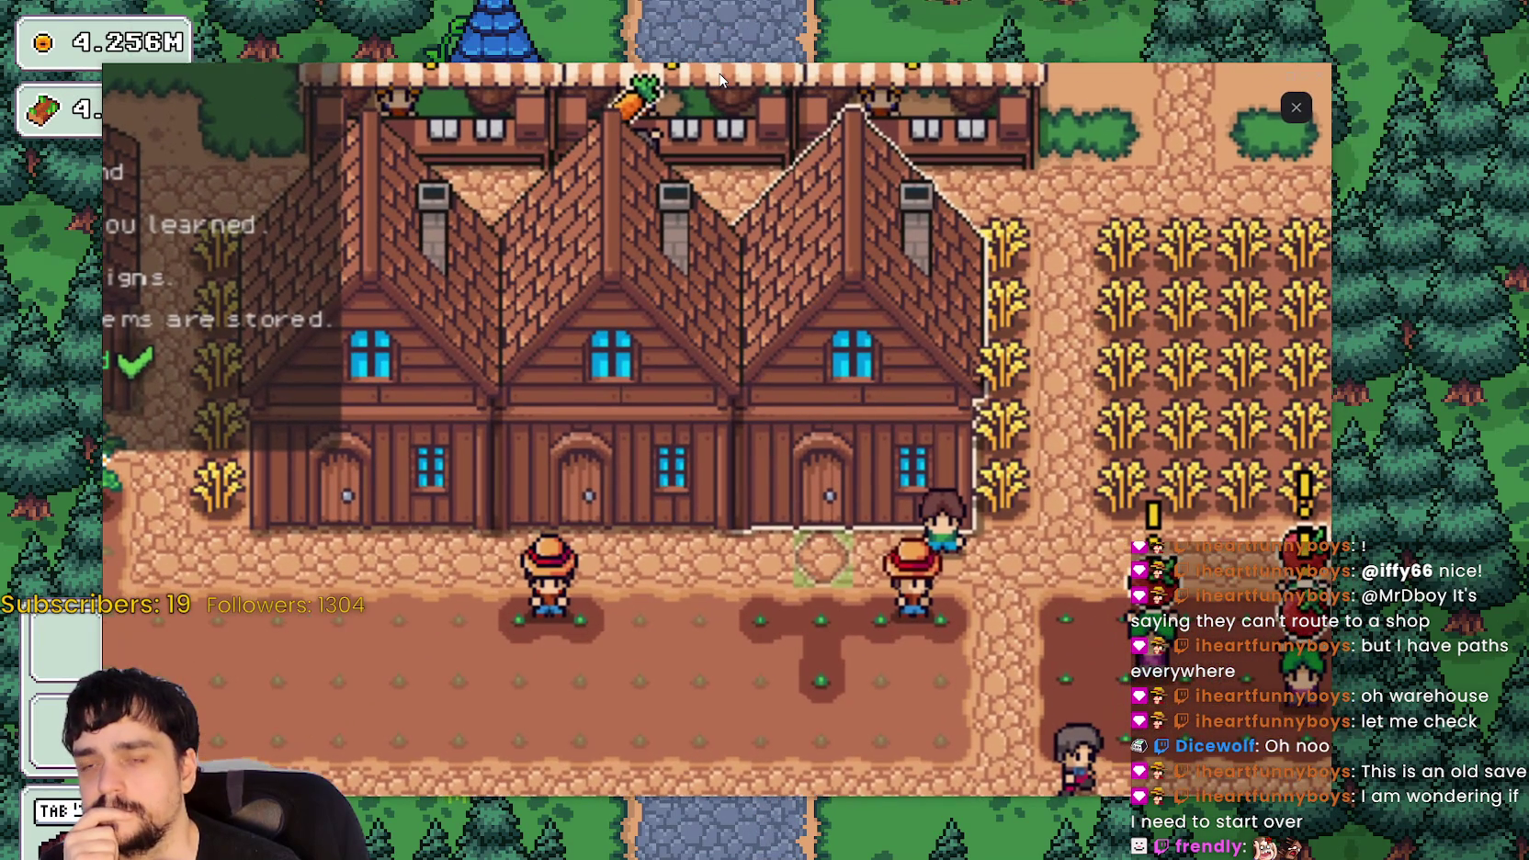
{"action": "key", "text": "s"}
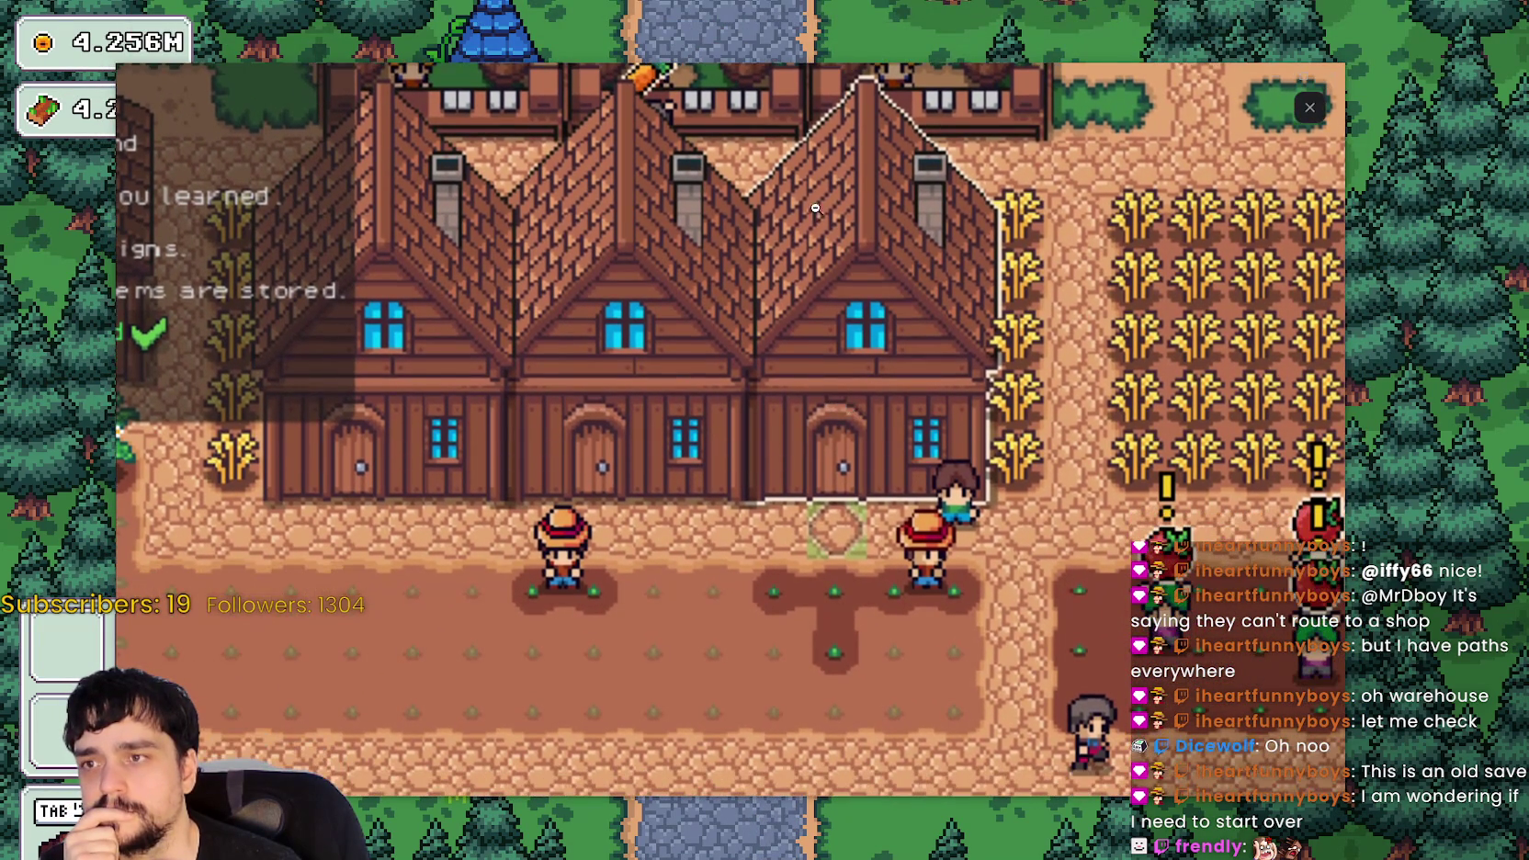
{"action": "key", "text": "Escape"}
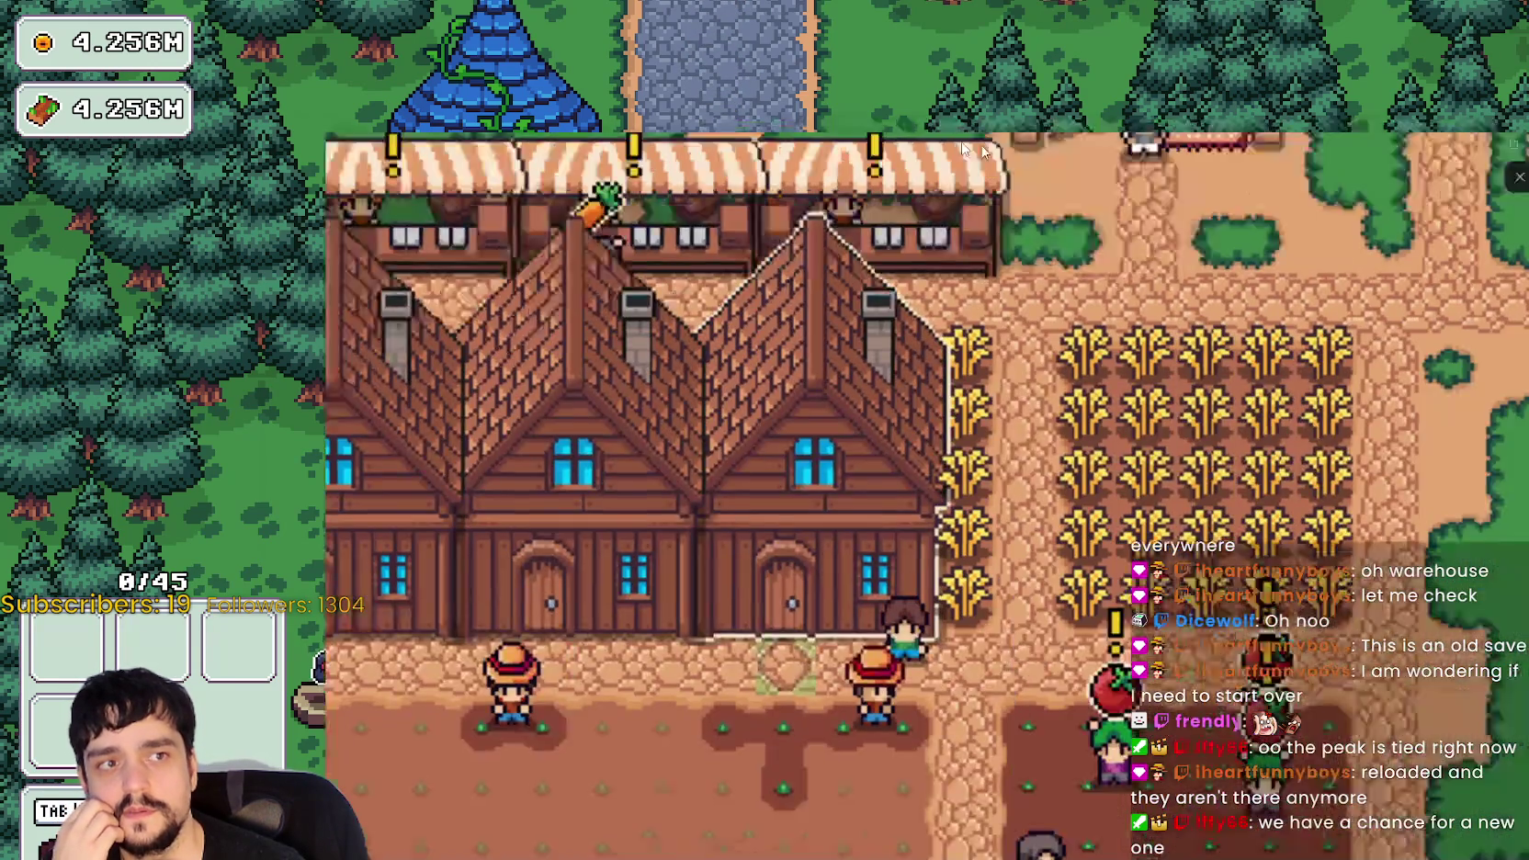
{"action": "left_click", "coordinate": [857, 599]}
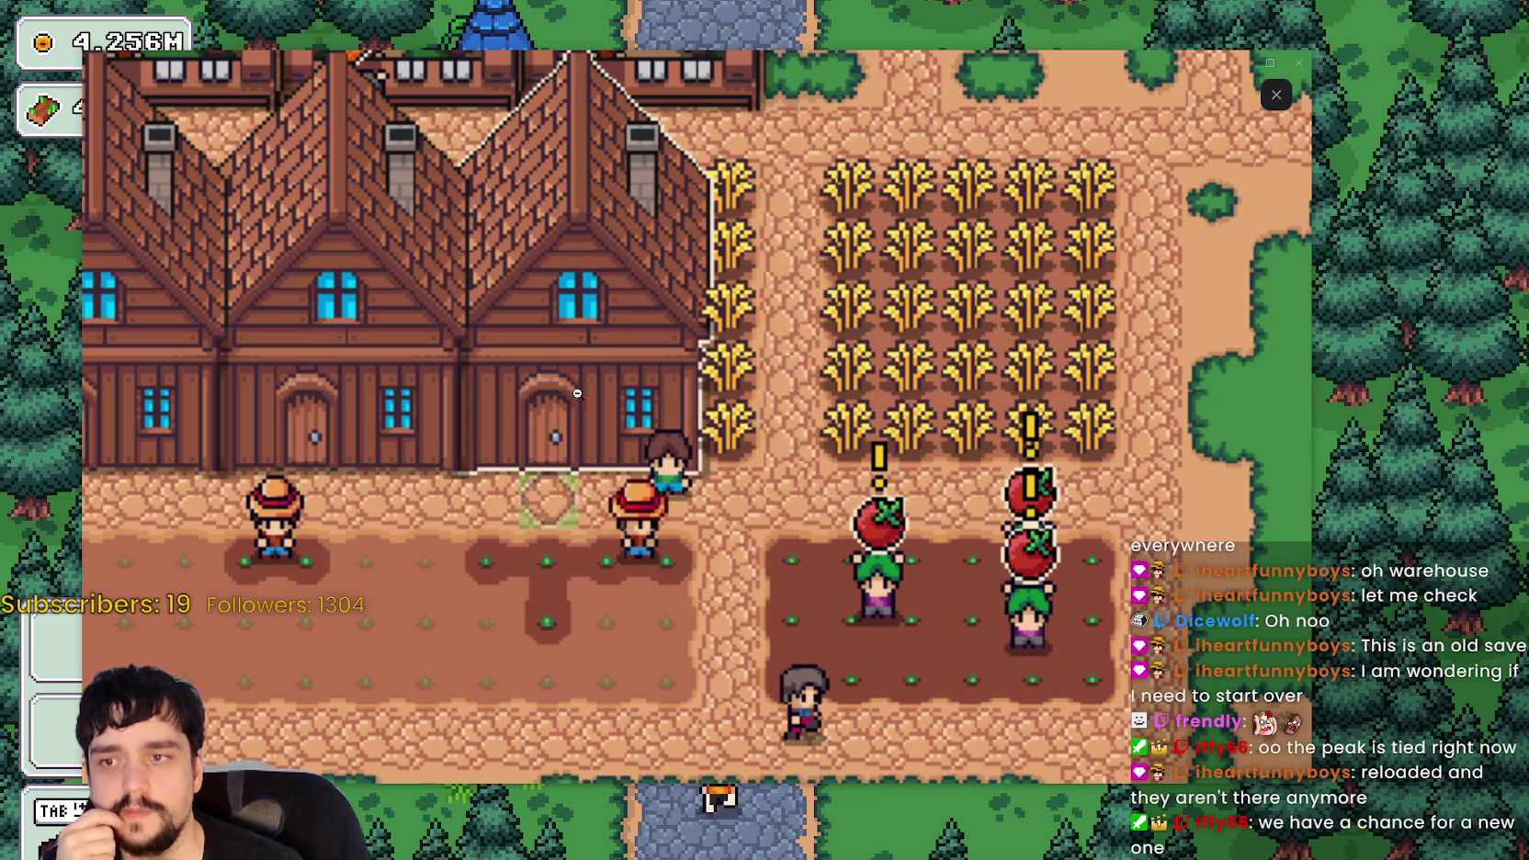
- Zoom the farm view in and out, close it, and switch to the MR FARMBOY SteamDB page
{"action": "scroll", "coordinate": [629, 462], "scroll_direction": "down", "scroll_amount": 2}
{"action": "scroll", "coordinate": [875, 463], "scroll_direction": "up", "scroll_amount": 2}
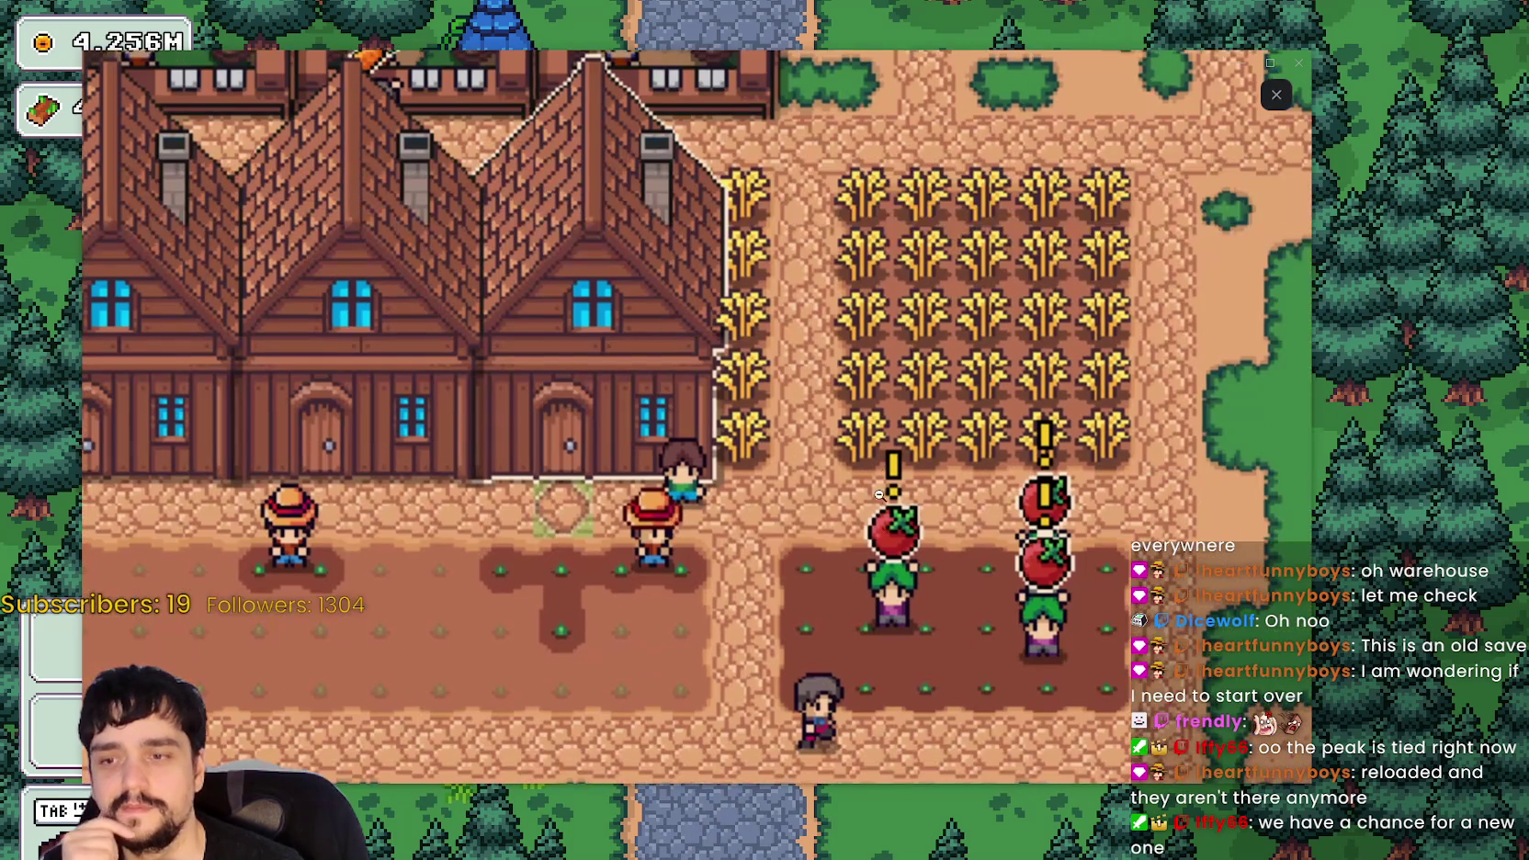
{"action": "scroll", "coordinate": [802, 337], "scroll_direction": "down", "scroll_amount": 1}
{"action": "scroll", "coordinate": [658, 405], "scroll_direction": "up", "scroll_amount": 1}
{"action": "scroll", "coordinate": [1001, 479], "scroll_direction": "down", "scroll_amount": 1}
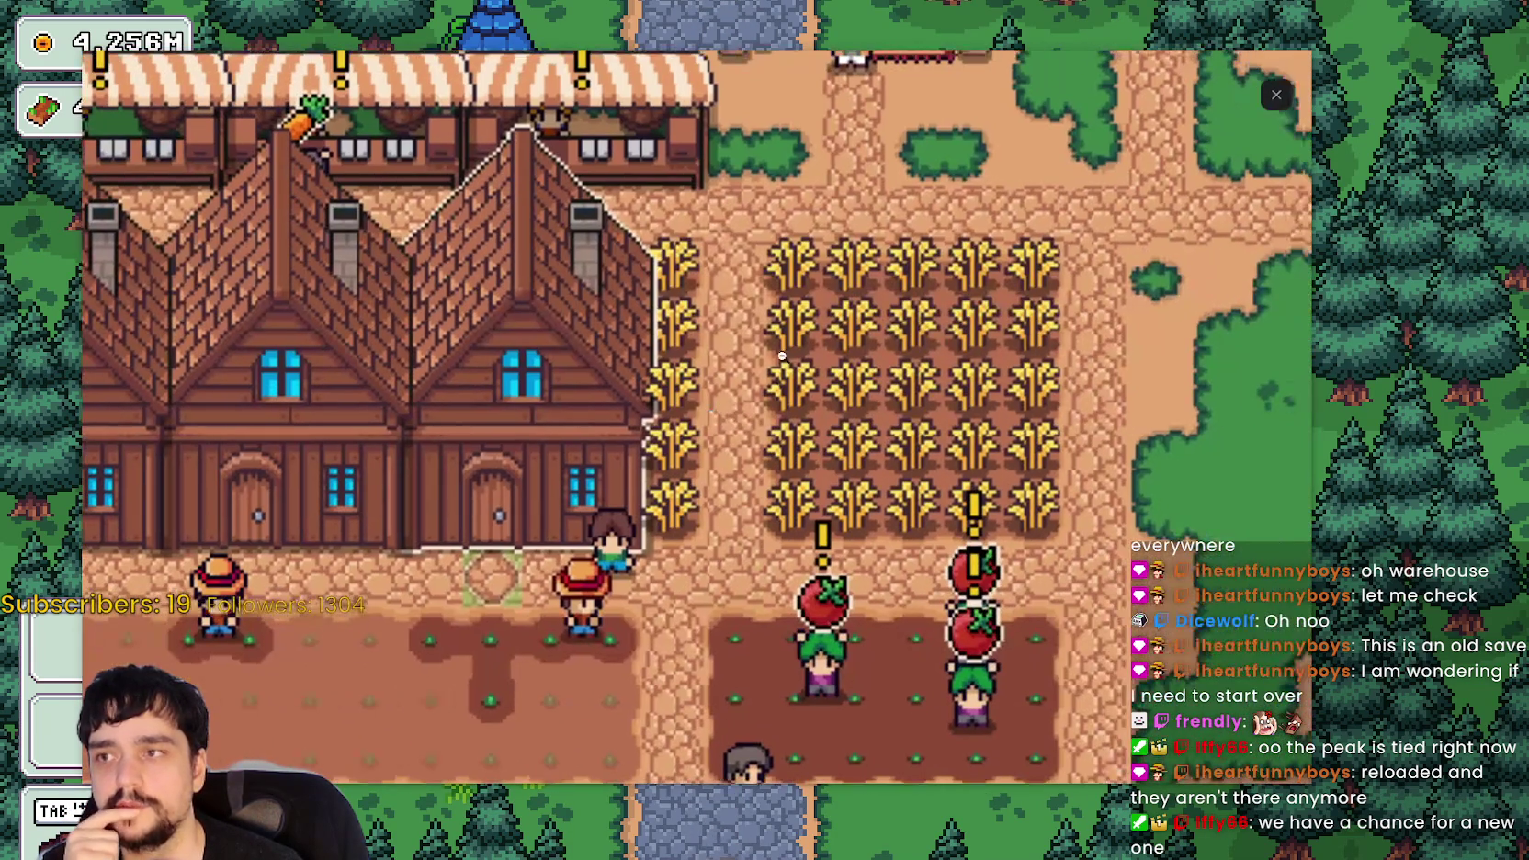
{"action": "scroll", "coordinate": [638, 322], "scroll_direction": "up", "scroll_amount": 1}
{"action": "scroll", "coordinate": [638, 322], "scroll_direction": "down", "scroll_amount": 1}
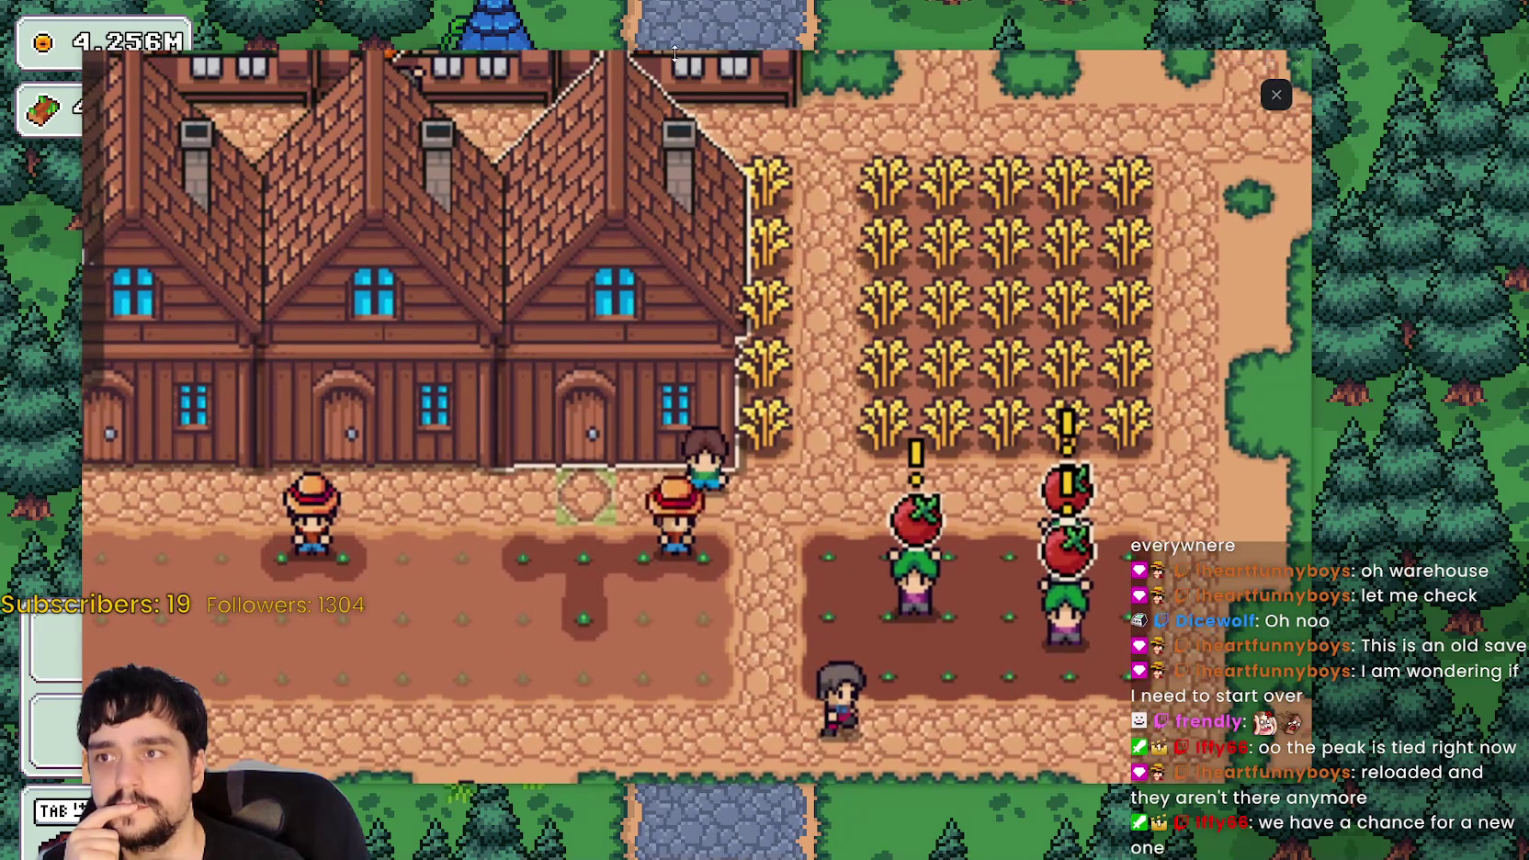
{"action": "key", "text": "Escape"}
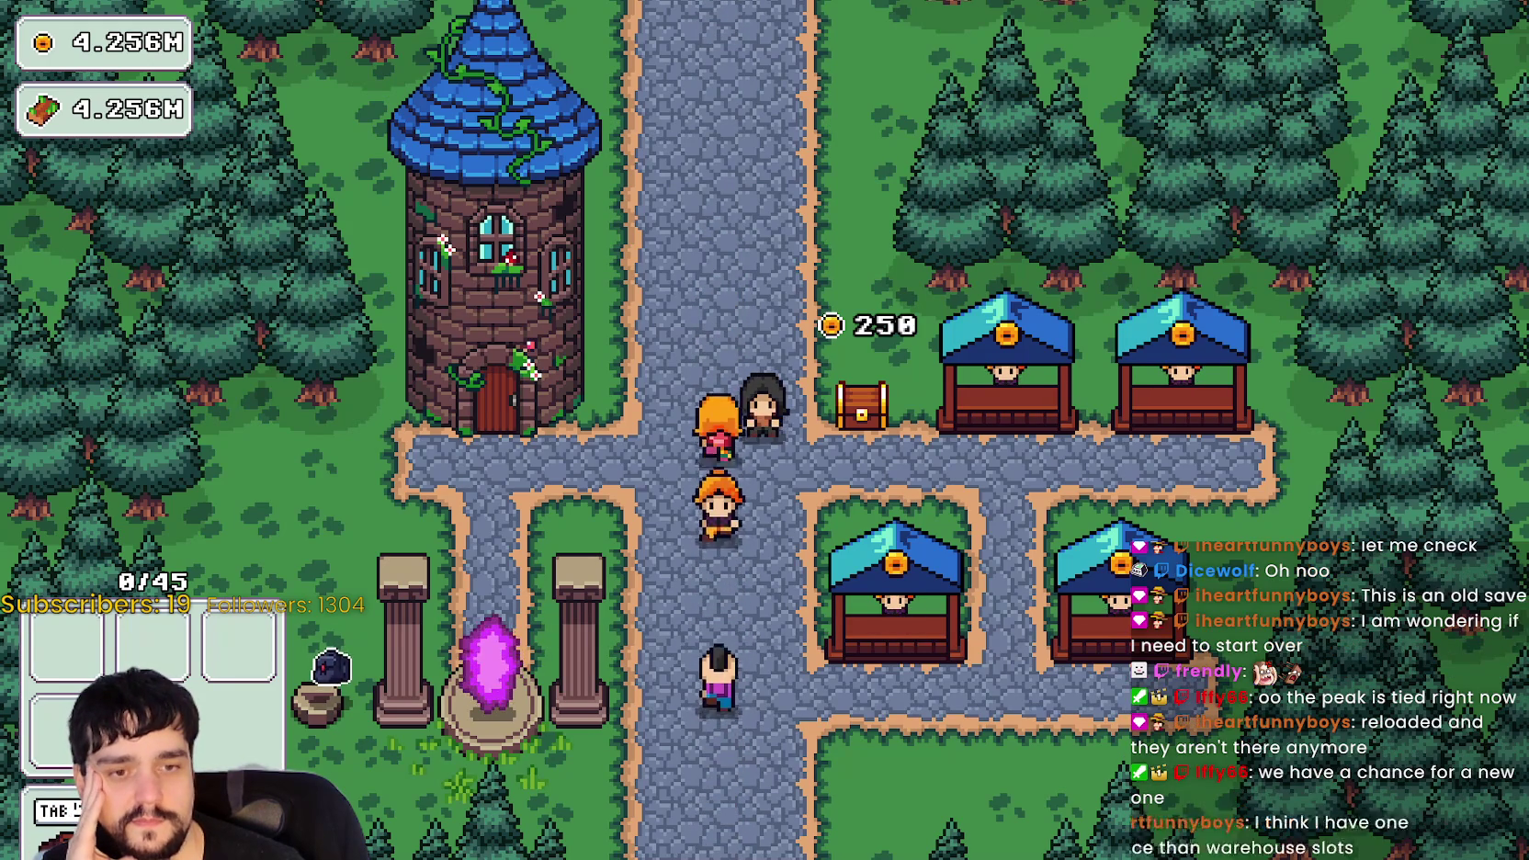
{"action": "key", "text": "alt+Tab"}
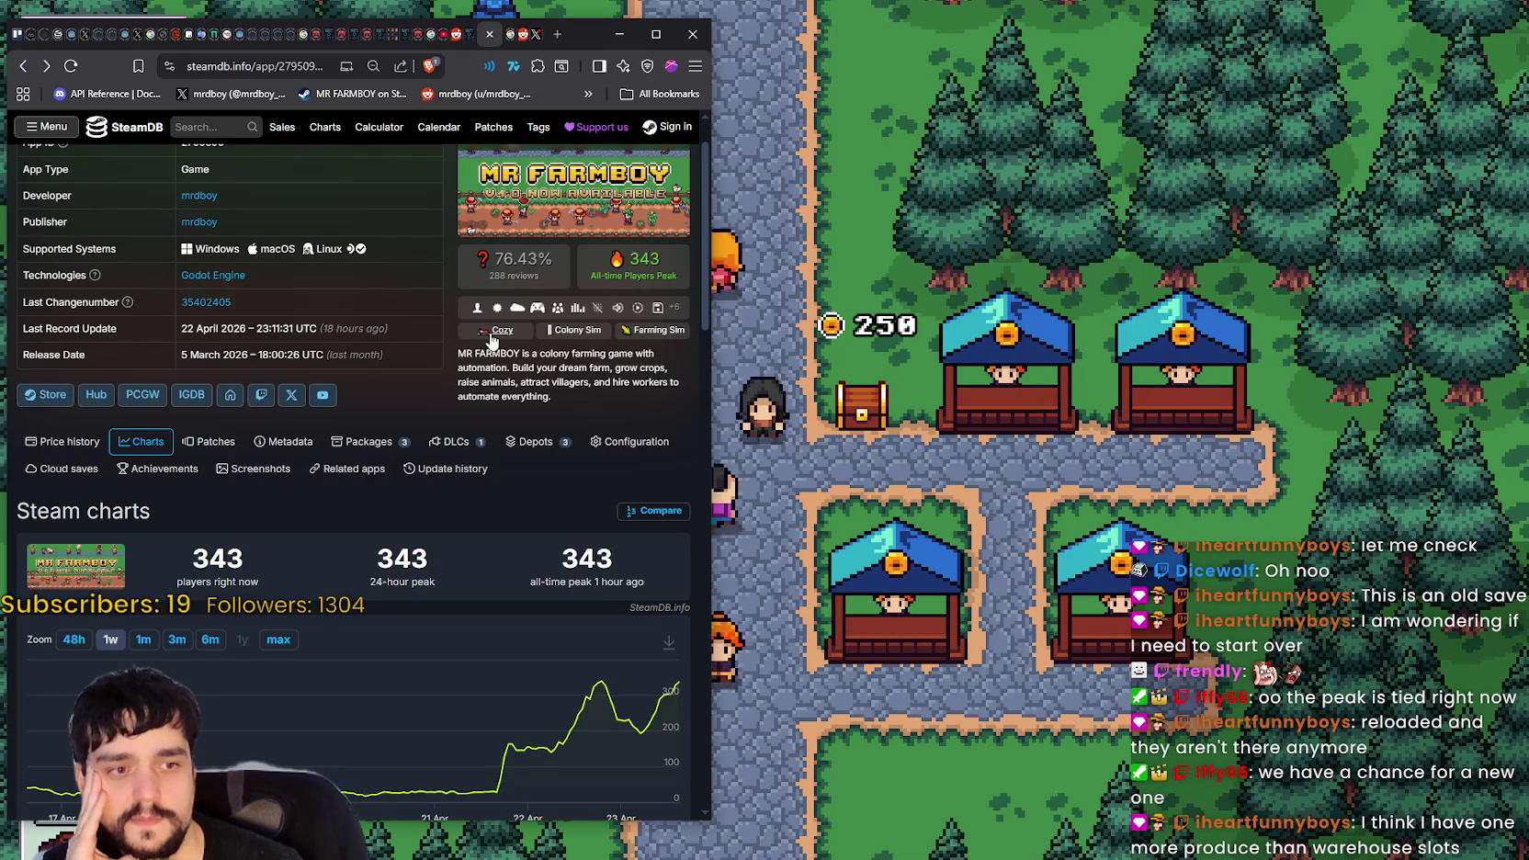
- Read the MR FARMBOY SteamDB charts showing 343 players, then switch to Steam's top sellers
{"action": "scroll", "coordinate": [532, 301], "scroll_direction": "up", "scroll_amount": 1}
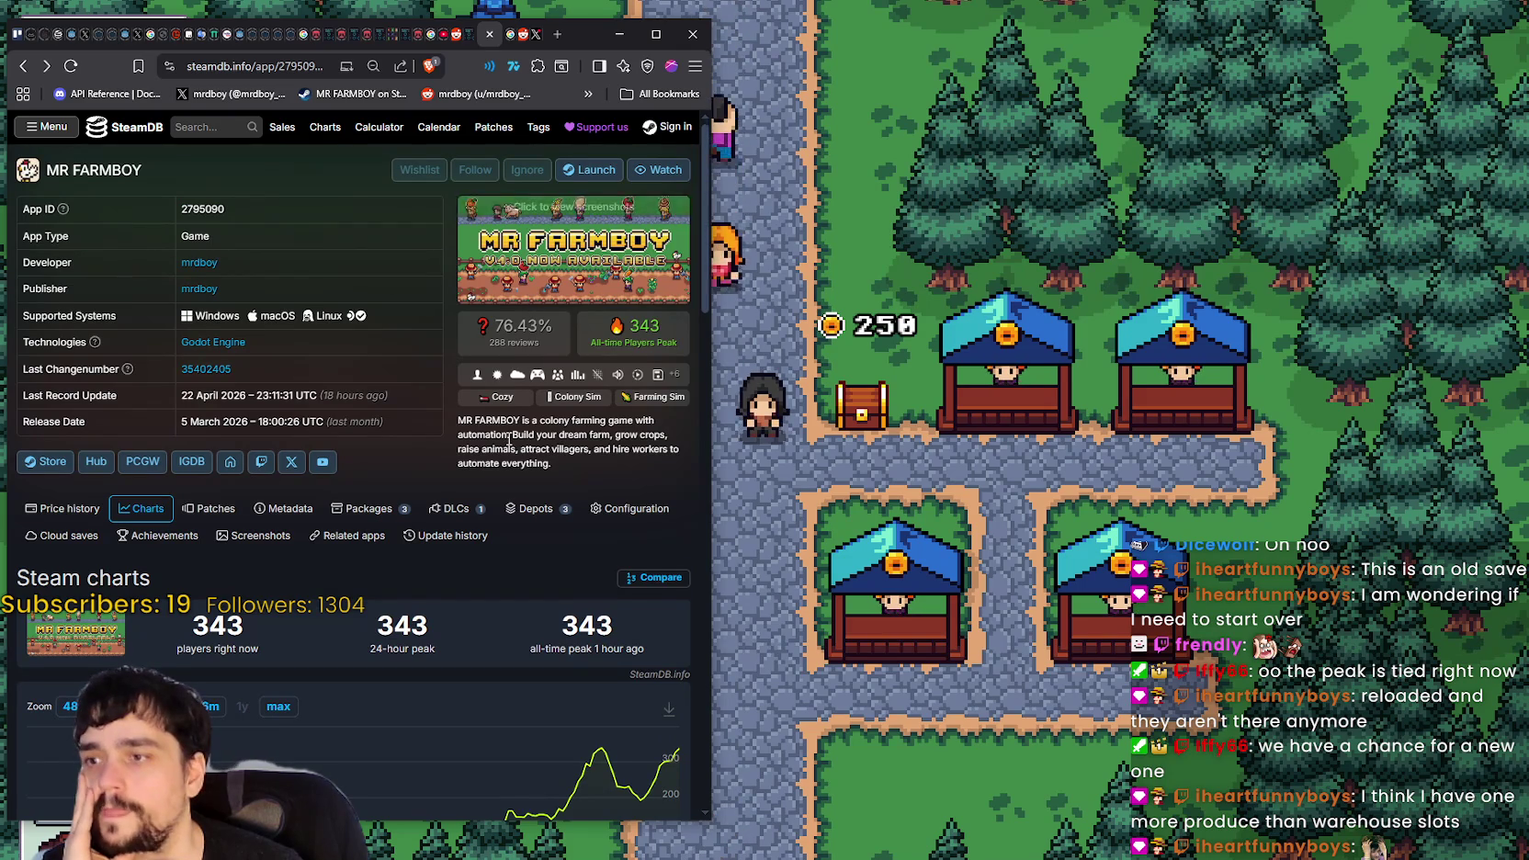
{"action": "scroll", "coordinate": [587, 405], "scroll_direction": "down", "scroll_amount": 3}
{"action": "scroll", "coordinate": [586, 401], "scroll_direction": "up", "scroll_amount": 3}
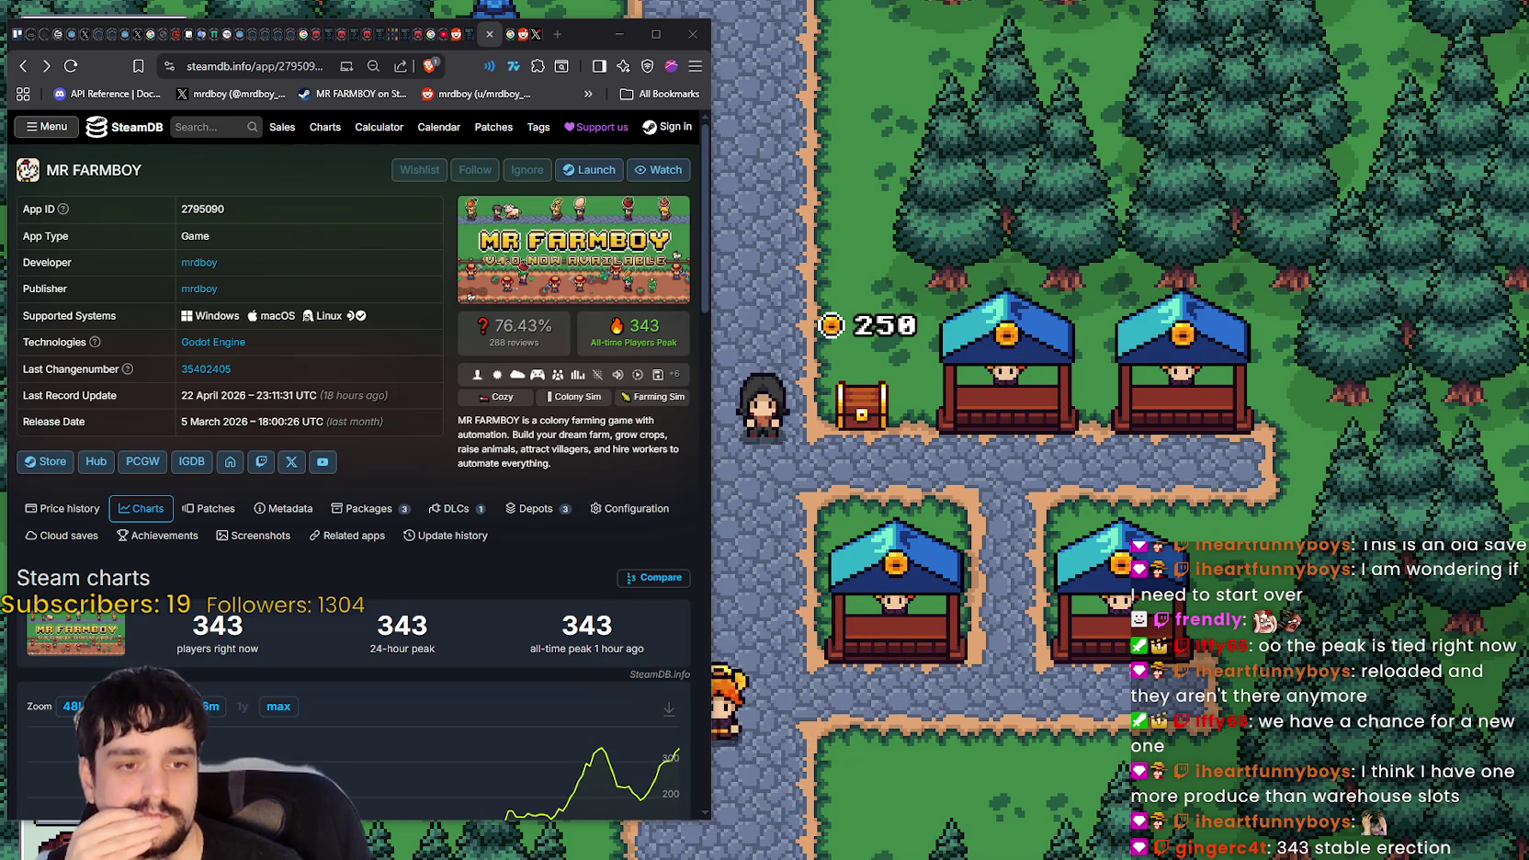
{"action": "key", "text": "alt+Tab"}
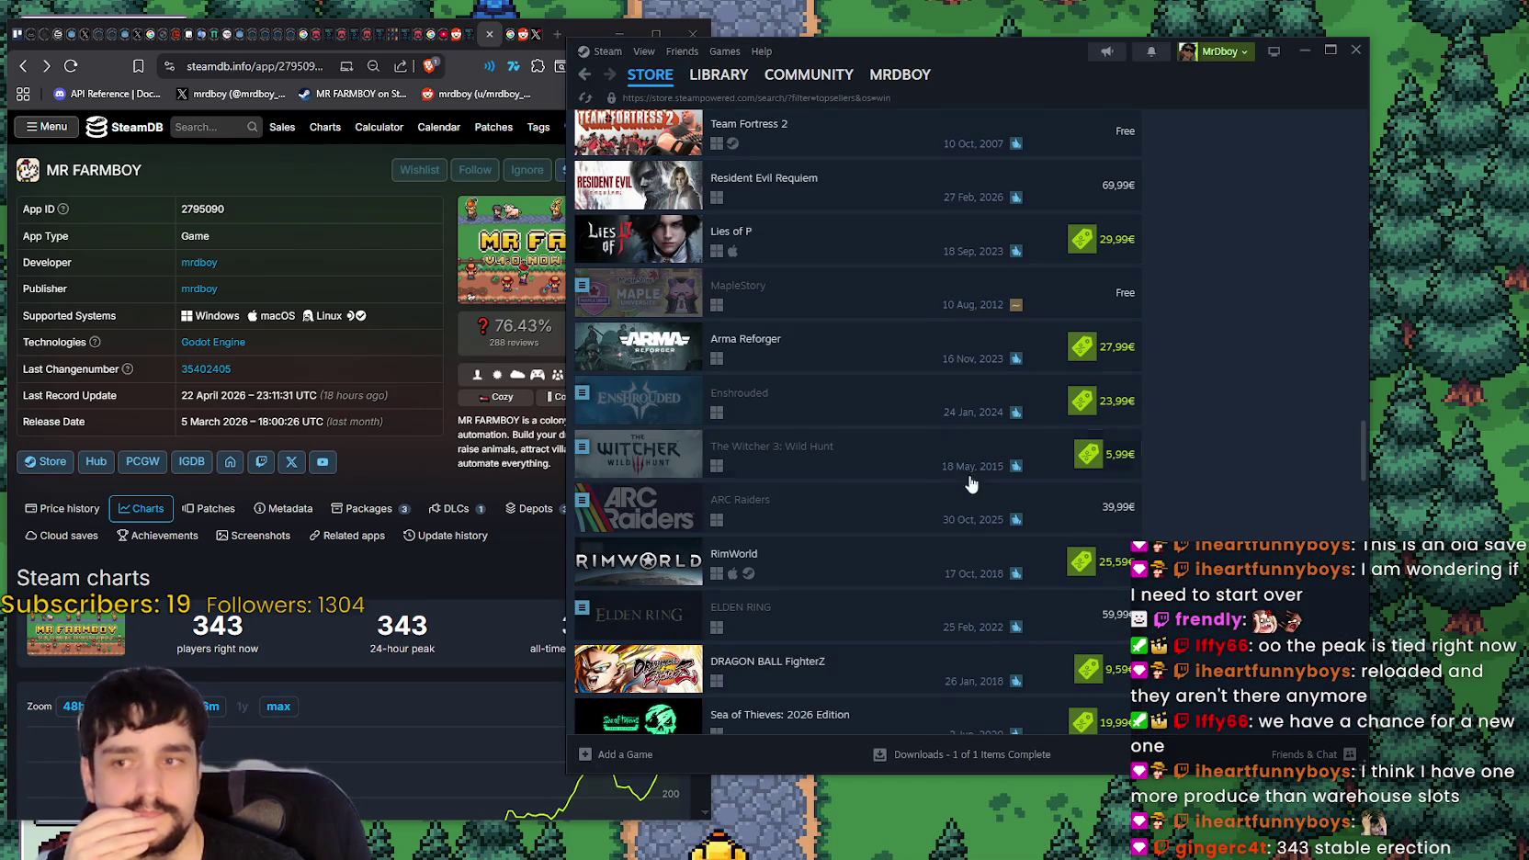
- Search the Steam store for 'MR FARM' and open the MR FARMBOY page
{"action": "left_click_drag", "start_coordinate": [971, 53], "coordinate": [1020, 57]}
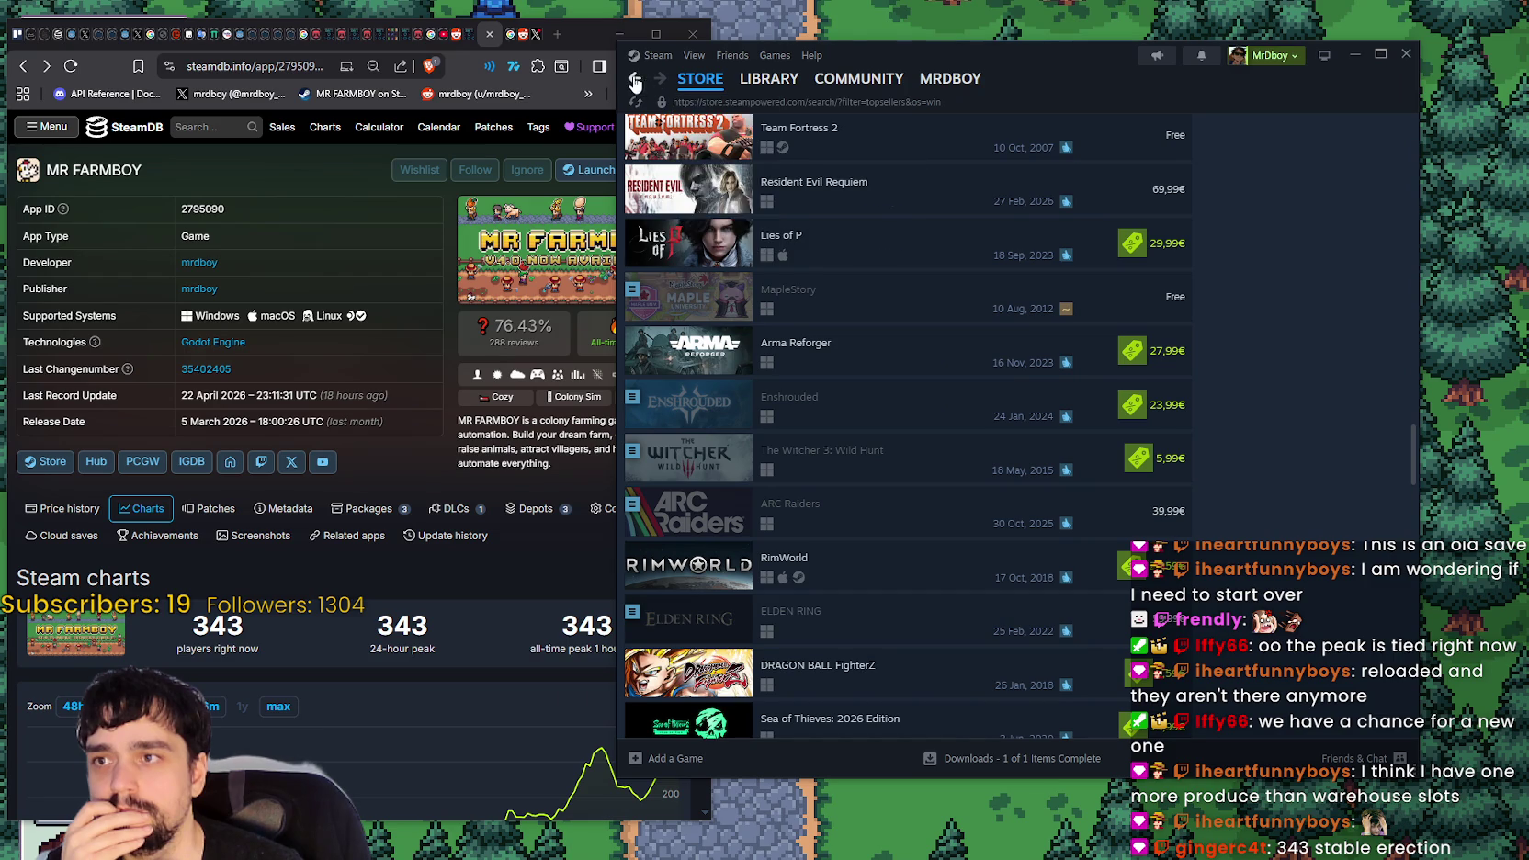
{"action": "left_click", "coordinate": [633, 80]}
{"action": "left_click", "coordinate": [1195, 140]}
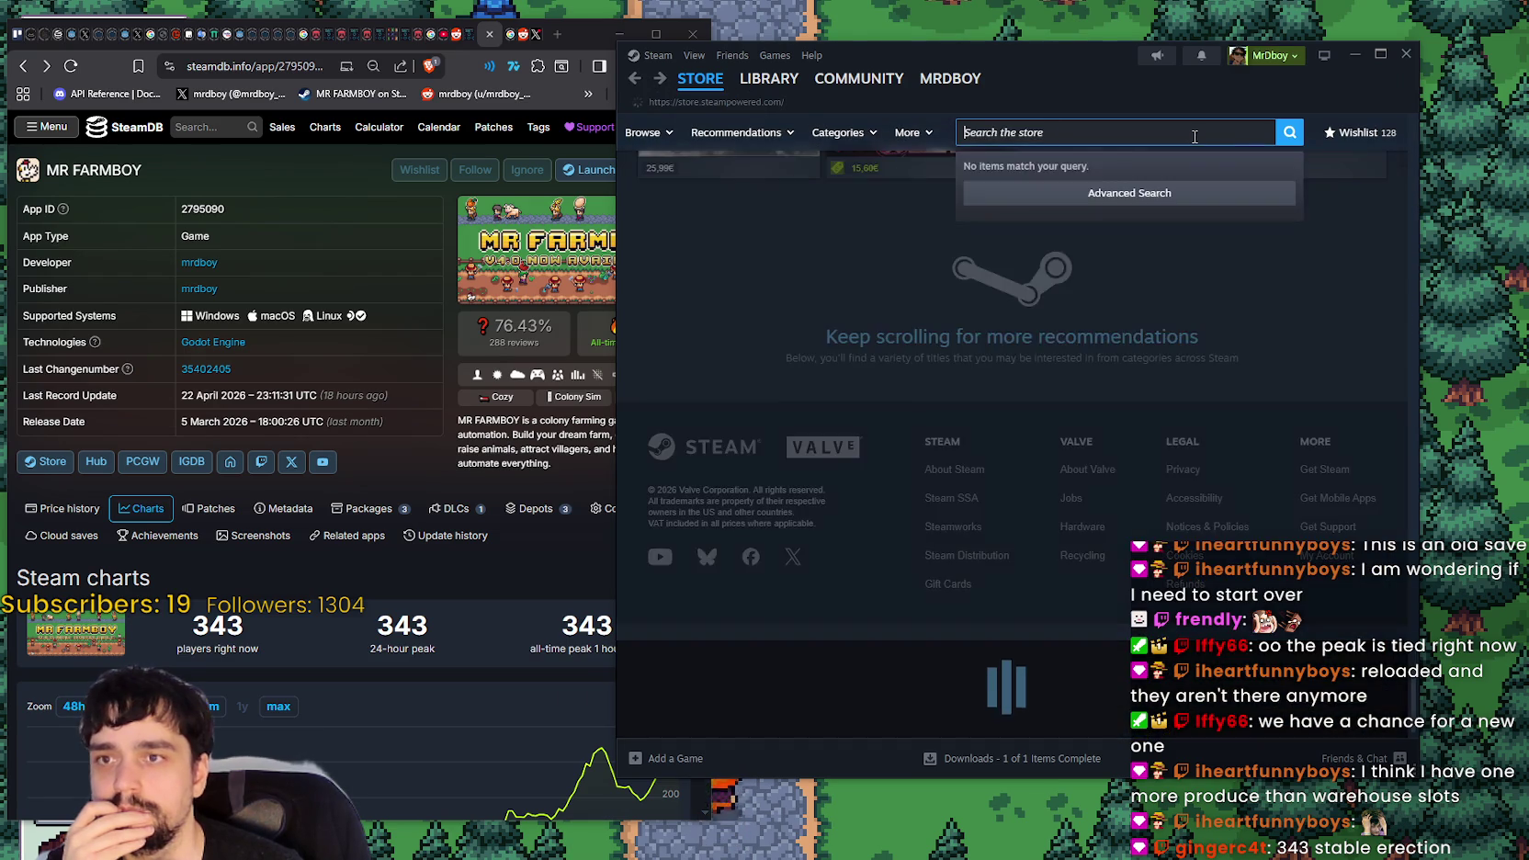
{"action": "type", "text": "MR FARM"}
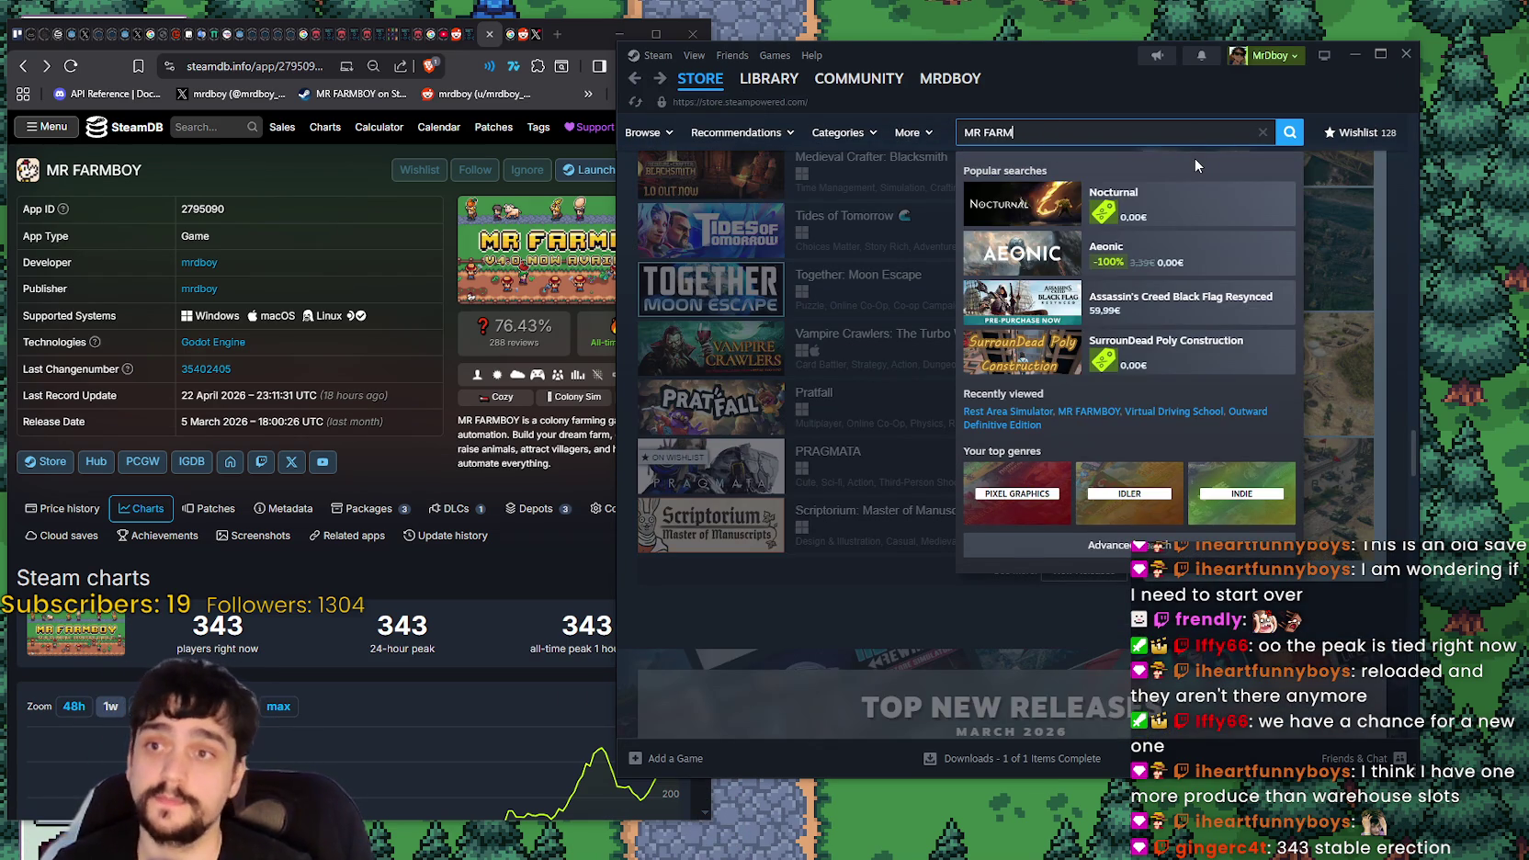
{"action": "left_click", "coordinate": [1149, 206]}
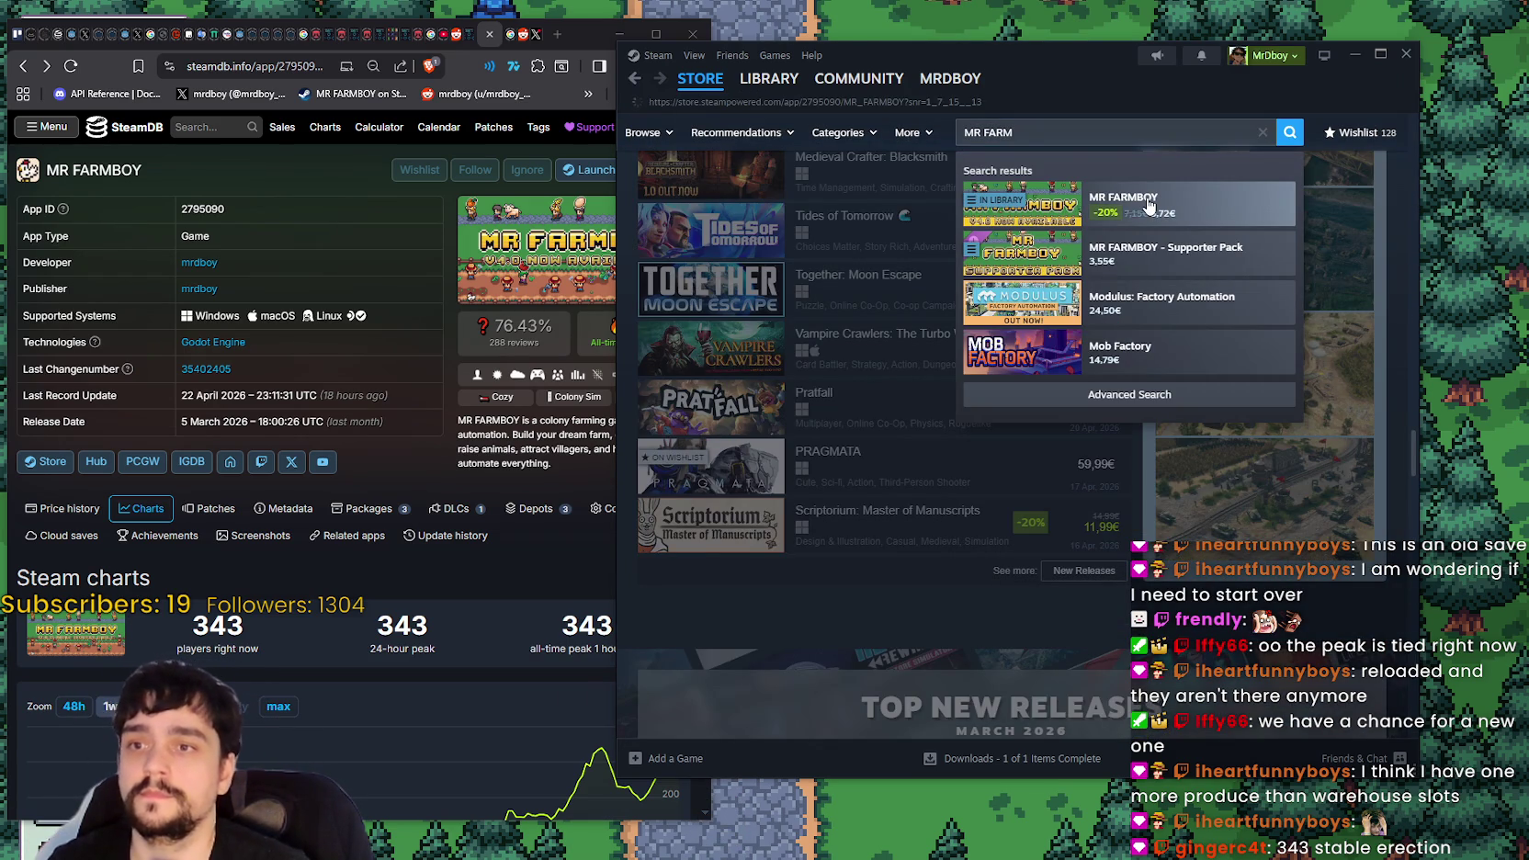
{"action": "mouse_move", "coordinate": [1104, 59]}
{"action": "left_mouse_down"}
{"action": "mouse_move", "coordinate": [1144, 33]}
{"action": "mouse_move", "coordinate": [1181, 35]}
{"action": "left_mouse_up"}
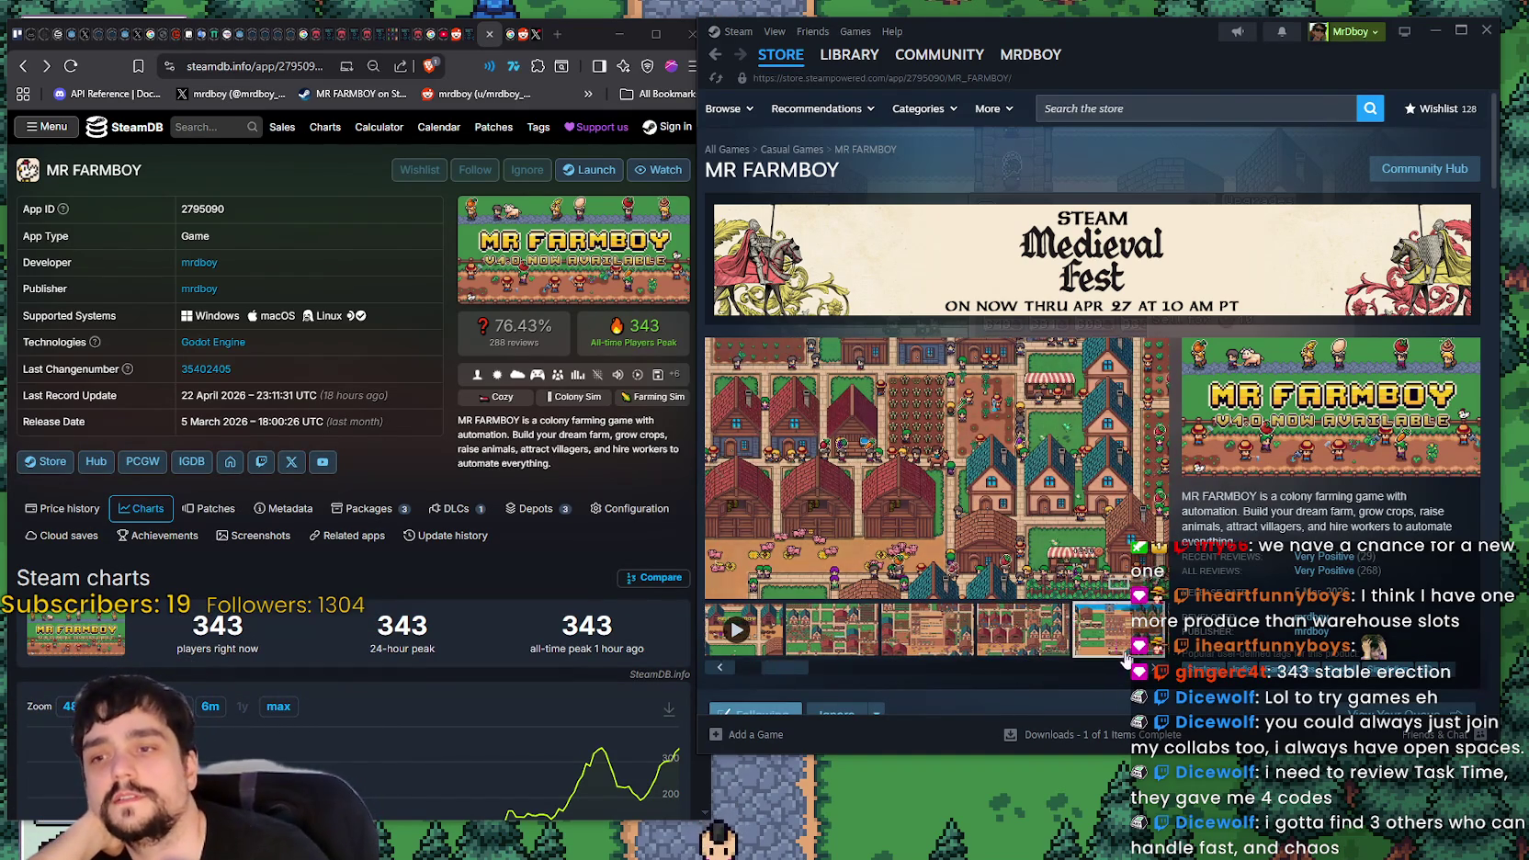
- Browse MR FARMBOY screenshots, enlarging the village shot and stepping through the lightbox
{"action": "left_click", "coordinate": [764, 665]}
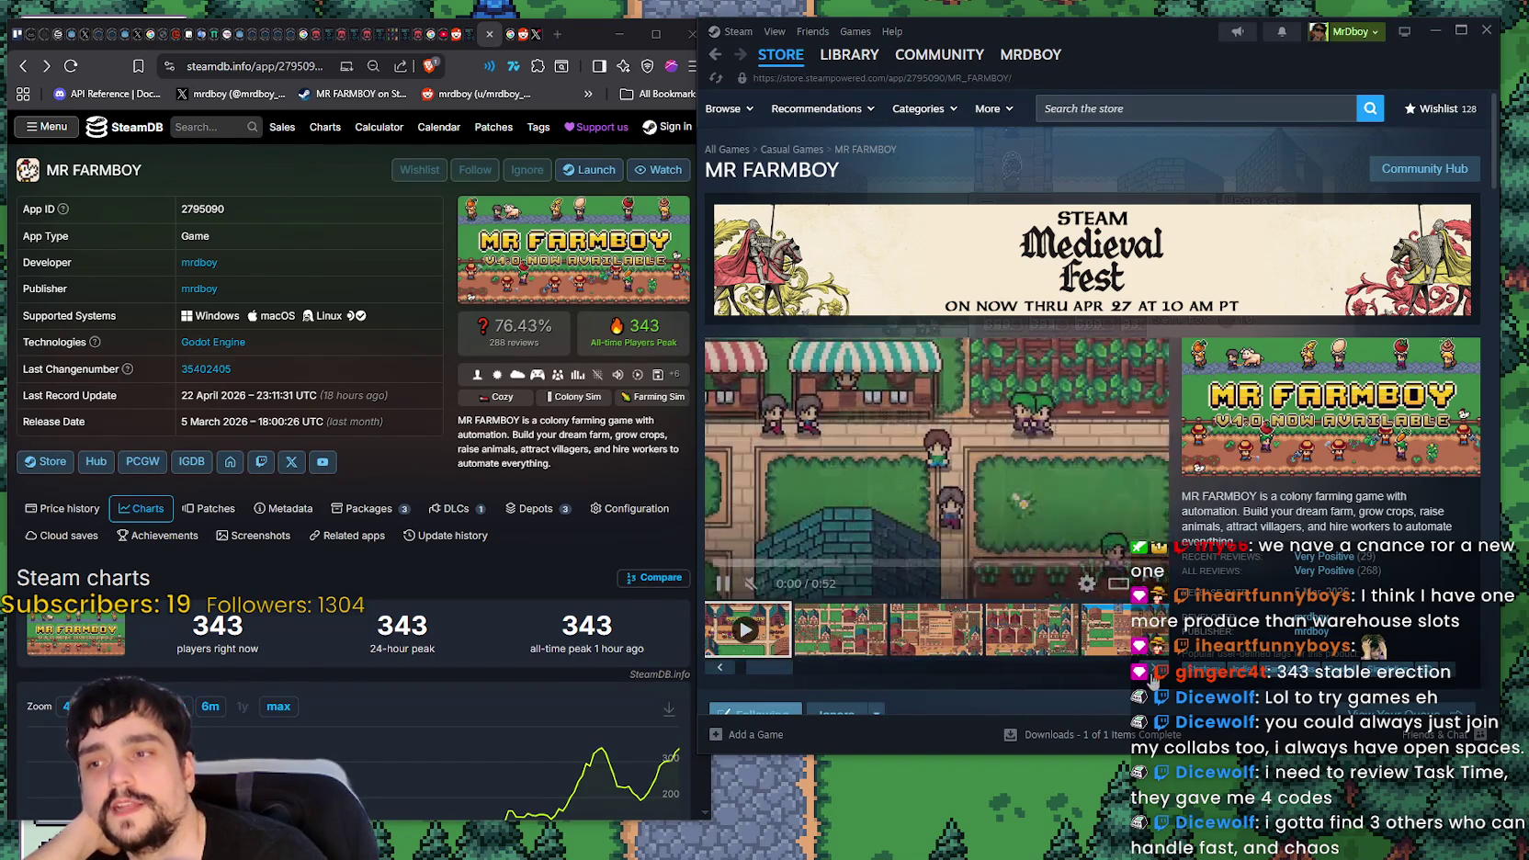
{"action": "left_click", "coordinate": [919, 643]}
{"action": "left_click", "coordinate": [1103, 653]}
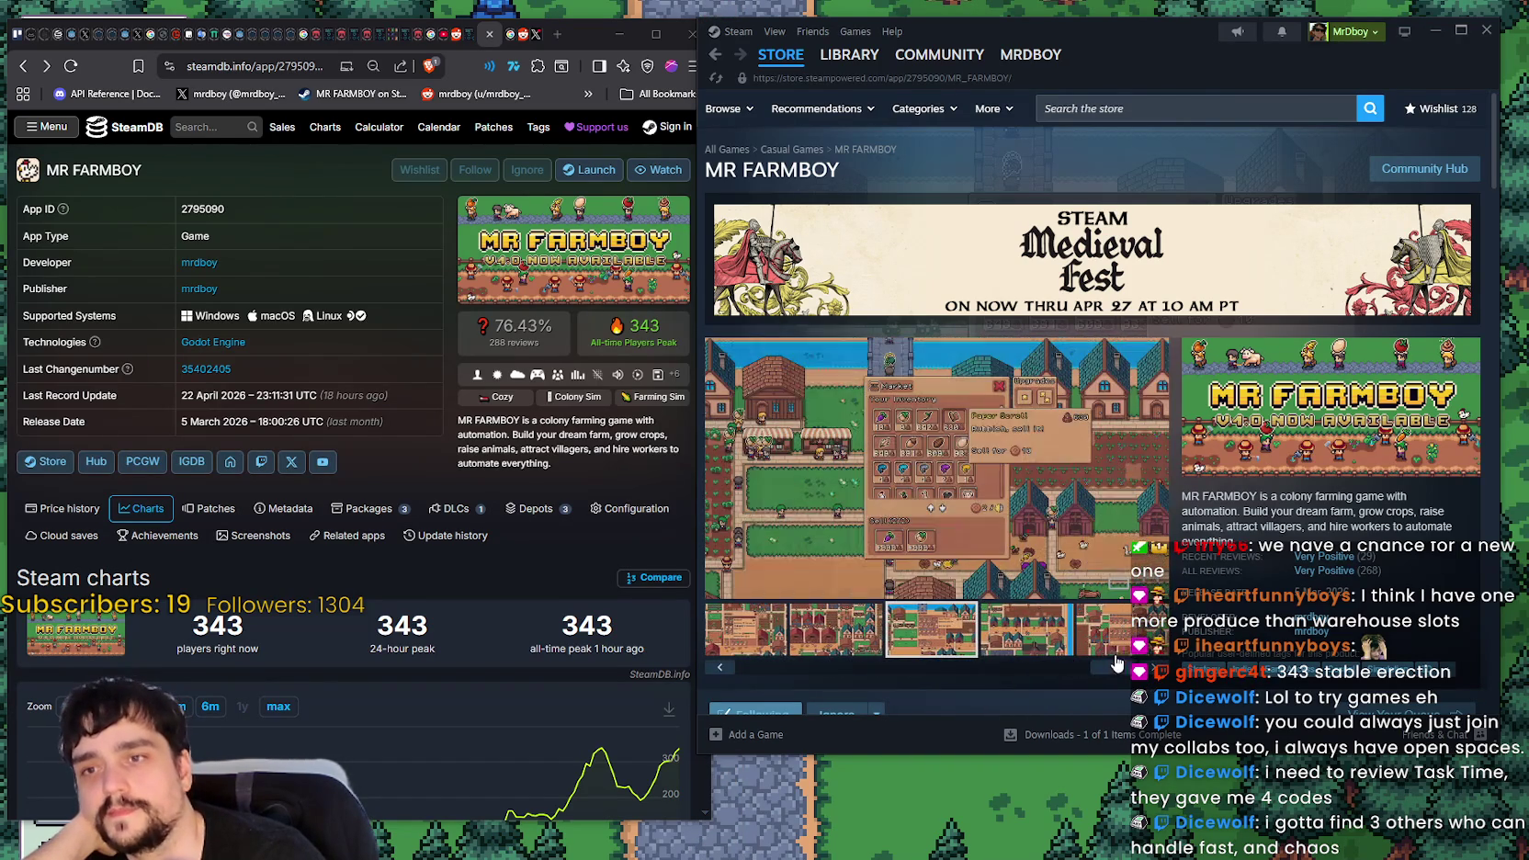
{"action": "left_click_drag", "start_coordinate": [1114, 682], "coordinate": [820, 693]}
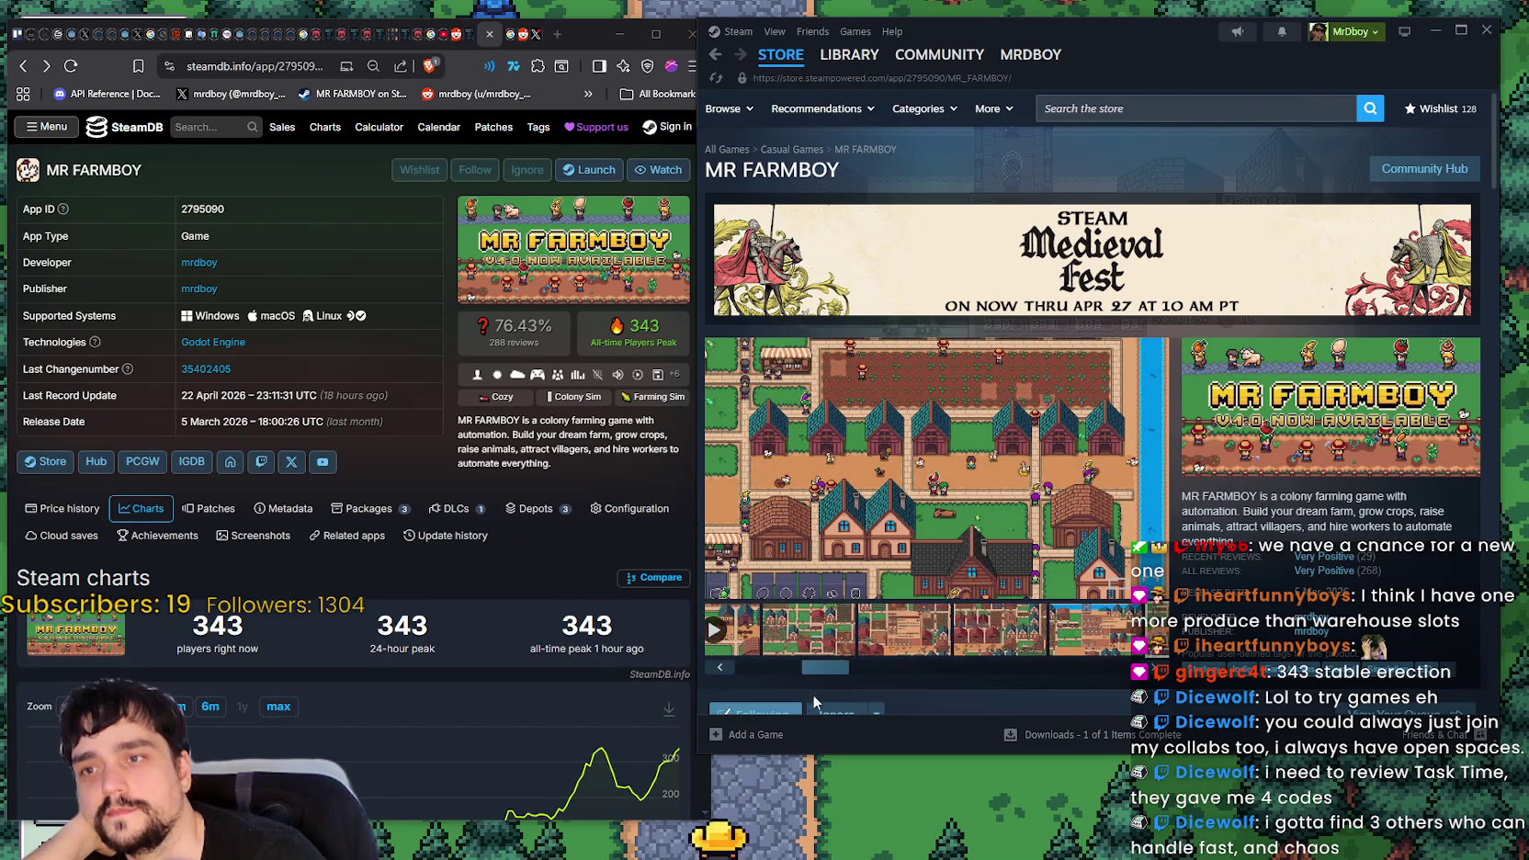
{"action": "left_click", "coordinate": [821, 635]}
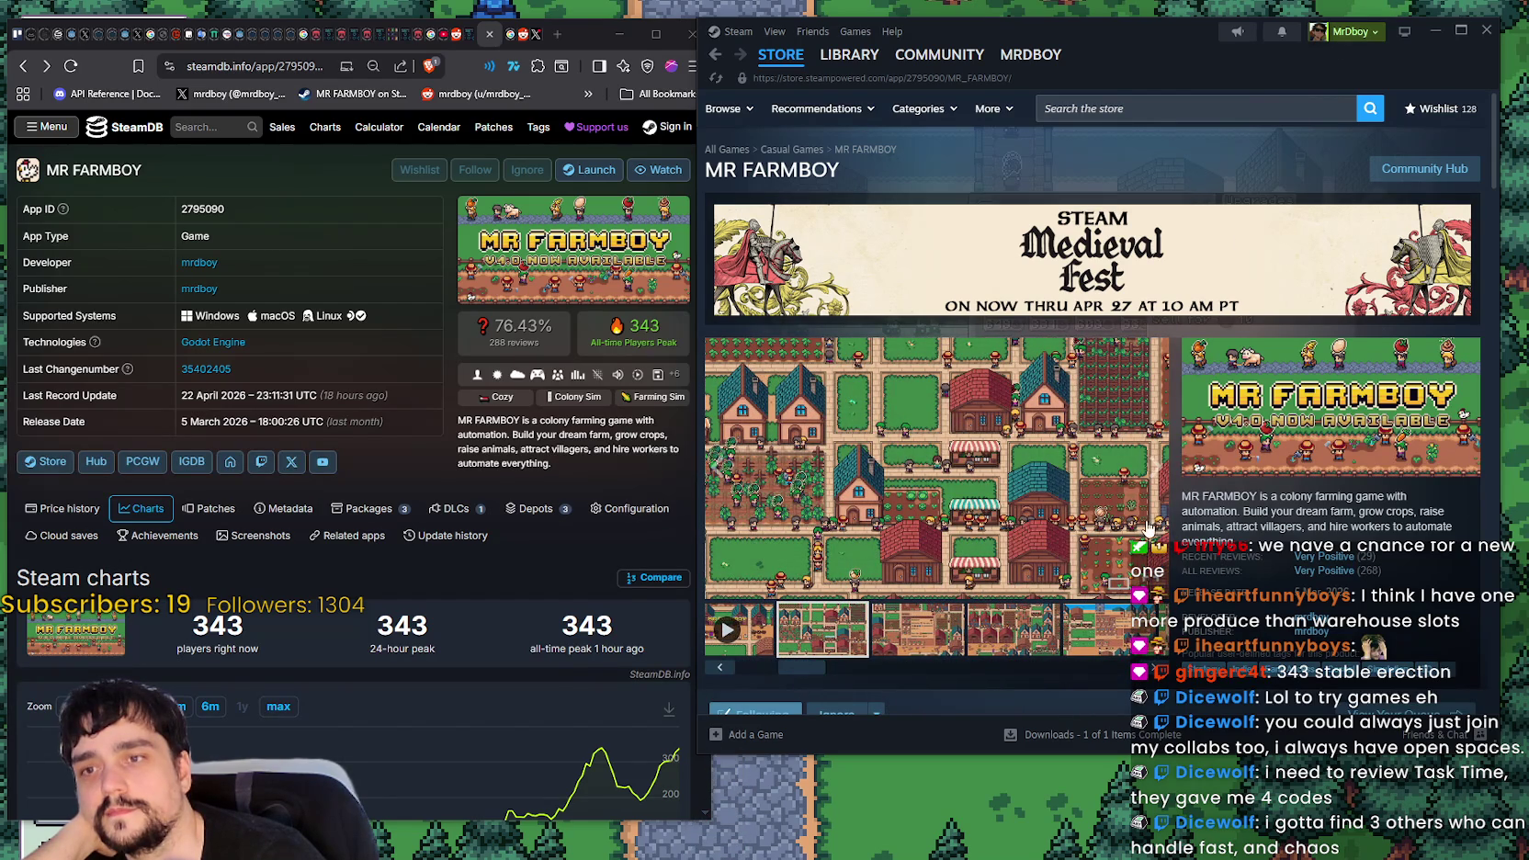
{"action": "left_click", "coordinate": [1149, 529]}
{"action": "left_click", "coordinate": [1462, 395]}
{"action": "left_click", "coordinate": [1466, 409]}
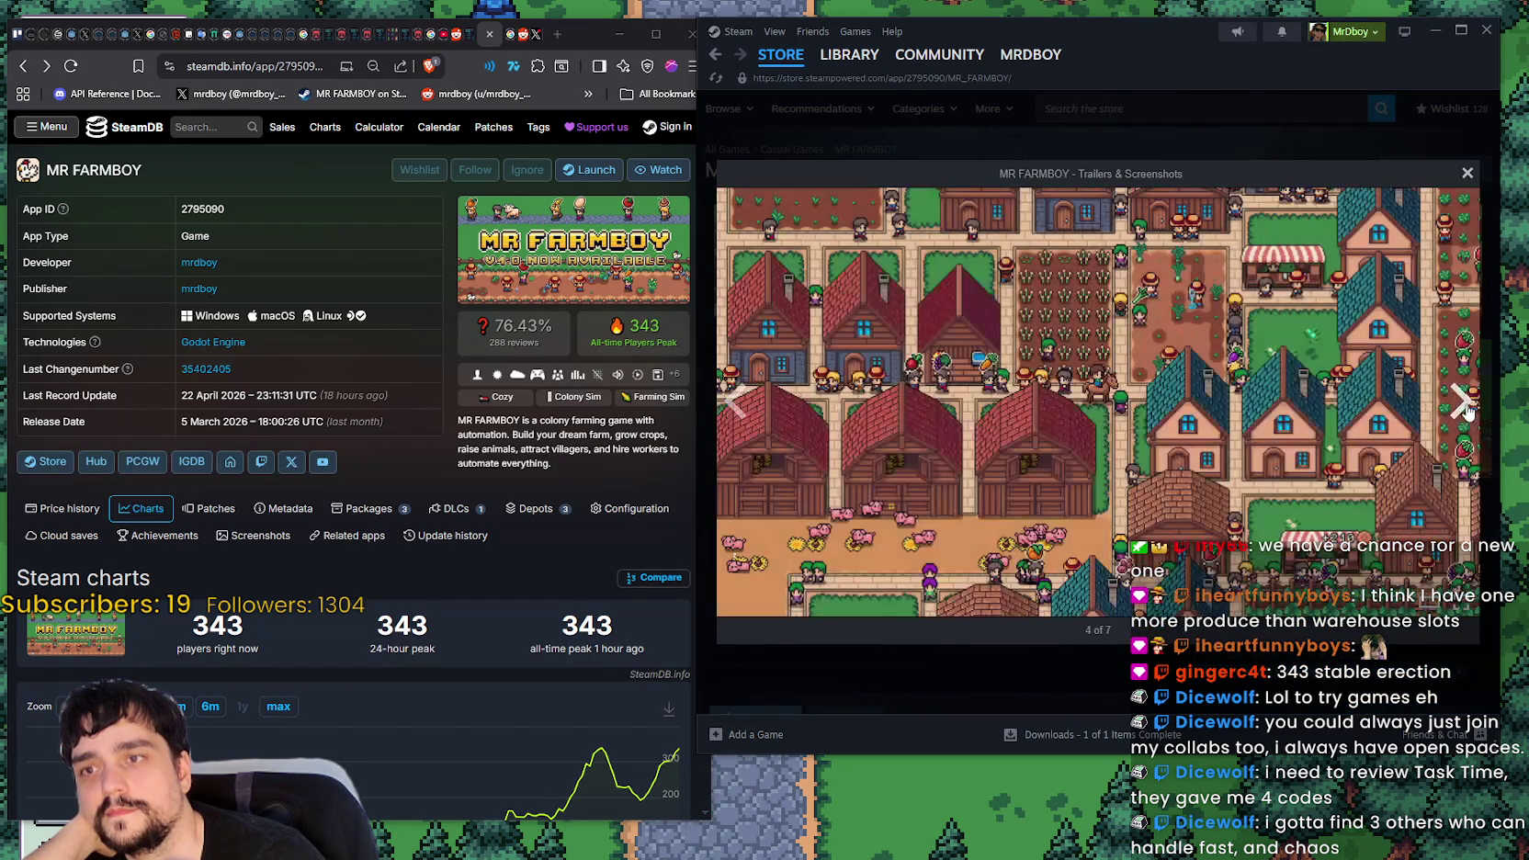
{"action": "left_click", "coordinate": [1139, 136]}
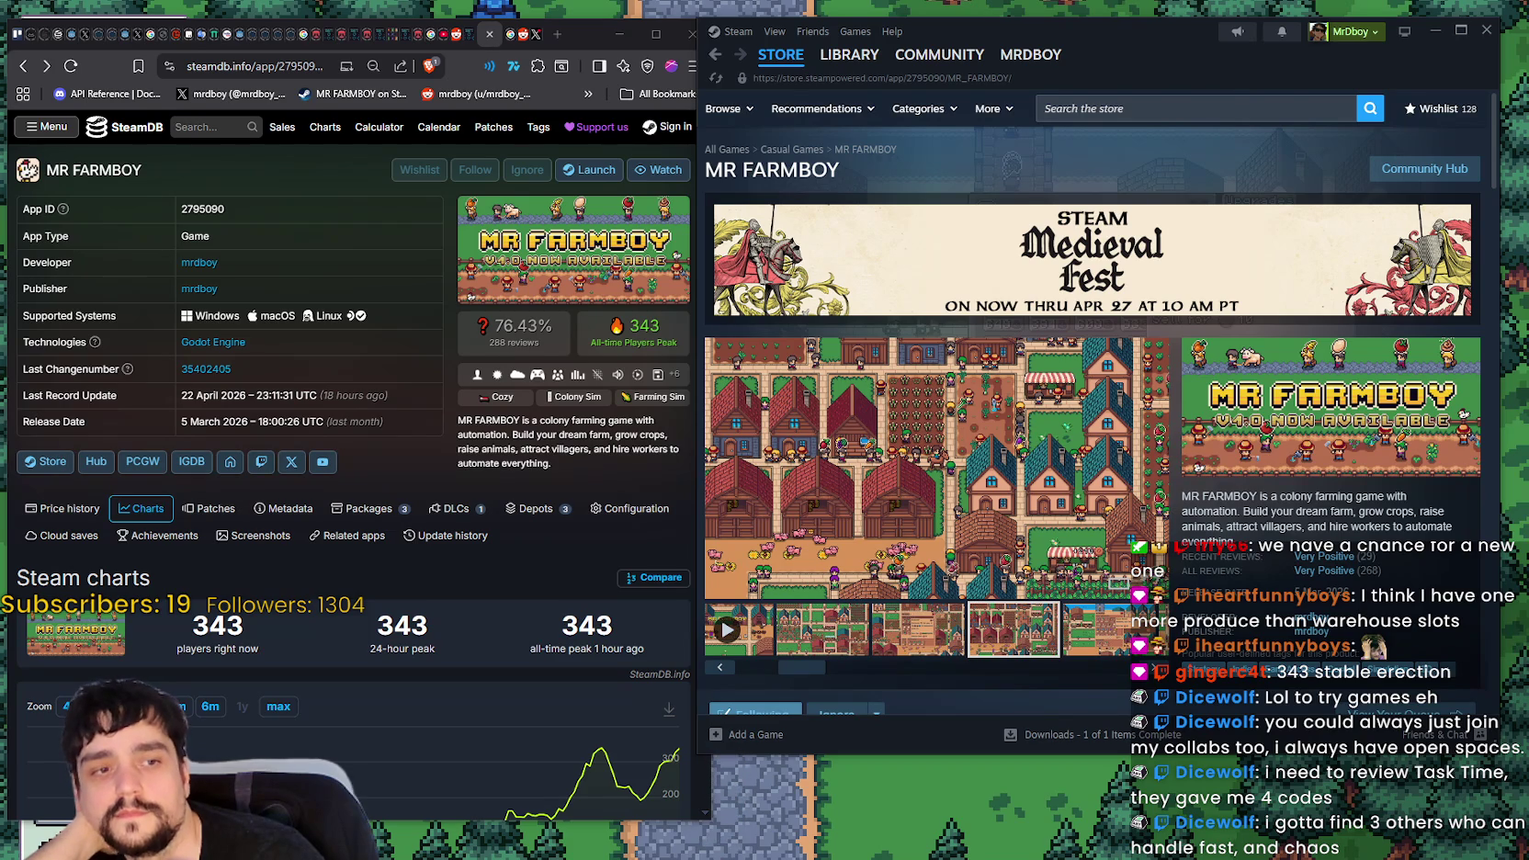
{"action": "left_click", "coordinate": [1164, 107]}
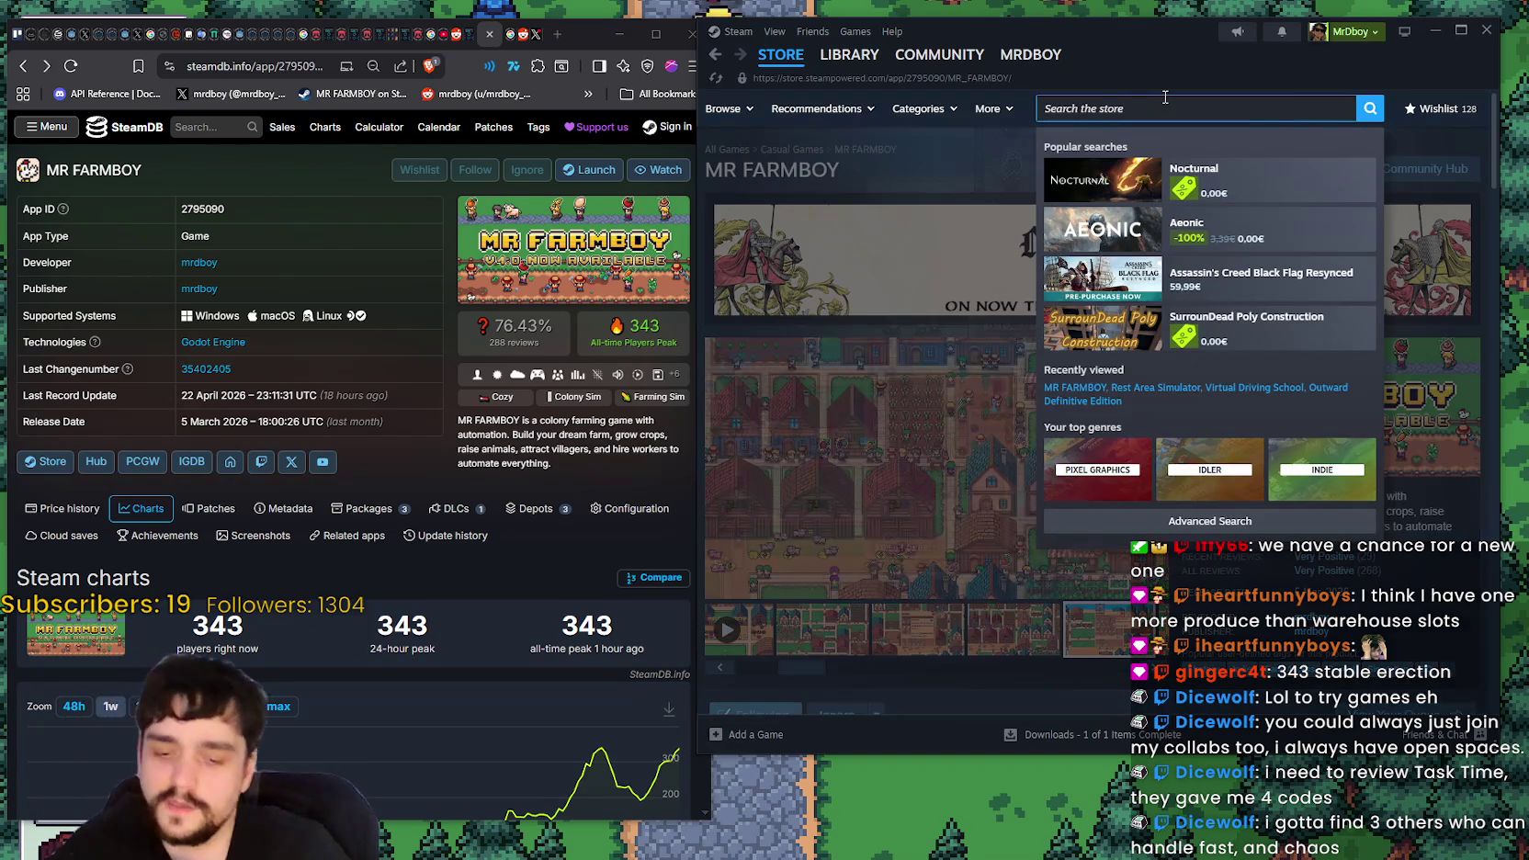
- Search for 'Time', open the Task Time page, and enlarge the PEAK screenshot
{"action": "type", "text": "Task ti"}
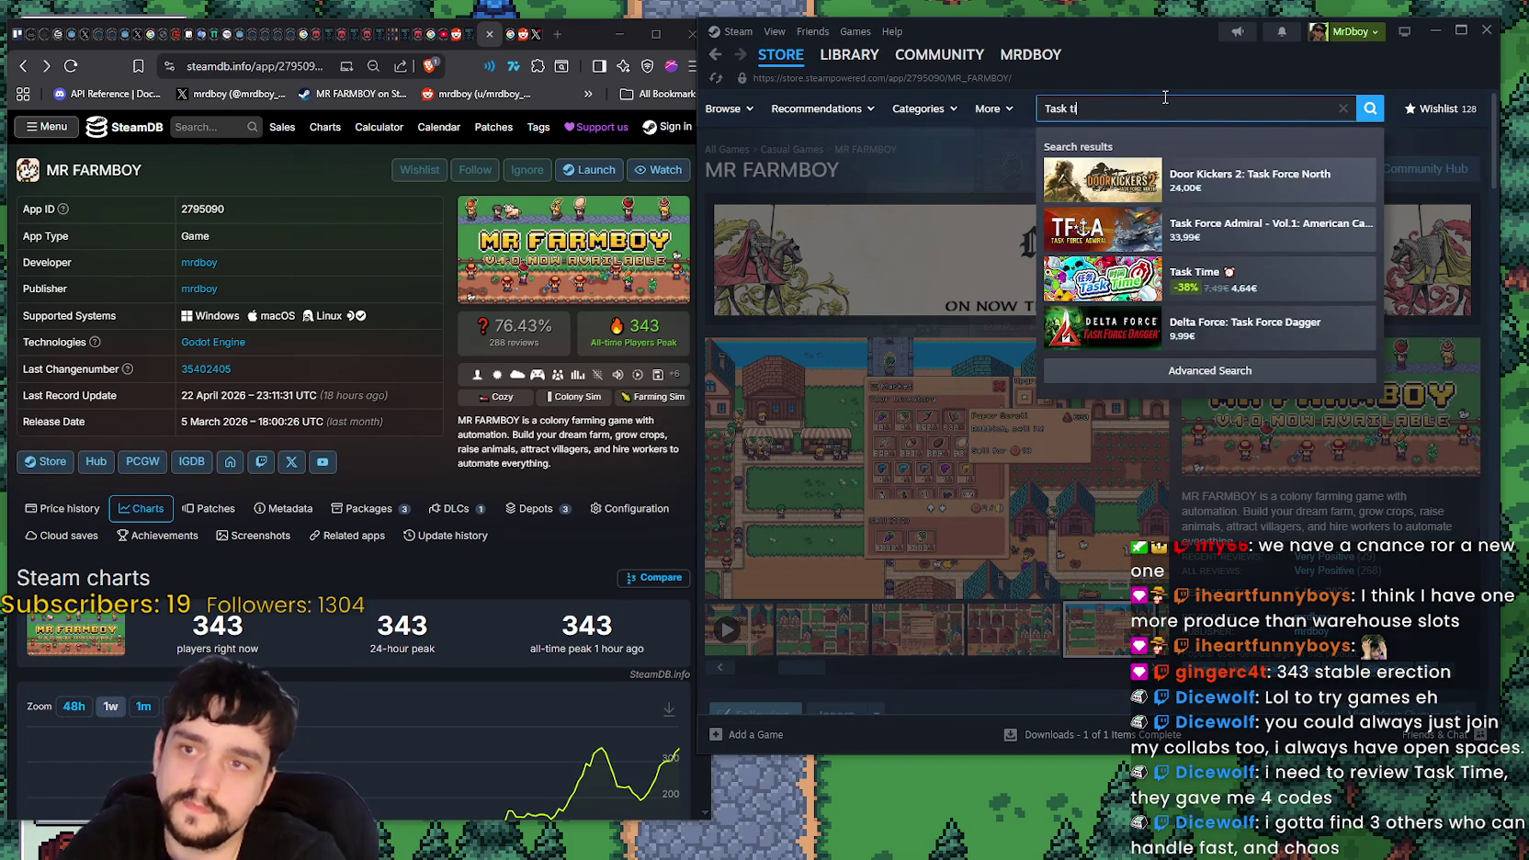
{"action": "type", "text": "me"}
{"action": "left_click", "coordinate": [1283, 171]}
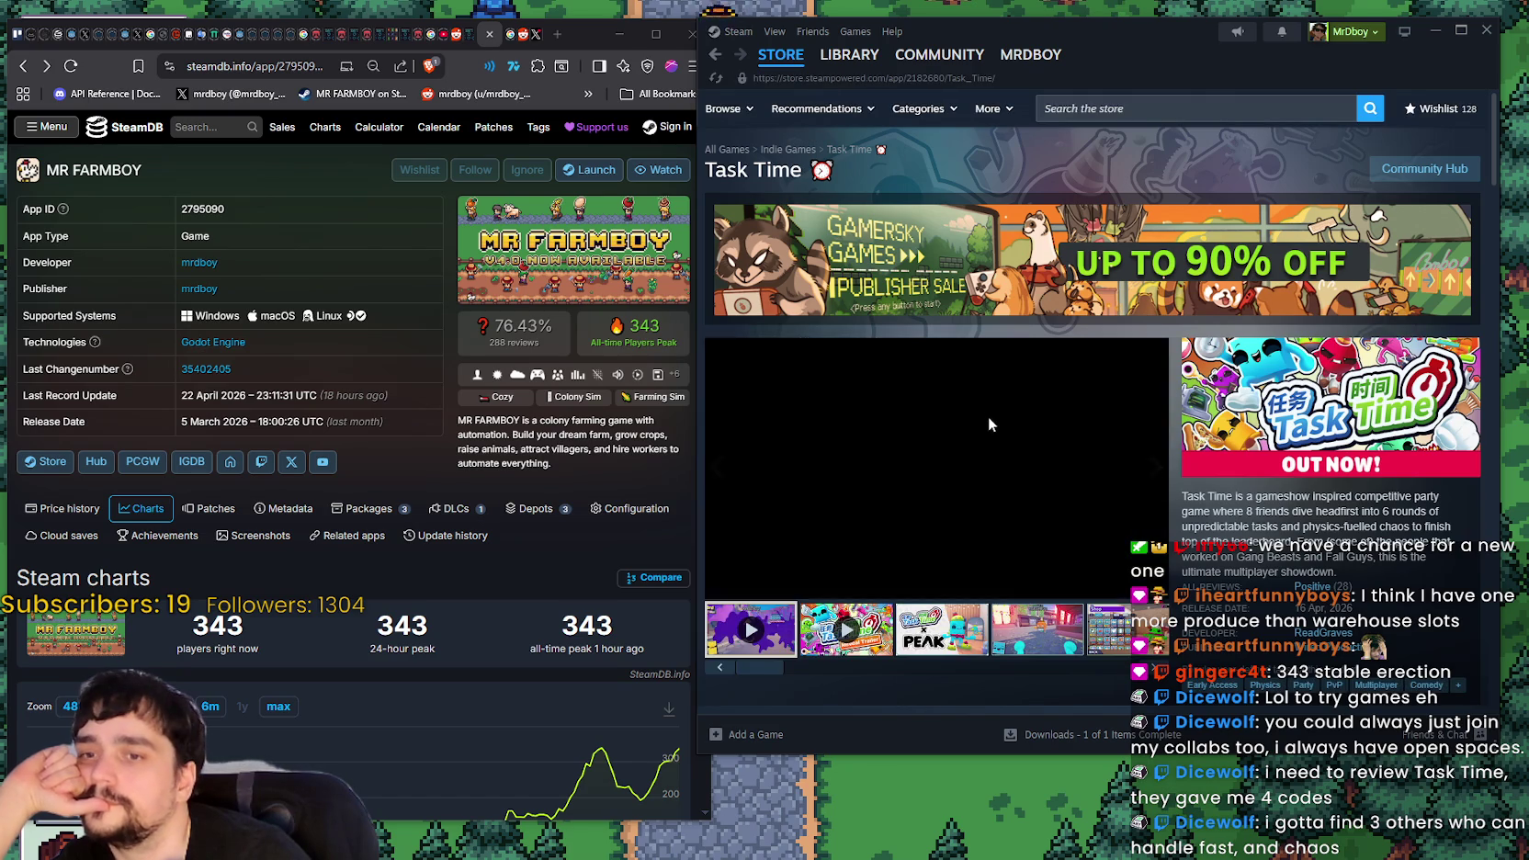
{"action": "scroll", "coordinate": [919, 551], "scroll_direction": "down", "scroll_amount": 3}
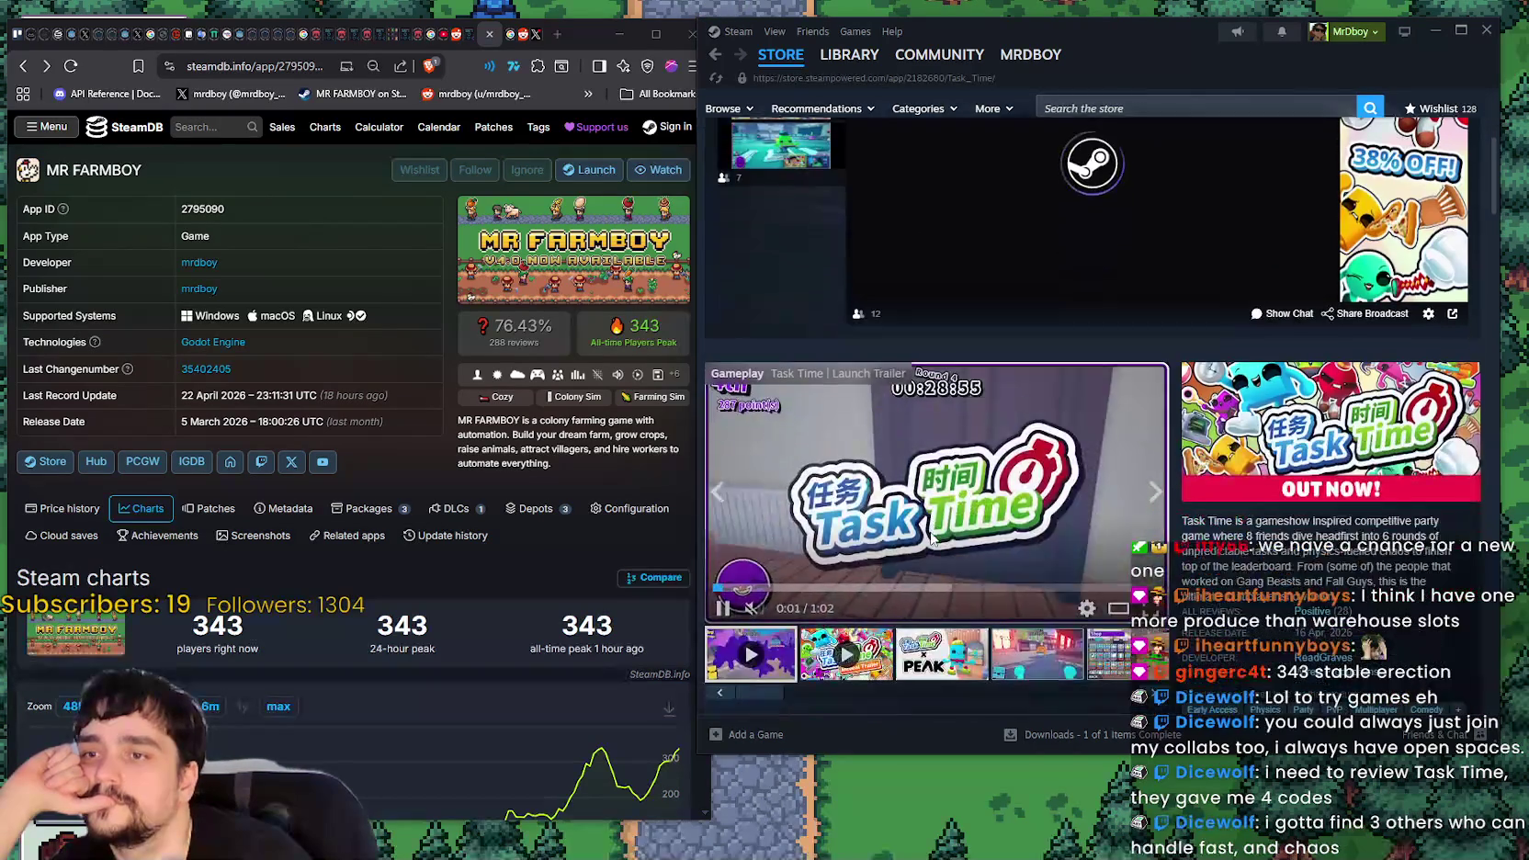
{"action": "left_click", "coordinate": [919, 609]}
{"action": "left_click", "coordinate": [1057, 505]}
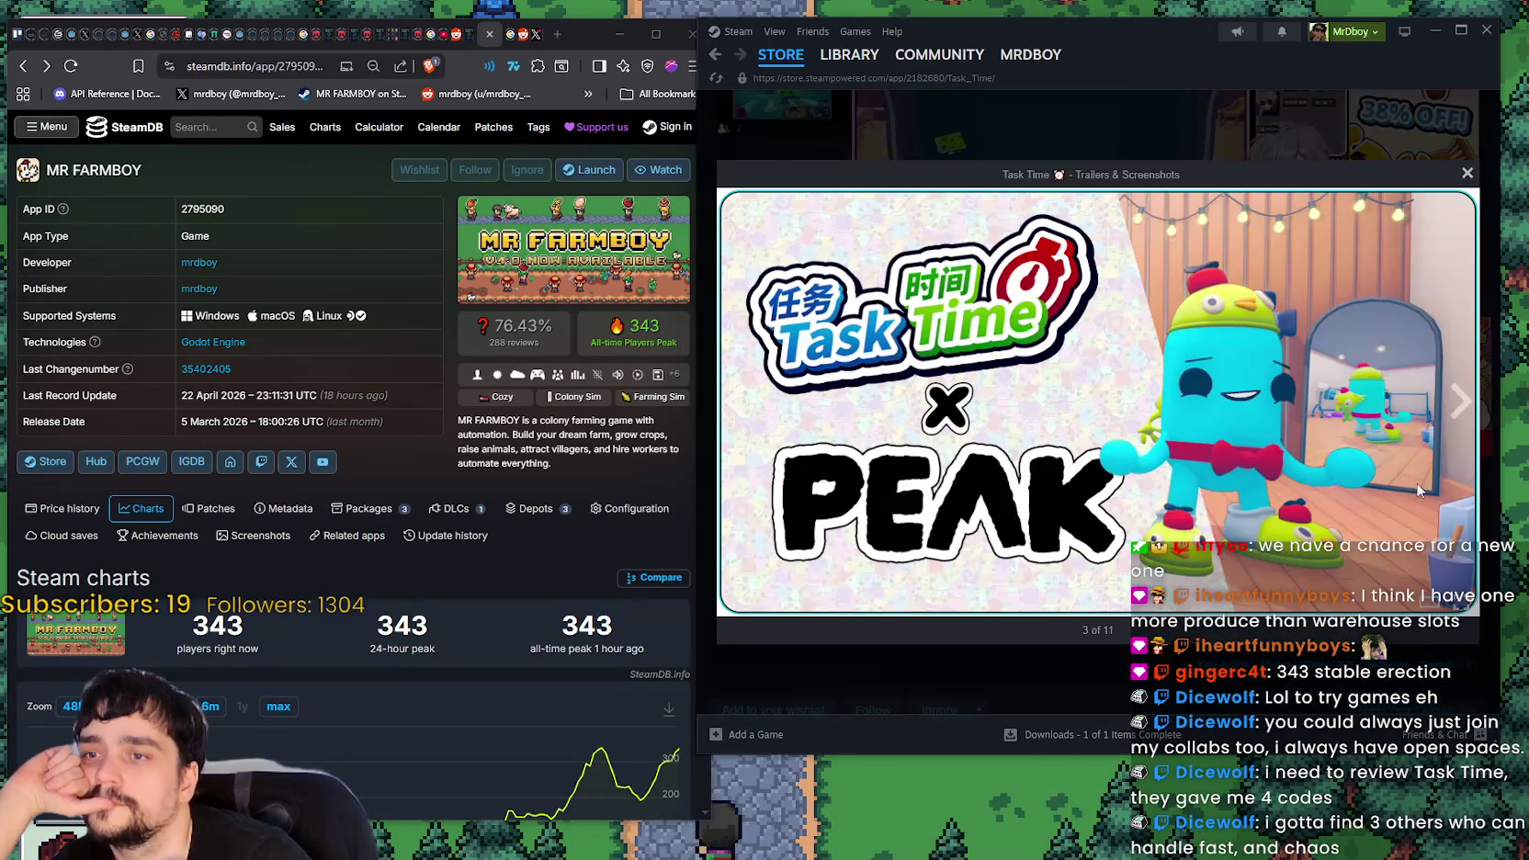
- Step through Task Time screenshots and trailers, scrub the launch trailer, then close the viewer
{"action": "left_click", "coordinate": [1457, 404]}
{"action": "left_click", "coordinate": [1456, 405]}
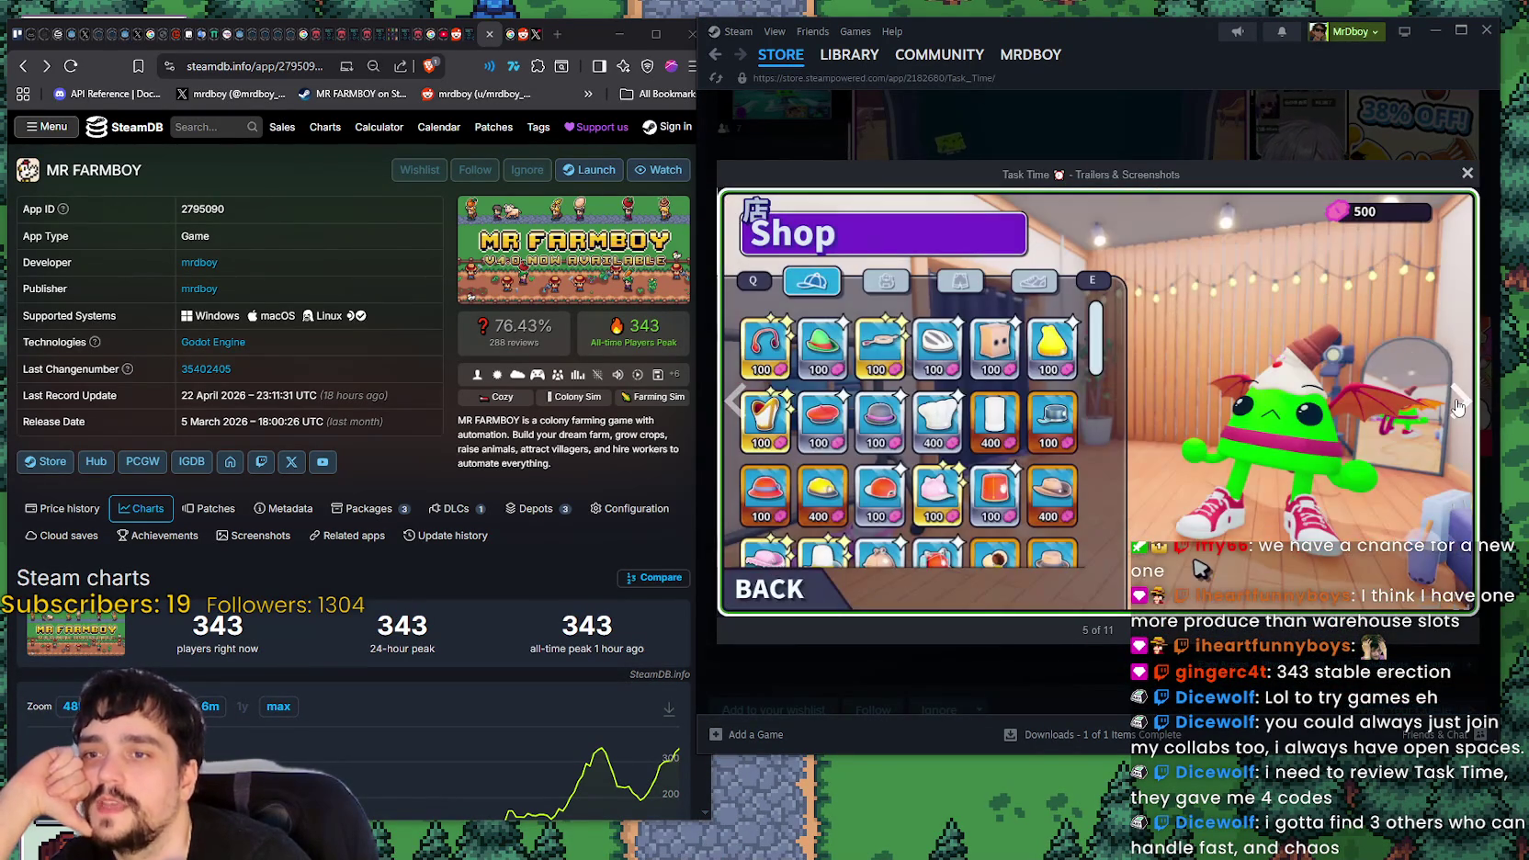
{"action": "left_click", "coordinate": [1457, 404]}
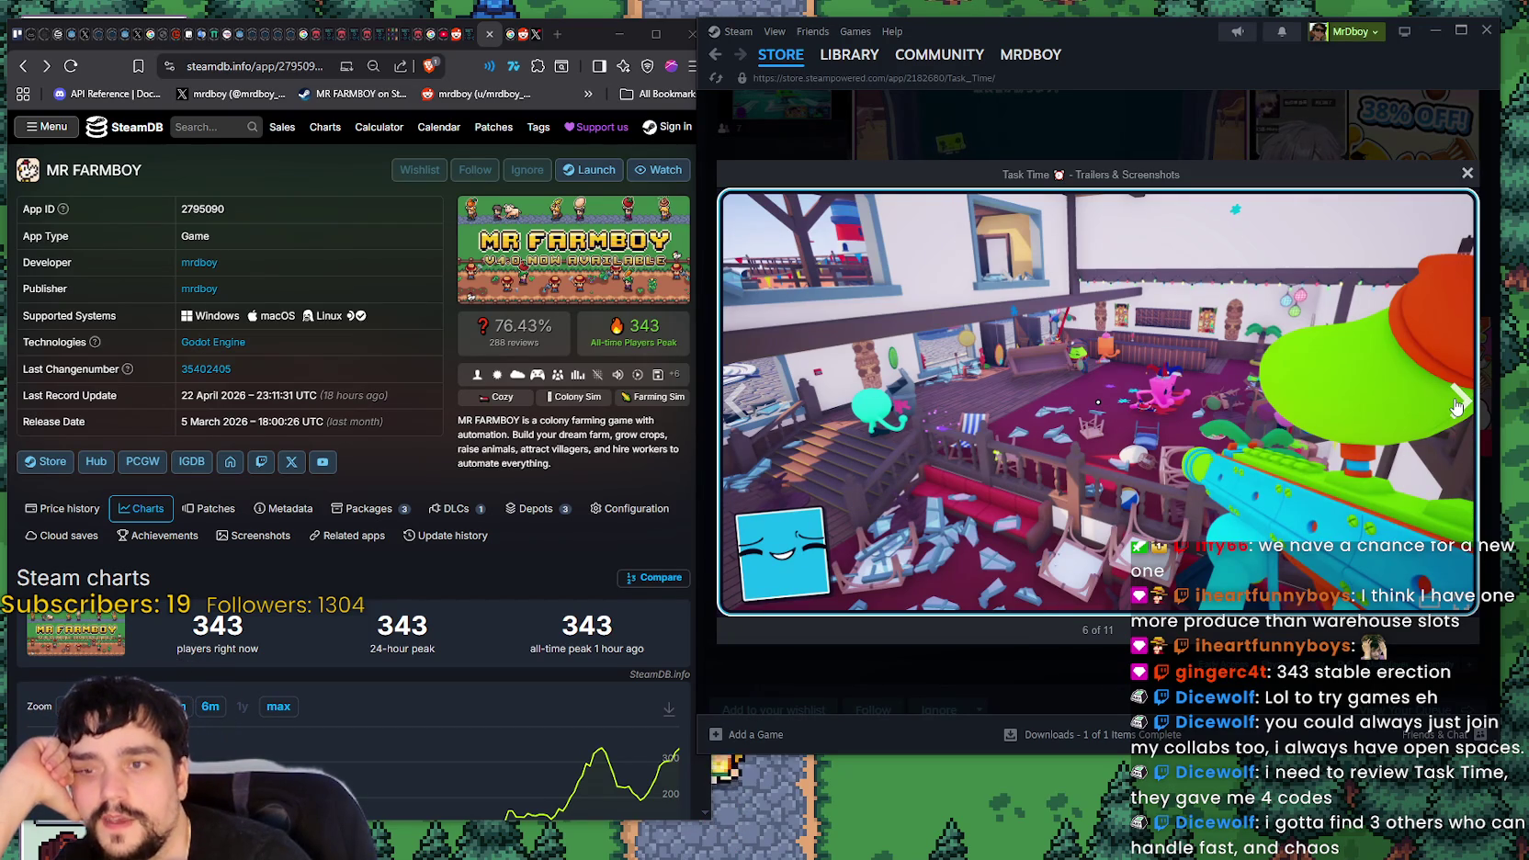
{"action": "left_click", "coordinate": [1456, 404]}
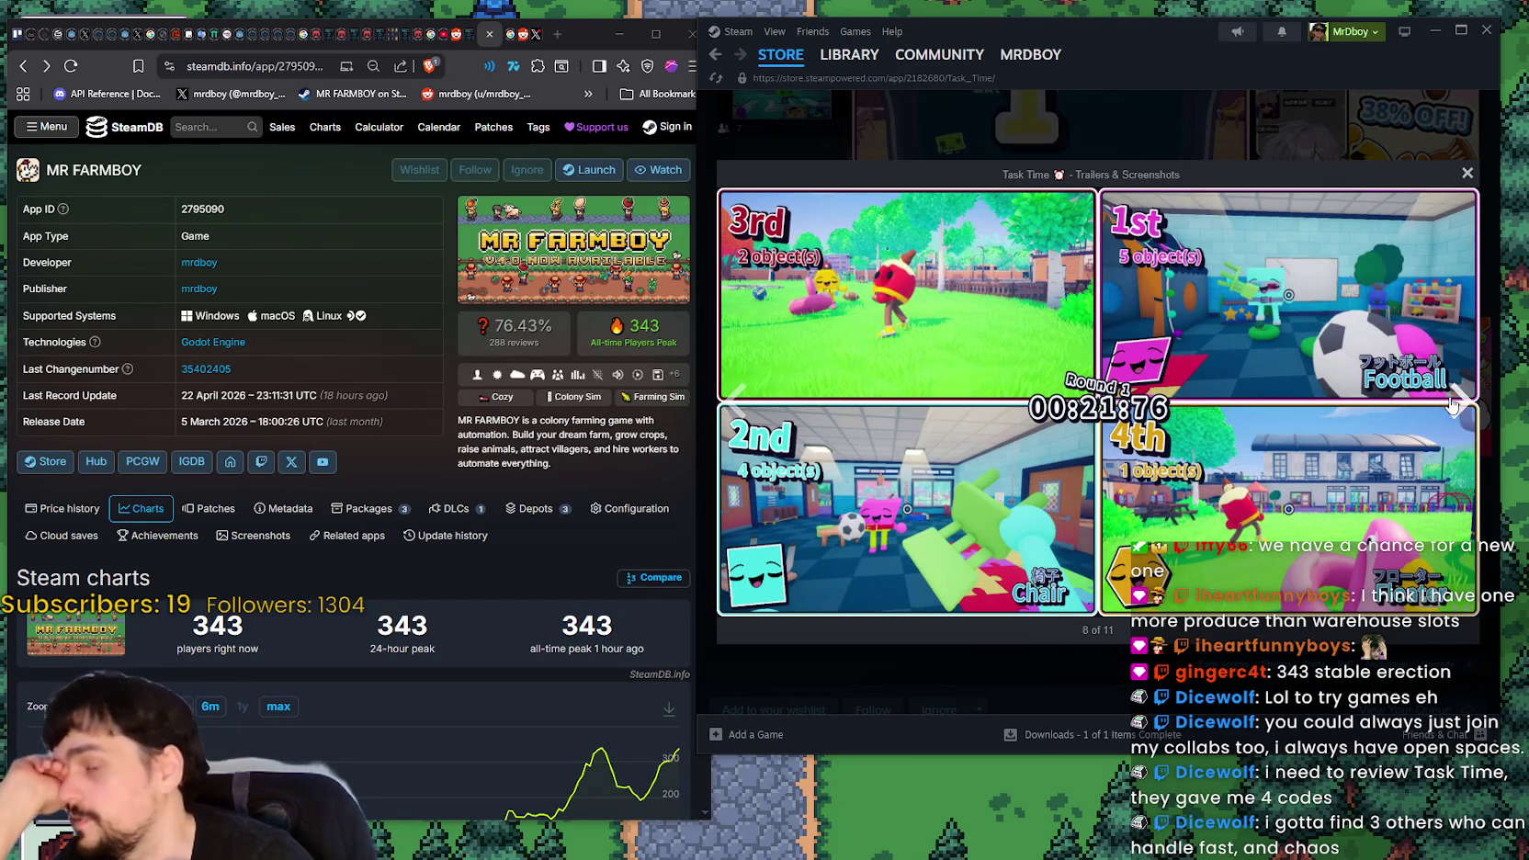
{"action": "left_click", "coordinate": [1454, 402]}
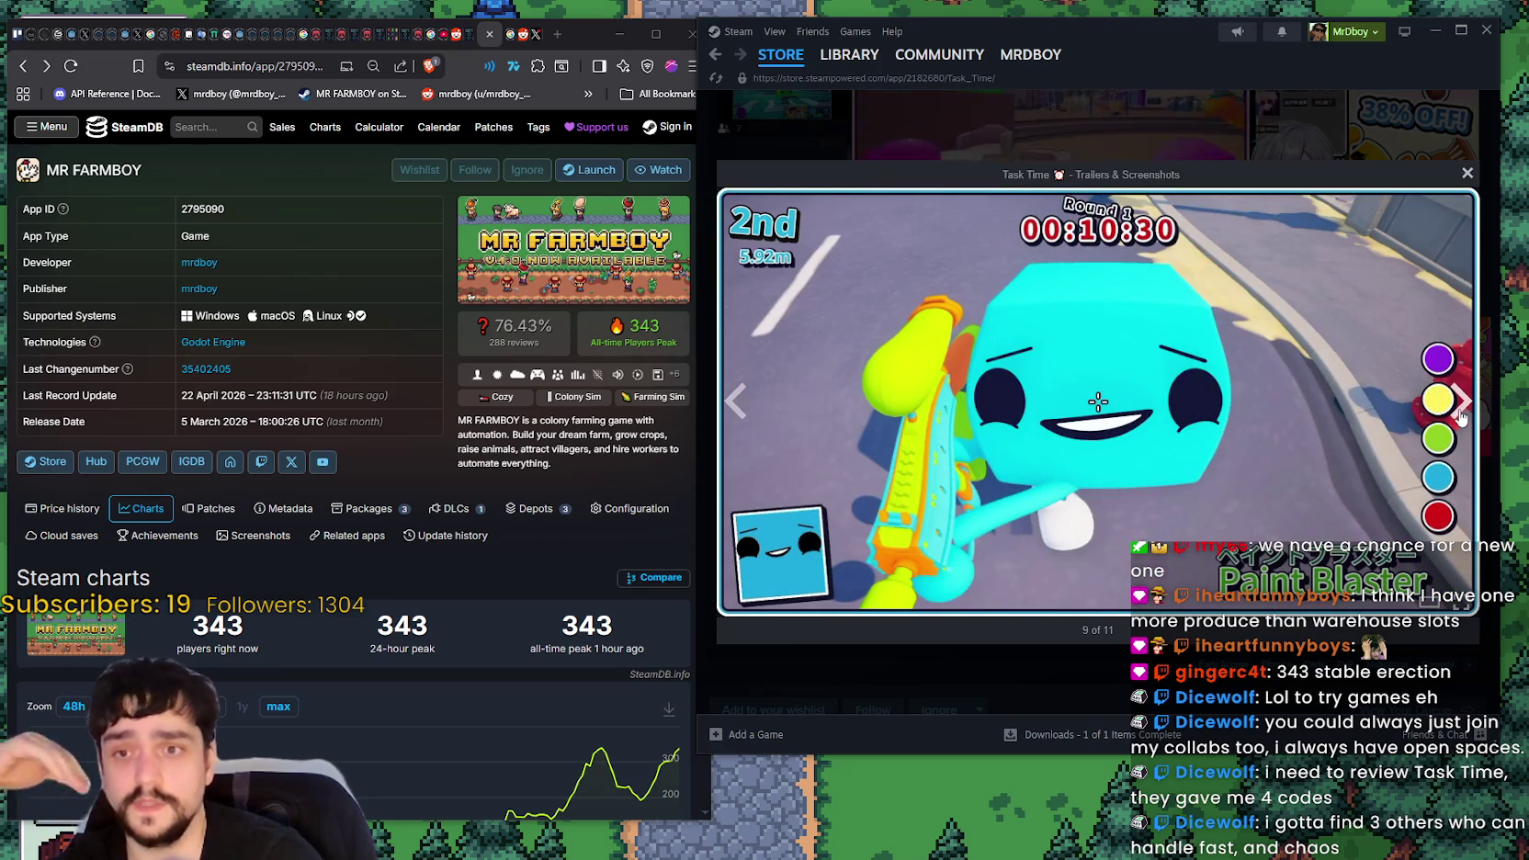
{"action": "left_click", "coordinate": [1456, 404]}
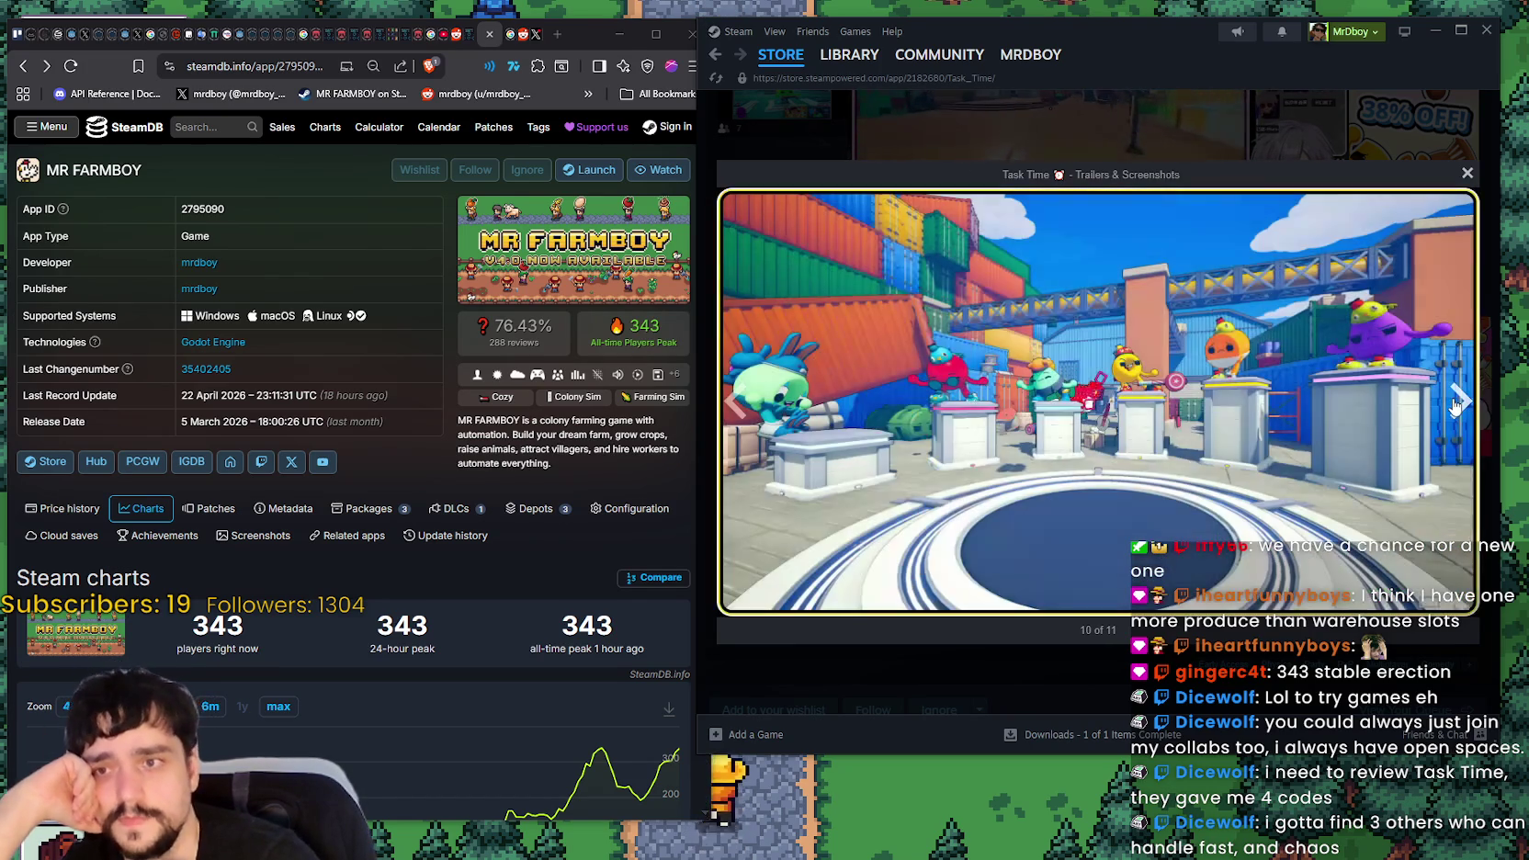
{"action": "left_click", "coordinate": [1456, 404]}
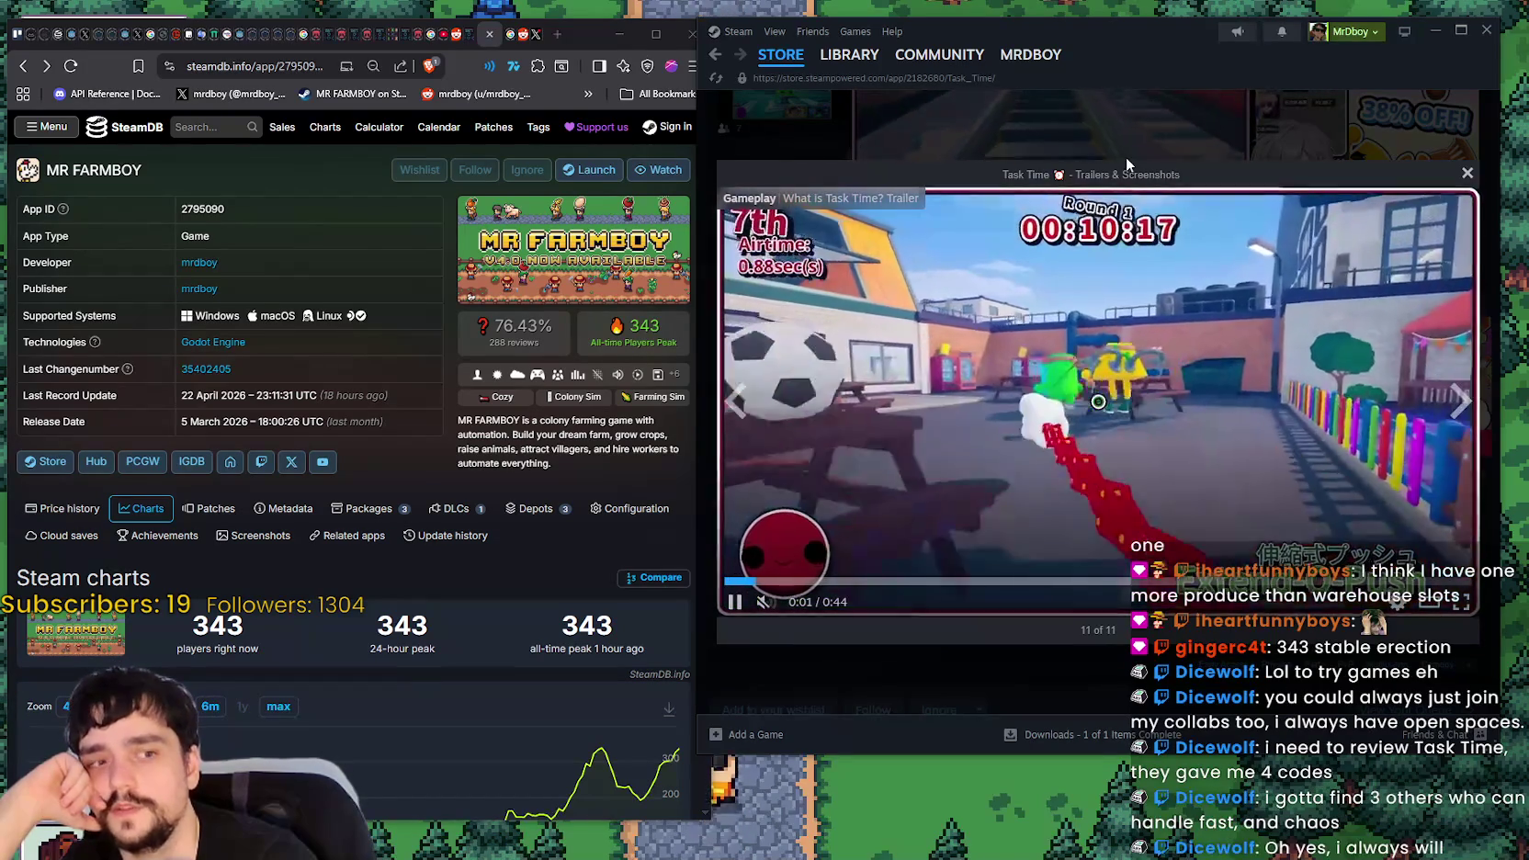
{"action": "left_click", "coordinate": [1458, 401]}
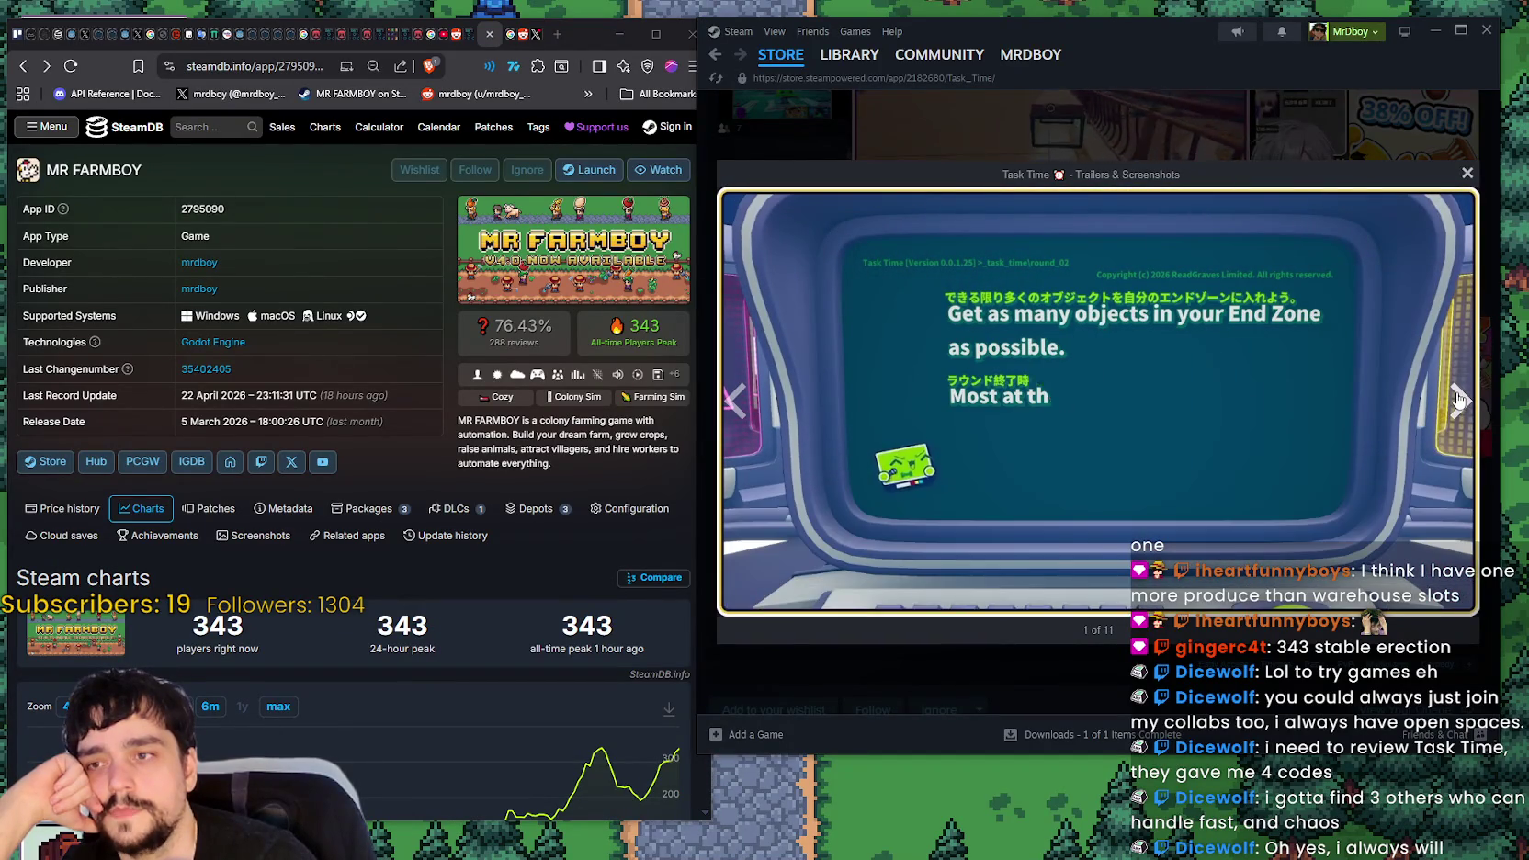
{"action": "left_click", "coordinate": [1114, 581]}
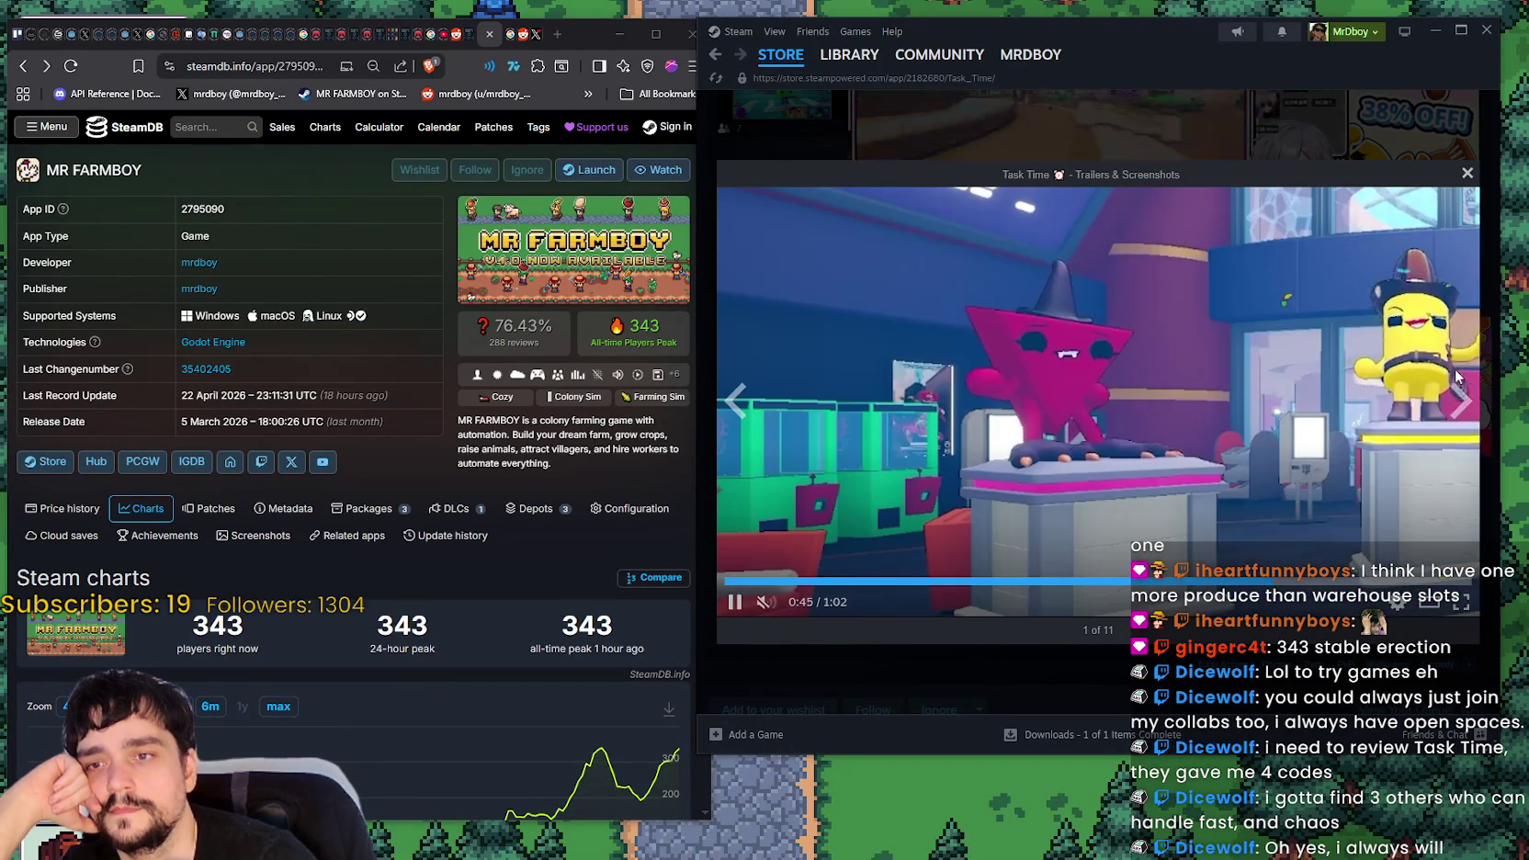
{"action": "left_click", "coordinate": [1459, 402]}
{"action": "left_click", "coordinate": [1458, 404]}
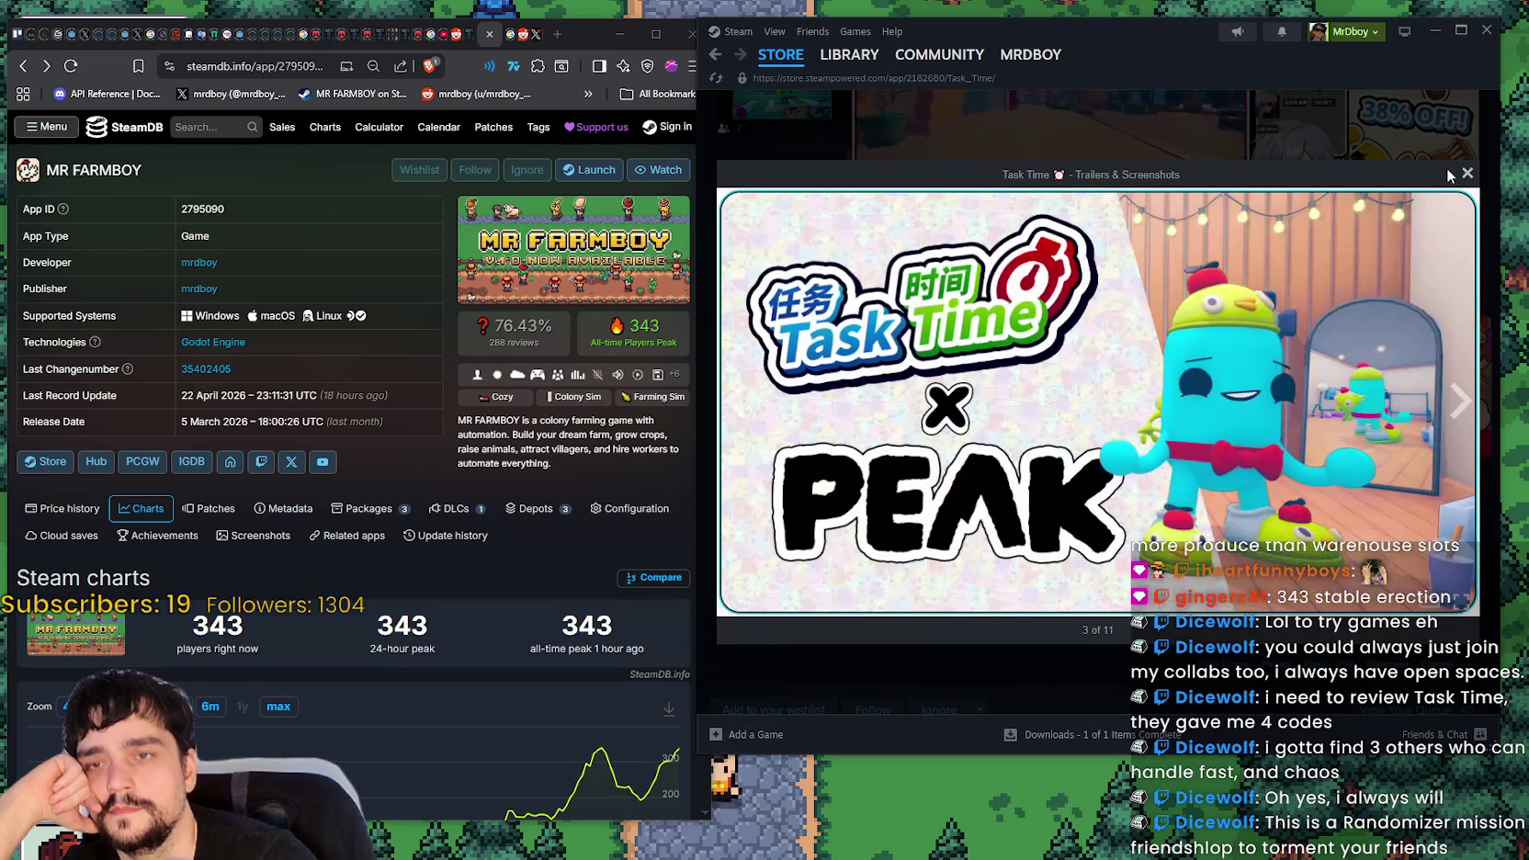
{"action": "left_click", "coordinate": [1468, 173]}
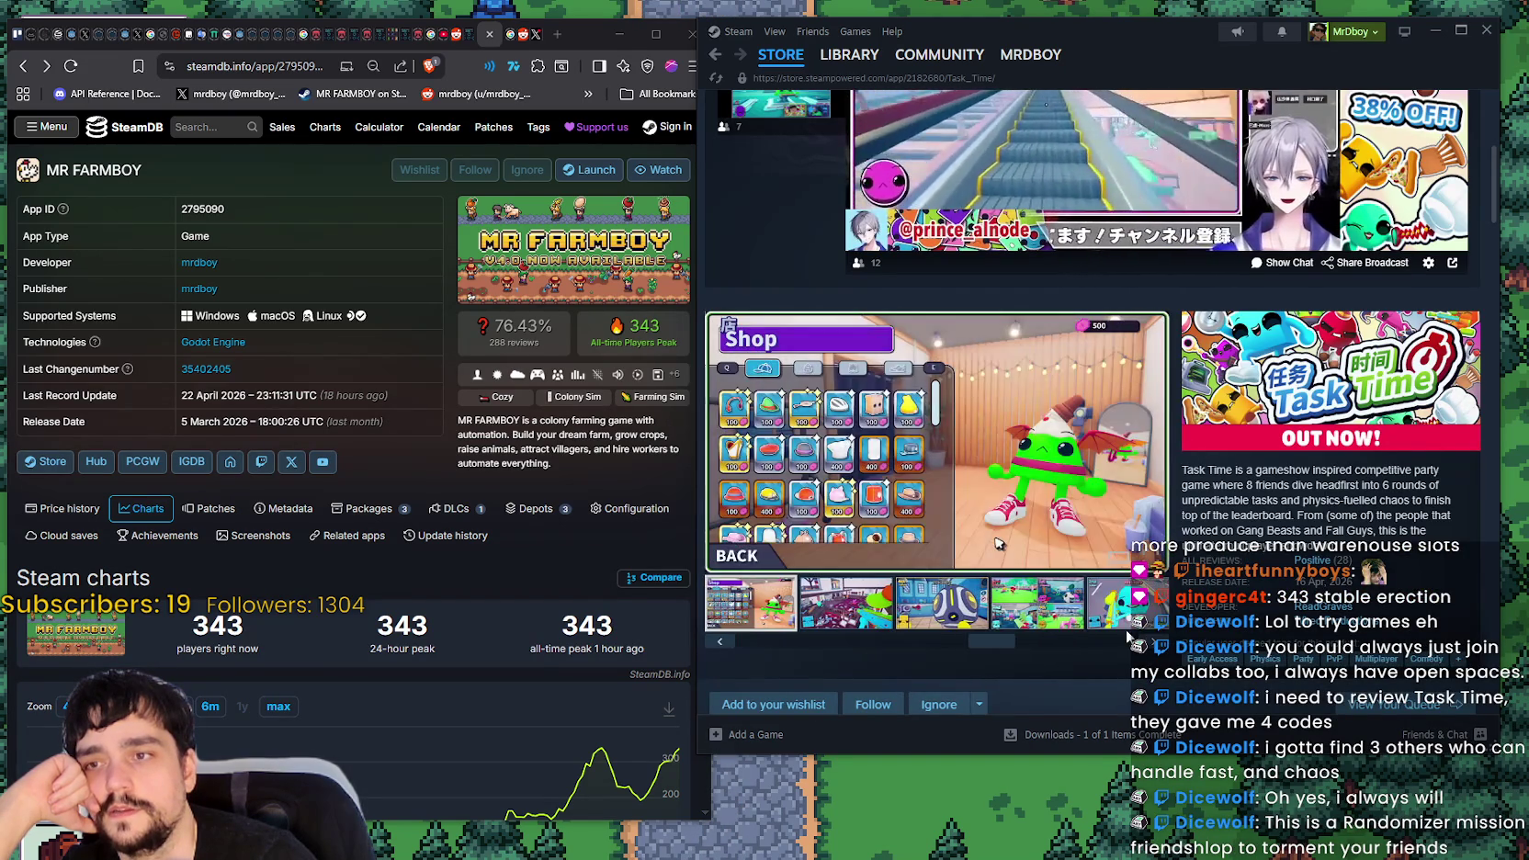
{"action": "left_click", "coordinate": [1087, 625]}
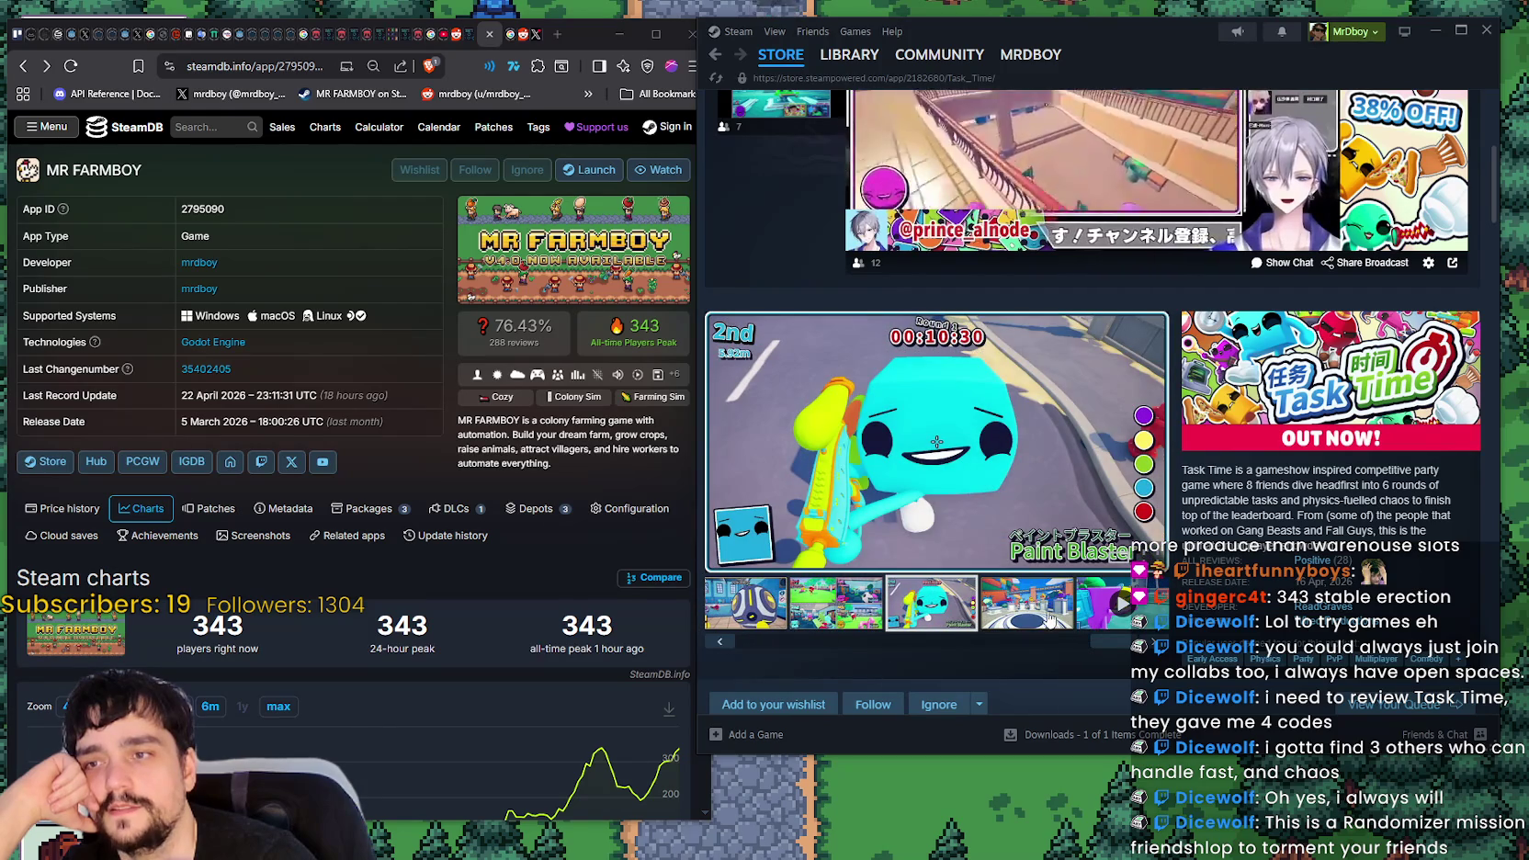
- Scroll the Task Time page down to System Requirements and back, then open its Community Hub
{"action": "scroll", "coordinate": [1036, 606], "scroll_direction": "down", "scroll_amount": 5}
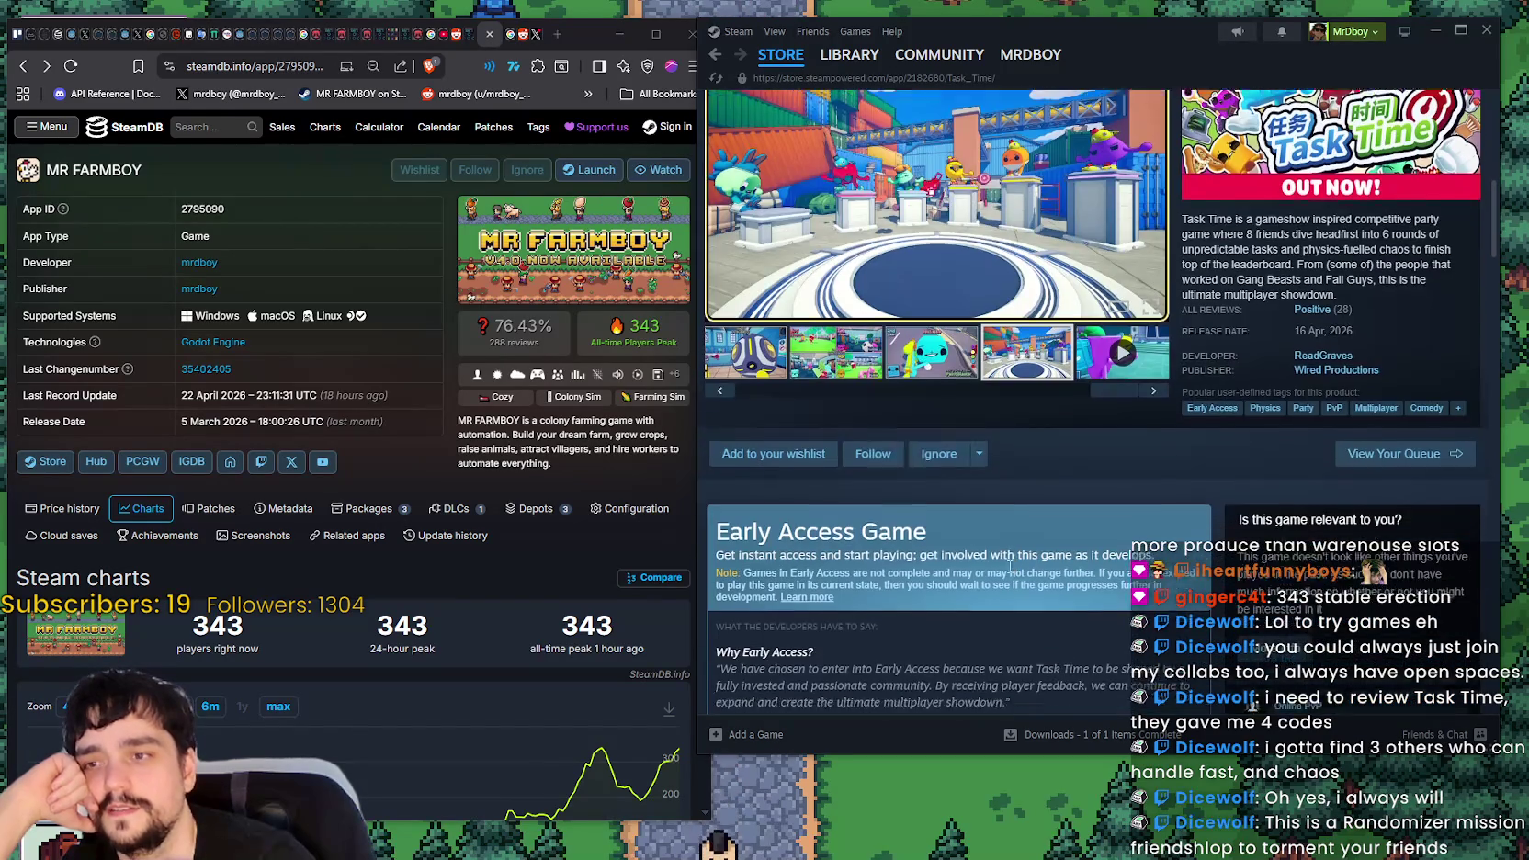
{"action": "scroll", "coordinate": [1010, 567], "scroll_direction": "down", "scroll_amount": 3}
{"action": "scroll", "coordinate": [1016, 570], "scroll_direction": "up", "scroll_amount": 8}
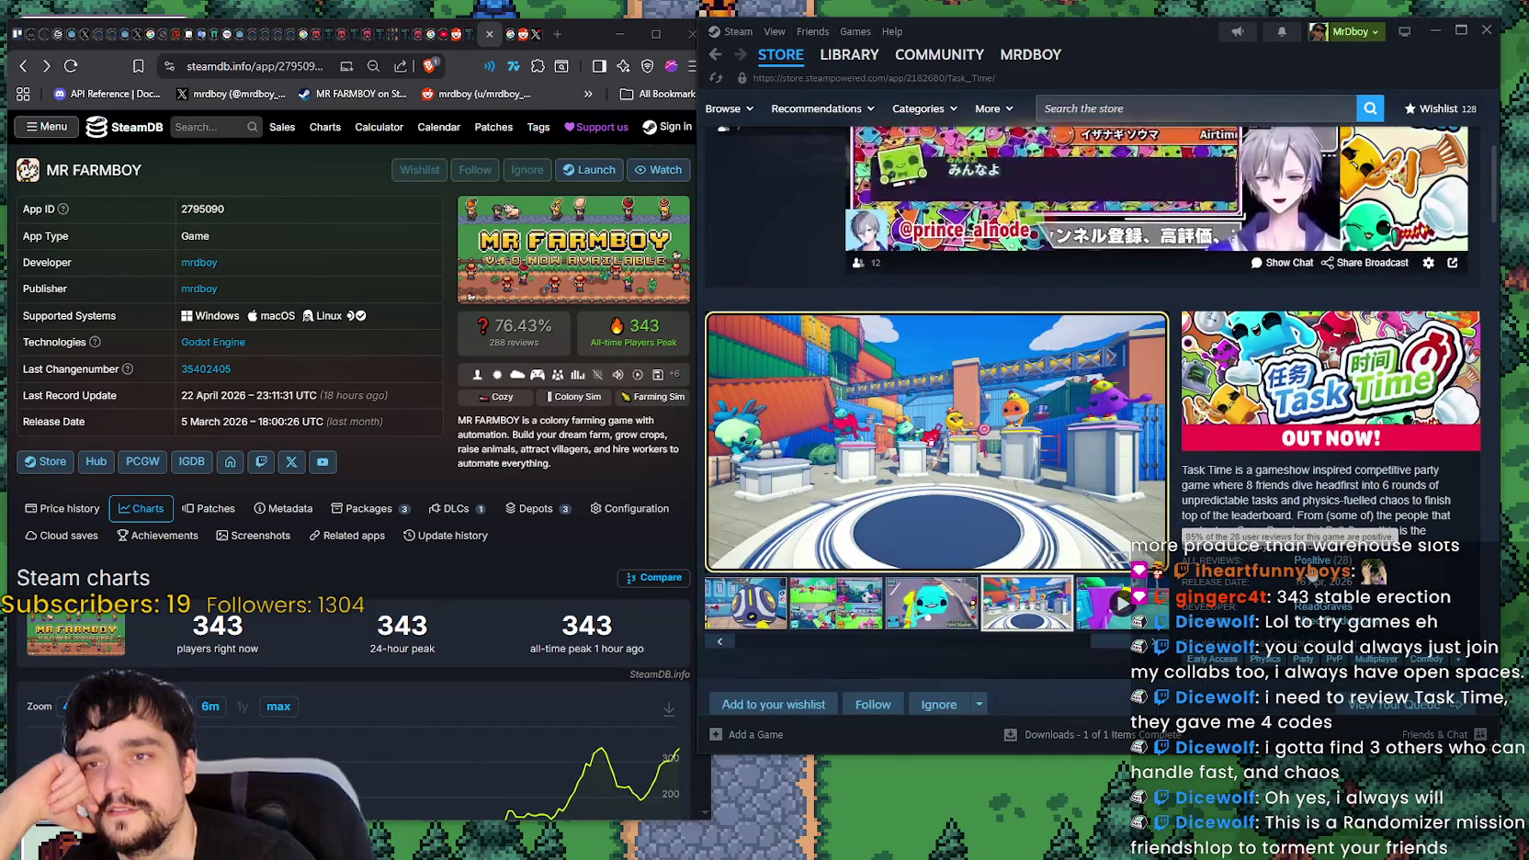
{"action": "scroll", "coordinate": [1314, 570], "scroll_direction": "up", "scroll_amount": 3}
{"action": "scroll", "coordinate": [1310, 571], "scroll_direction": "down", "scroll_amount": 8}
{"action": "scroll", "coordinate": [1310, 572], "scroll_direction": "down", "scroll_amount": 10}
{"action": "scroll", "coordinate": [1296, 570], "scroll_direction": "down", "scroll_amount": 4}
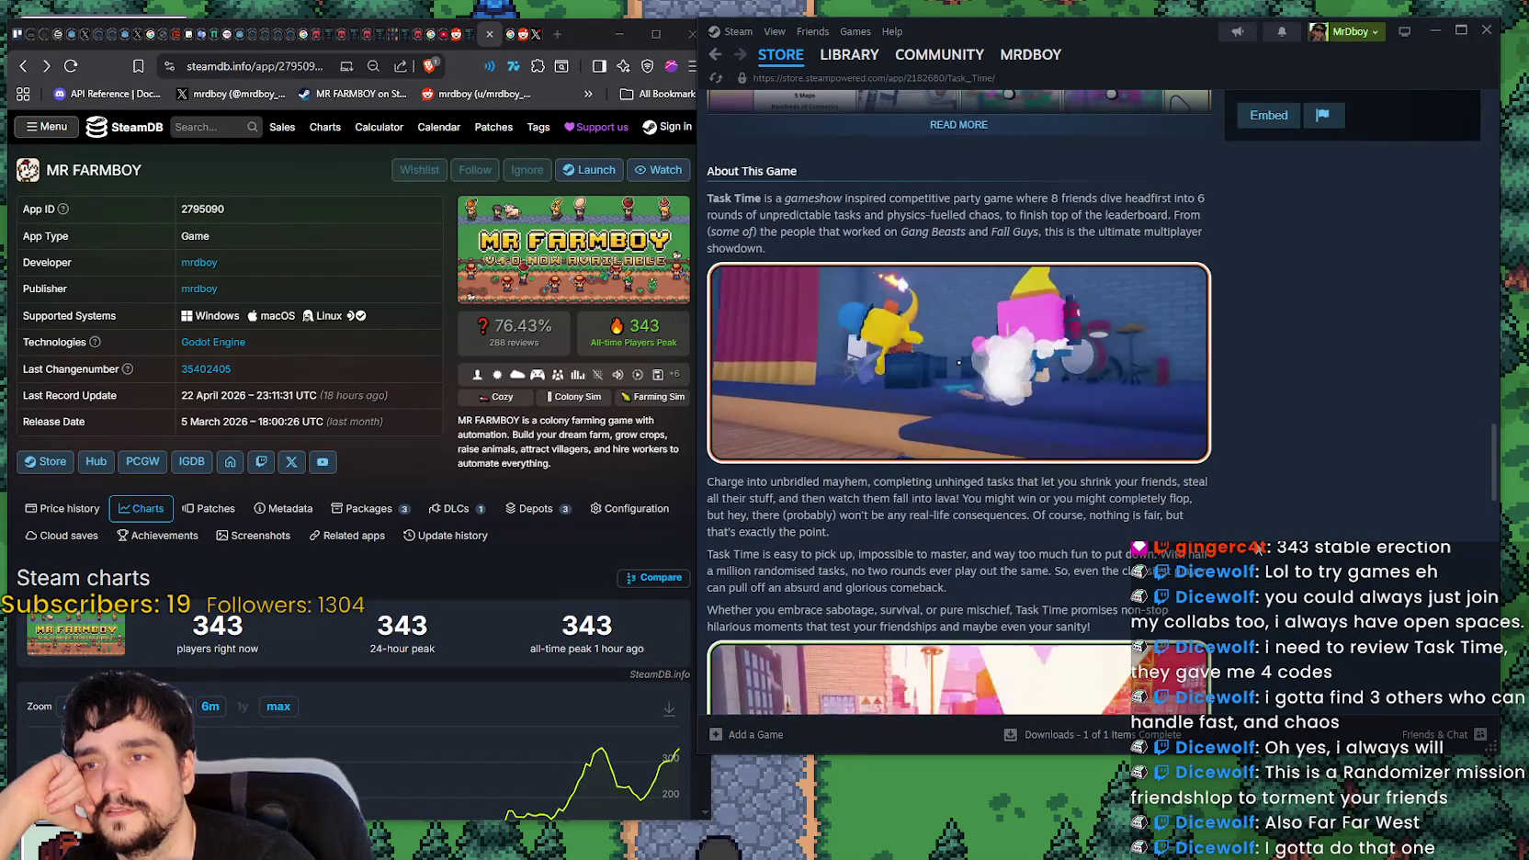
{"action": "scroll", "coordinate": [1259, 549], "scroll_direction": "down", "scroll_amount": 3}
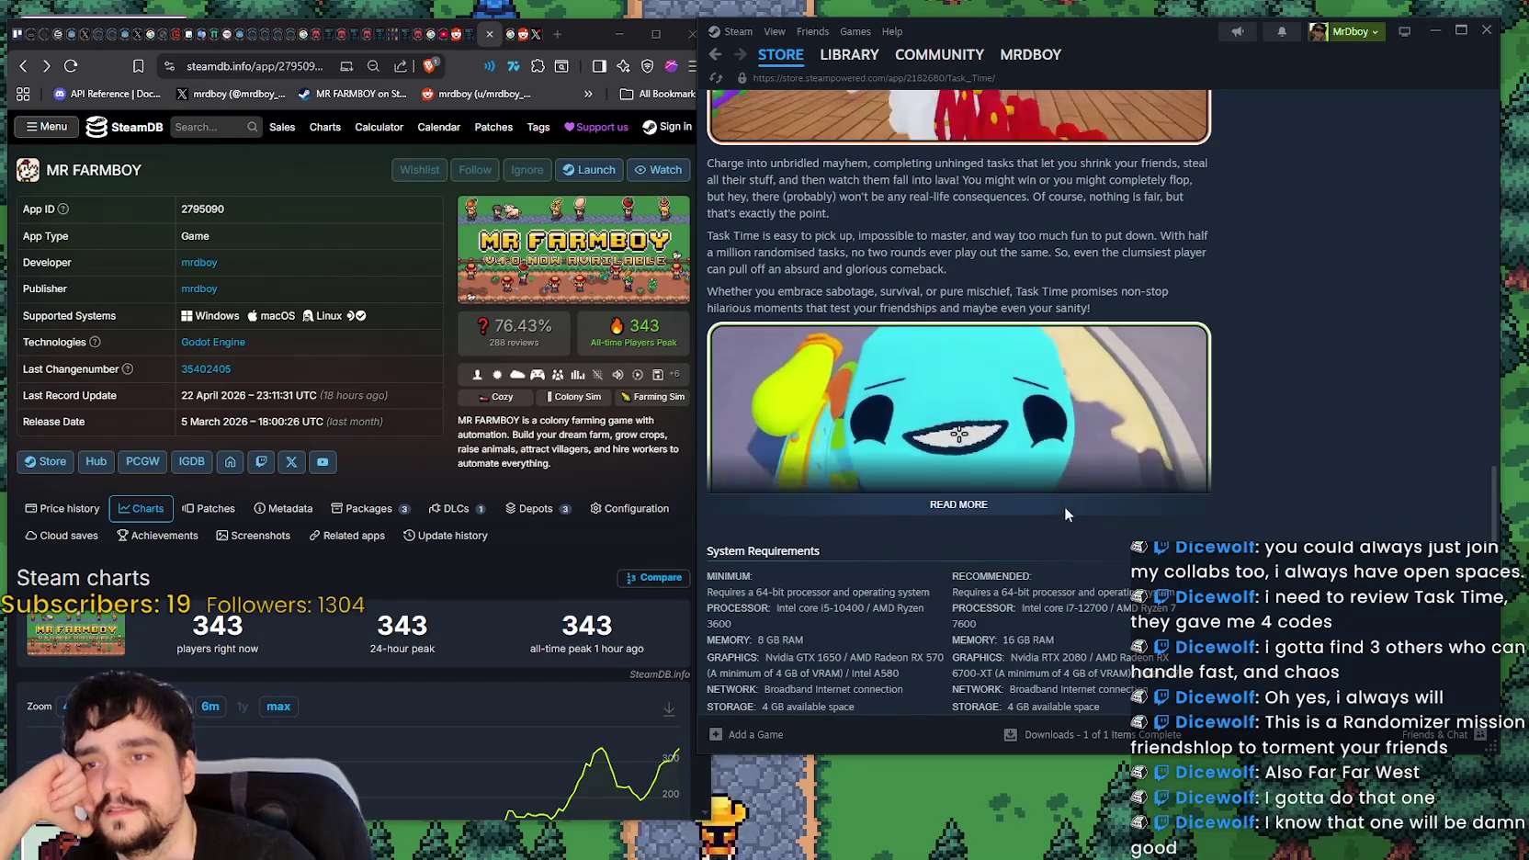
{"action": "scroll", "coordinate": [1246, 559], "scroll_direction": "down", "scroll_amount": 5}
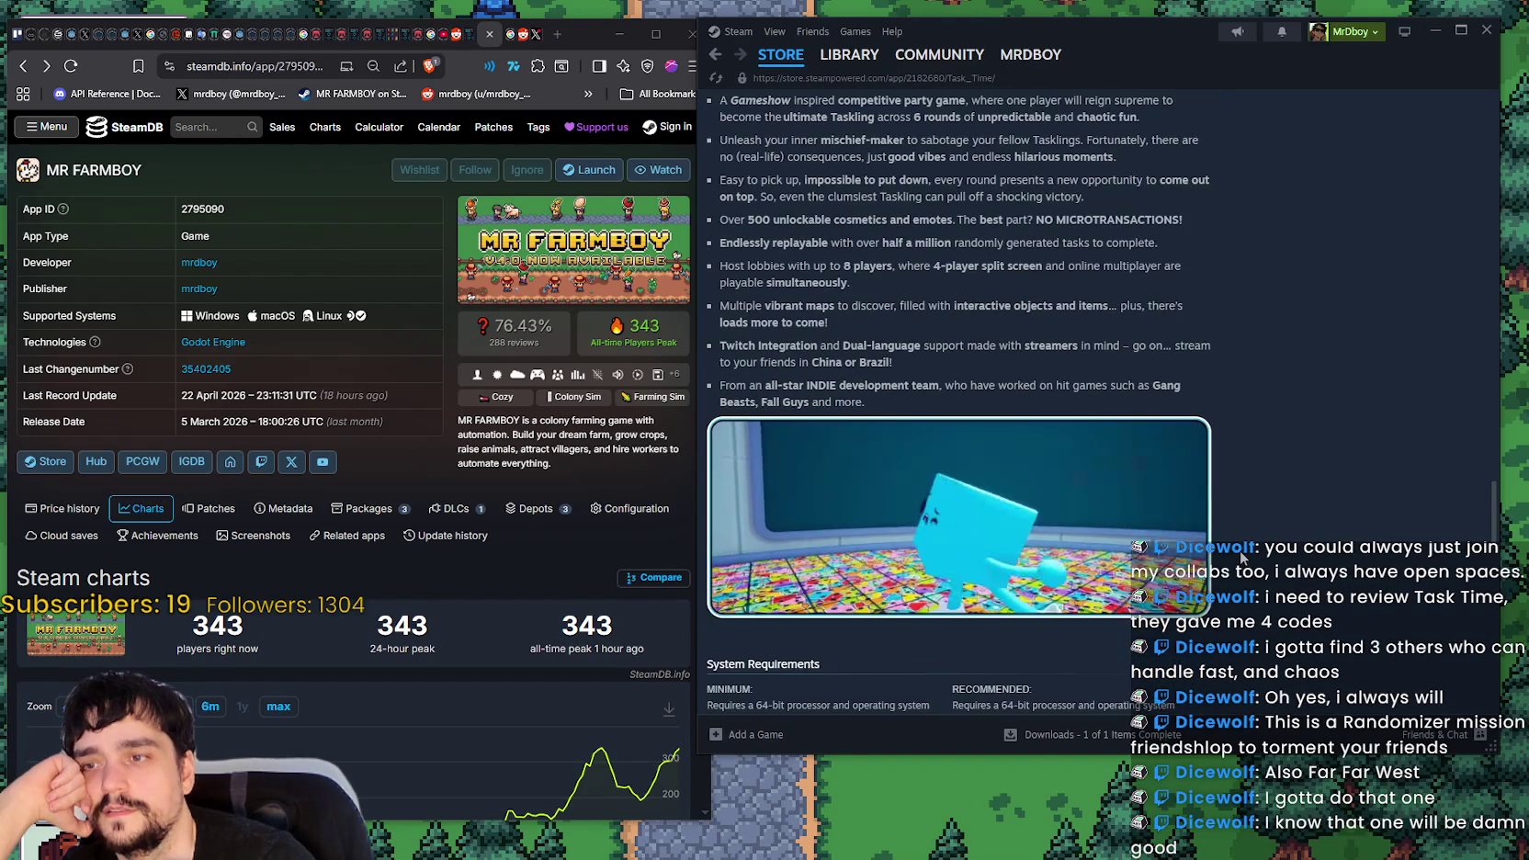
{"action": "mouse_move", "coordinate": [1496, 508]}
{"action": "left_mouse_down"}
{"action": "mouse_move", "coordinate": [1512, 308]}
{"action": "mouse_move", "coordinate": [1471, 138]}
{"action": "left_mouse_up"}
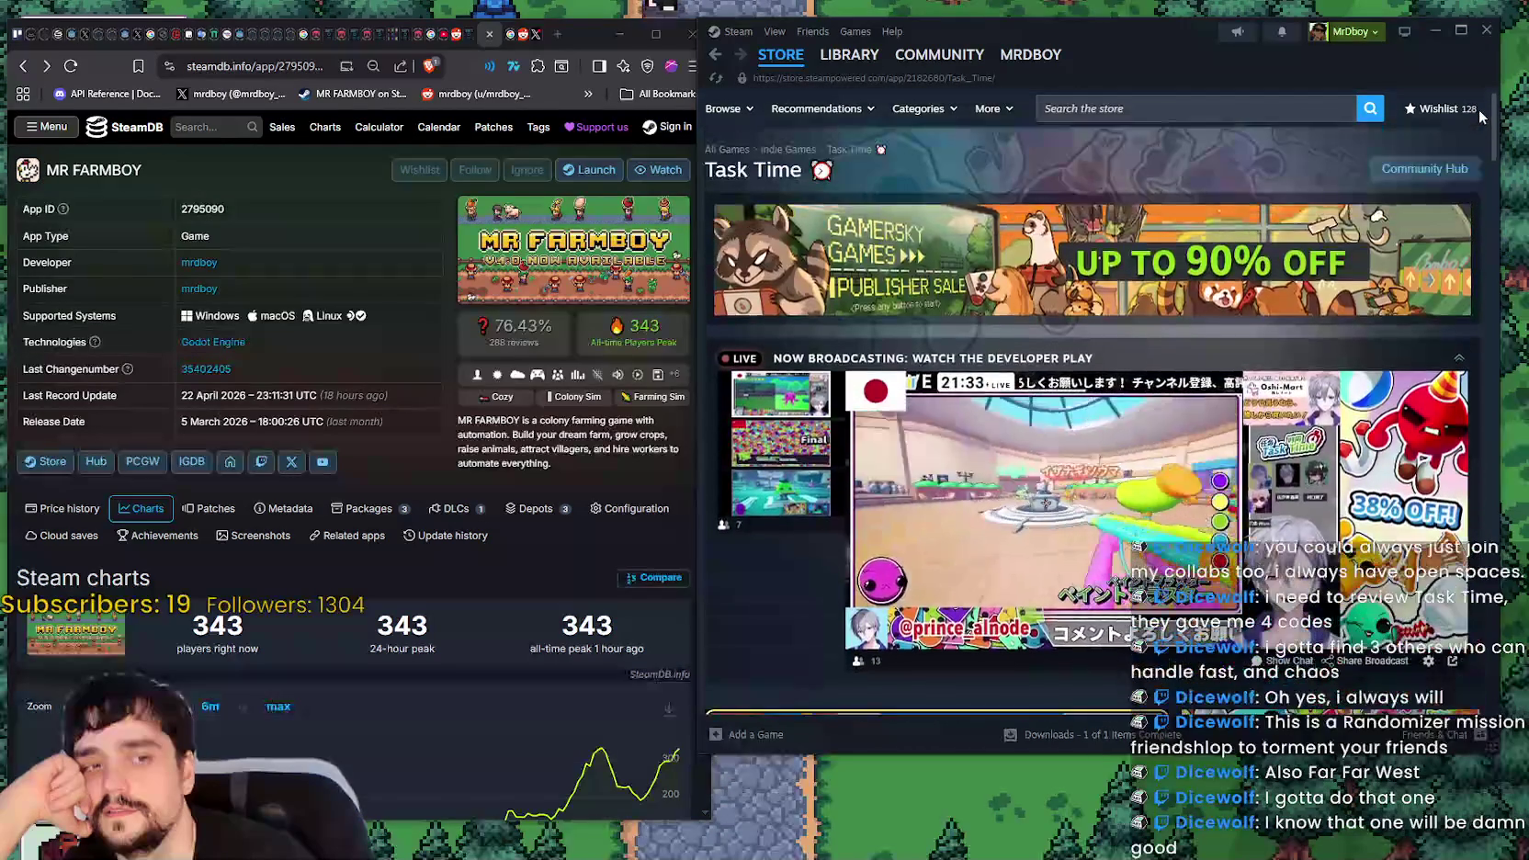
{"action": "left_click", "coordinate": [1420, 170]}
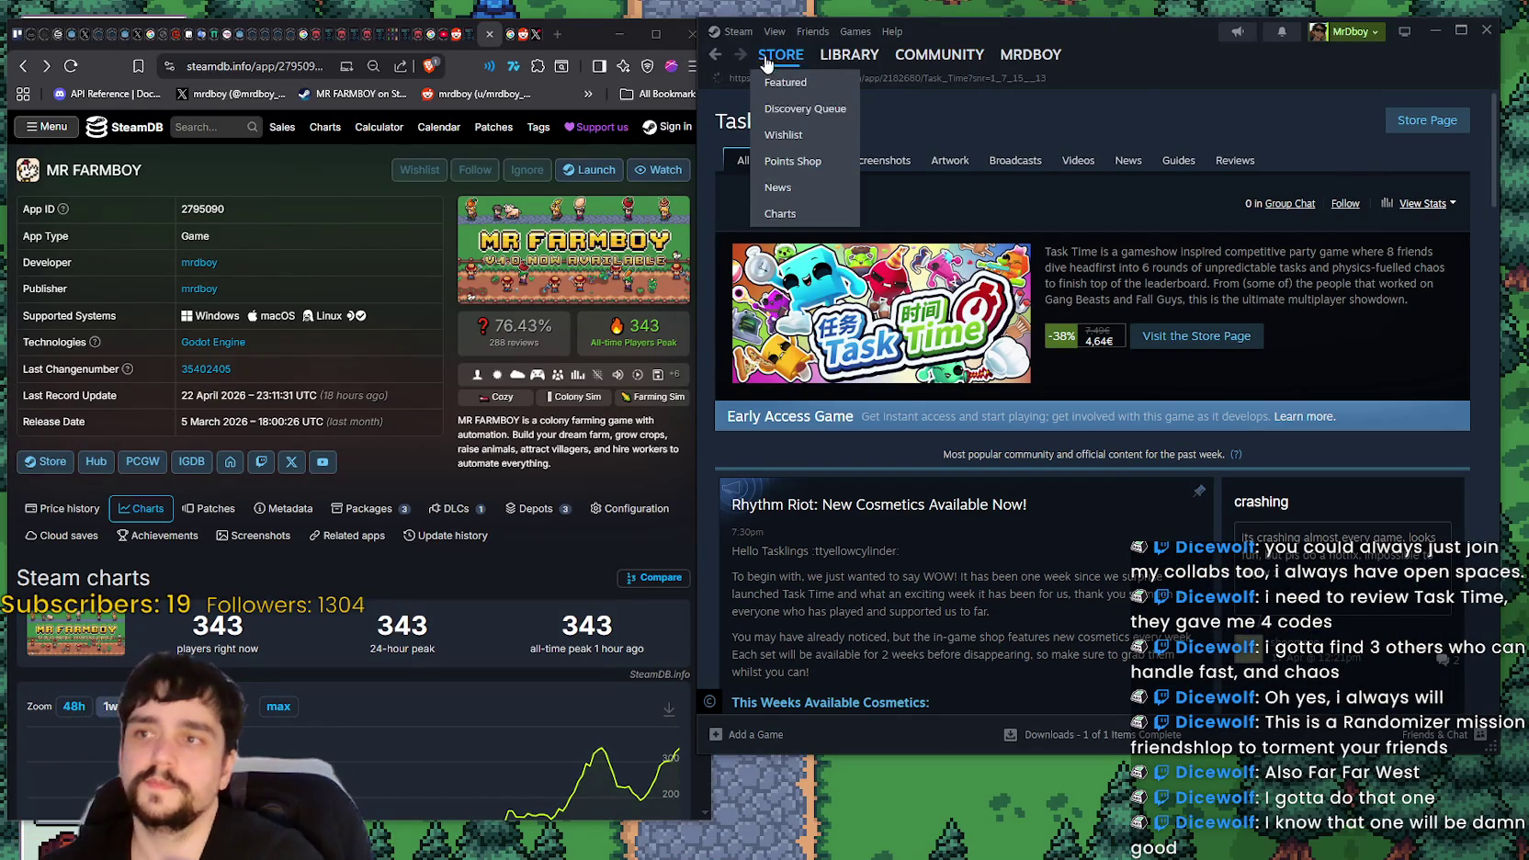
- Search the store for 'far far west' and open the Far Far West page
{"action": "left_click", "coordinate": [715, 54]}
{"action": "left_click", "coordinate": [1155, 107]}
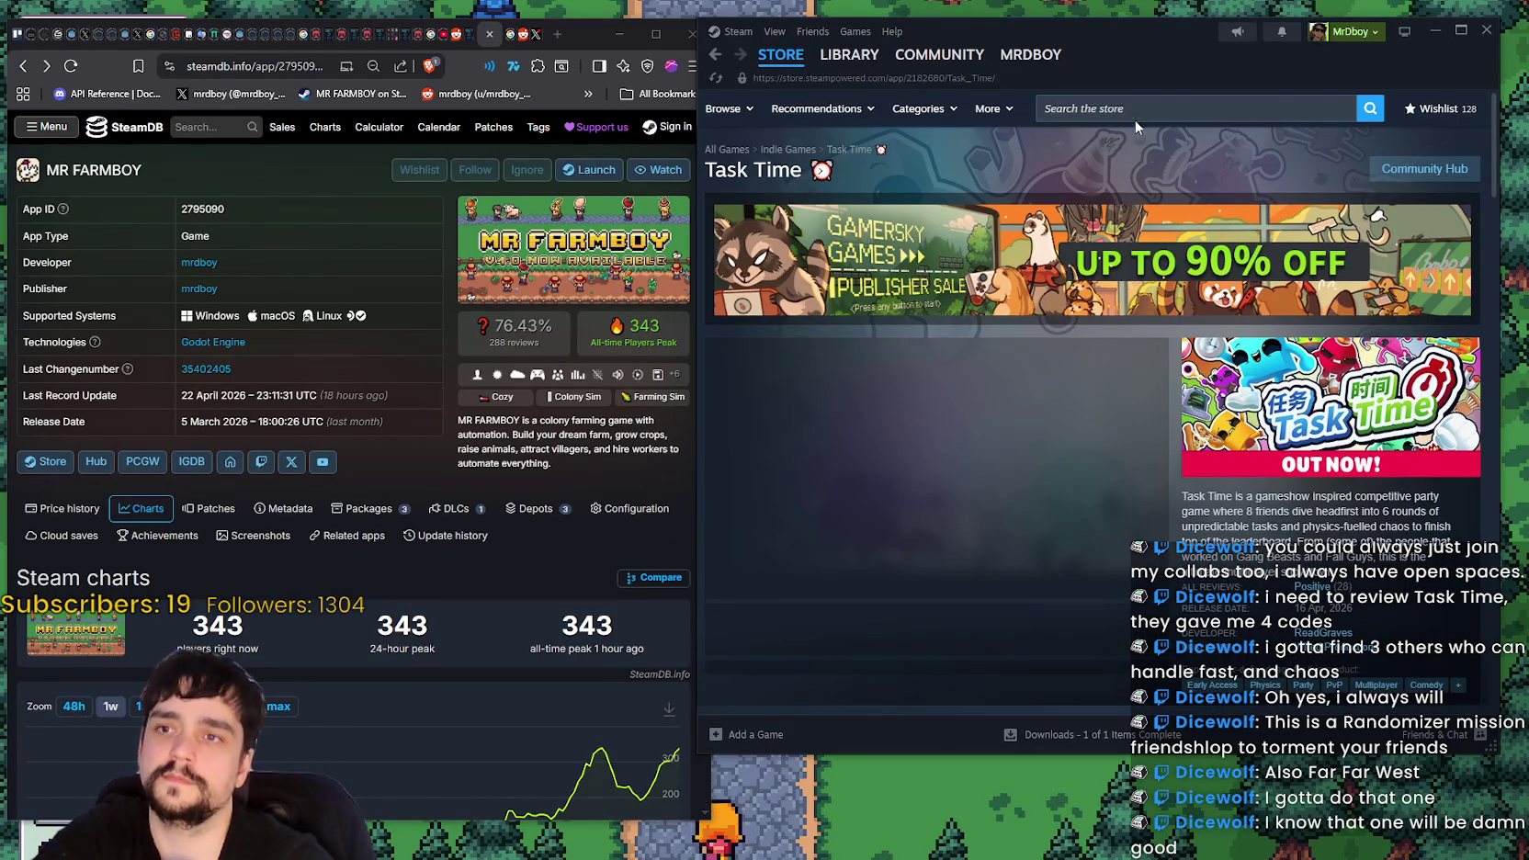
{"action": "type", "text": "far far wes"}
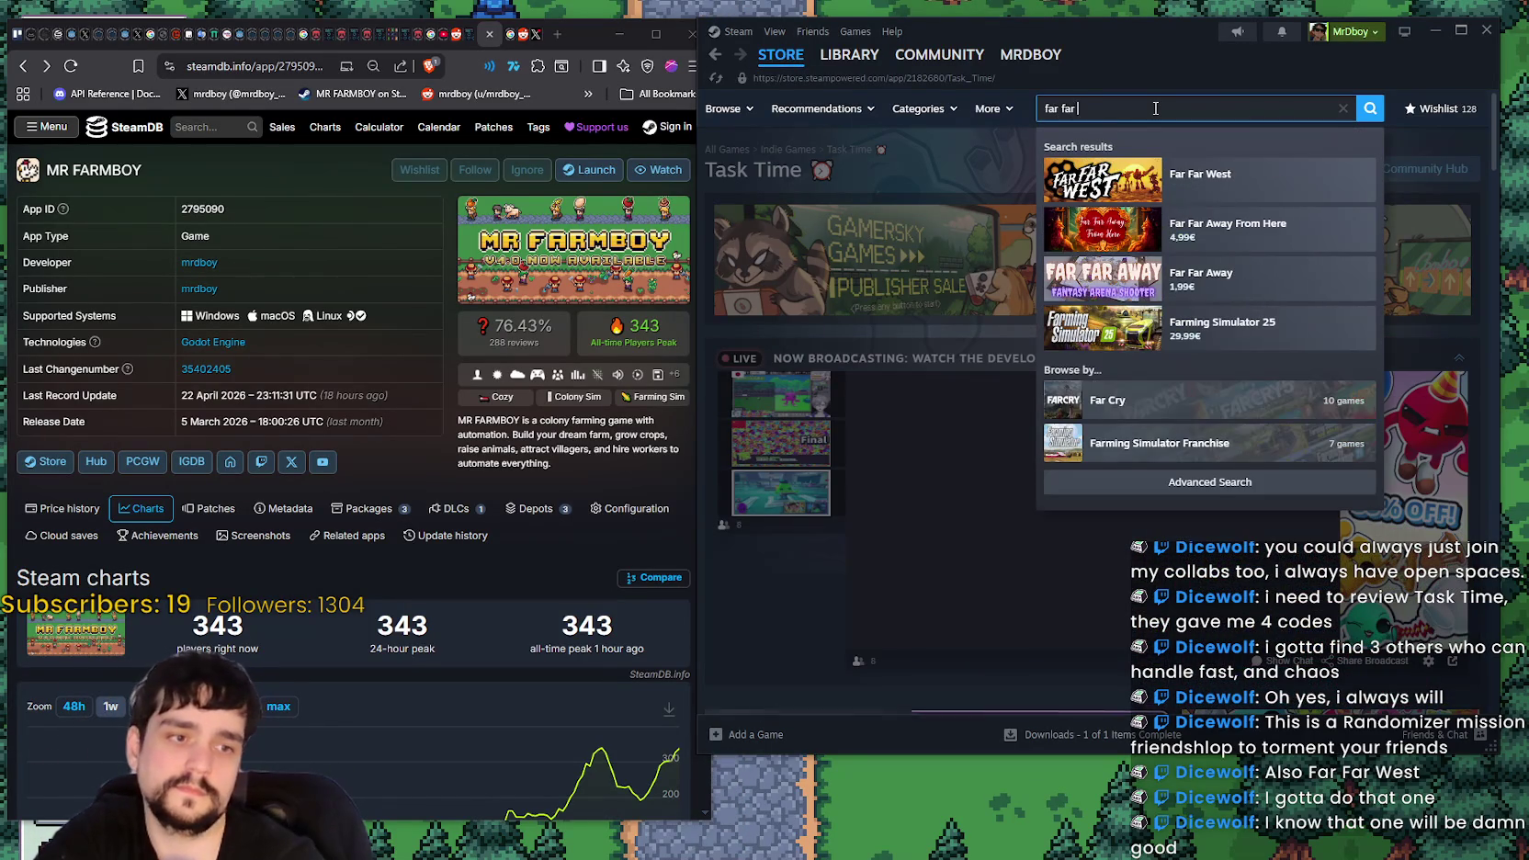
{"action": "type", "text": "t"}
{"action": "left_click", "coordinate": [1199, 182]}
- Click through the Far Far West screenshots and play the release-date trailer
{"action": "left_click", "coordinate": [887, 485]}
{"action": "left_click", "coordinate": [937, 491]}
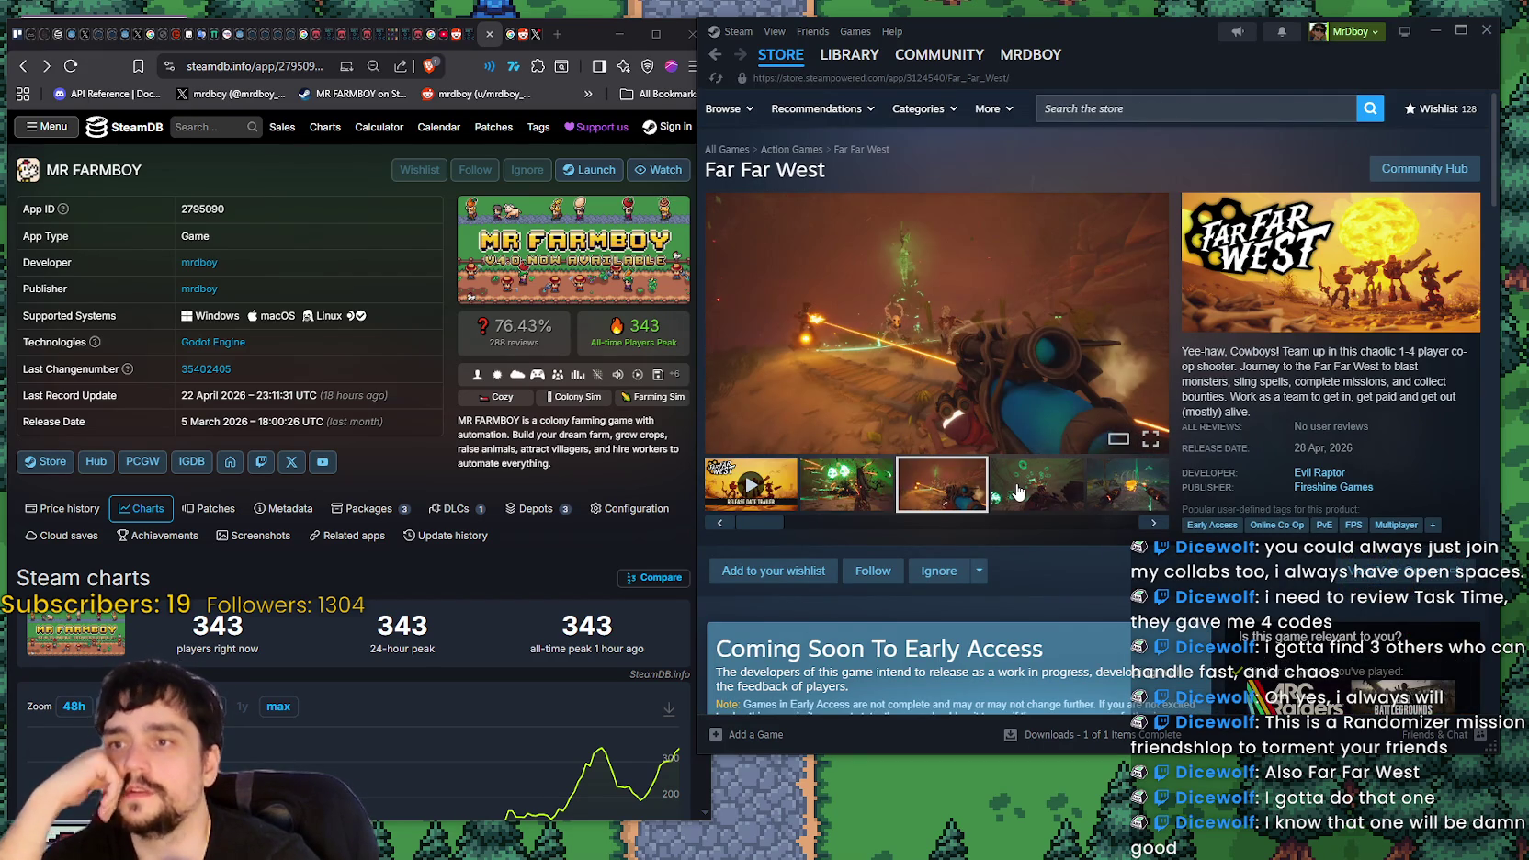
{"action": "left_click", "coordinate": [1017, 493]}
{"action": "left_click", "coordinate": [1123, 523]}
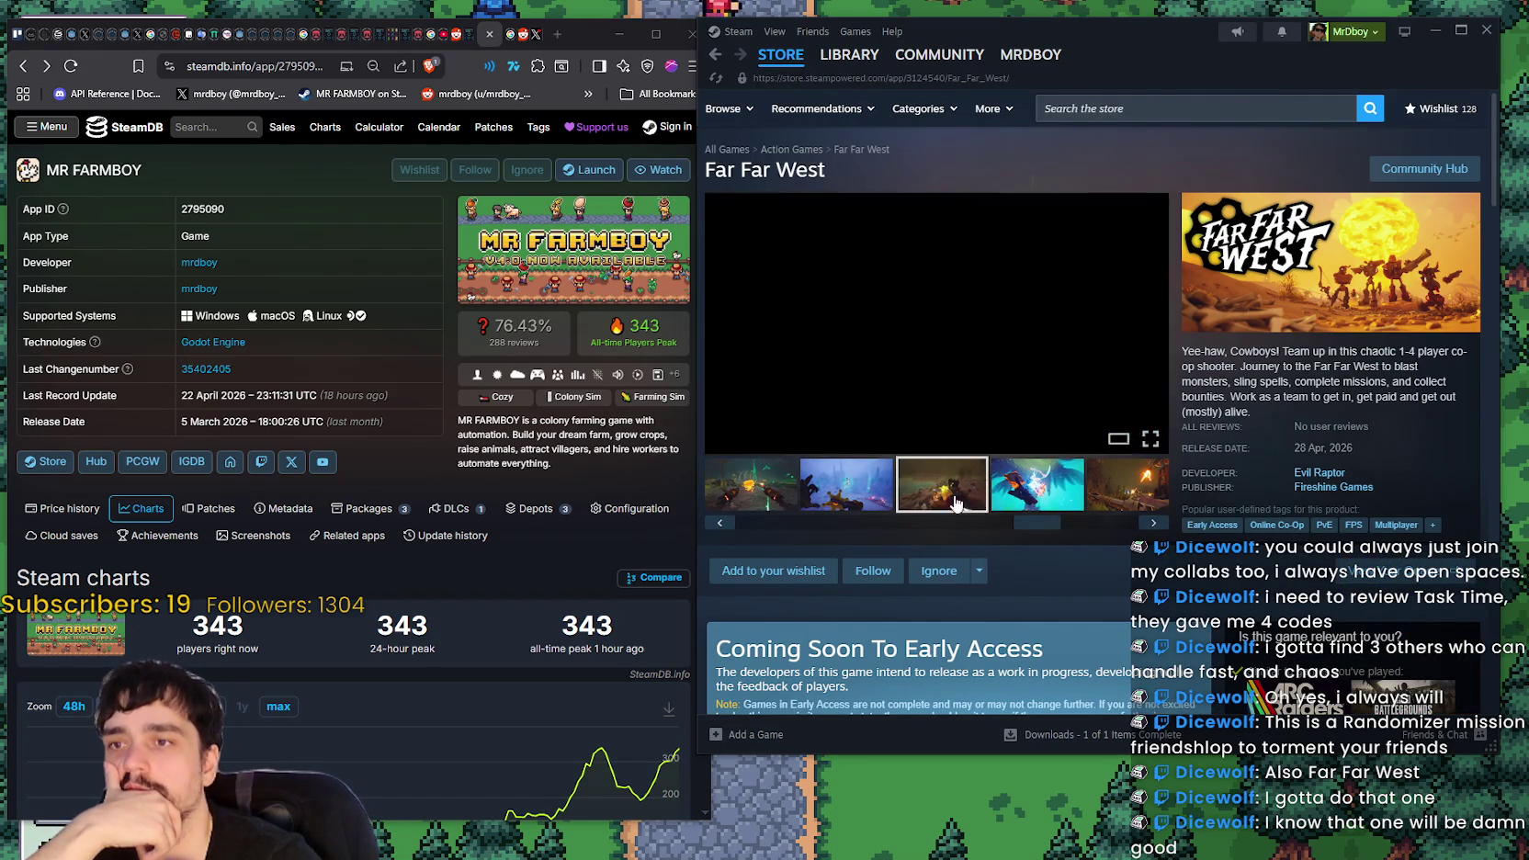
{"action": "left_click", "coordinate": [1037, 485]}
{"action": "left_click", "coordinate": [1122, 497]}
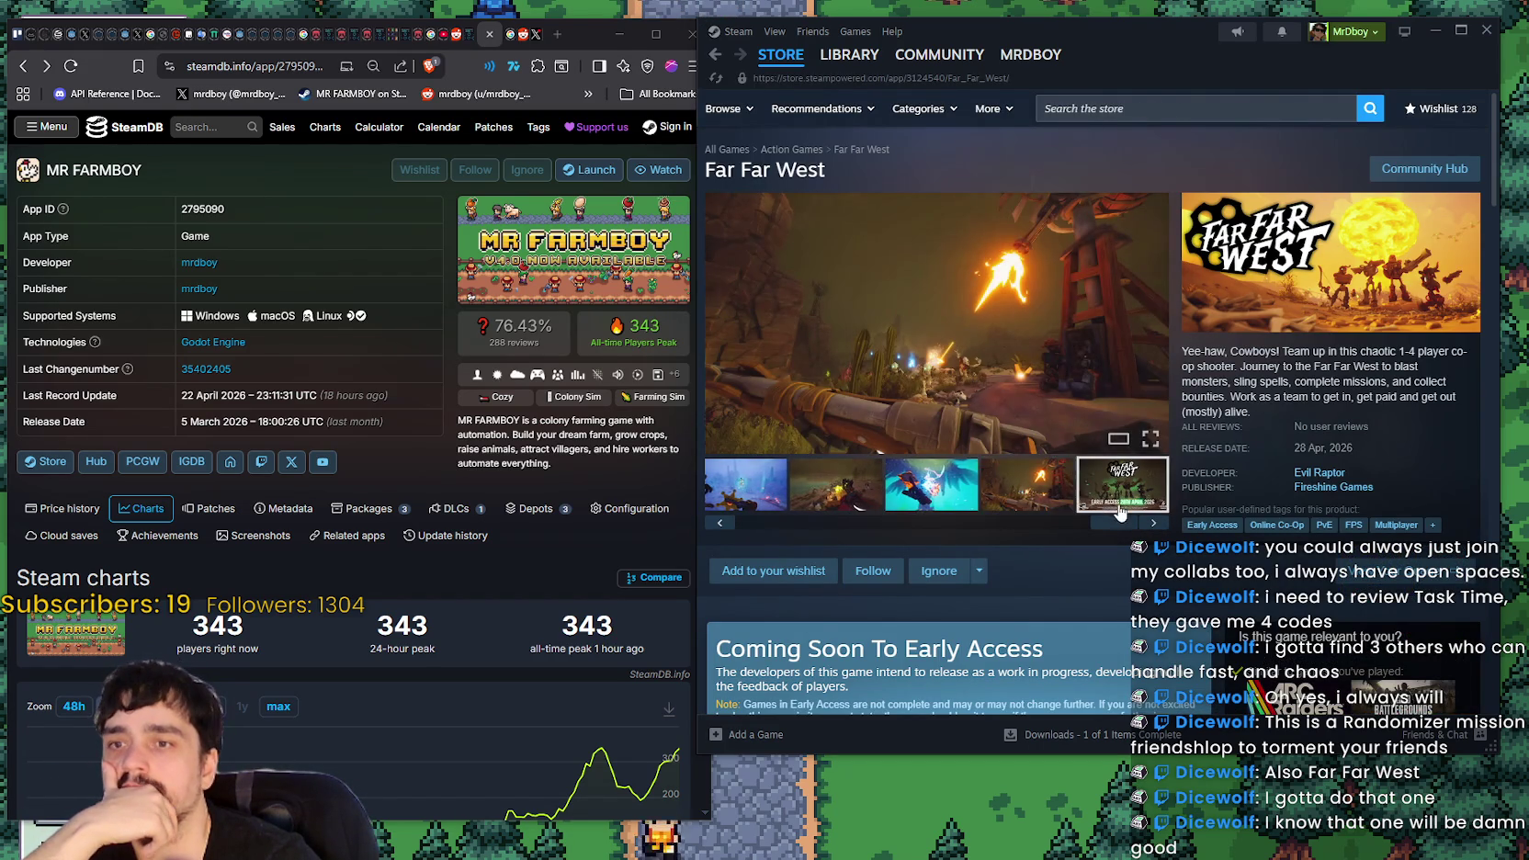
{"action": "left_click", "coordinate": [1116, 511]}
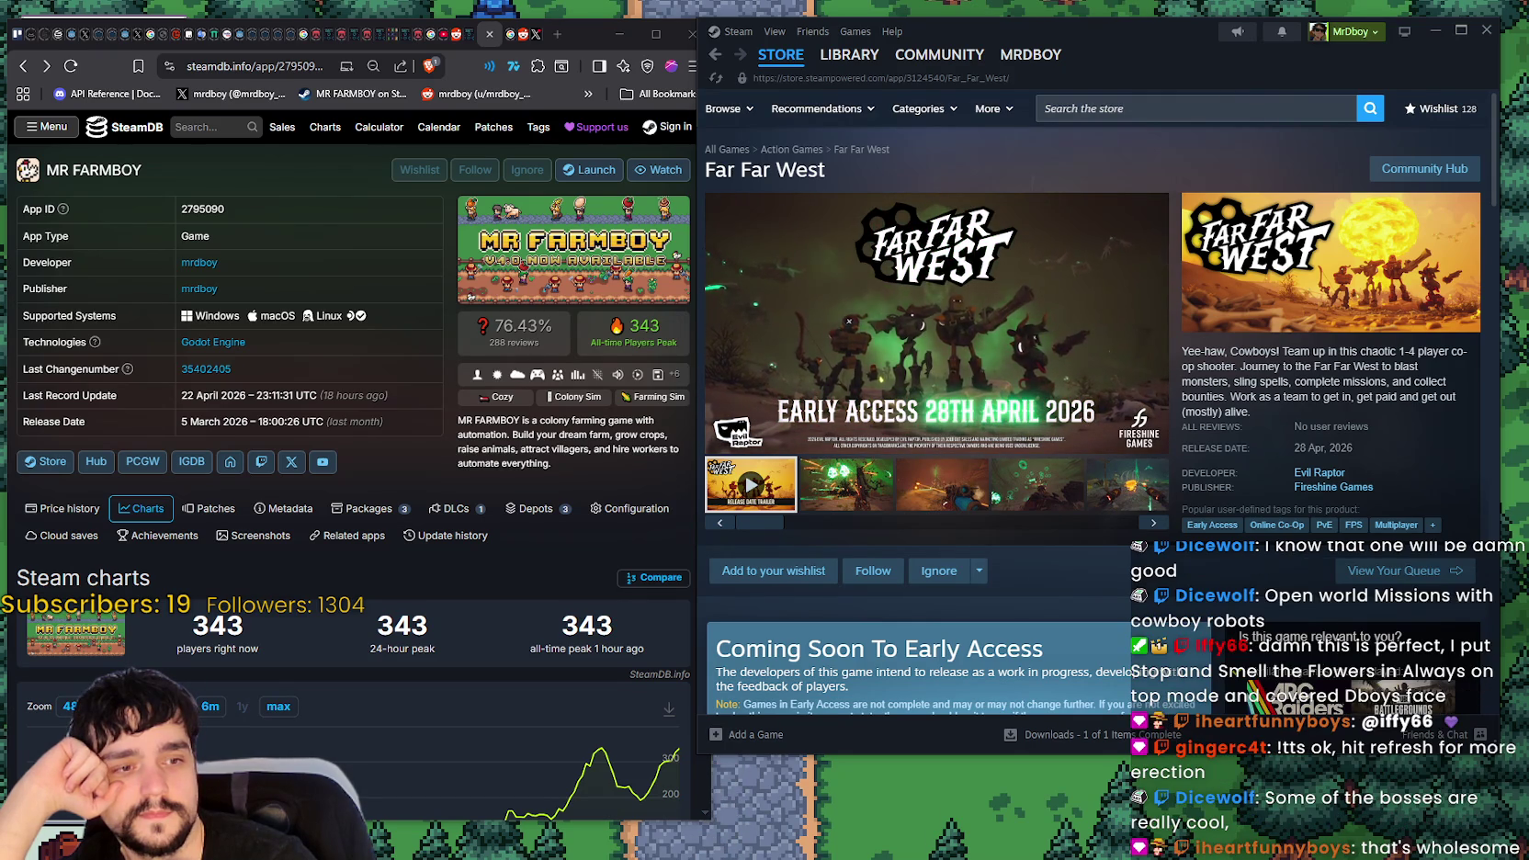
{"action": "left_click", "coordinate": [1139, 108]}
{"action": "type", "text": "M"}
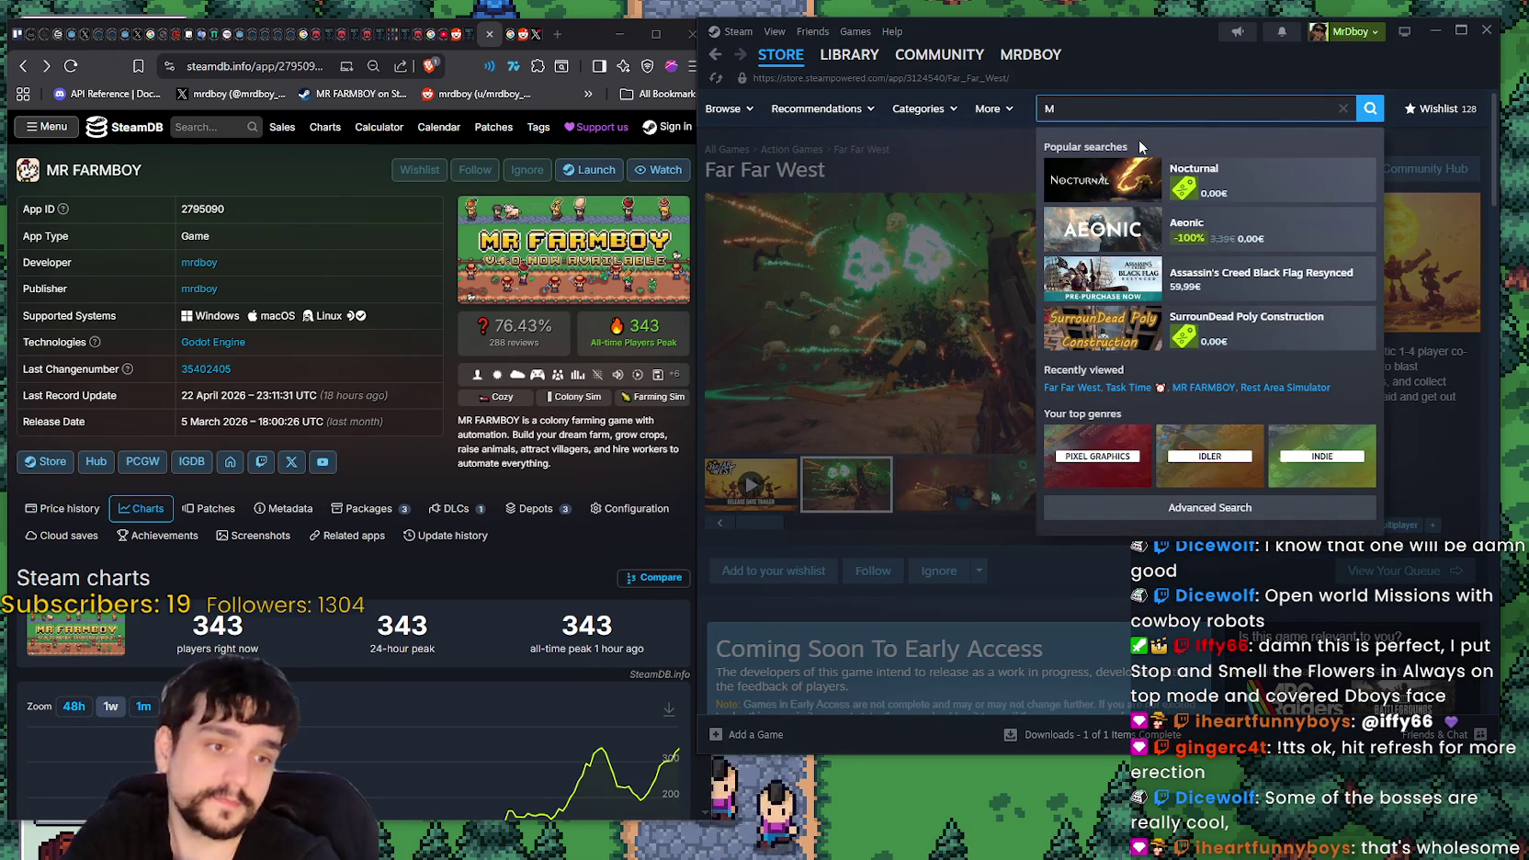
- Search Steam for 'MR FARM', open MR FARMBOY's store page, refresh SteamDB, and view the shared charts screenshot
{"action": "type", "text": "R FARM"}
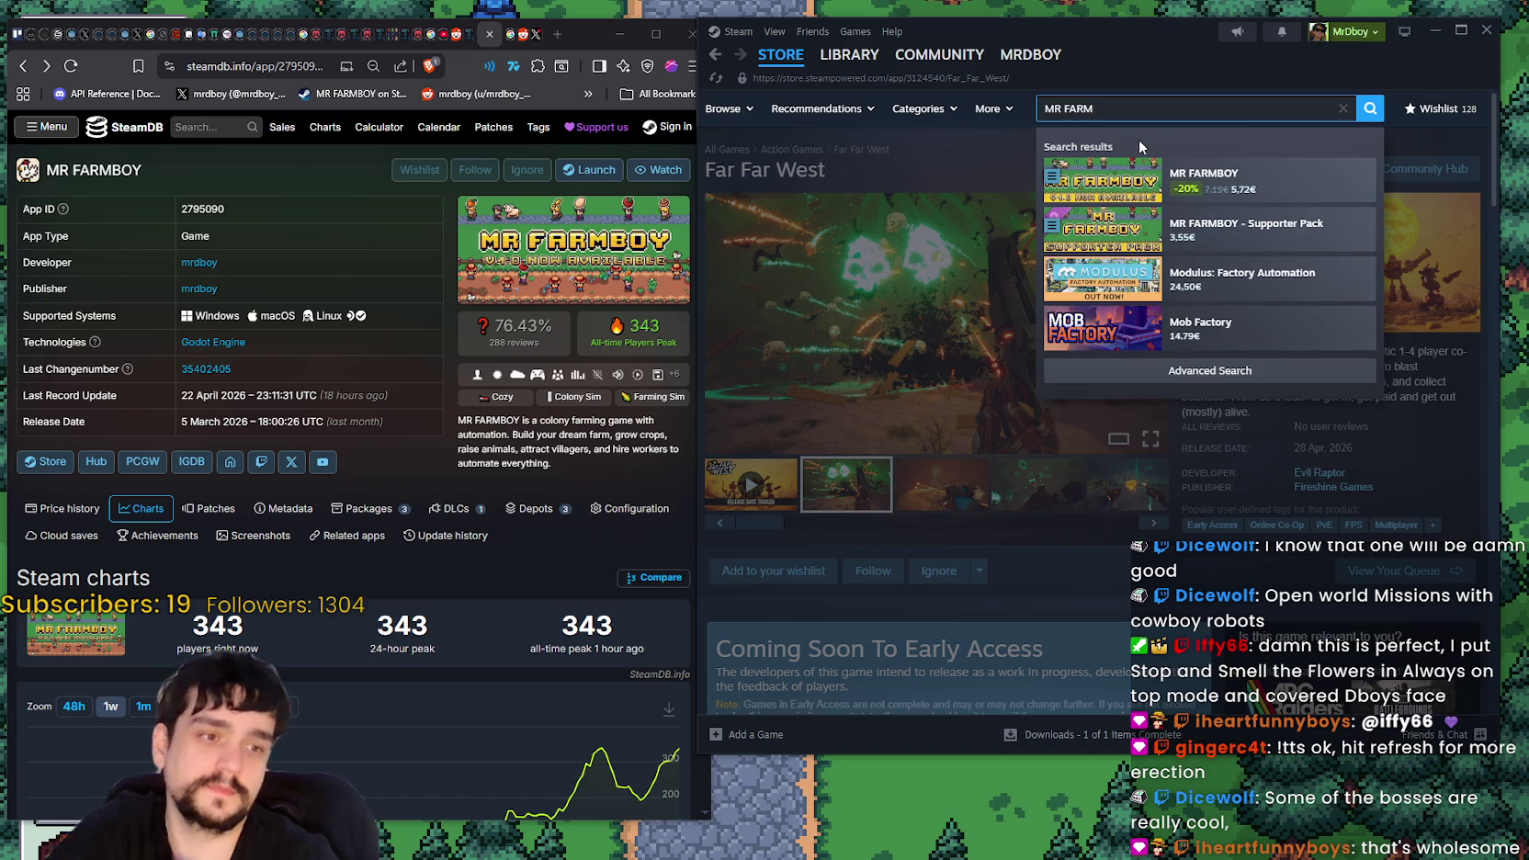
{"action": "left_click", "coordinate": [1269, 177]}
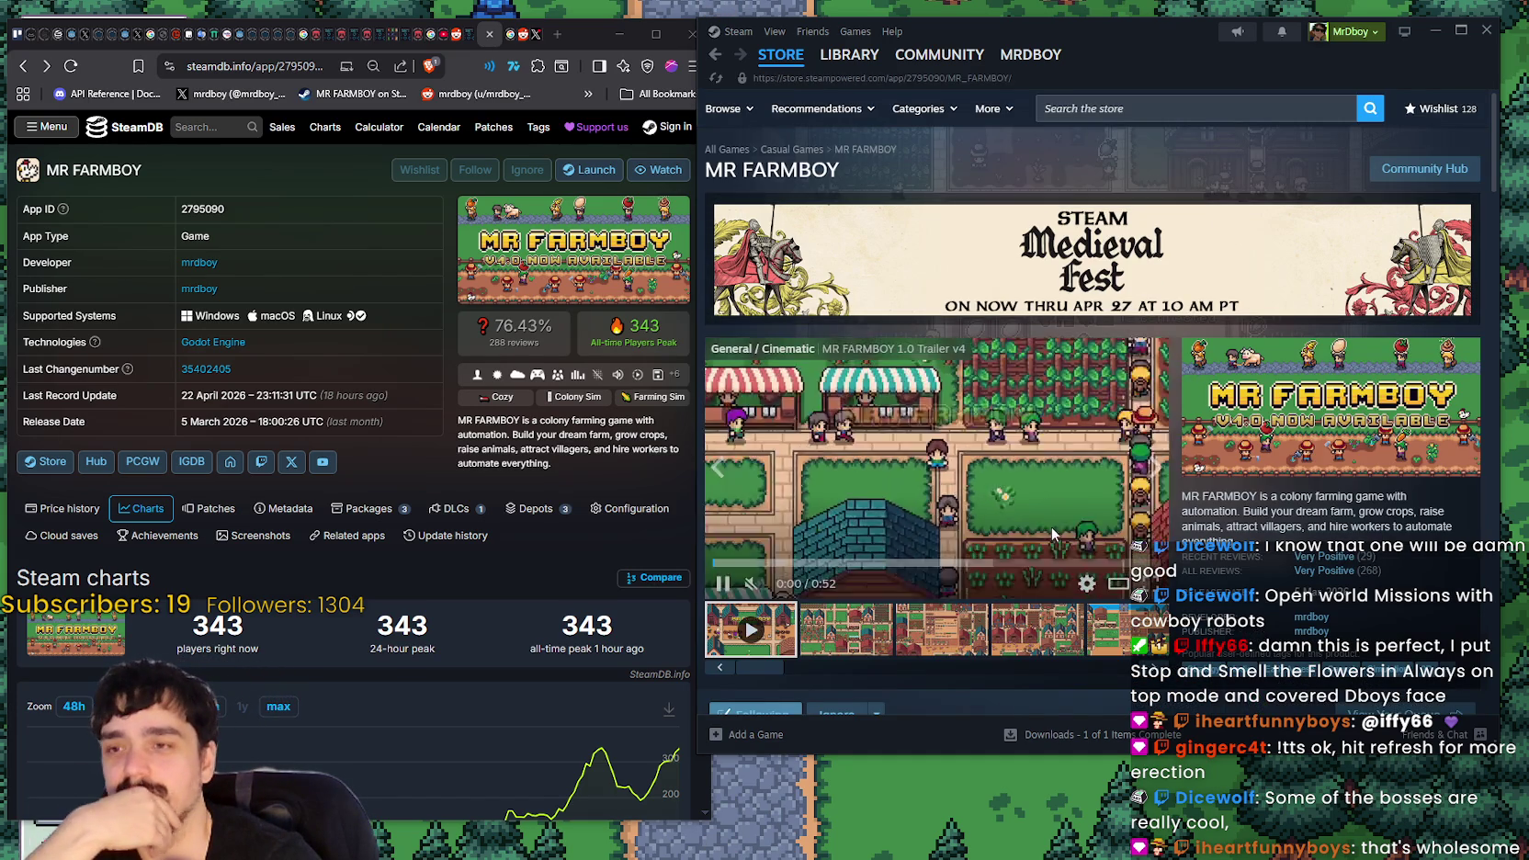
{"action": "left_click", "coordinate": [72, 66]}
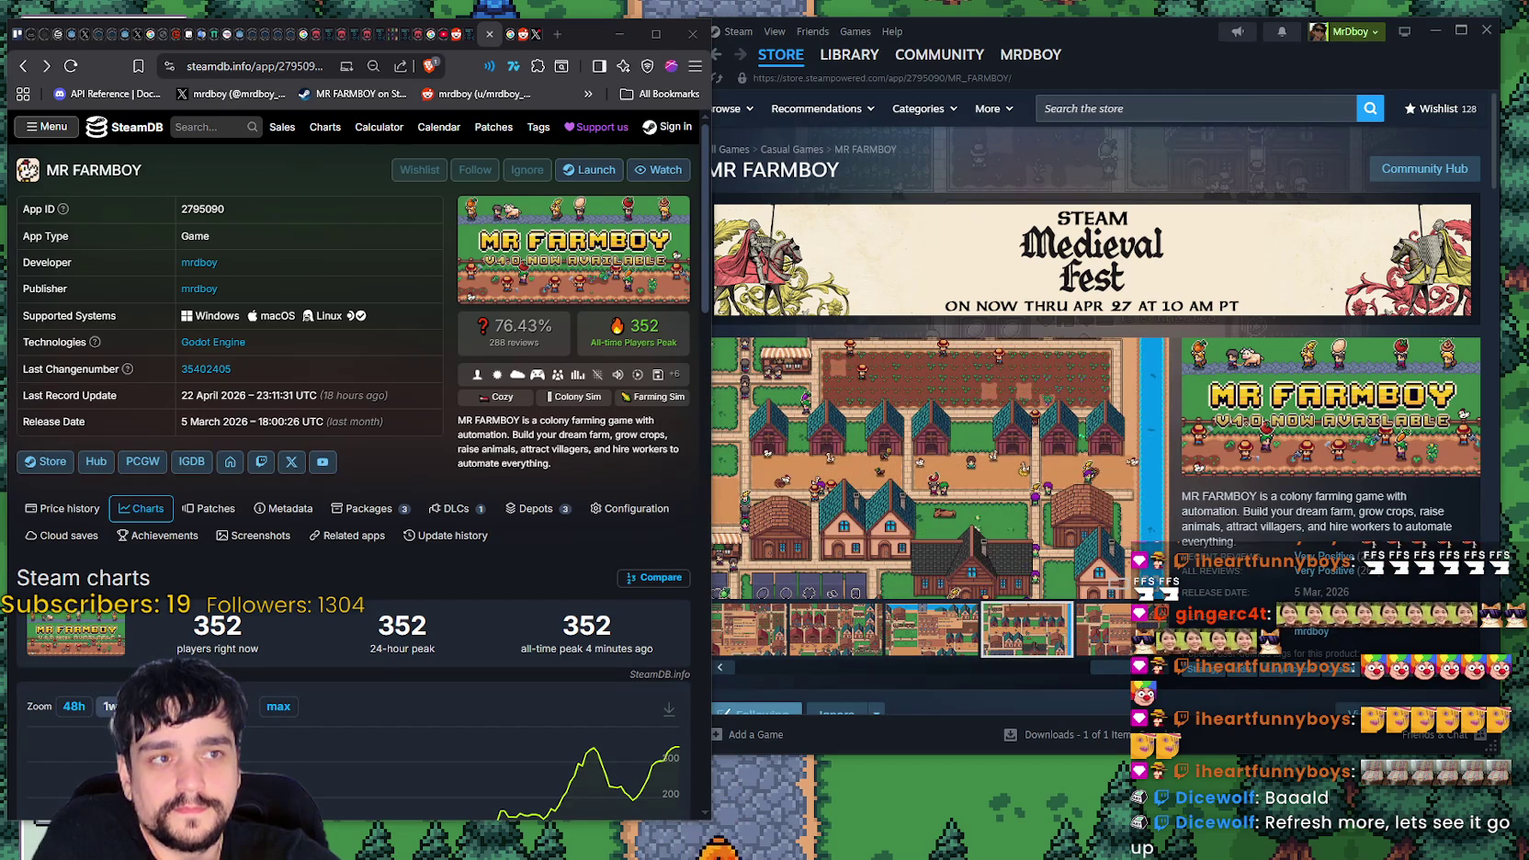
{"action": "left_click", "coordinate": [1406, 303]}
{"action": "left_click_drag", "start_coordinate": [883, 55], "coordinate": [840, 50]}
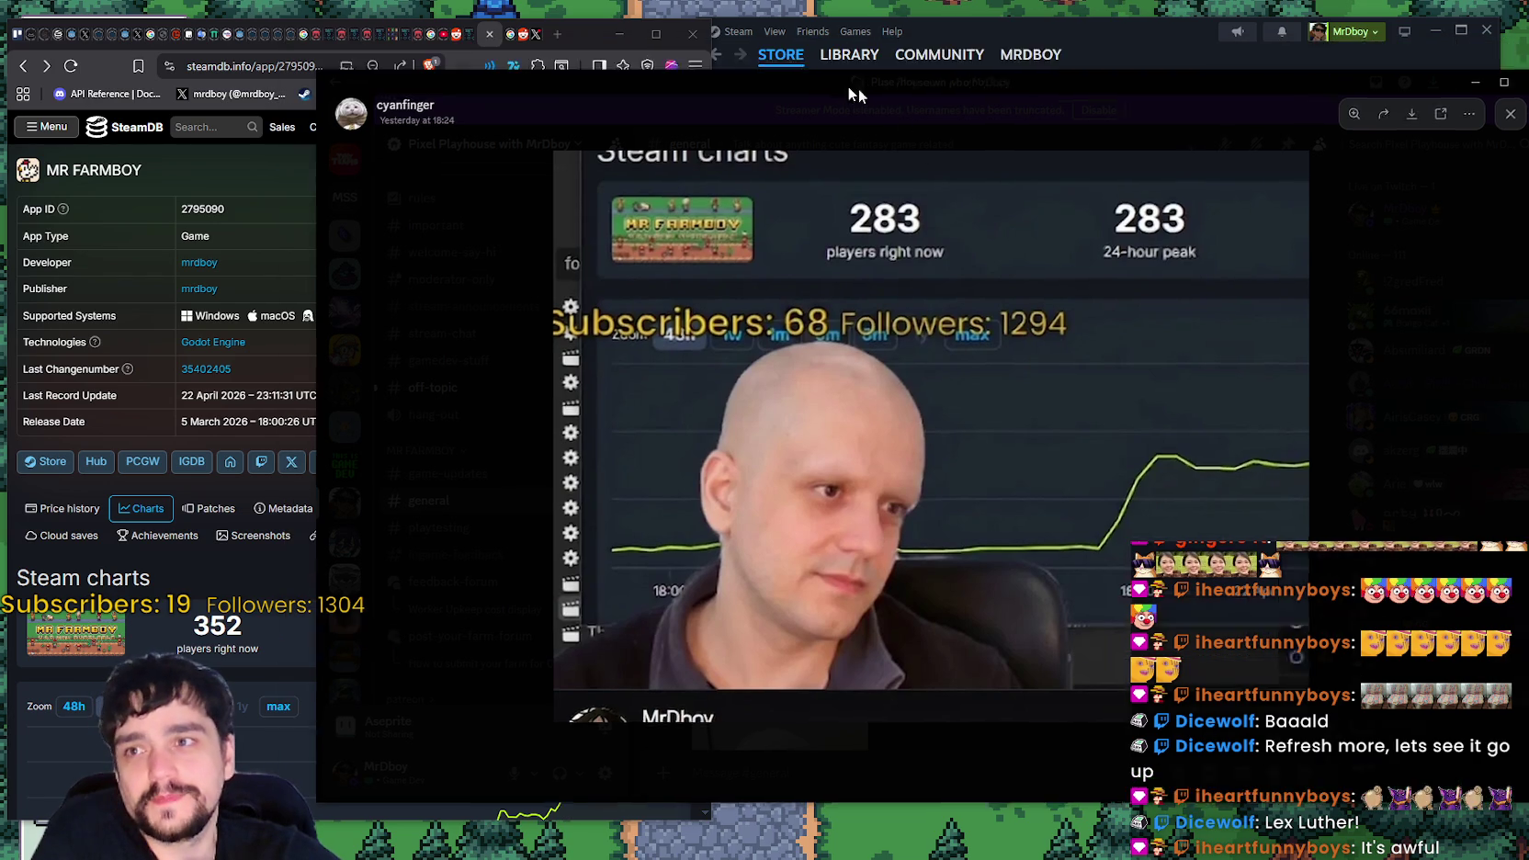
{"action": "left_click", "coordinate": [846, 78]}
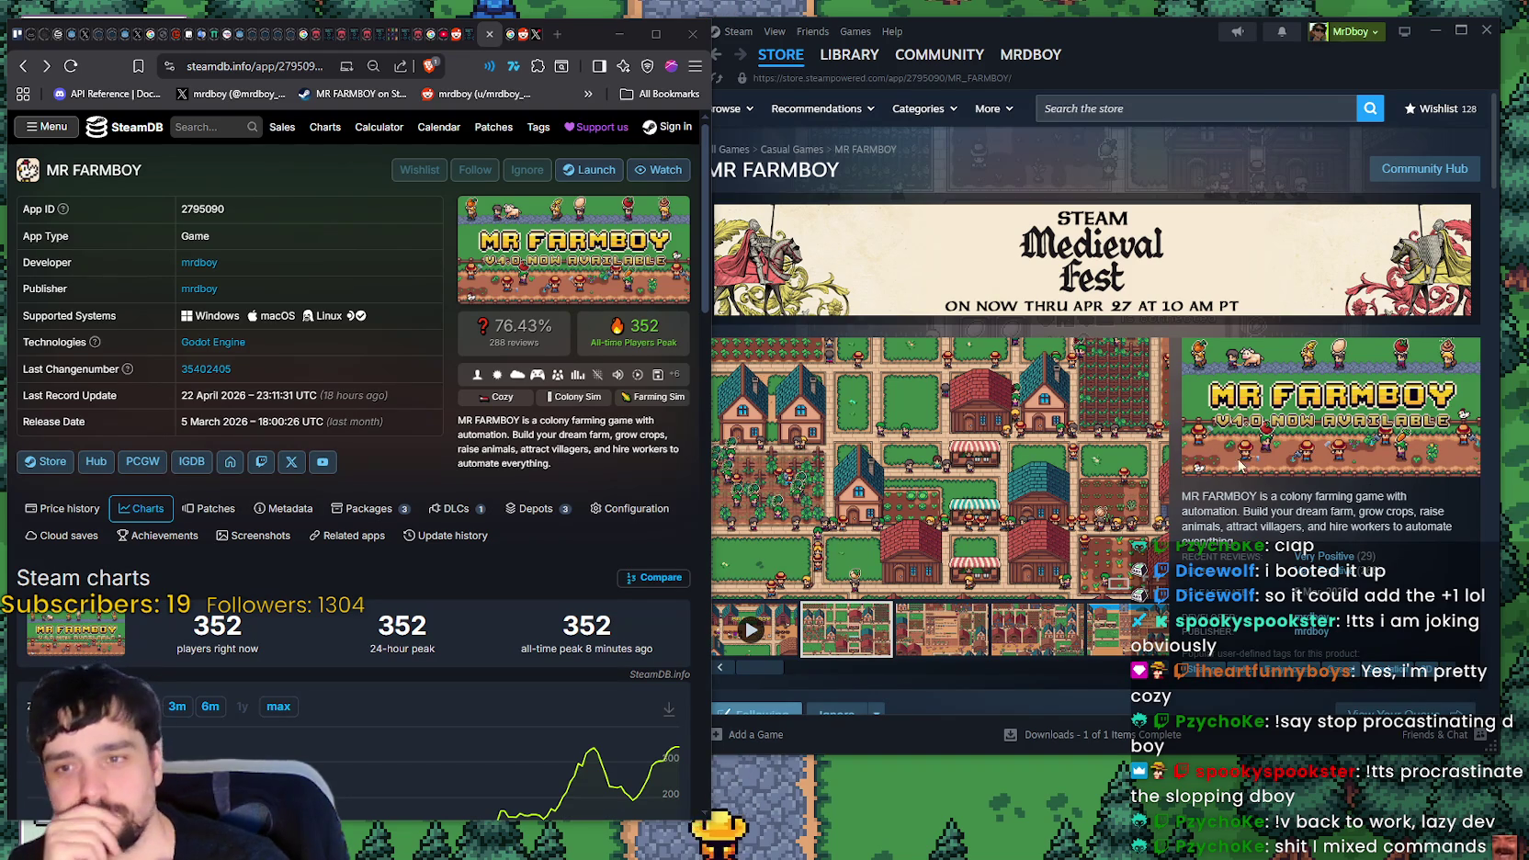
- Bring the Steam client's MR FARMBOY store page in front of SteamDB
{"action": "left_click", "coordinate": [1286, 510]}
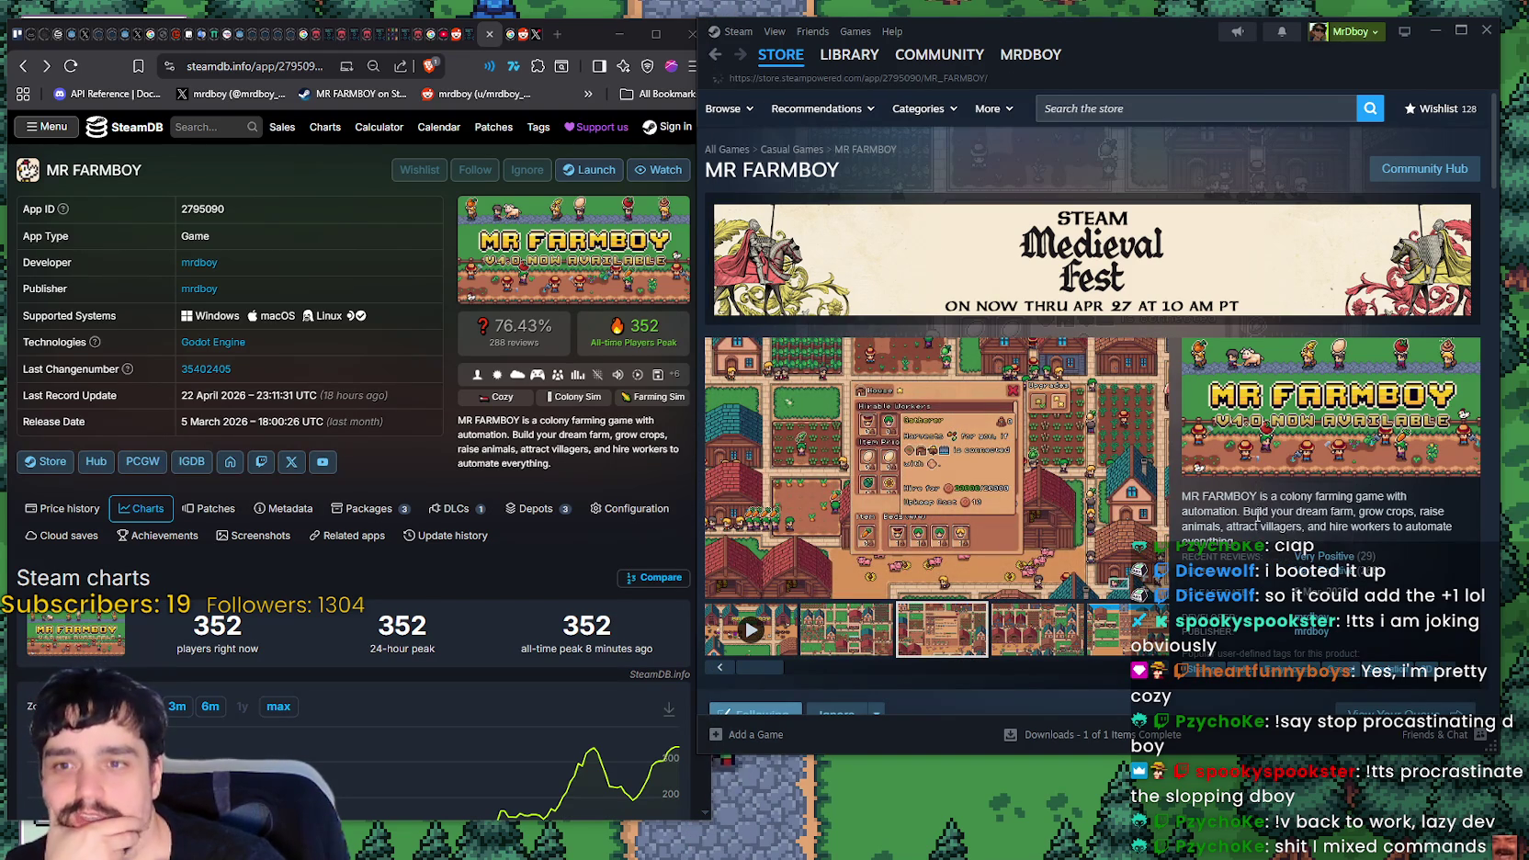
- Reload the MR FARMBOY store page with F5, then return to the Godot editor
{"action": "key", "text": "F5"}
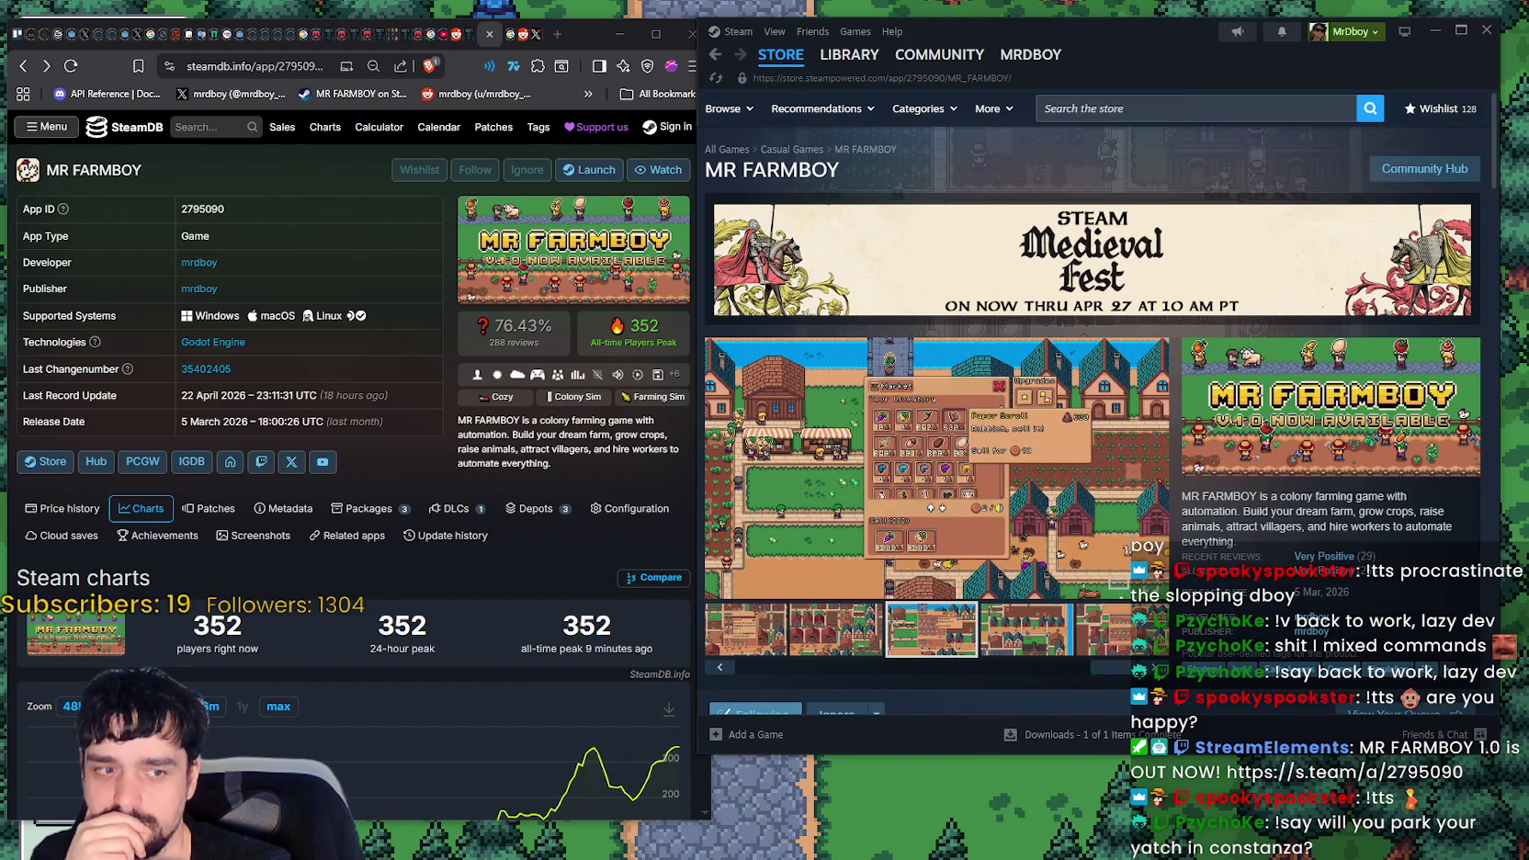
{"action": "key", "text": "alt+Tab"}
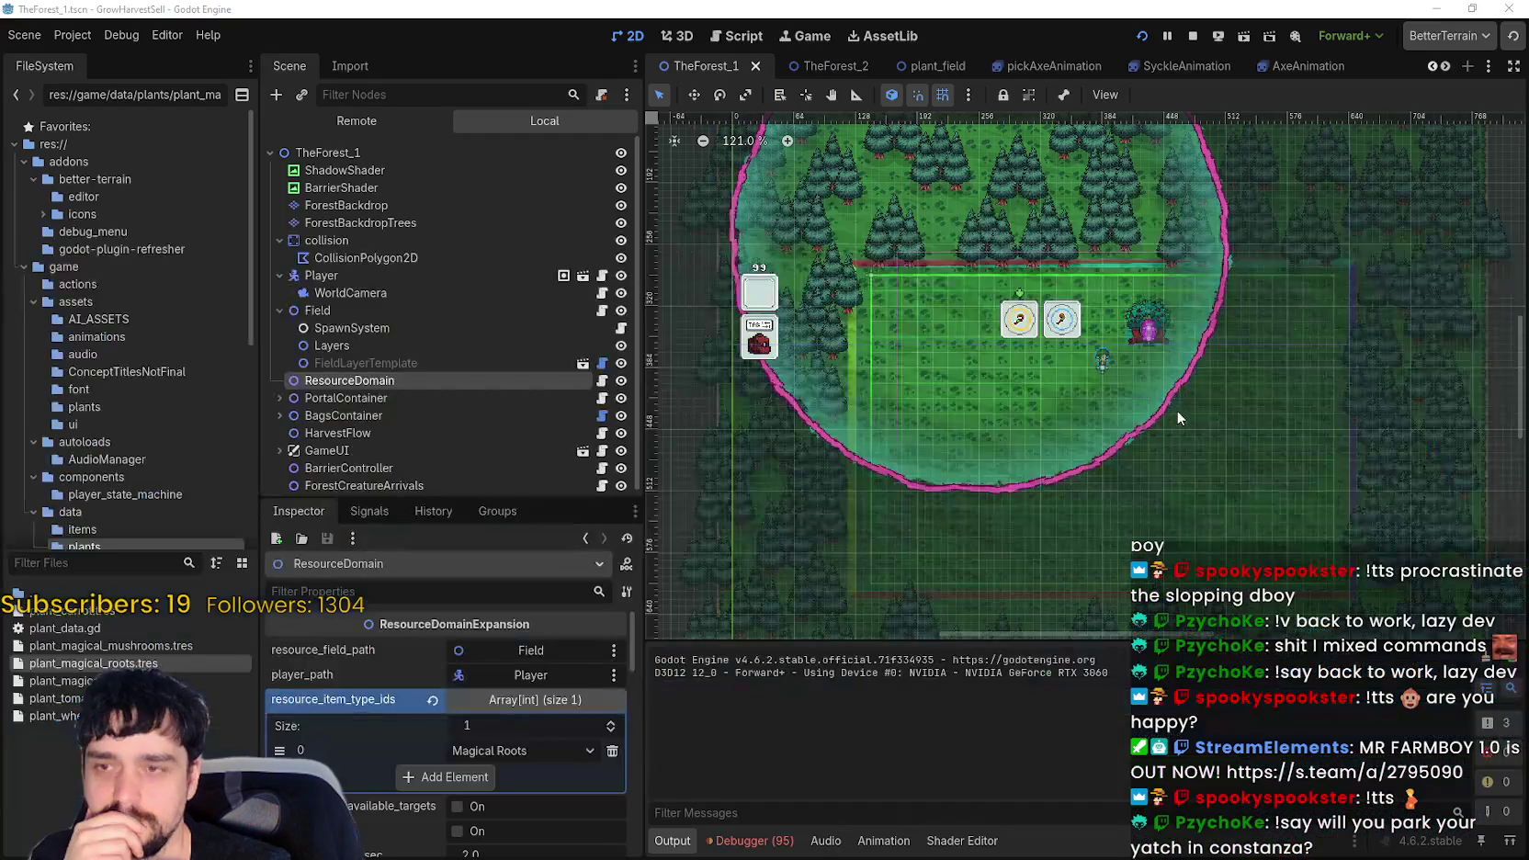
- Stop the running game, relaunch the project with F5, and start from the title screen
{"action": "scroll", "coordinate": [1145, 414], "scroll_direction": "down", "scroll_amount": 1}
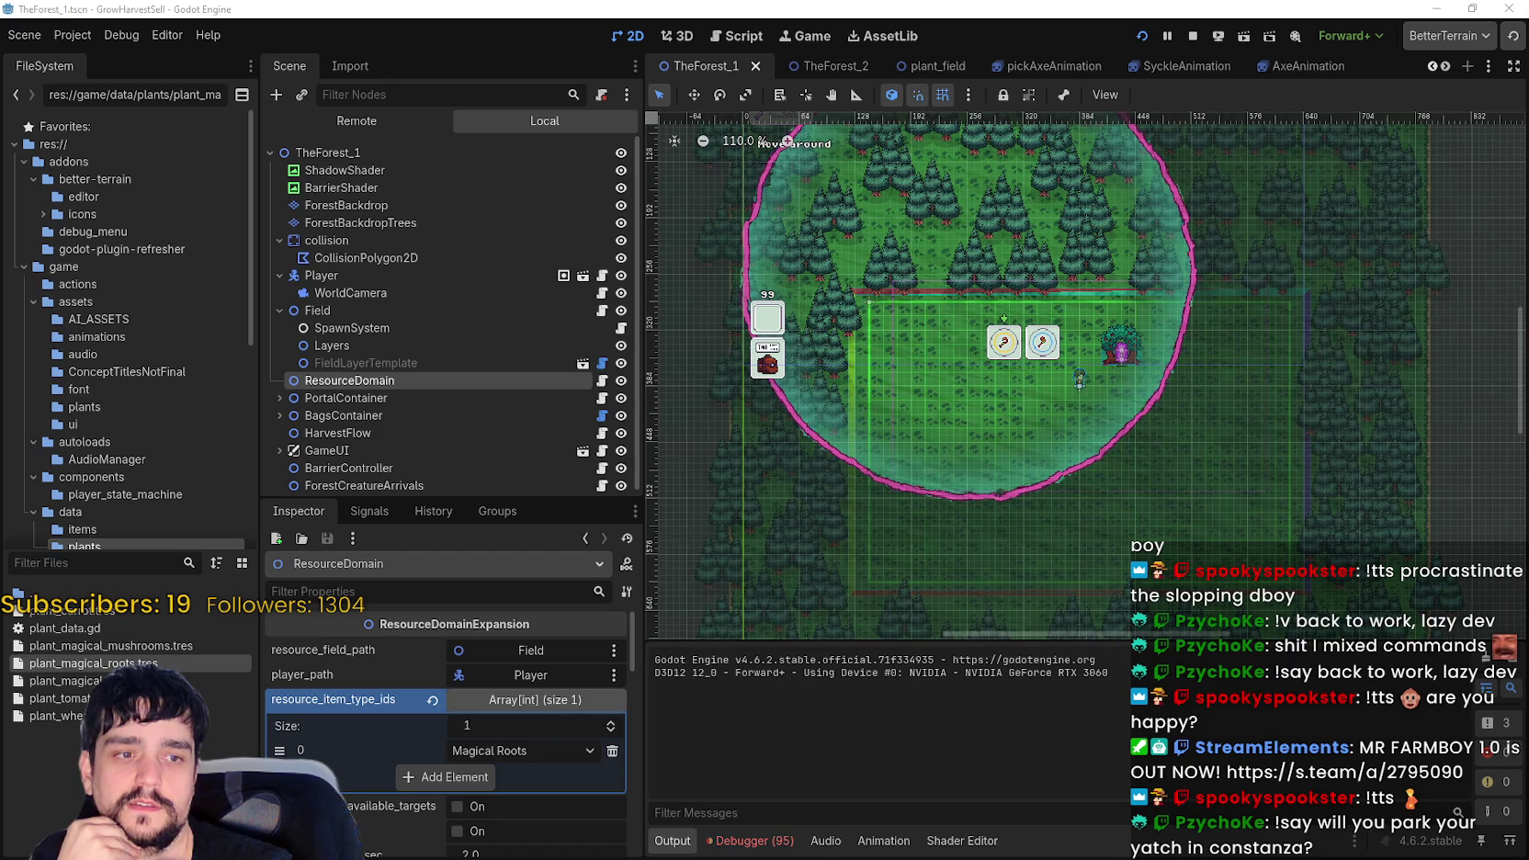
{"action": "scroll", "coordinate": [764, 318], "scroll_direction": "up", "scroll_amount": 2}
{"action": "left_click", "coordinate": [1193, 36]}
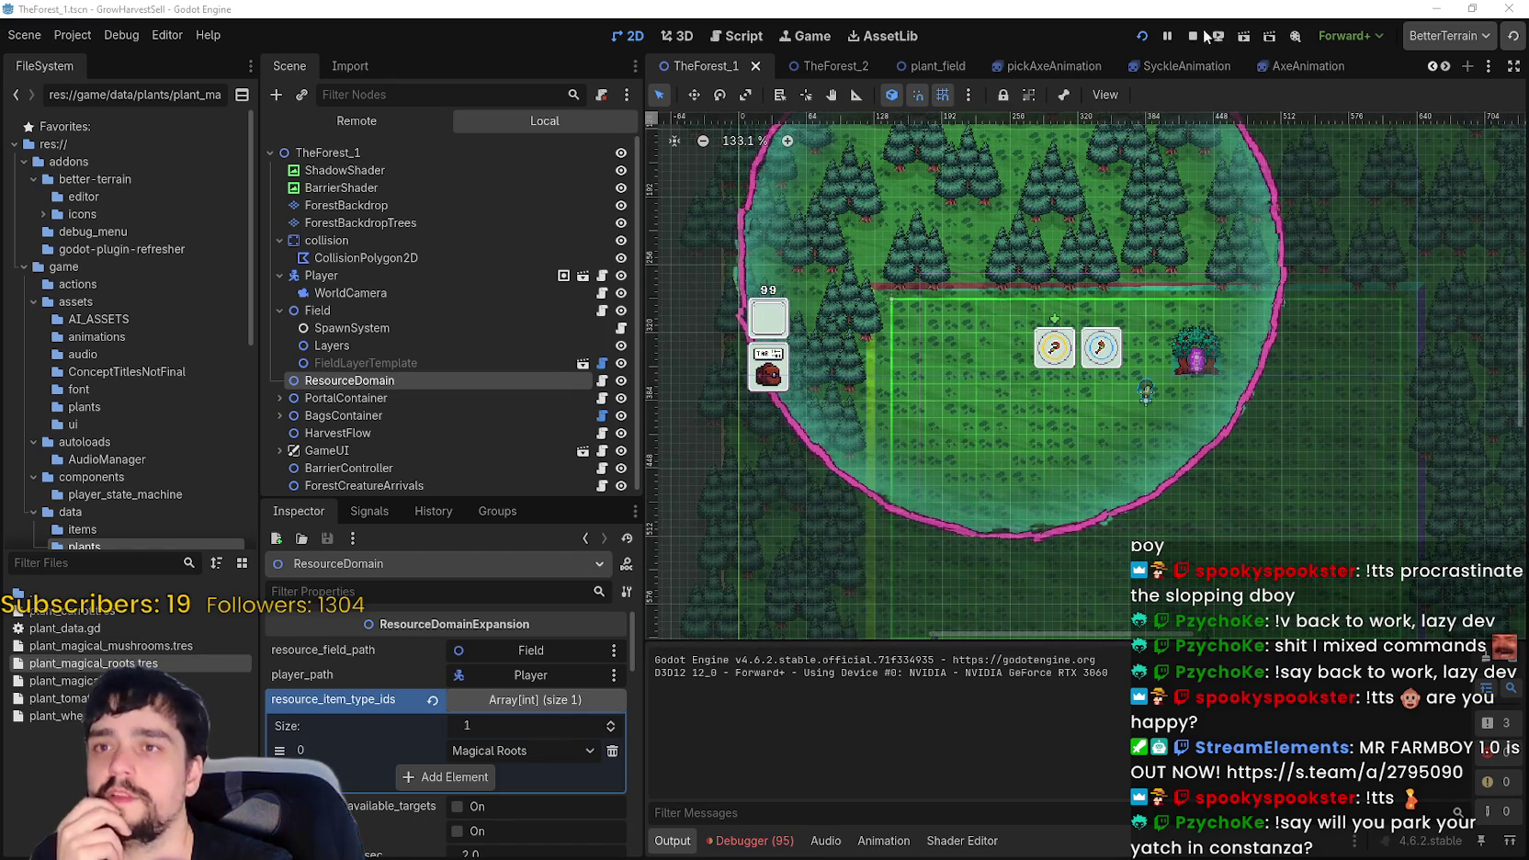
{"action": "key", "text": "F5"}
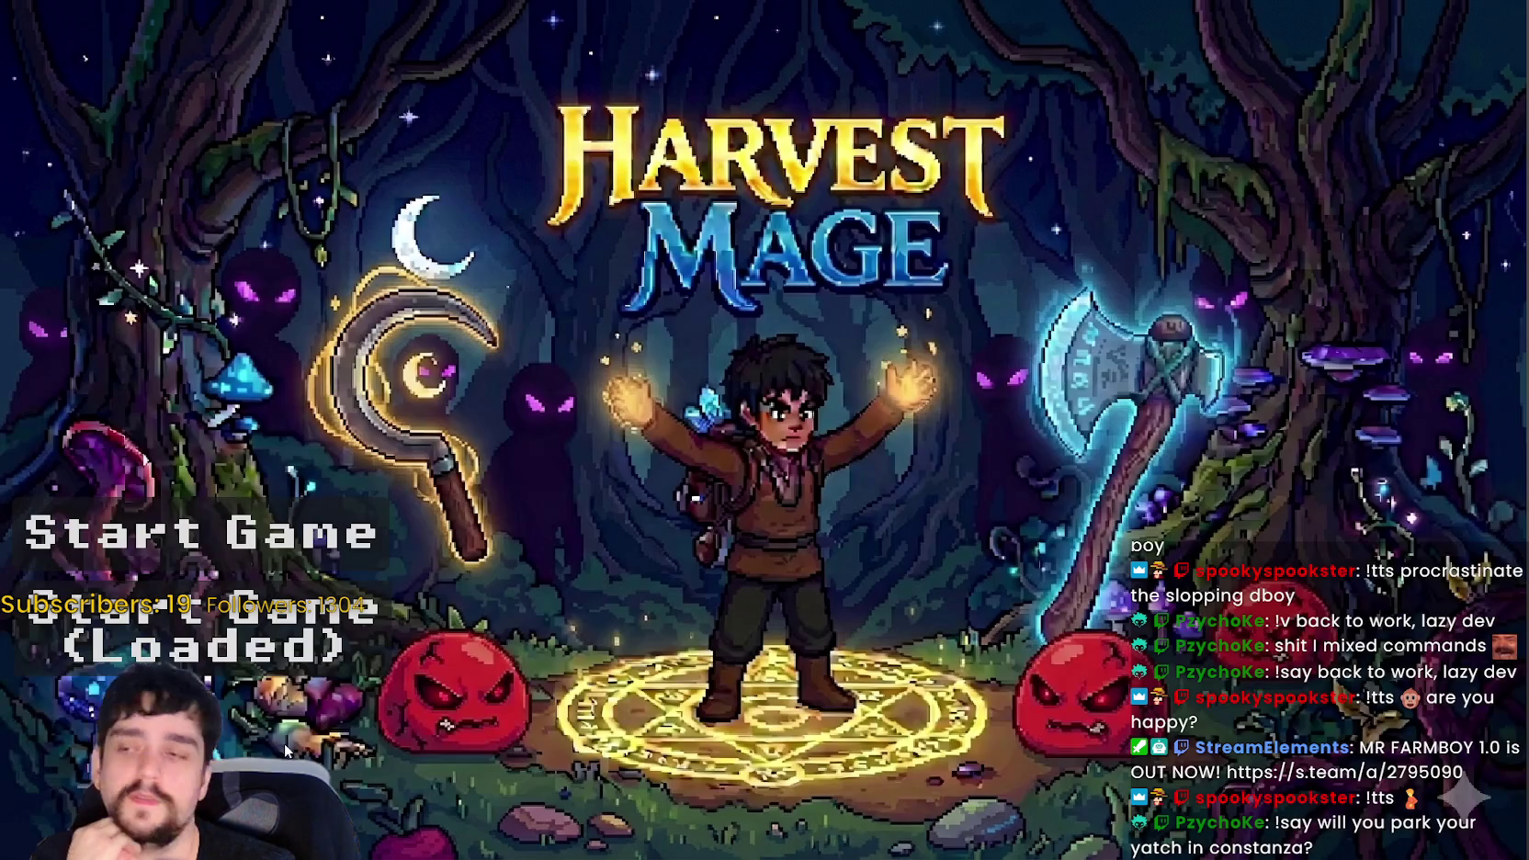
{"action": "left_click", "coordinate": [285, 643]}
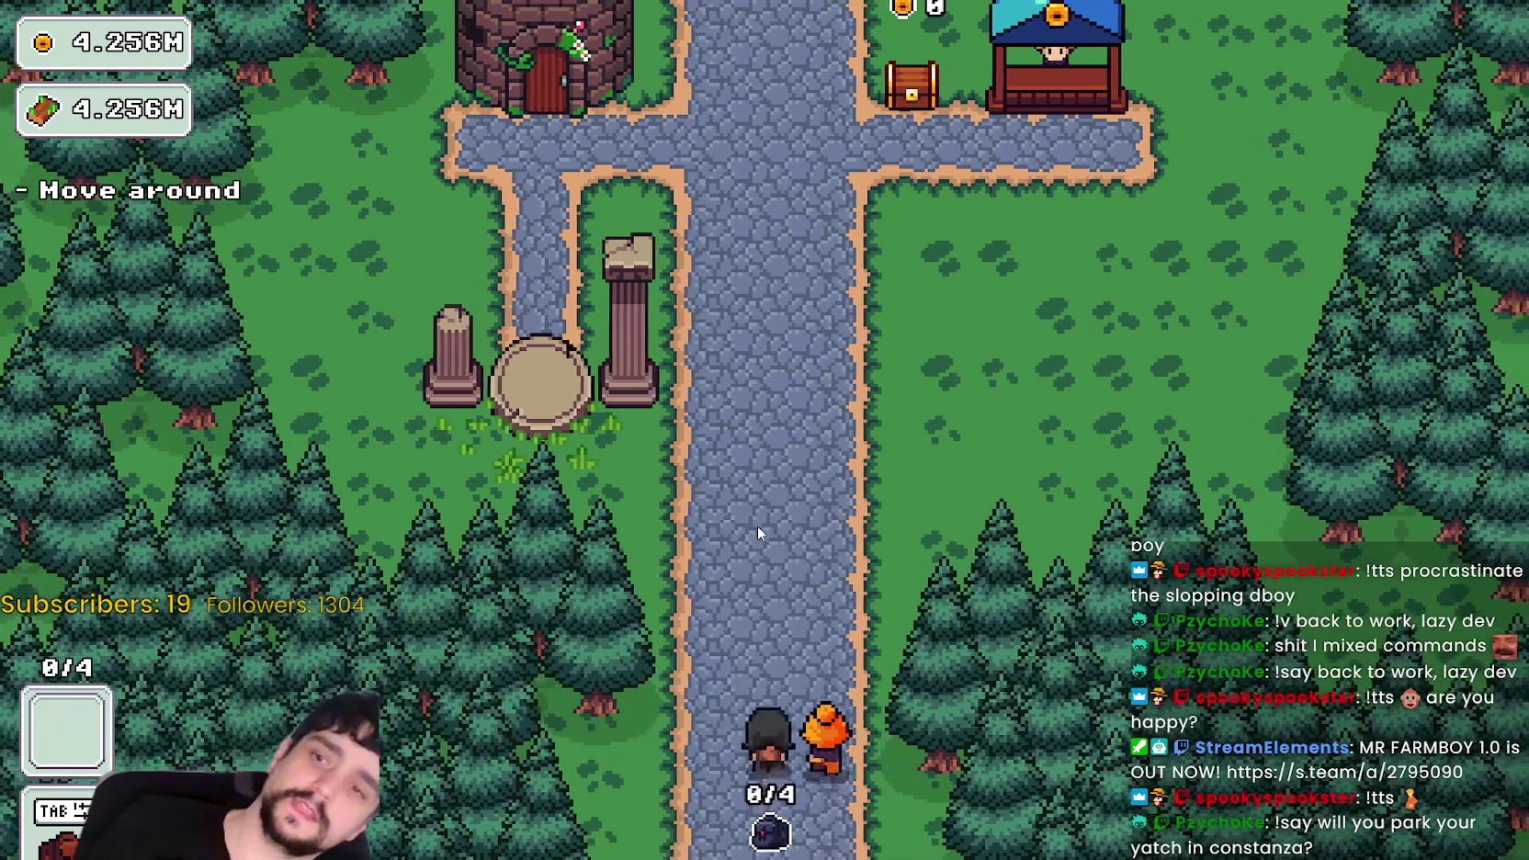
- Walk the player up the village path to the Mage Tower and open its Prestige skill tree
{"action": "left_click", "coordinate": [759, 528]}
{"action": "key", "text": "w"}
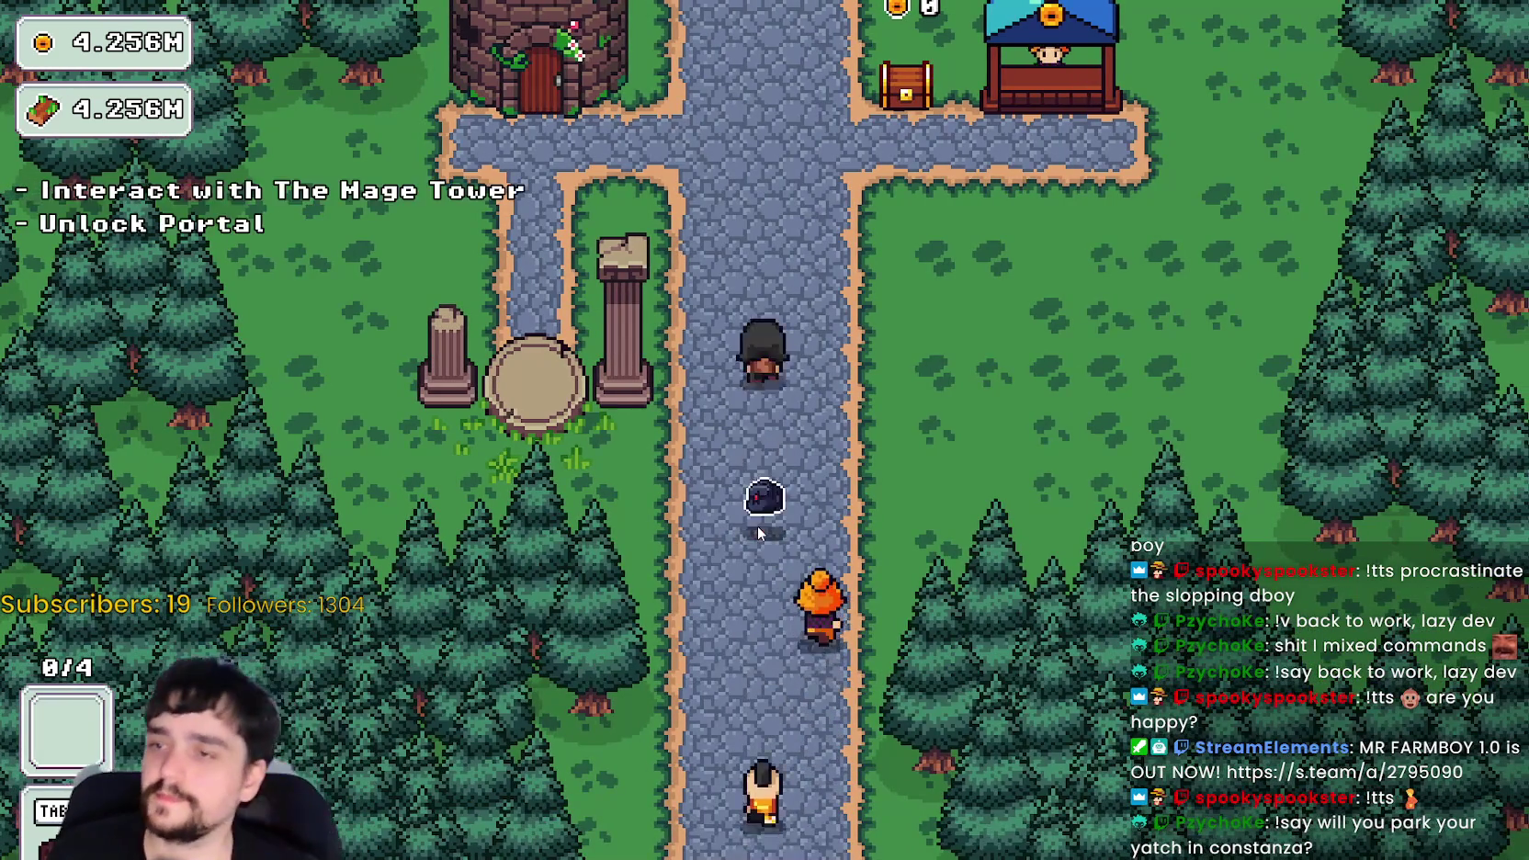
{"action": "key", "text": "a"}
{"action": "key", "text": "d"}
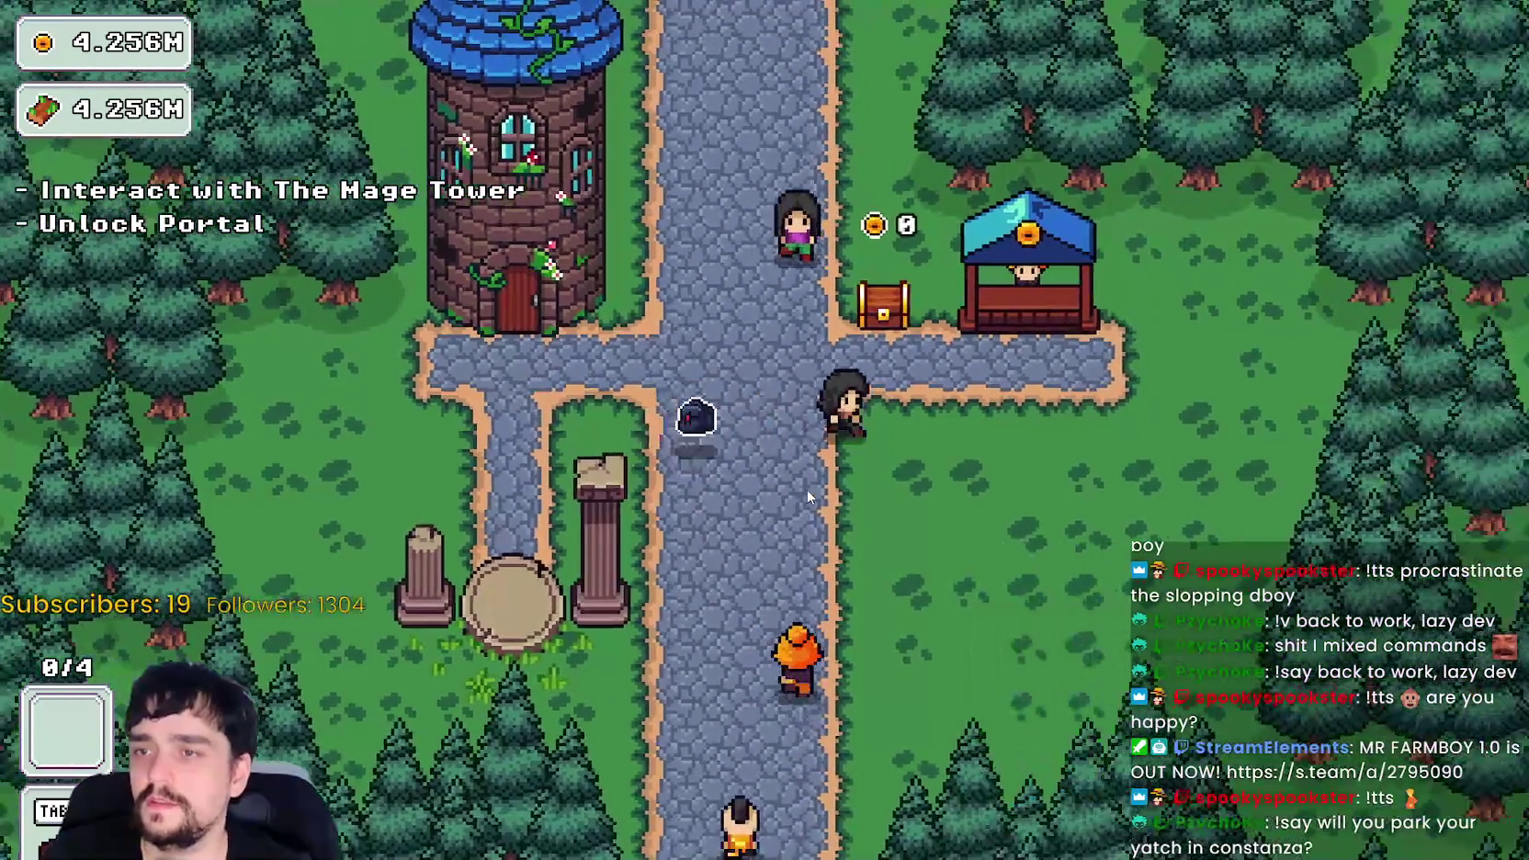
{"action": "key", "text": "a"}
{"action": "key", "text": "w"}
{"action": "key", "text": "e"}
{"action": "scroll", "coordinate": [781, 660], "scroll_direction": "down", "scroll_amount": 5}
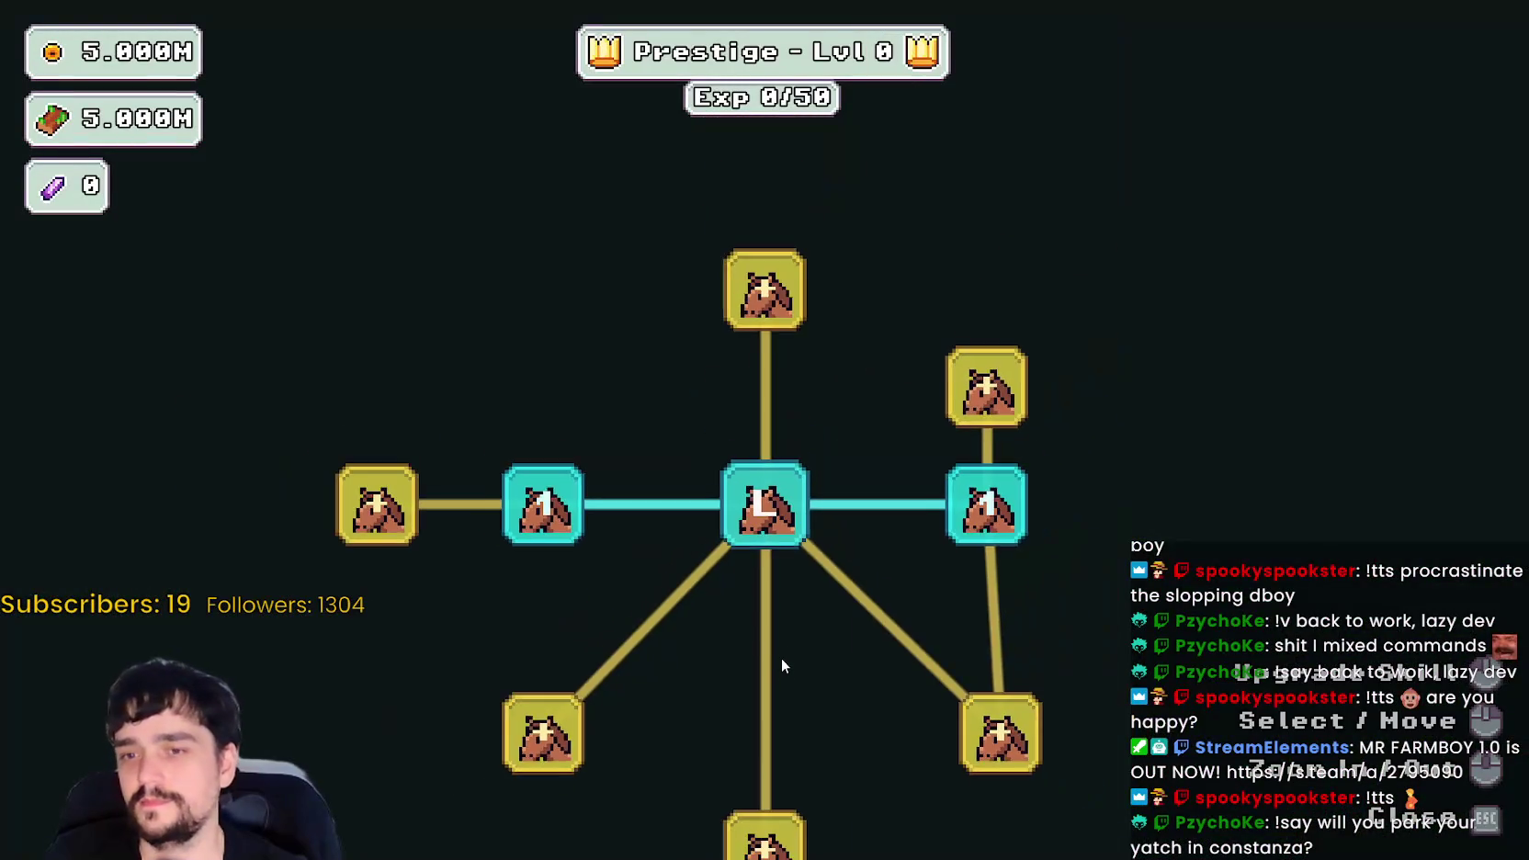
{"action": "key", "text": "Escape"}
{"action": "key", "text": "s"}
{"action": "key", "text": "w"}
{"action": "key", "text": "e"}
- Buy Dopple Sickle ranks and max out Plant Domain Damage II and Forest 1 - 3 Spawn Rate
{"action": "left_click", "coordinate": [666, 641]}
{"action": "left_click", "coordinate": [539, 540]}
{"action": "left_click", "coordinate": [423, 614]}
{"action": "left_click", "coordinate": [541, 691]}
{"action": "left_click", "coordinate": [556, 713]}
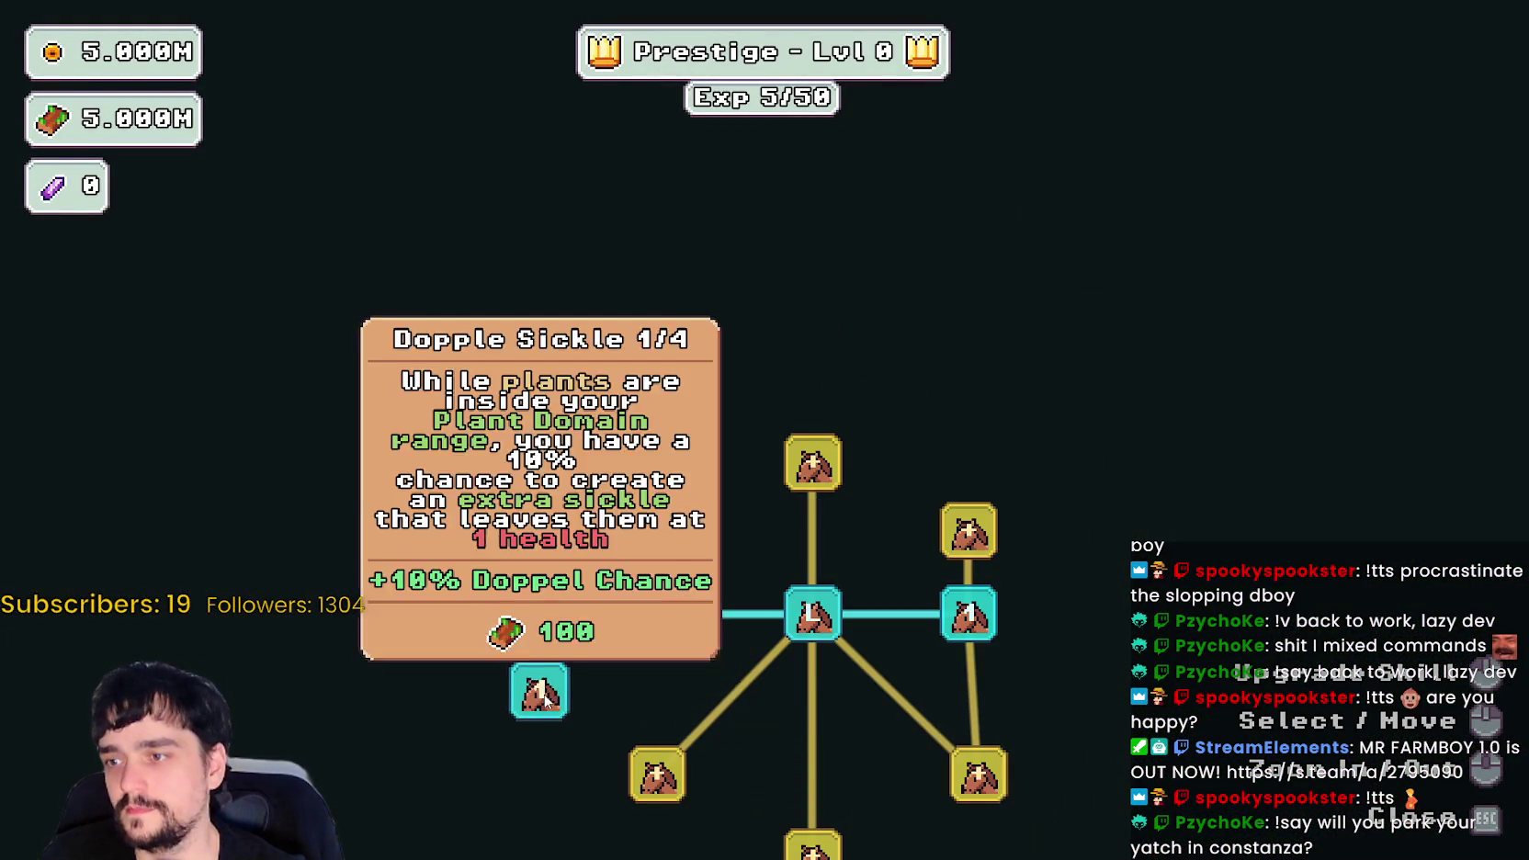
{"action": "double_click", "coordinate": [557, 713]}
{"action": "left_click", "coordinate": [548, 621]}
{"action": "triple_click", "coordinate": [548, 622]}
{"action": "left_click", "coordinate": [548, 621]}
{"action": "double_click", "coordinate": [560, 543]}
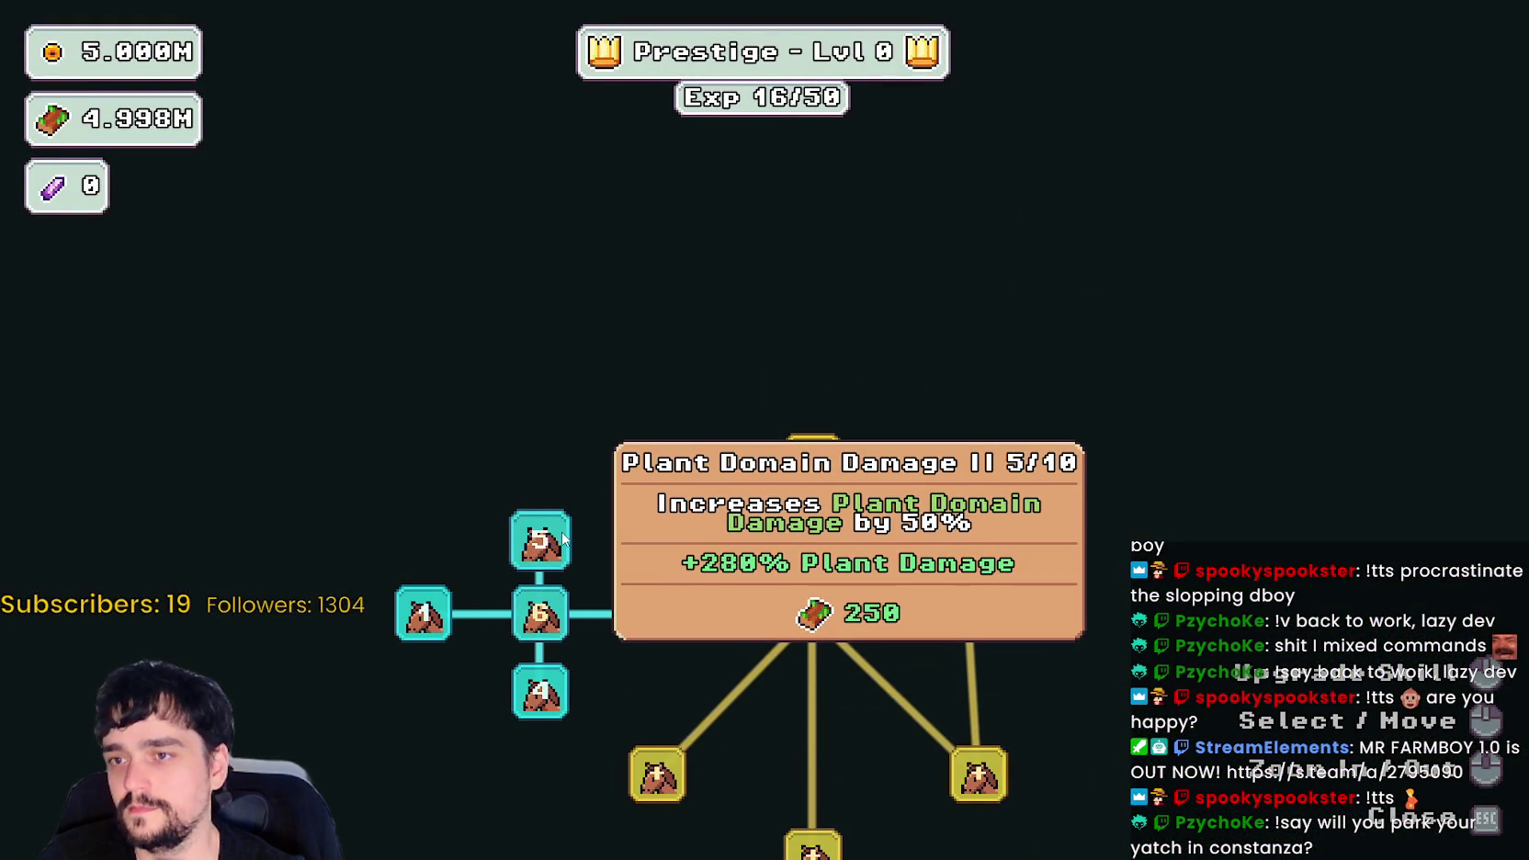
{"action": "double_click", "coordinate": [563, 540]}
{"action": "left_click", "coordinate": [544, 616]}
{"action": "triple_click", "coordinate": [544, 616]}
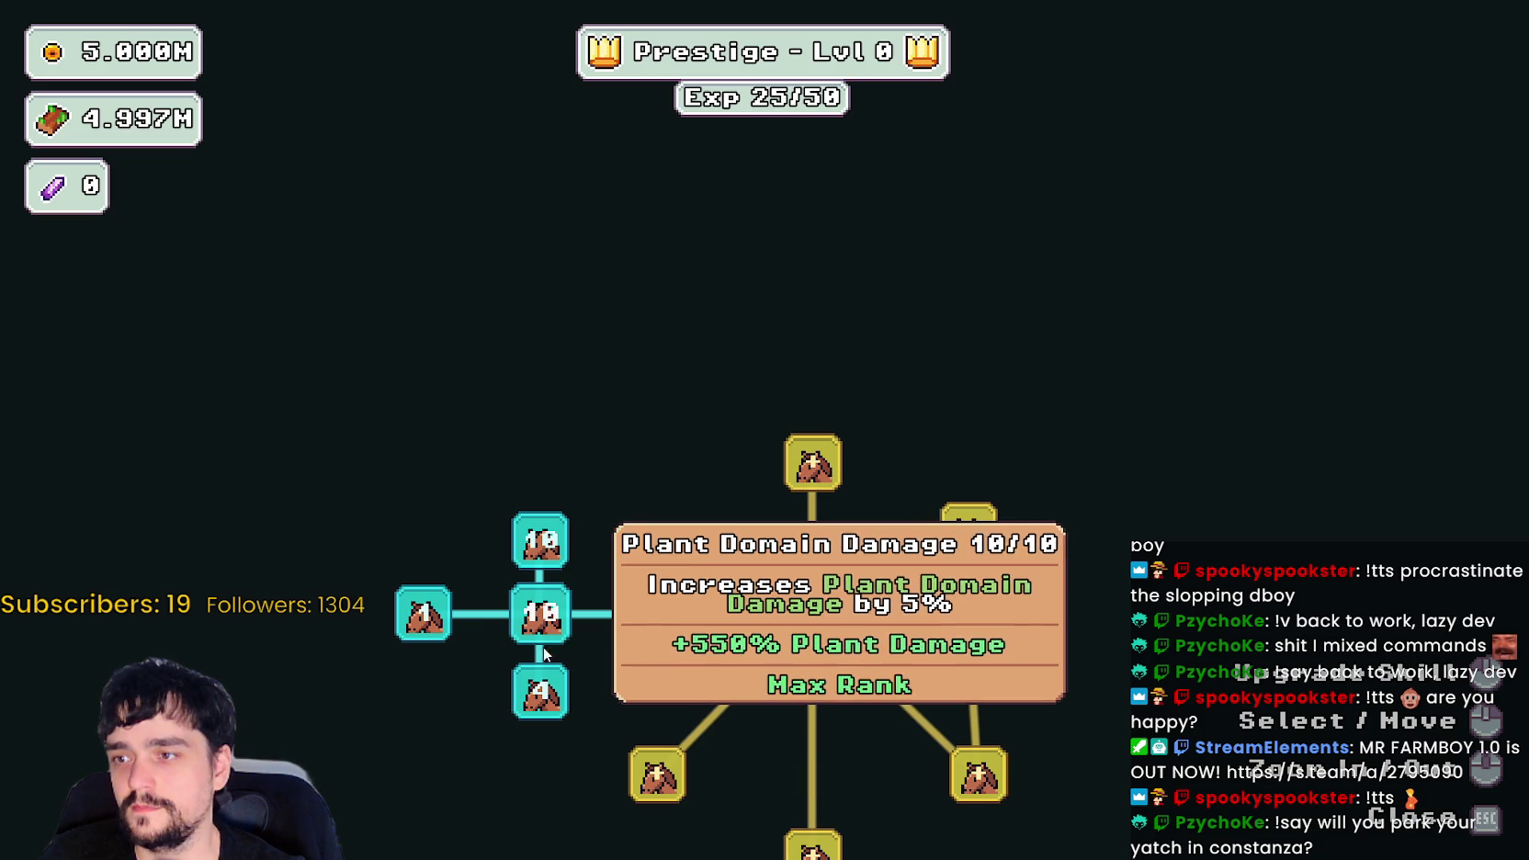
{"action": "left_click", "coordinate": [584, 678]}
{"action": "left_click", "coordinate": [565, 586]}
{"action": "left_click", "coordinate": [572, 671]}
{"action": "double_click", "coordinate": [562, 564]}
{"action": "triple_click", "coordinate": [561, 563]}
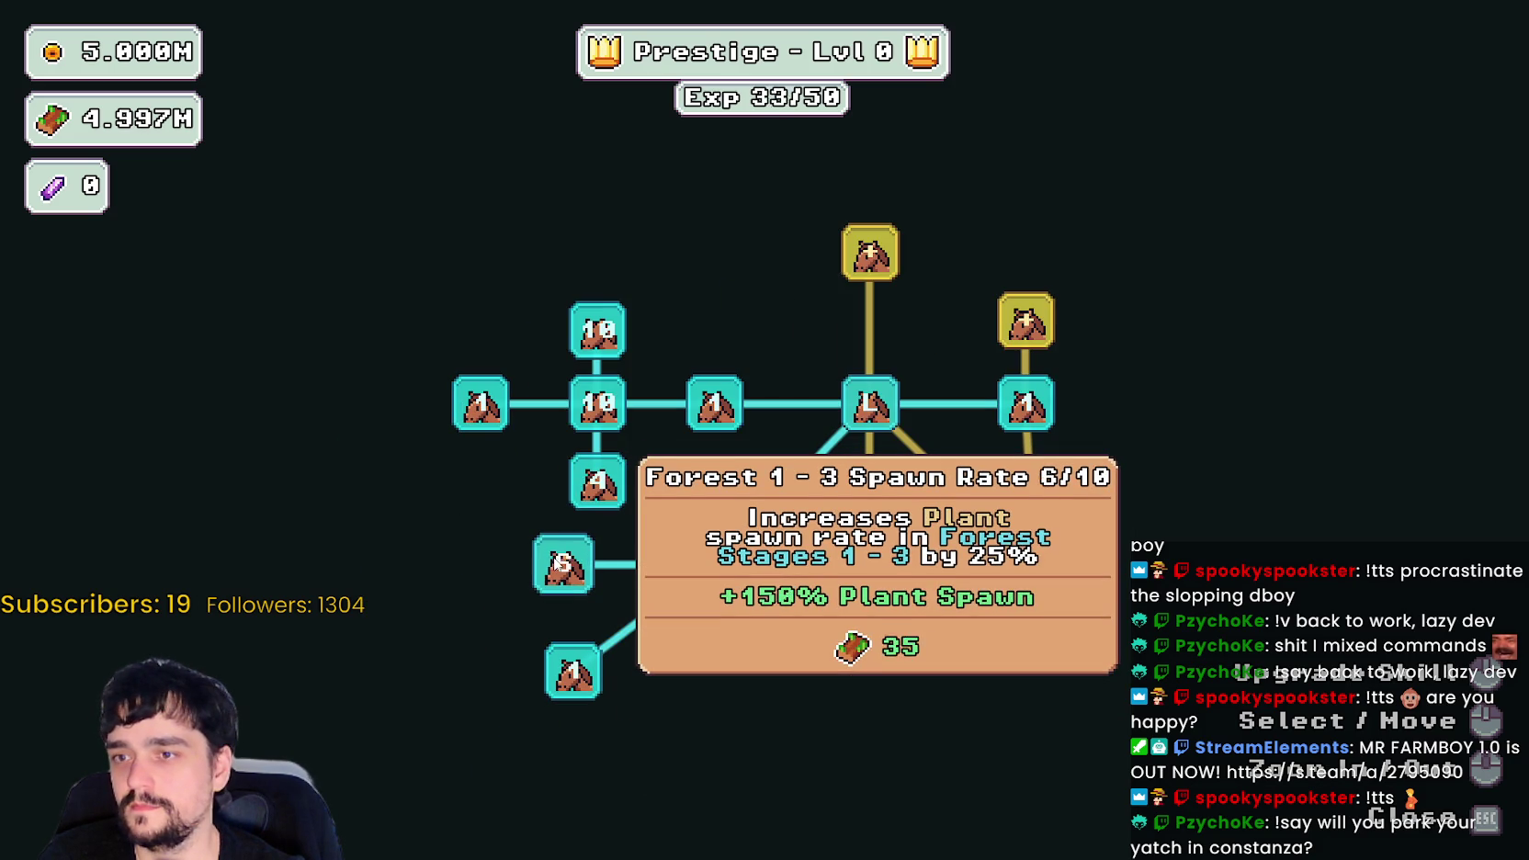
{"action": "double_click", "coordinate": [563, 564]}
- Buy Magical Roots, Dew Barrier, Barrier Energy I and II, Slime Destroyer and Illusion Decoy ranks
{"action": "left_click", "coordinate": [787, 650]}
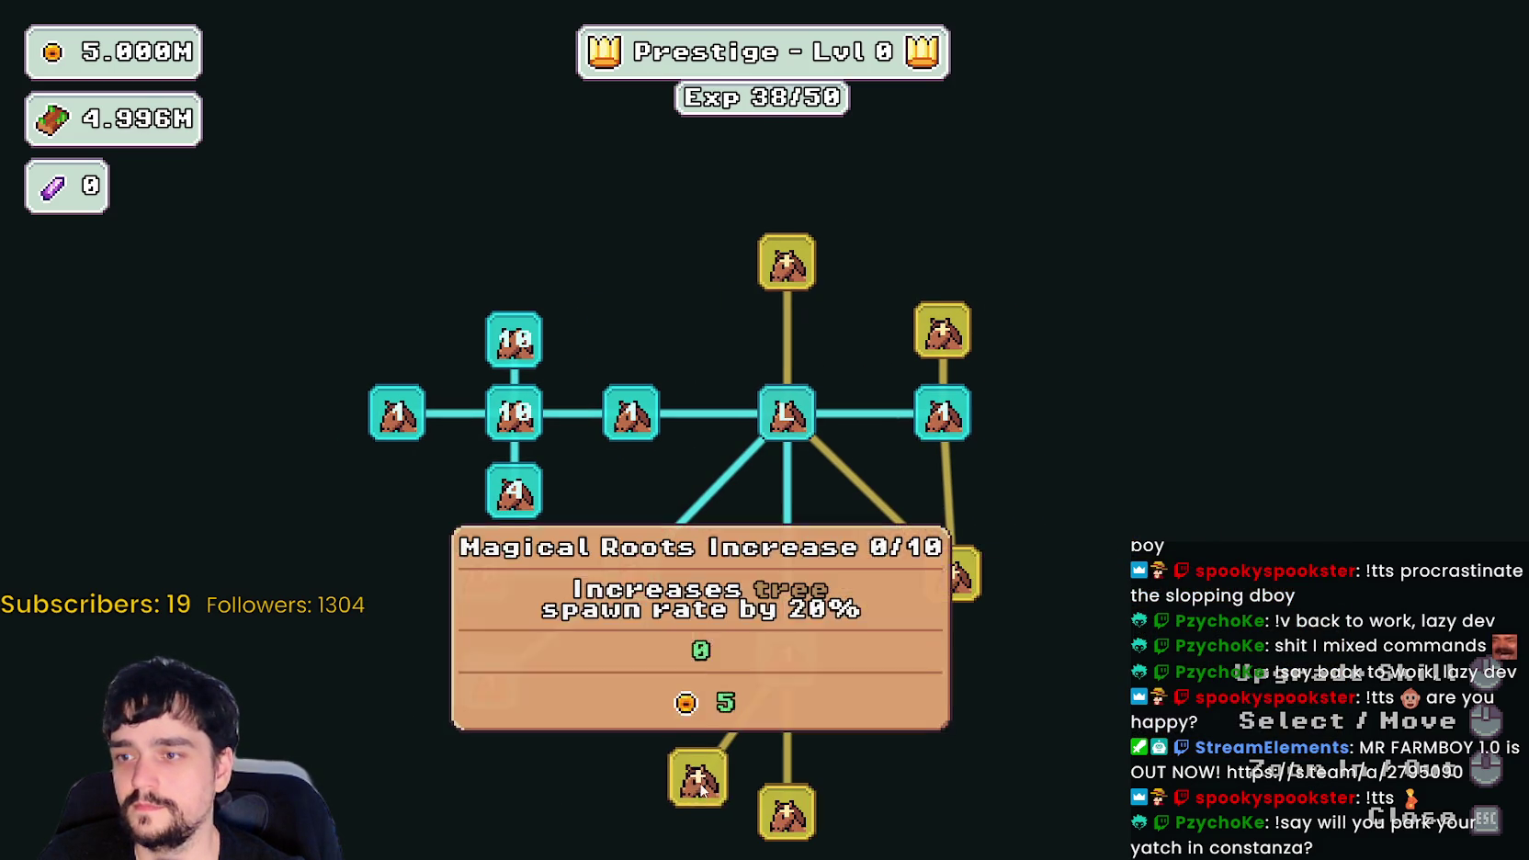
{"action": "left_click", "coordinate": [799, 823]}
{"action": "double_click", "coordinate": [951, 577]}
{"action": "left_click", "coordinate": [1089, 691]}
{"action": "triple_click", "coordinate": [1098, 703]}
{"action": "double_click", "coordinate": [1165, 761]}
{"action": "left_click", "coordinate": [864, 731]}
{"action": "double_click", "coordinate": [977, 777]}
{"action": "left_click", "coordinate": [976, 777]}
- Buy Resource Domain Damage, Magical Bag Slots I, Market Stall I, Chest Speed and neighbouring nodes
{"action": "left_click_drag", "start_coordinate": [954, 348], "coordinate": [977, 578]}
{"action": "left_click", "coordinate": [976, 578]}
{"action": "left_click", "coordinate": [1119, 529]}
{"action": "left_click", "coordinate": [1119, 601]}
{"action": "left_click", "coordinate": [1119, 673]}
{"action": "left_click", "coordinate": [812, 485]}
{"action": "left_click_drag", "start_coordinate": [813, 485], "coordinate": [809, 619]}
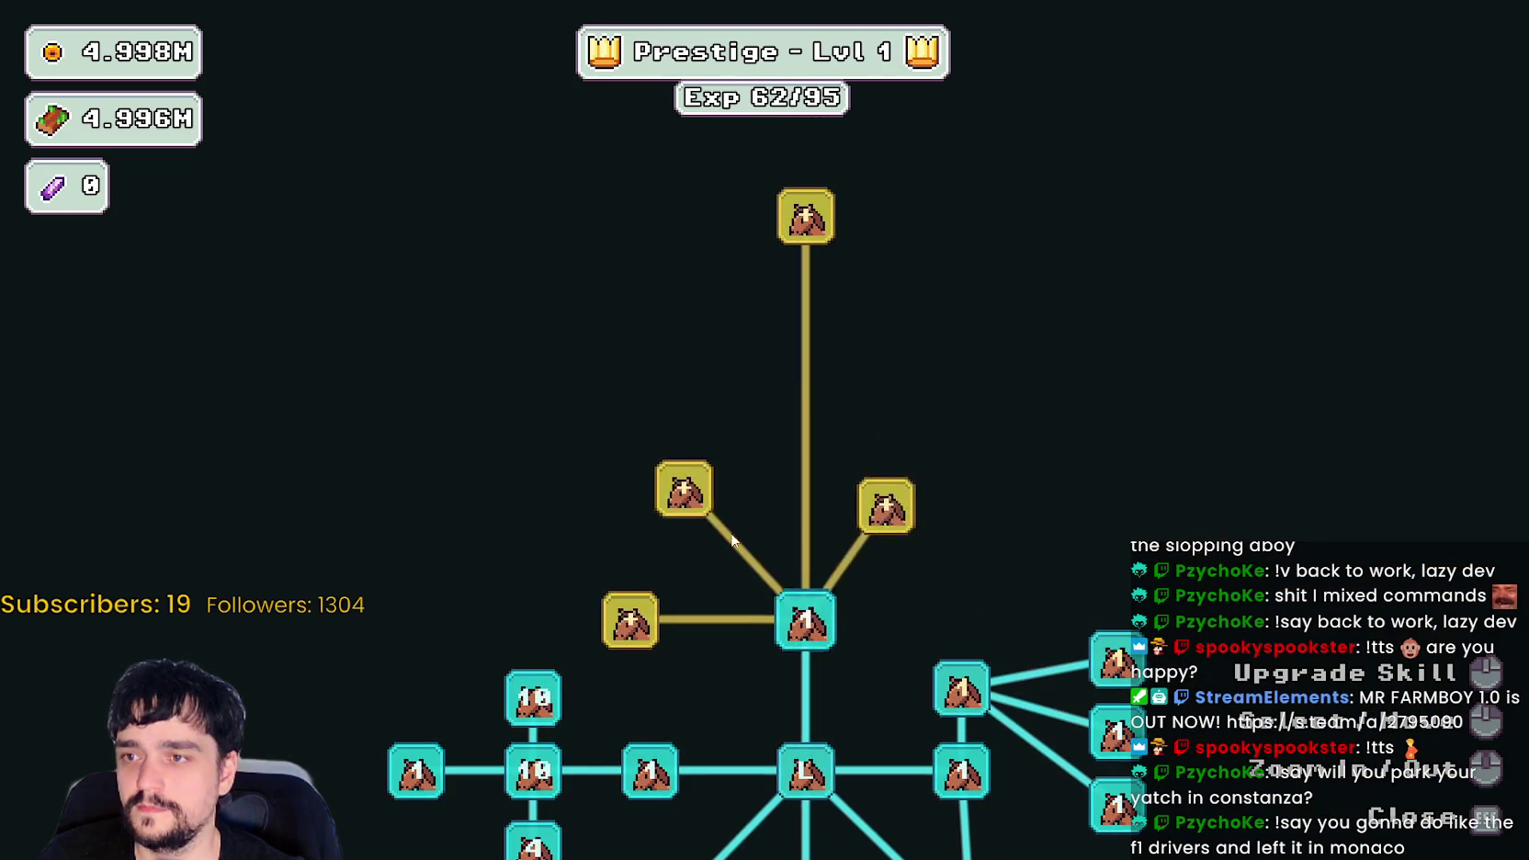
{"action": "left_click", "coordinate": [683, 488]}
{"action": "left_click", "coordinate": [631, 620]}
{"action": "left_click", "coordinate": [594, 410]}
{"action": "left_click", "coordinate": [542, 487]}
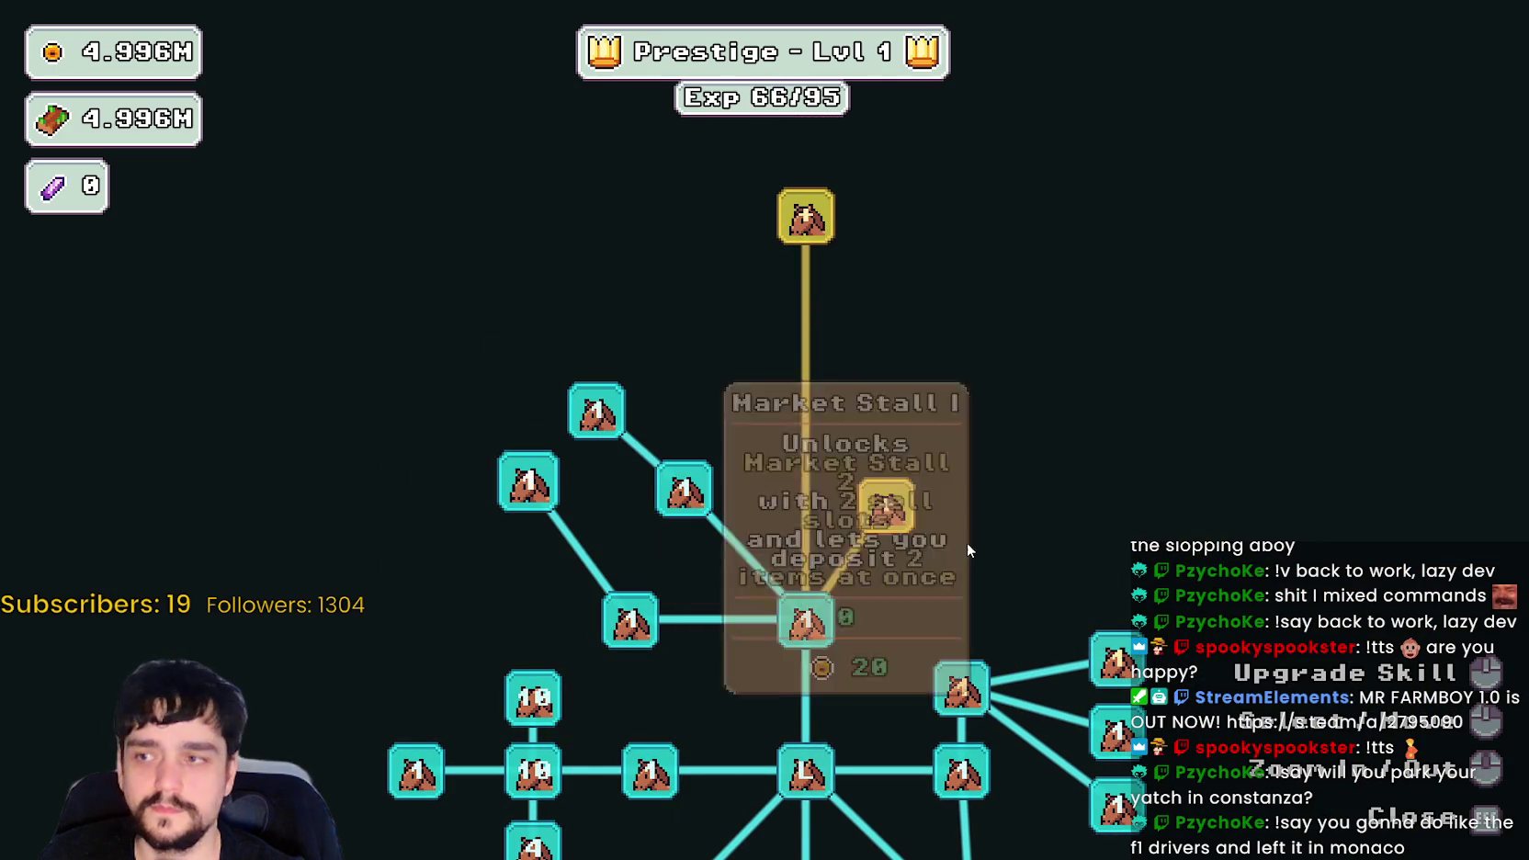
{"action": "left_click", "coordinate": [887, 506]}
{"action": "left_click", "coordinate": [886, 359]}
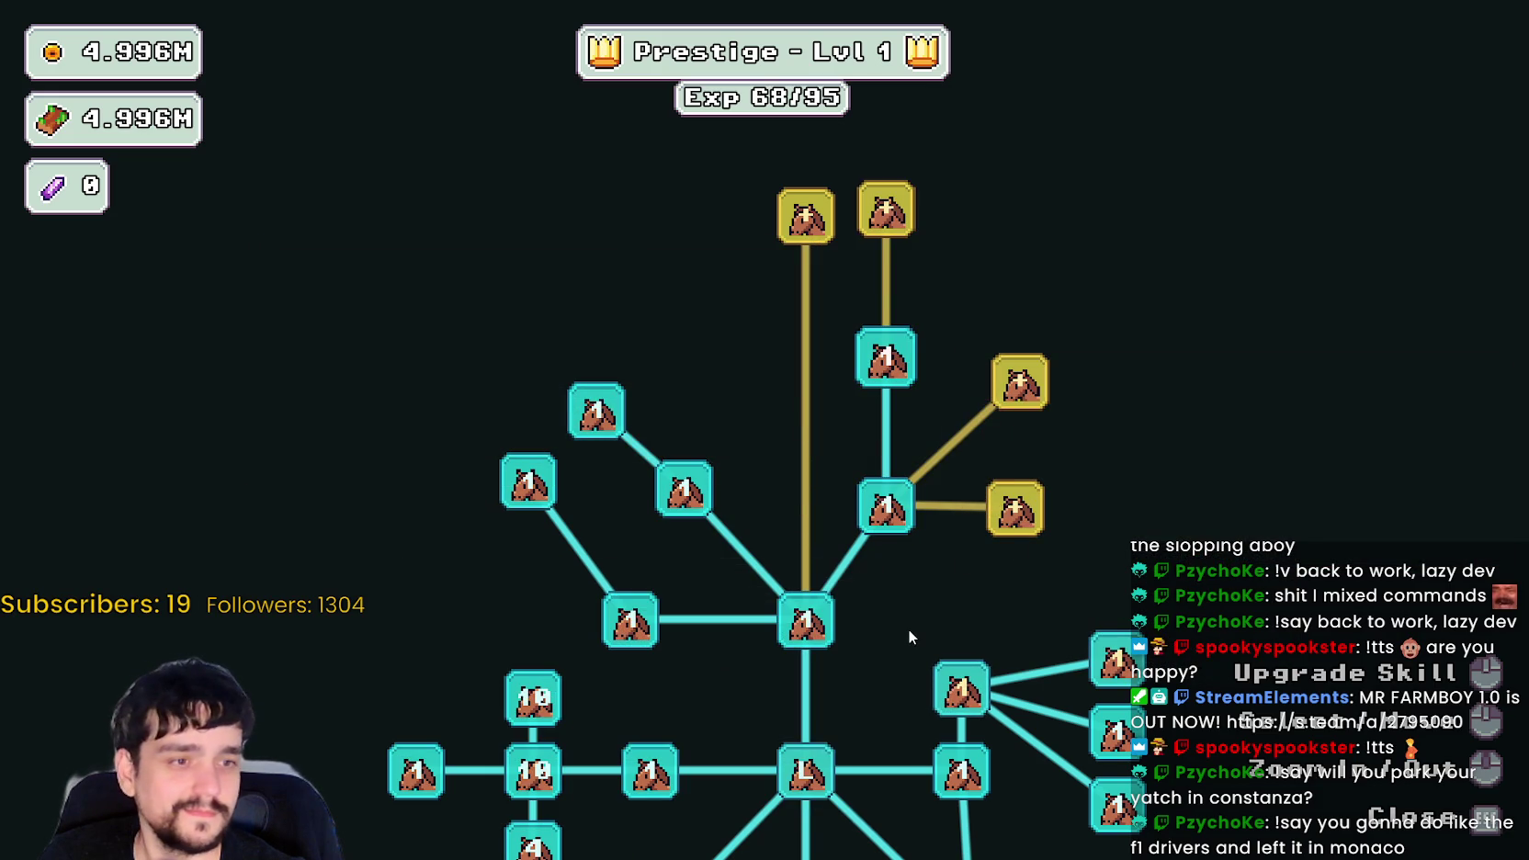
{"action": "left_click_drag", "start_coordinate": [908, 626], "coordinate": [952, 571]}
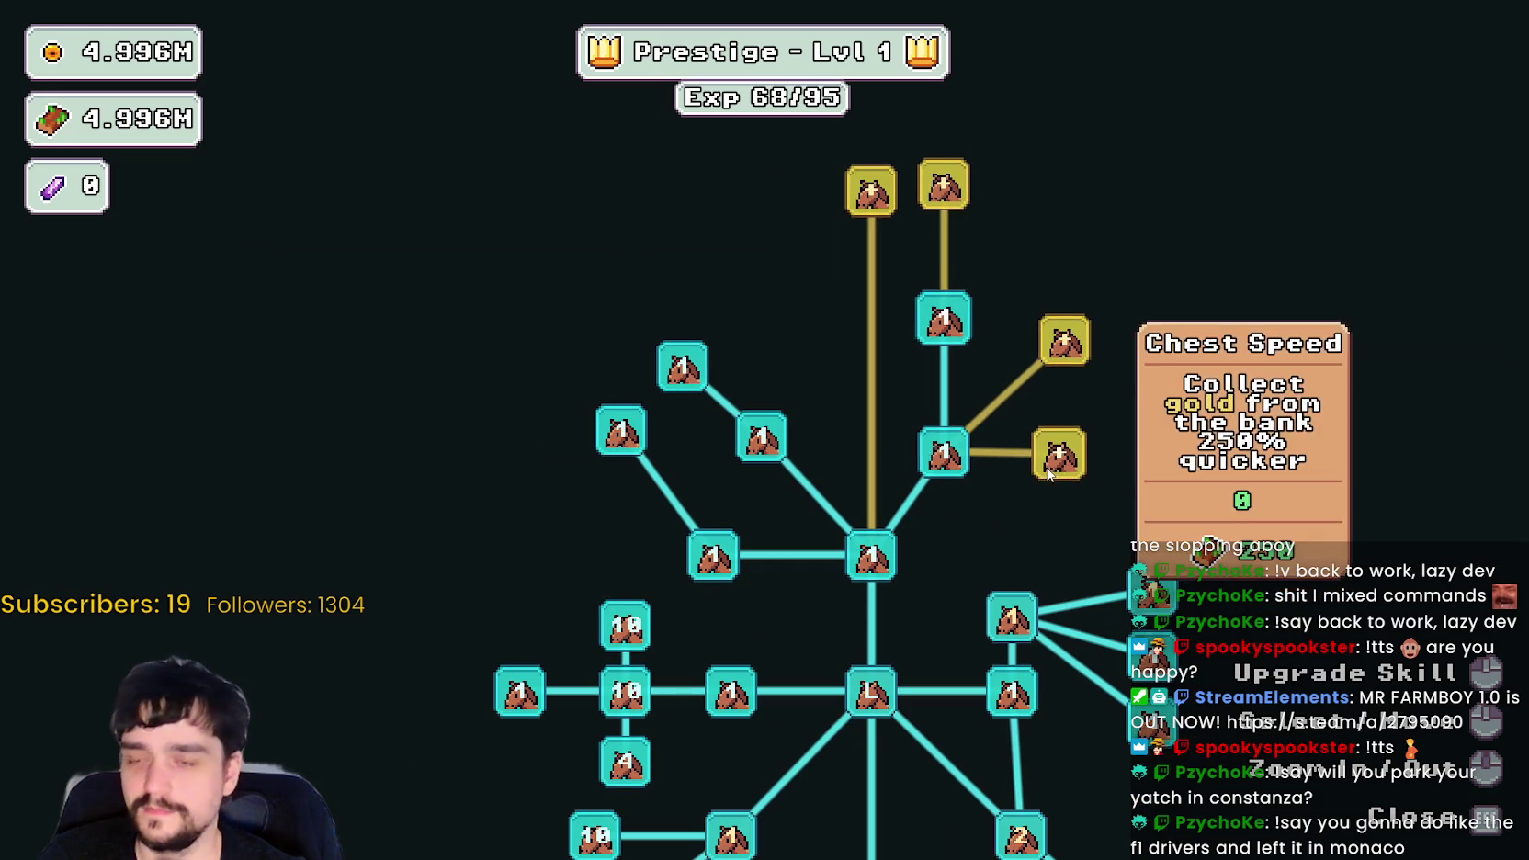
{"action": "left_click", "coordinate": [1055, 471]}
{"action": "left_click", "coordinate": [1048, 345]}
- Close the skill tree, walk into the portal, and travel to The Forest stage
{"action": "key", "text": "Escape"}
{"action": "key", "text": "s"}
{"action": "key", "text": "e"}
{"action": "left_click", "coordinate": [428, 524]}
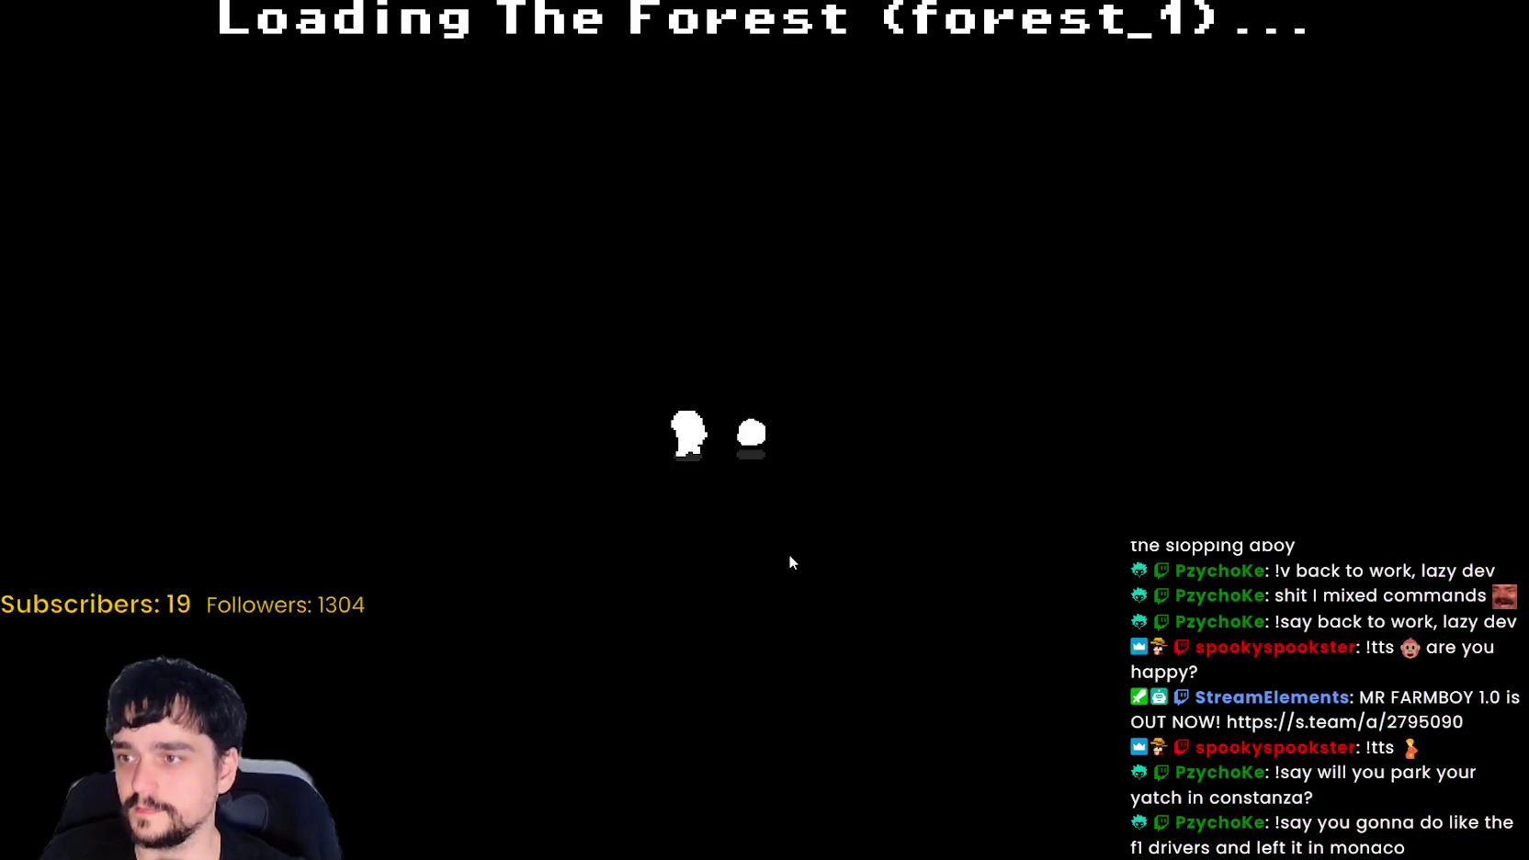
- Walk through The Forest harvesting vines until 5 of 45 plants are collected, then switch to the editor
{"action": "key", "text": "s"}
{"action": "key", "text": "a"}
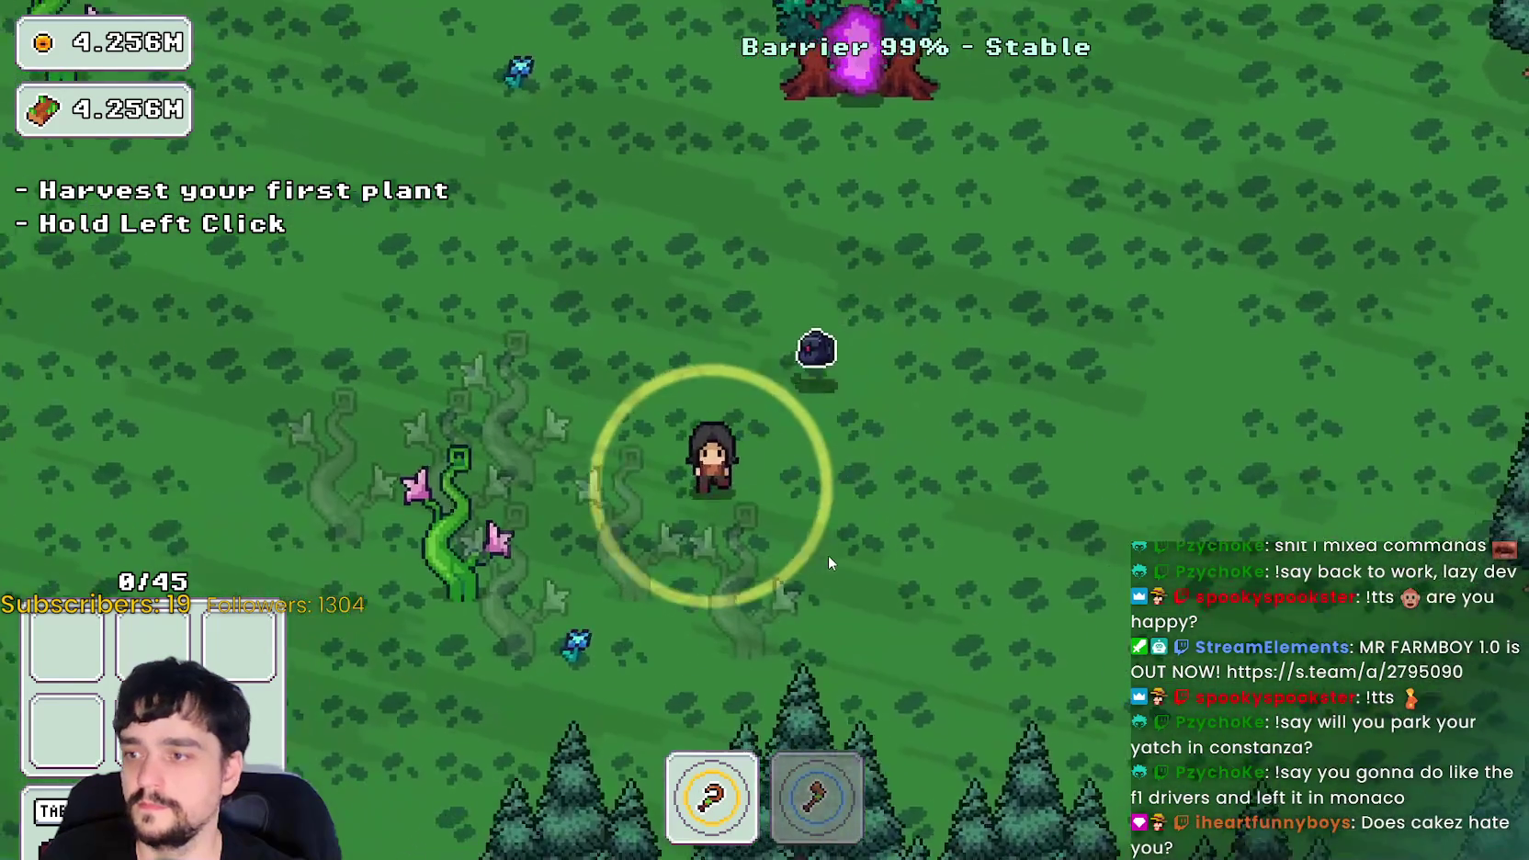
{"action": "left_click", "coordinate": [830, 555]}
{"action": "key", "text": "w"}
{"action": "key", "text": "a"}
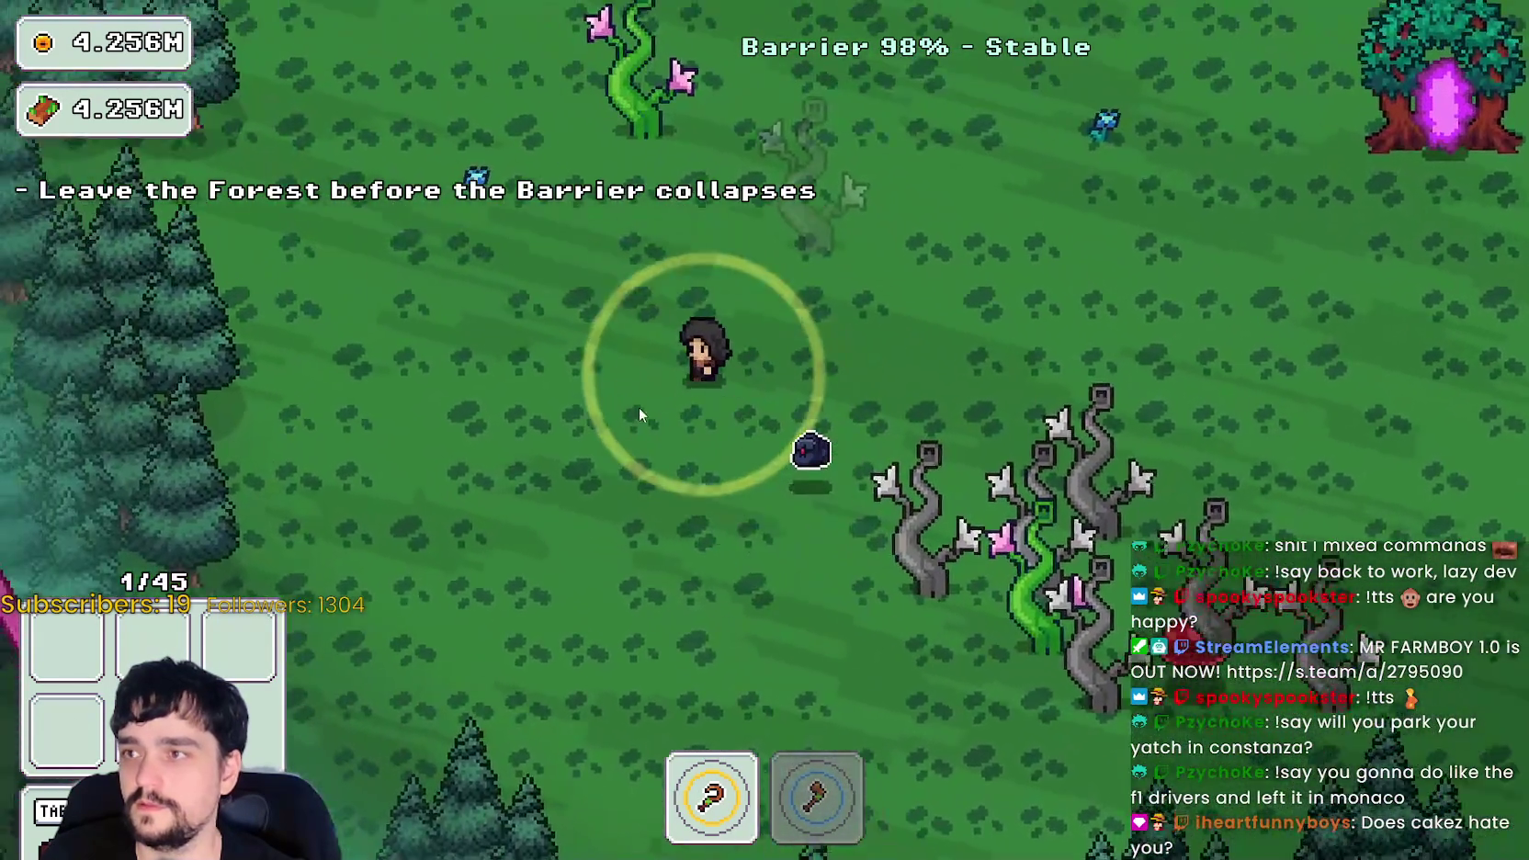
{"action": "key", "text": "w"}
{"action": "key", "text": "d"}
{"action": "left_click", "coordinate": [872, 439]}
{"action": "key", "text": "d"}
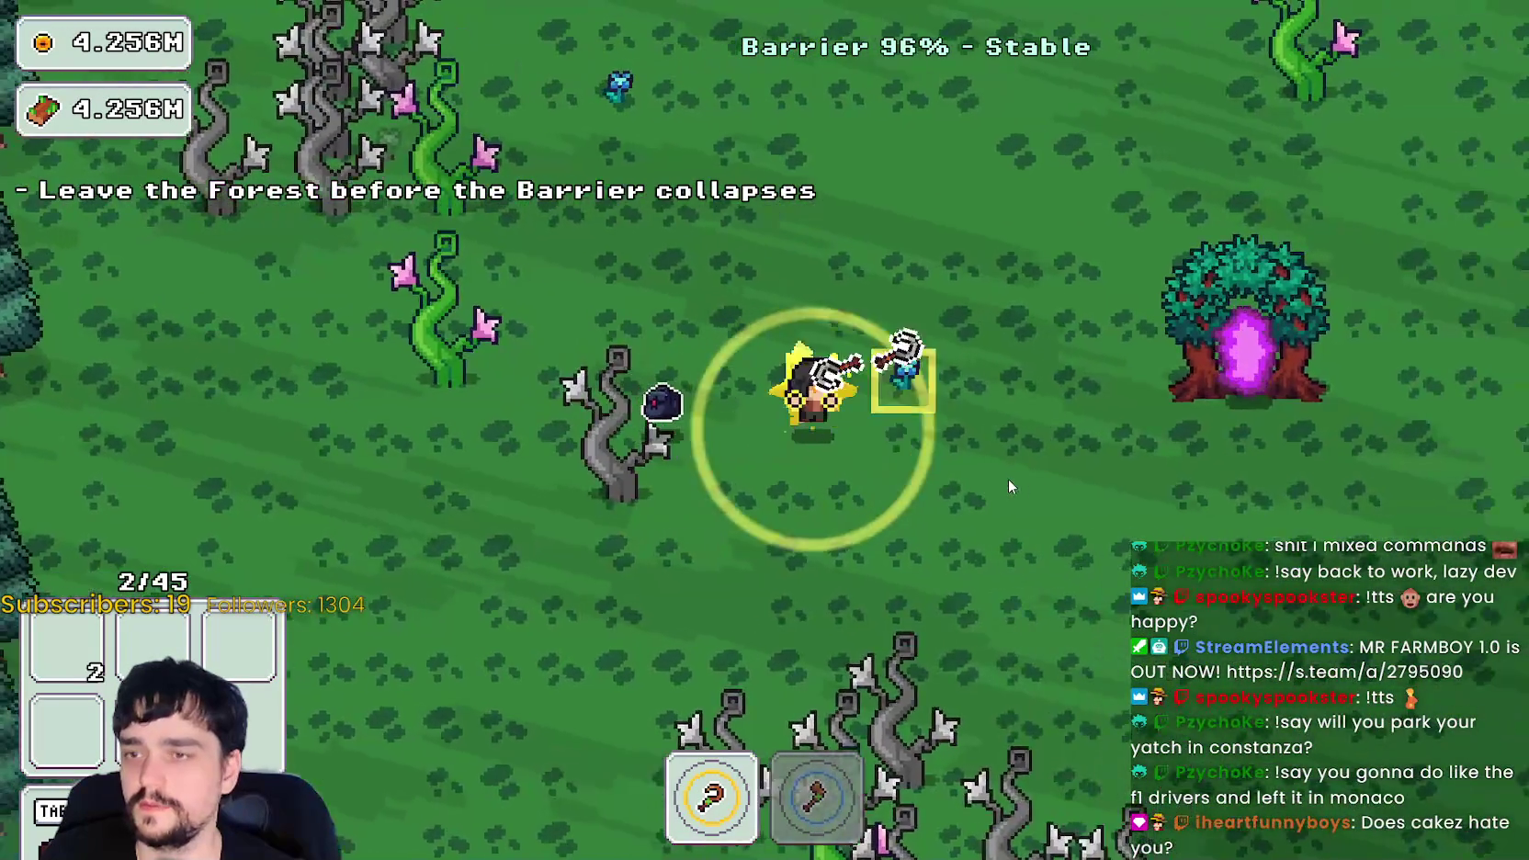
{"action": "key", "text": "w"}
{"action": "key", "text": "w"}
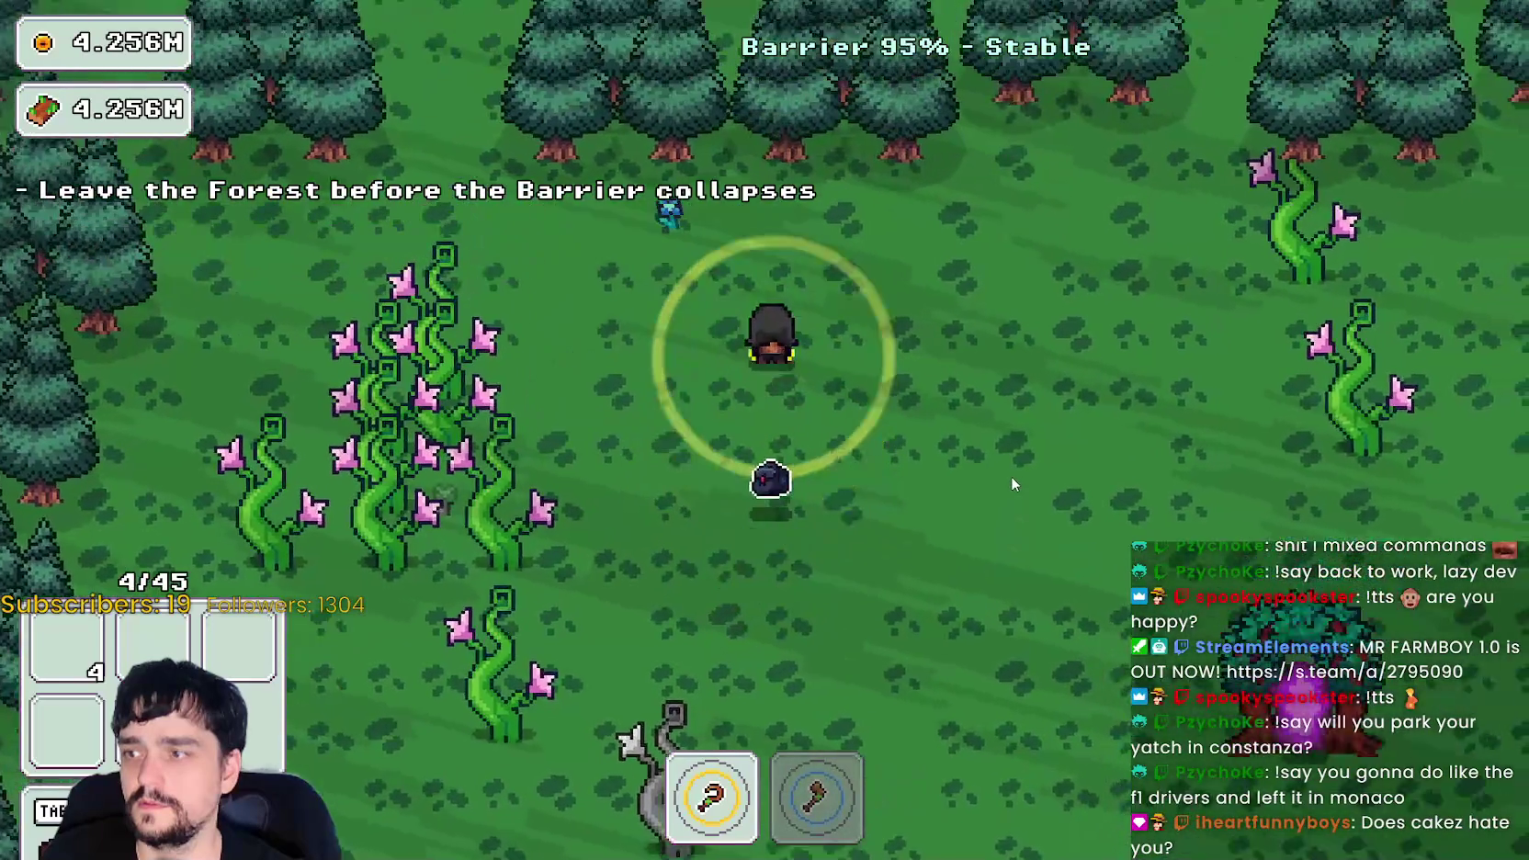
{"action": "key", "text": "s"}
{"action": "key", "text": "d"}
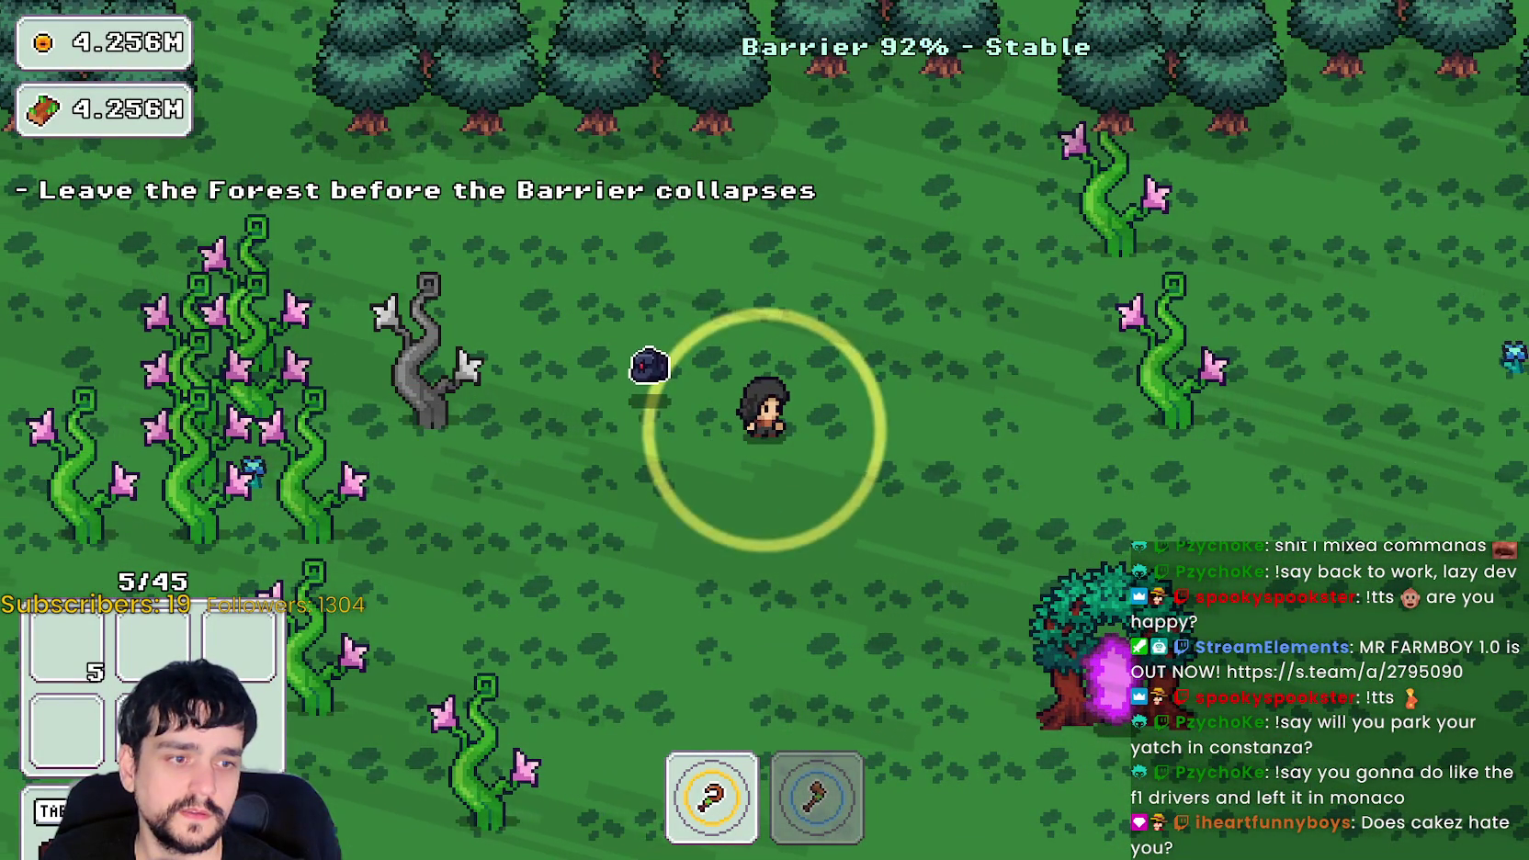
{"action": "key", "text": "alt+Tab"}
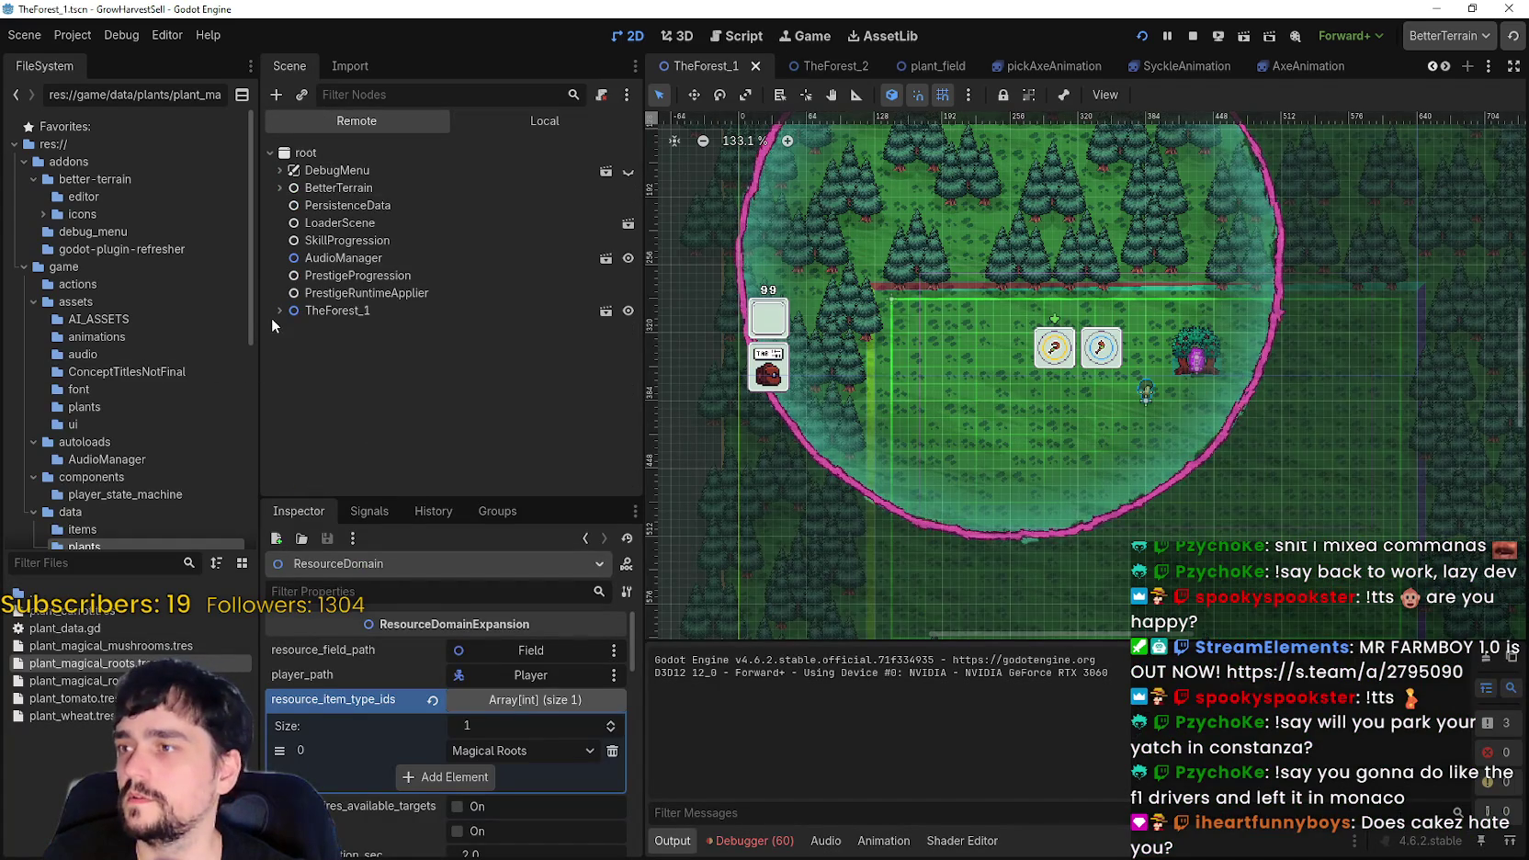
- Pause the game and expand GameUI > BaseUI > Inventory to inspect the inventory button's TextureRect nodes
{"action": "left_click", "coordinate": [279, 310]}
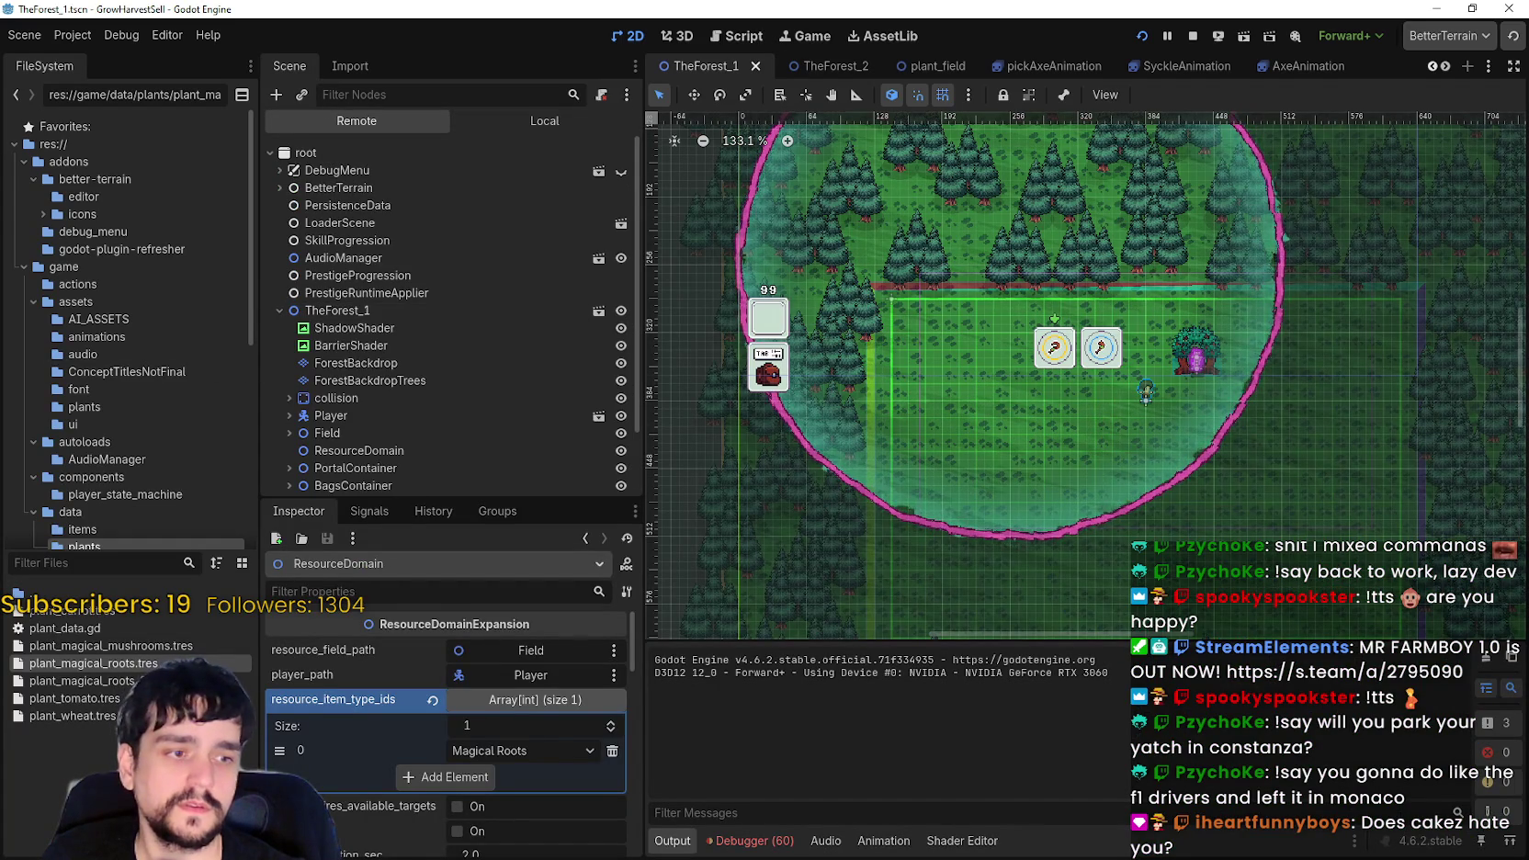
{"action": "left_click", "coordinate": [1167, 35]}
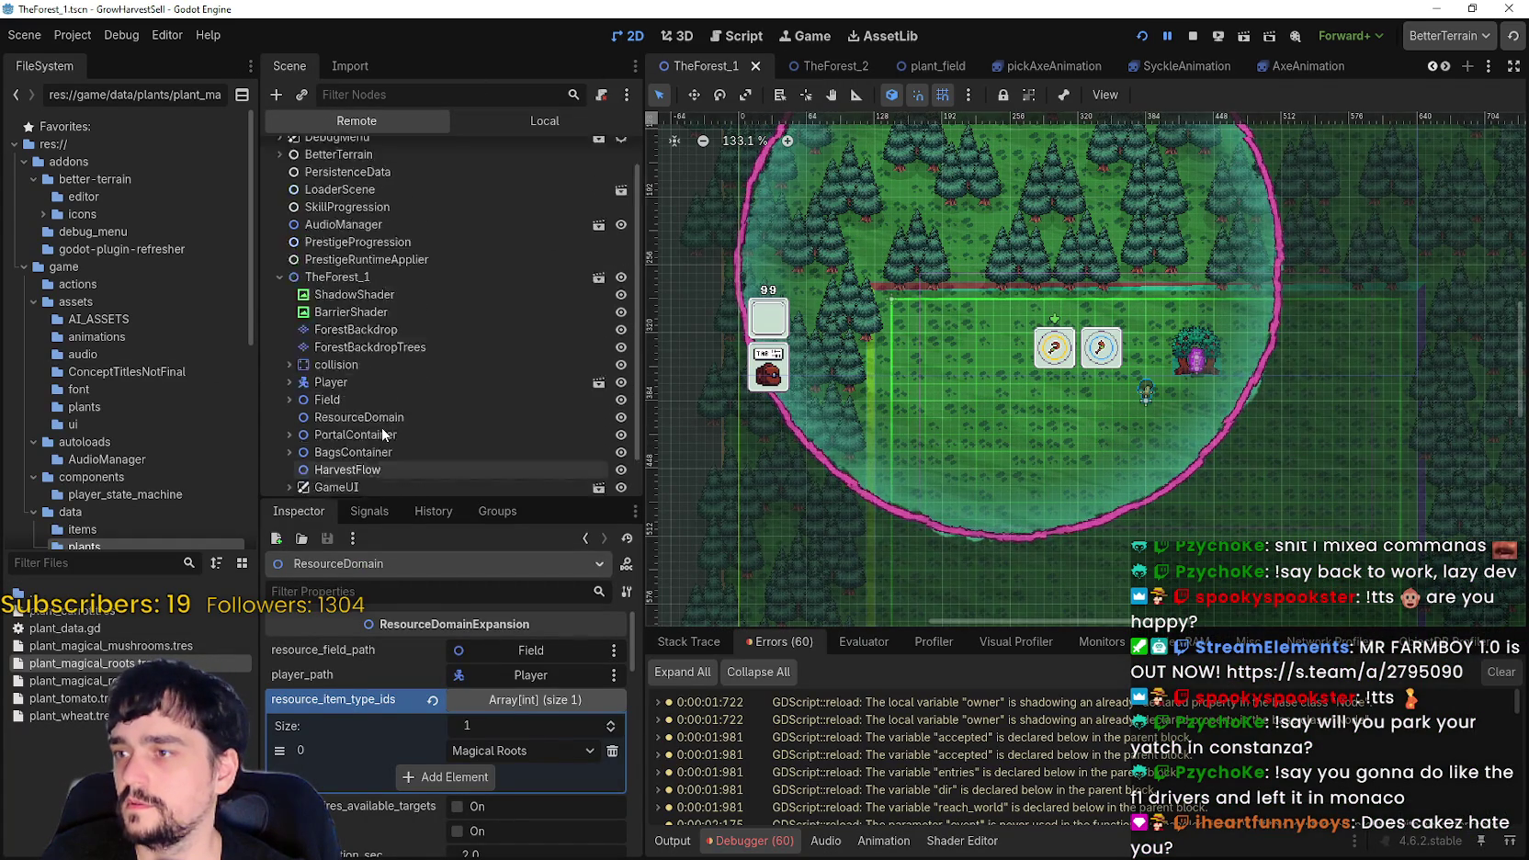
{"action": "left_click", "coordinate": [289, 444]}
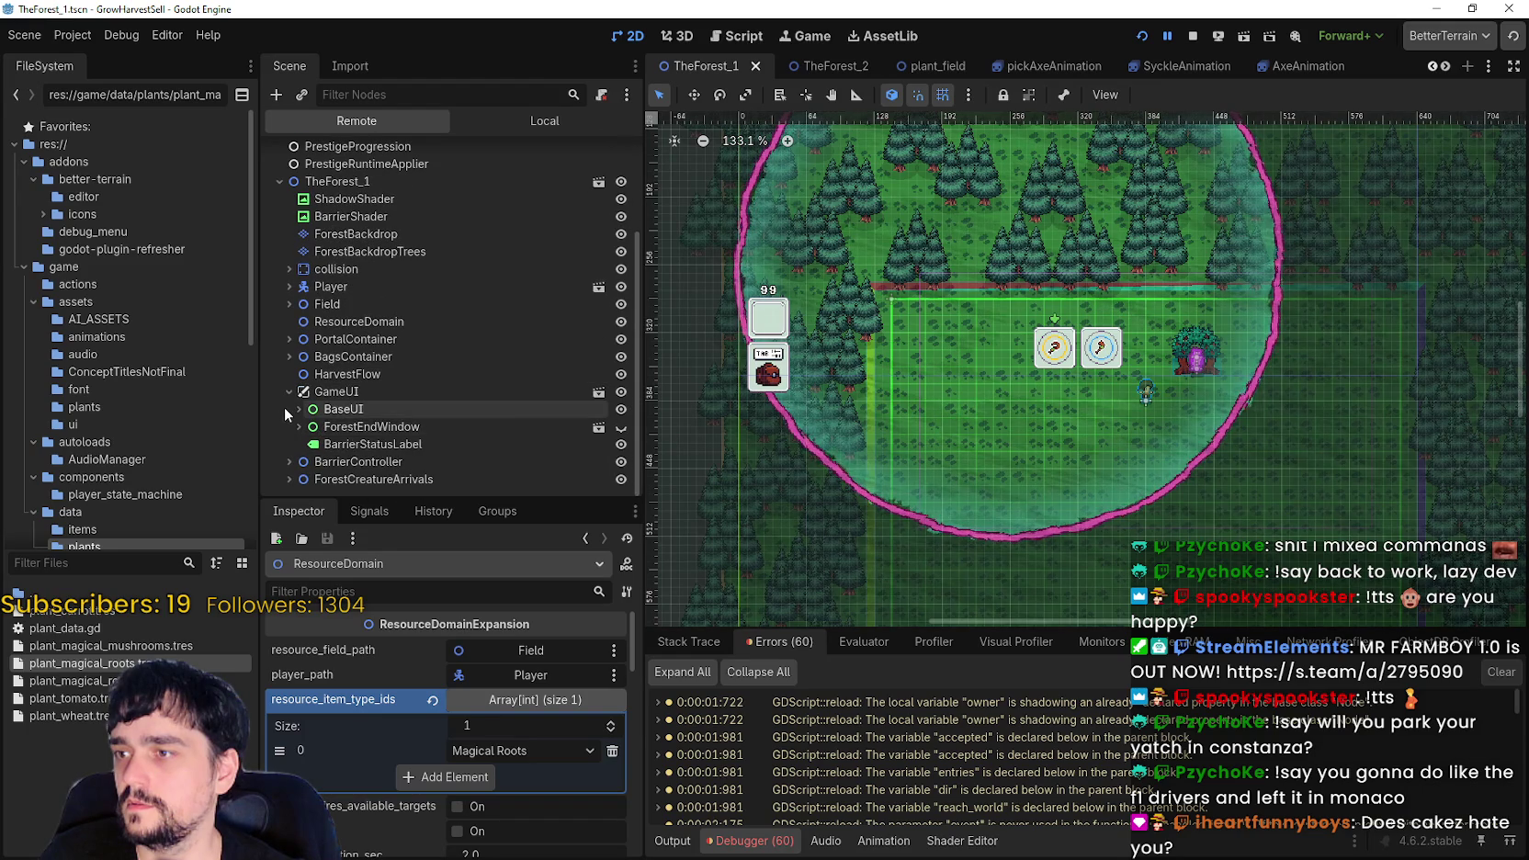
{"action": "left_click", "coordinate": [300, 410]}
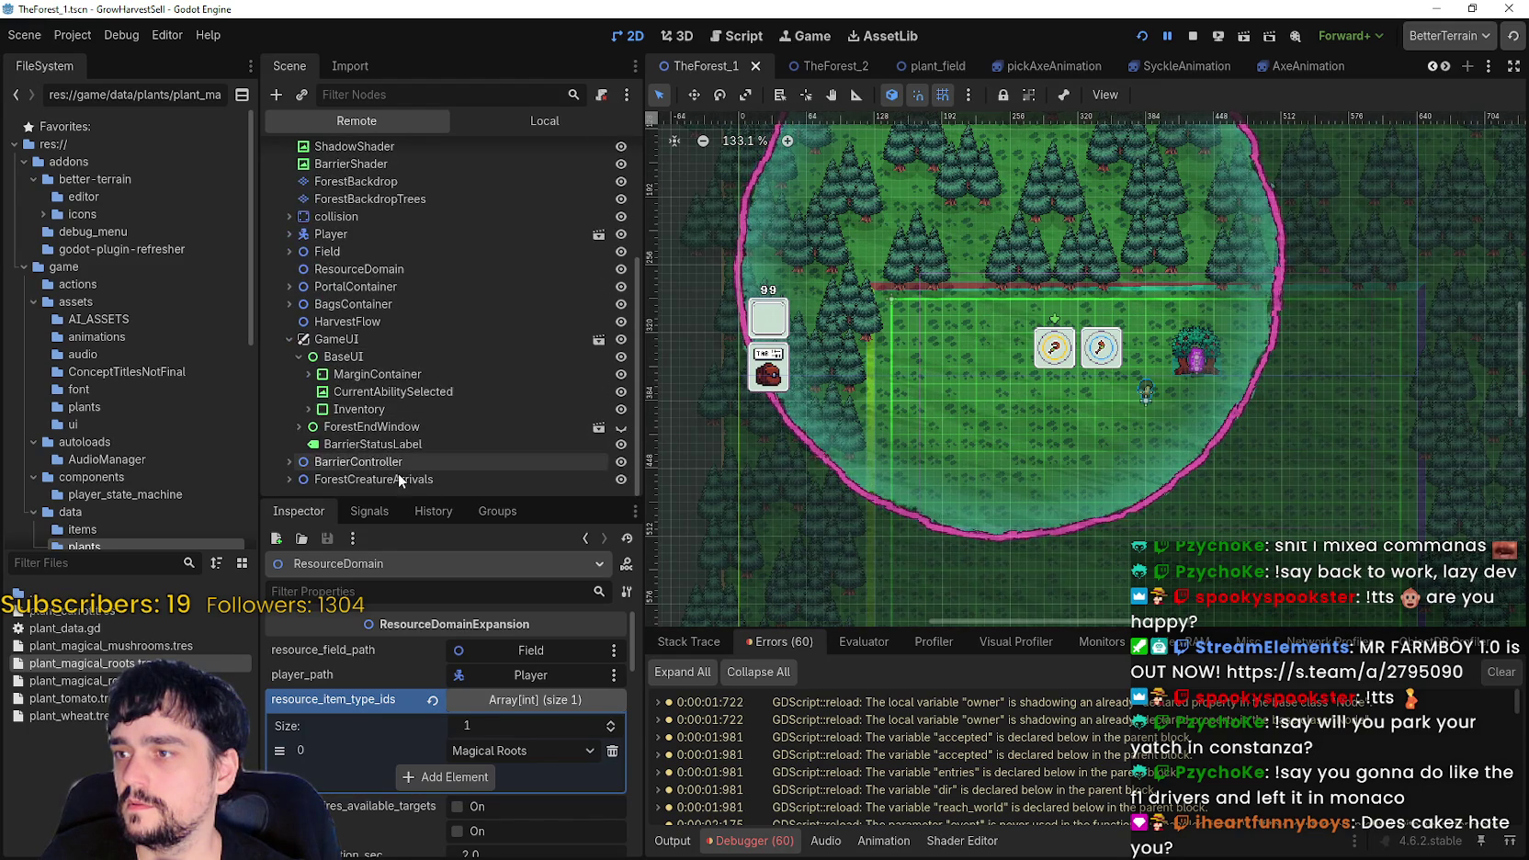
{"action": "left_click", "coordinate": [306, 408]}
{"action": "left_click", "coordinate": [318, 410]}
{"action": "left_click", "coordinate": [328, 409]}
{"action": "left_click", "coordinate": [337, 444]}
{"action": "left_click", "coordinate": [347, 444]}
{"action": "scroll", "coordinate": [381, 426], "scroll_direction": "down", "scroll_amount": 1}
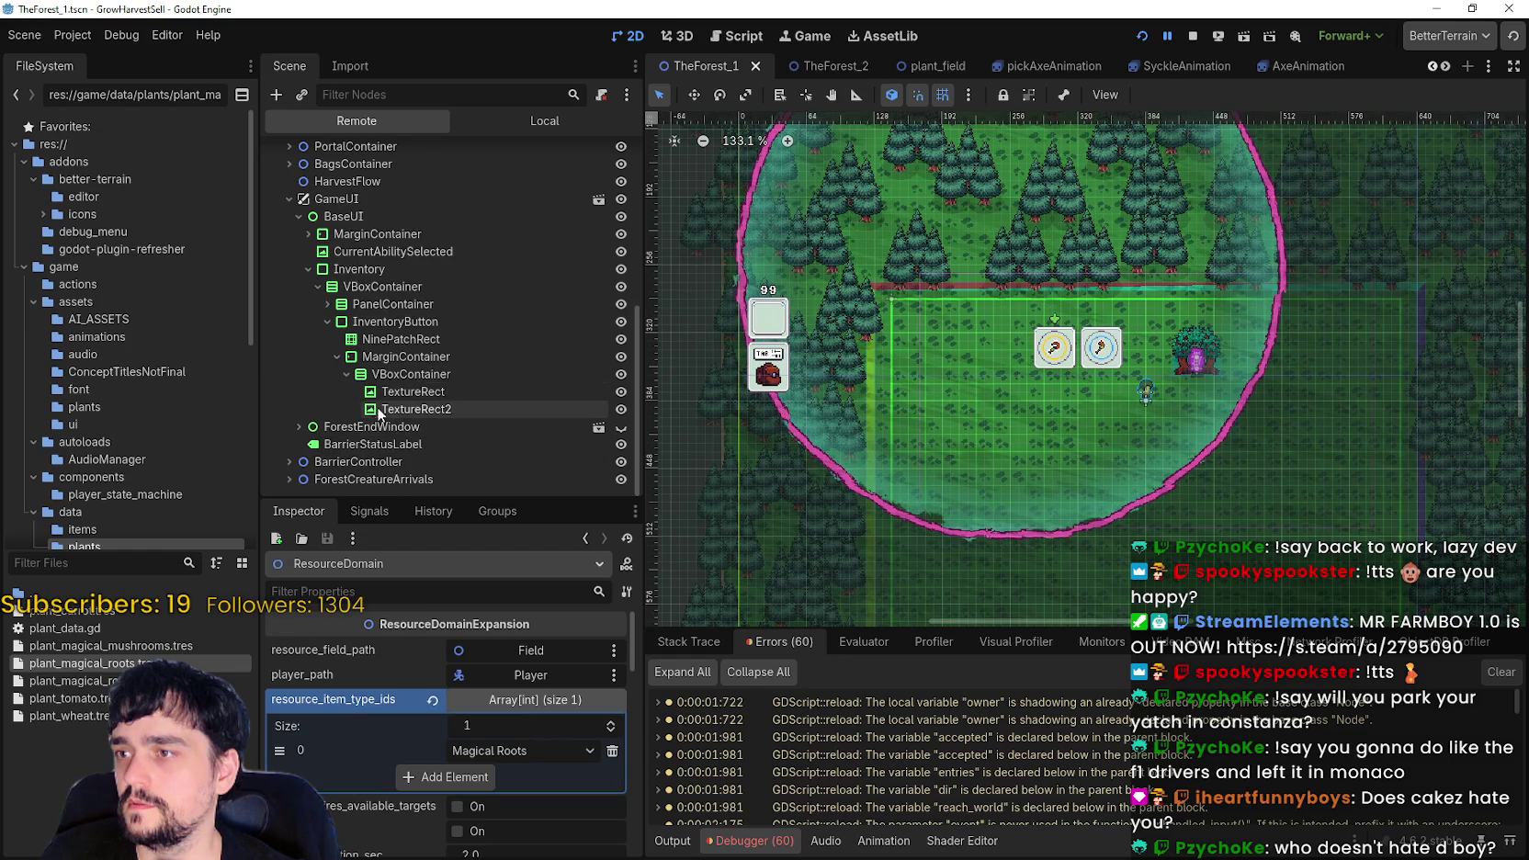
{"action": "left_click", "coordinate": [393, 393]}
{"action": "left_click", "coordinate": [404, 409]}
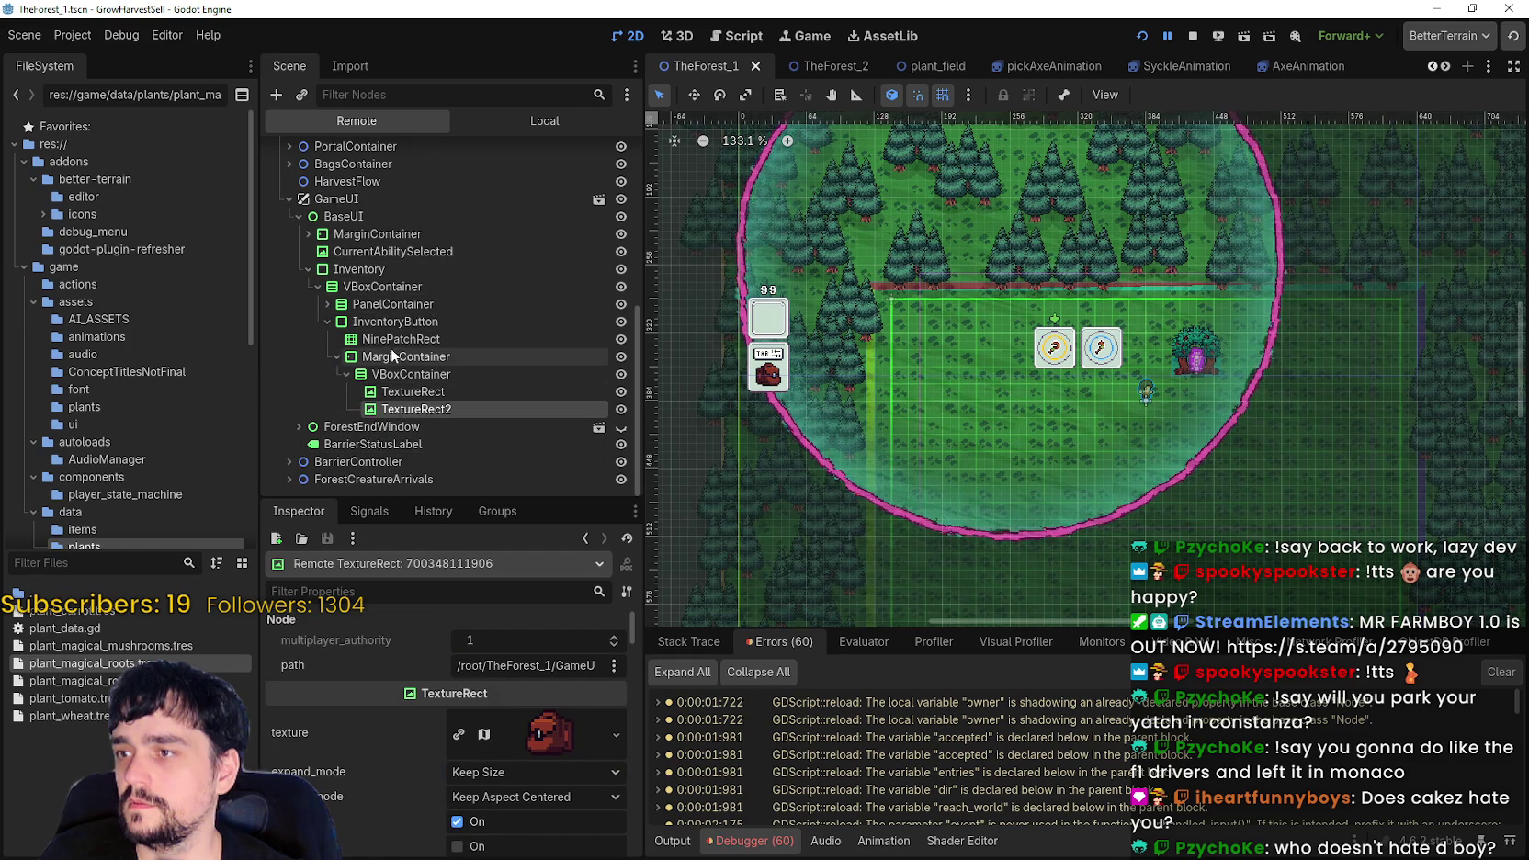
- Drill into InventoryPanel's GridContainer to inspect the first slot's TextureRect2 AtlasTexture, then stop the game
{"action": "left_click", "coordinate": [328, 305]}
{"action": "left_click", "coordinate": [337, 322]}
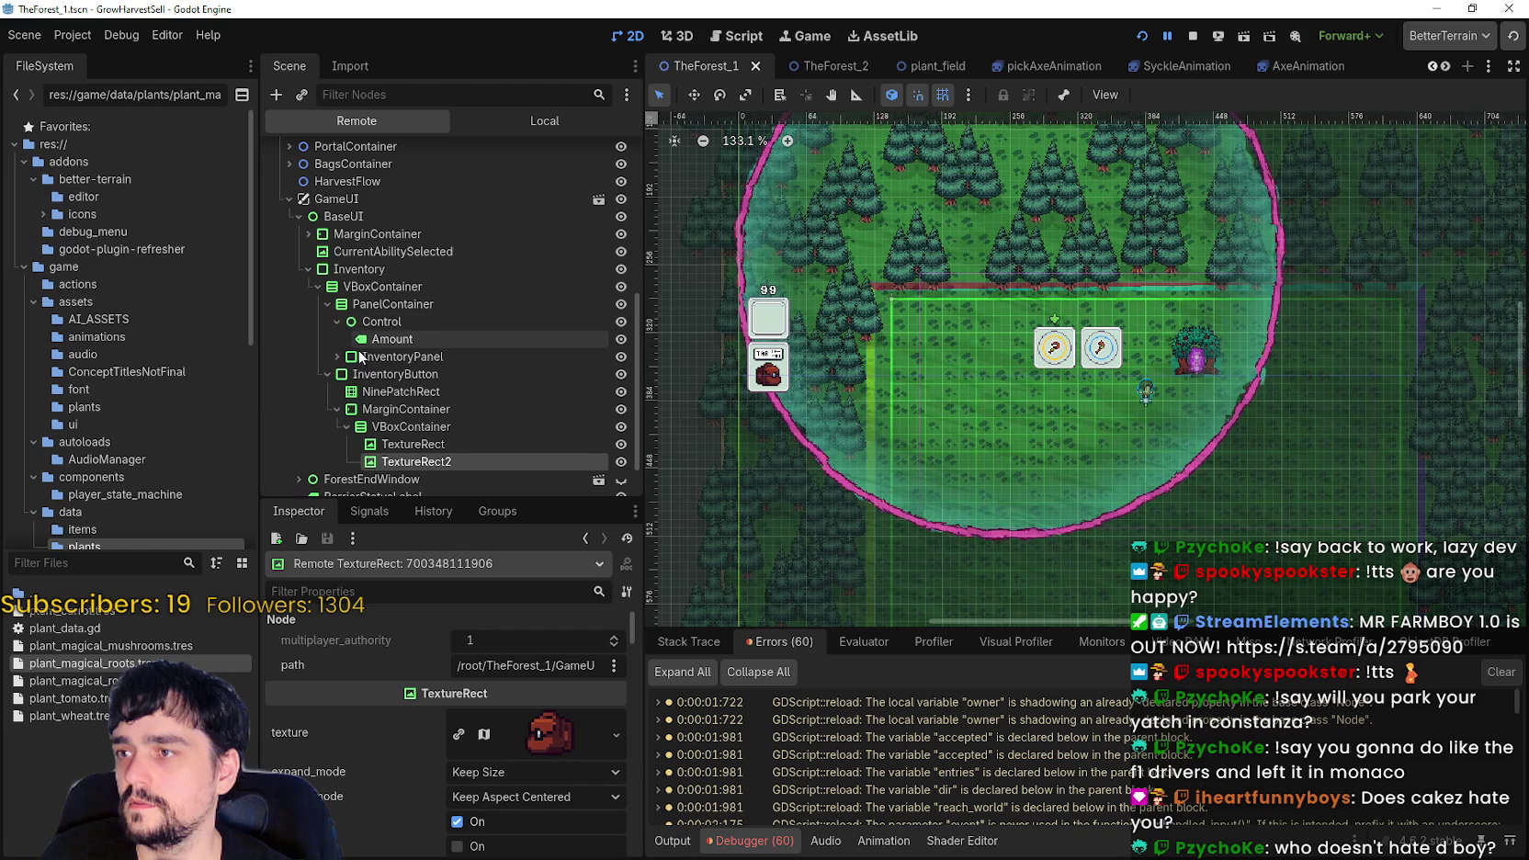
{"action": "left_click", "coordinate": [336, 356]}
{"action": "left_click", "coordinate": [348, 391]}
{"action": "left_click", "coordinate": [356, 409]}
{"action": "scroll", "coordinate": [391, 415], "scroll_direction": "down", "scroll_amount": 3}
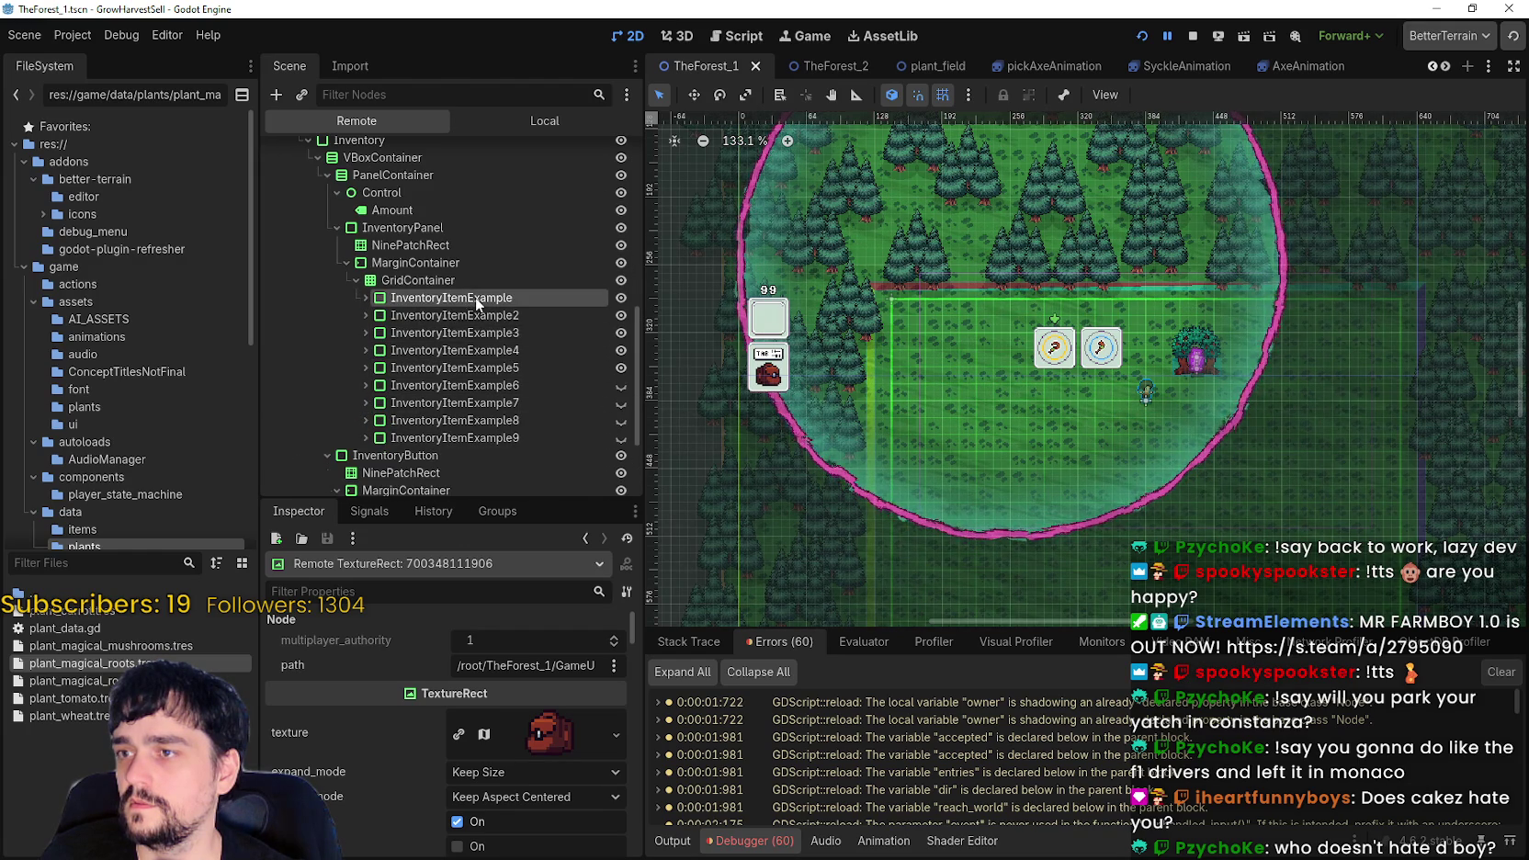
{"action": "left_click", "coordinate": [475, 296]}
{"action": "left_click", "coordinate": [365, 297]}
{"action": "left_click", "coordinate": [407, 317]}
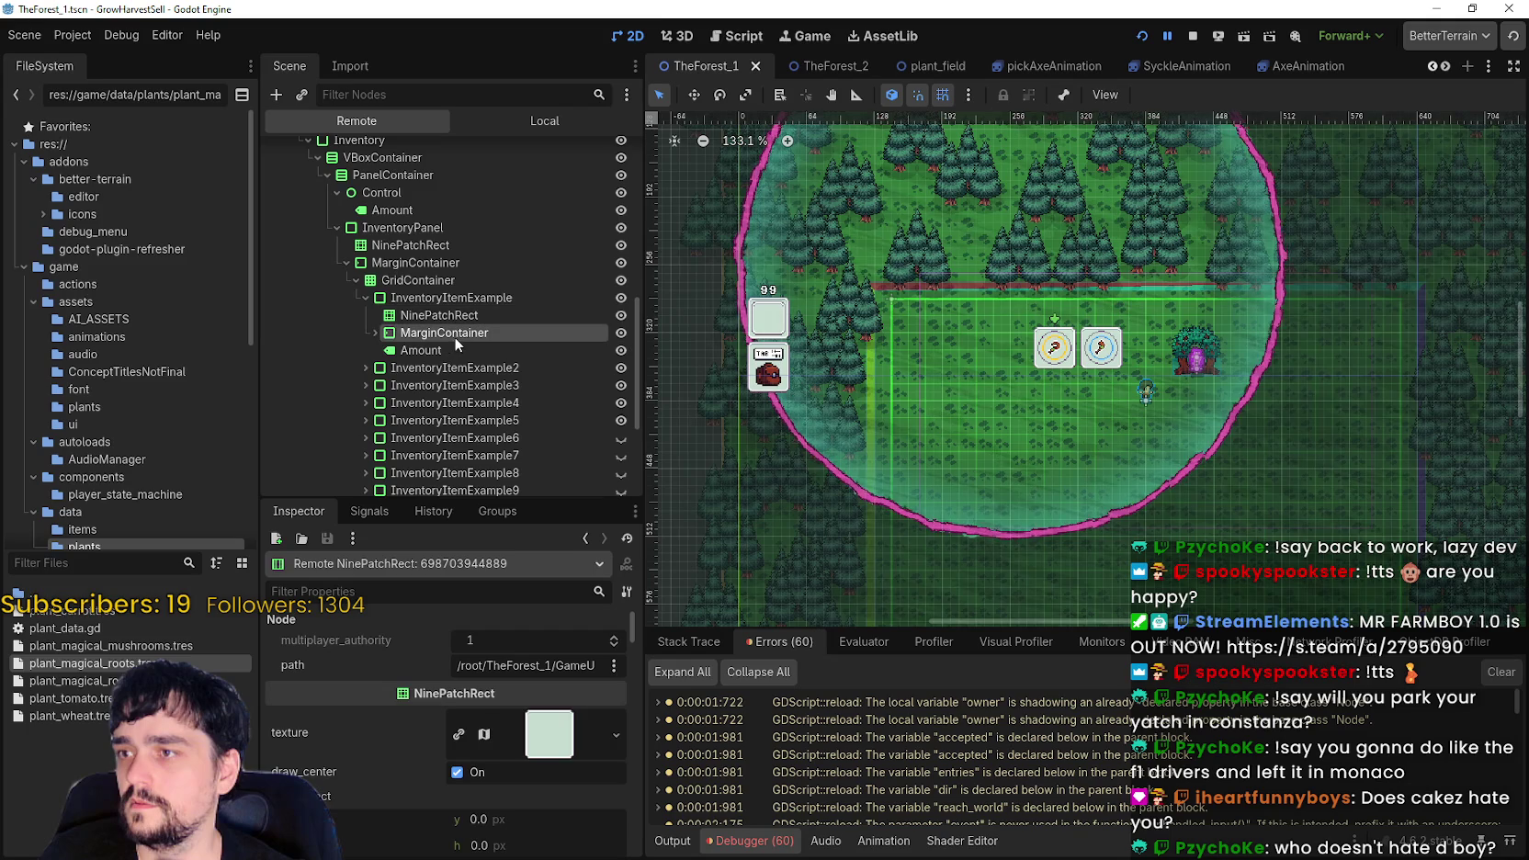
{"action": "left_click", "coordinate": [376, 333]}
{"action": "left_click", "coordinate": [432, 352]}
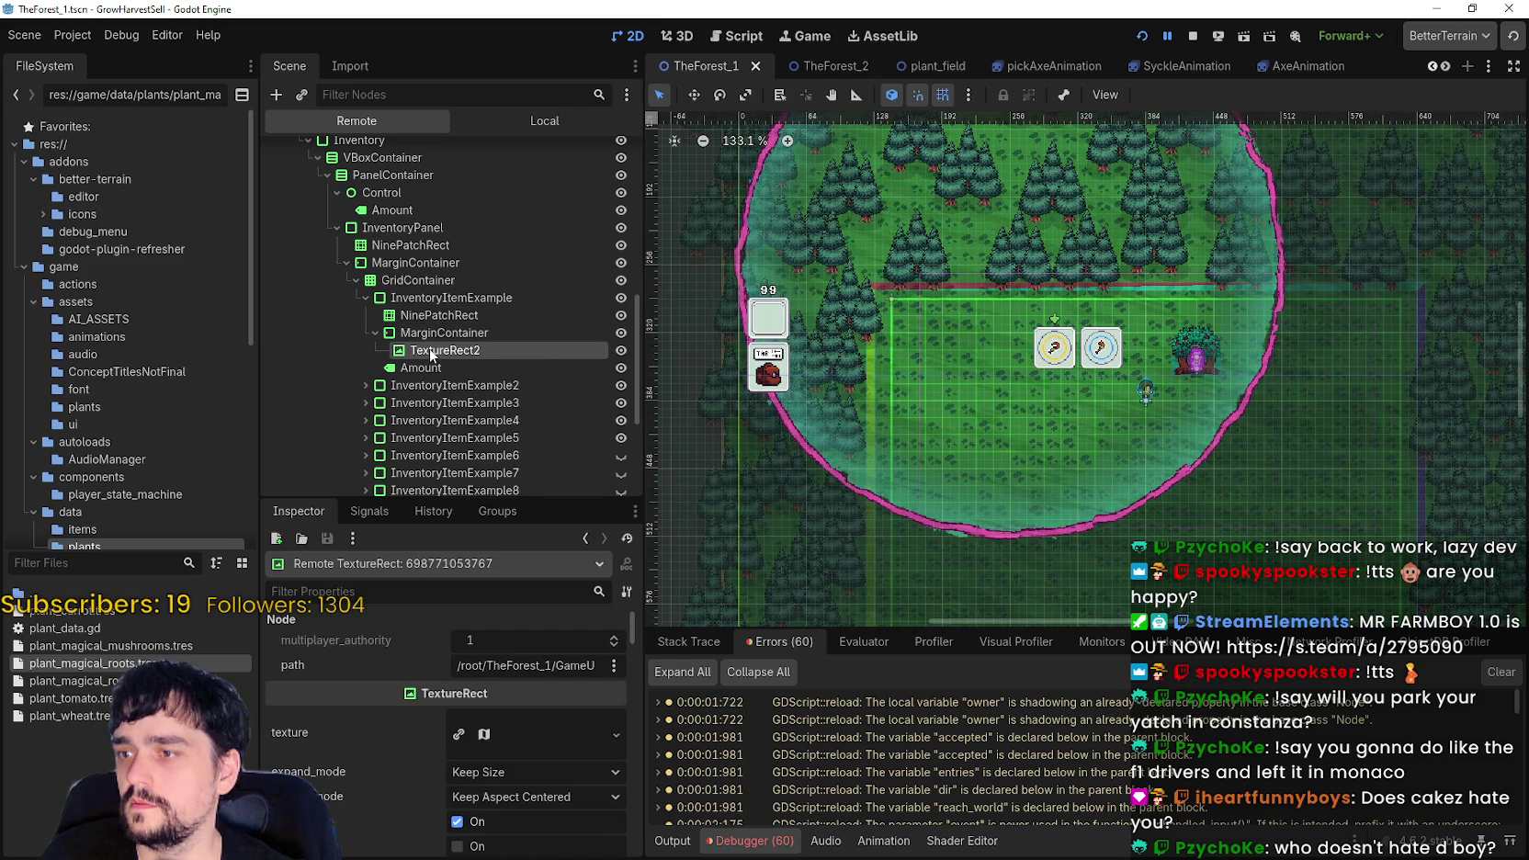
{"action": "left_click", "coordinate": [541, 728]}
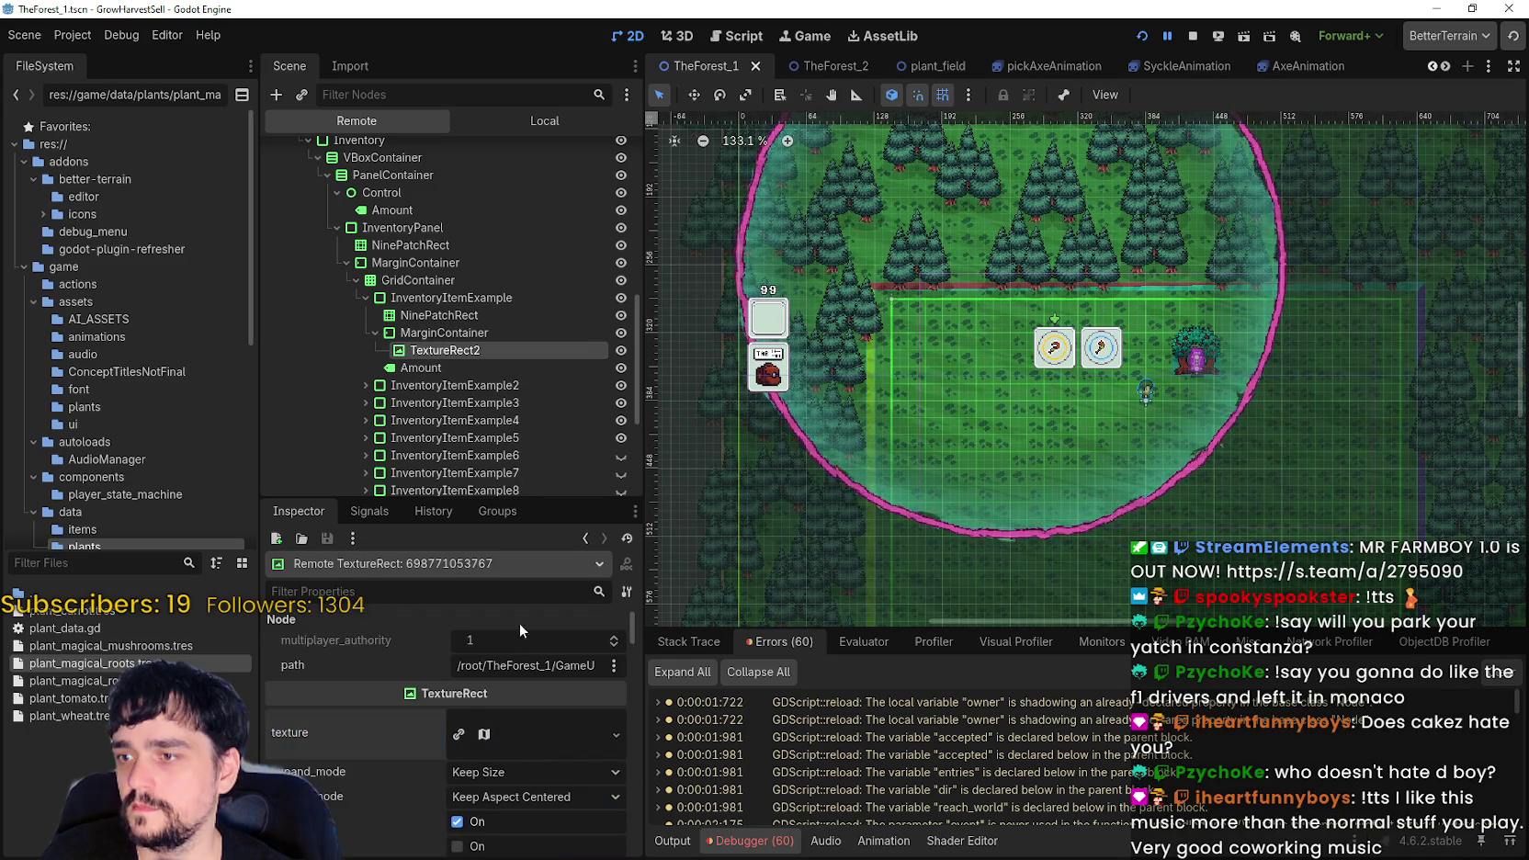
{"action": "left_click", "coordinate": [1198, 33]}
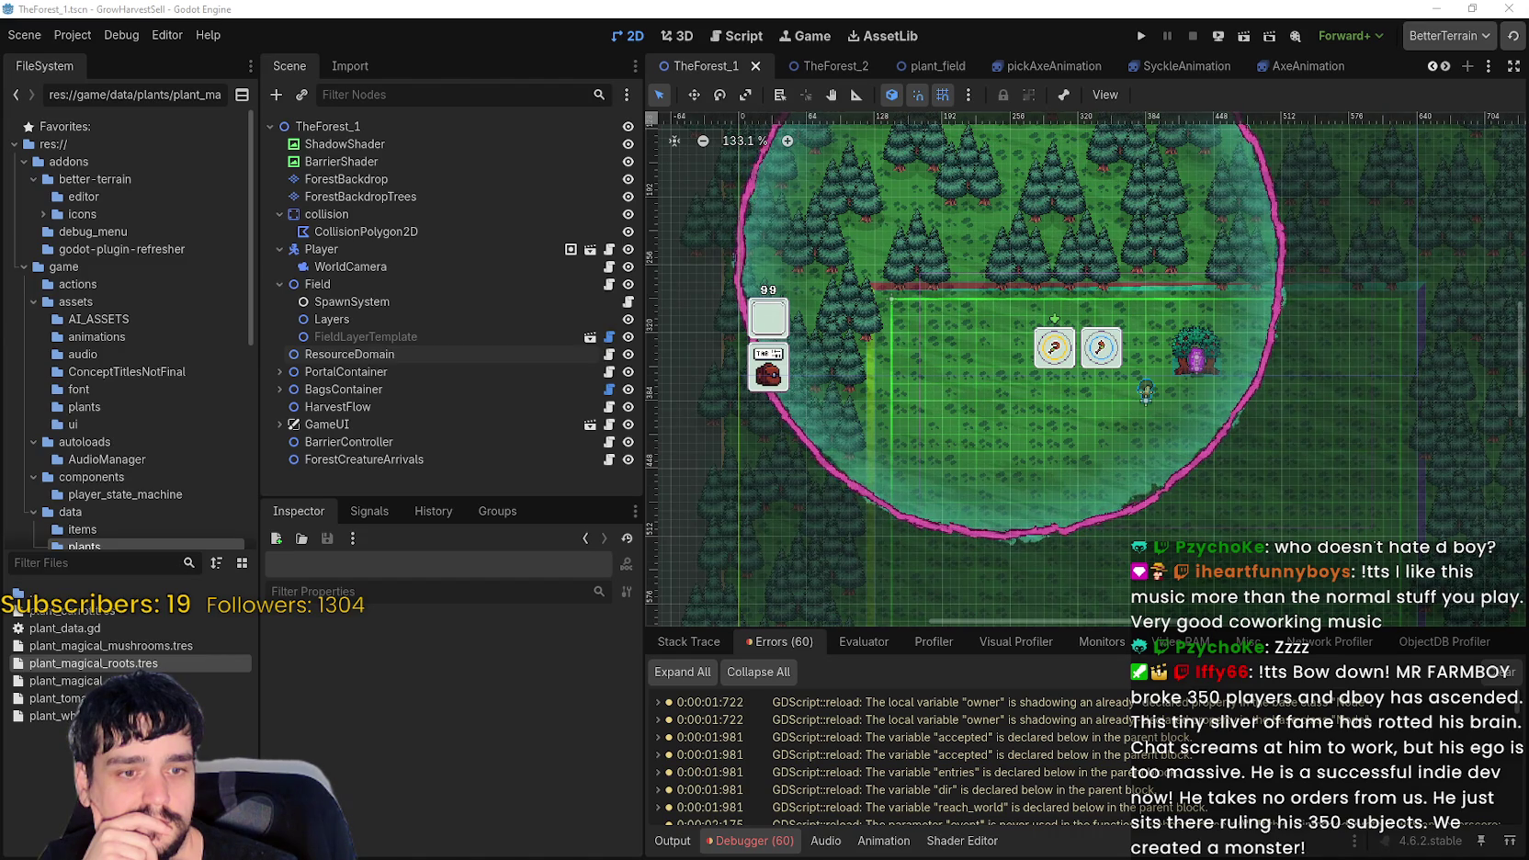
- Switch from Godot to the SteamDB stats and Steam store windows for MR FARMBOY
{"action": "key", "text": "alt+Tab"}
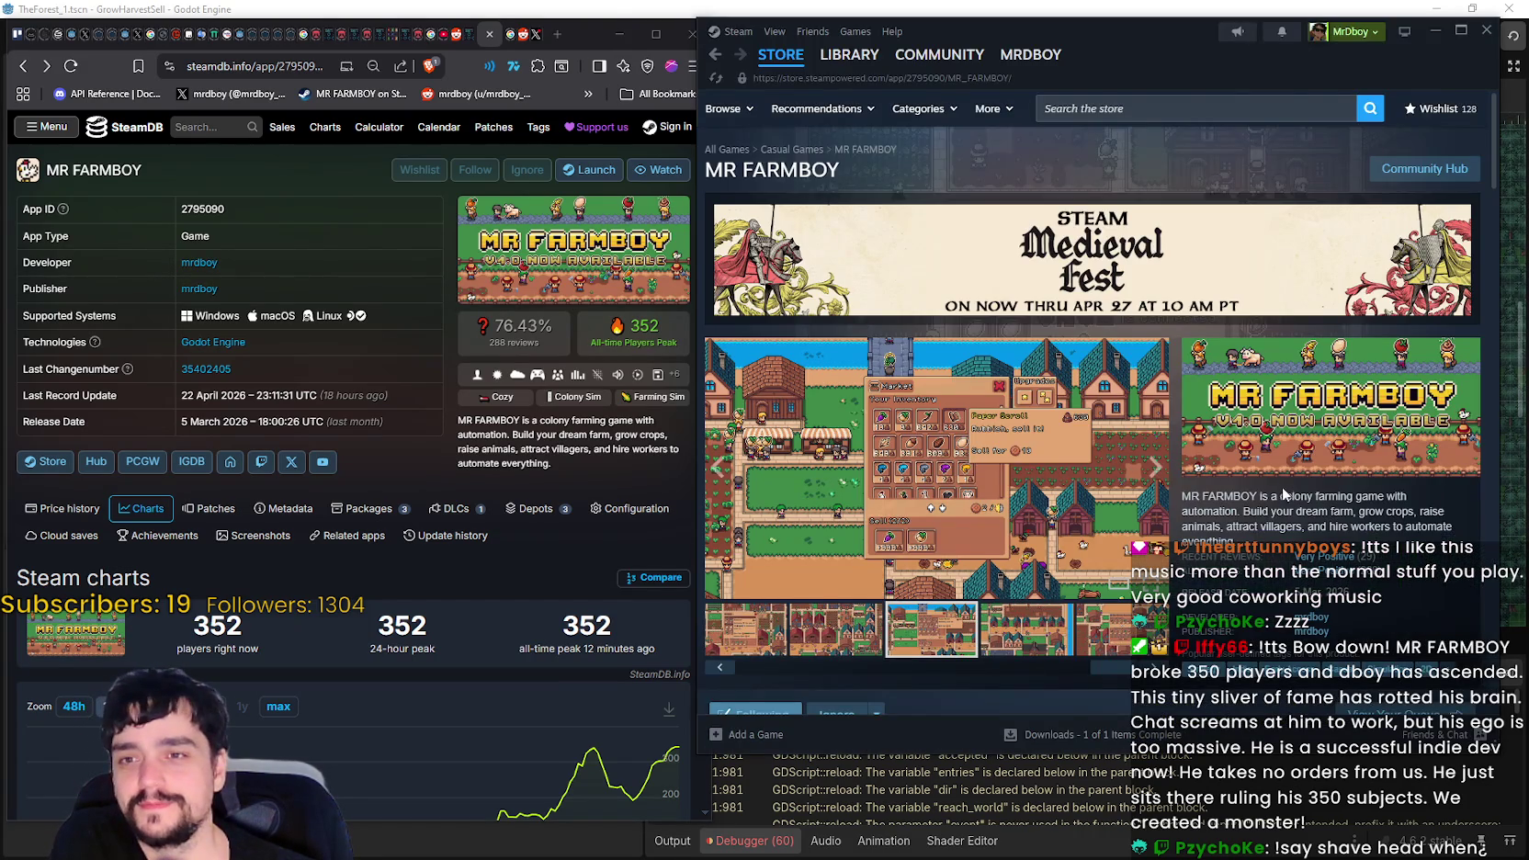
- Open MR FARMBOY's latest hotfix patch notes and its discussion topic
{"action": "scroll", "coordinate": [831, 450], "scroll_direction": "down", "scroll_amount": 10}
{"action": "scroll", "coordinate": [889, 473], "scroll_direction": "down", "scroll_amount": 10}
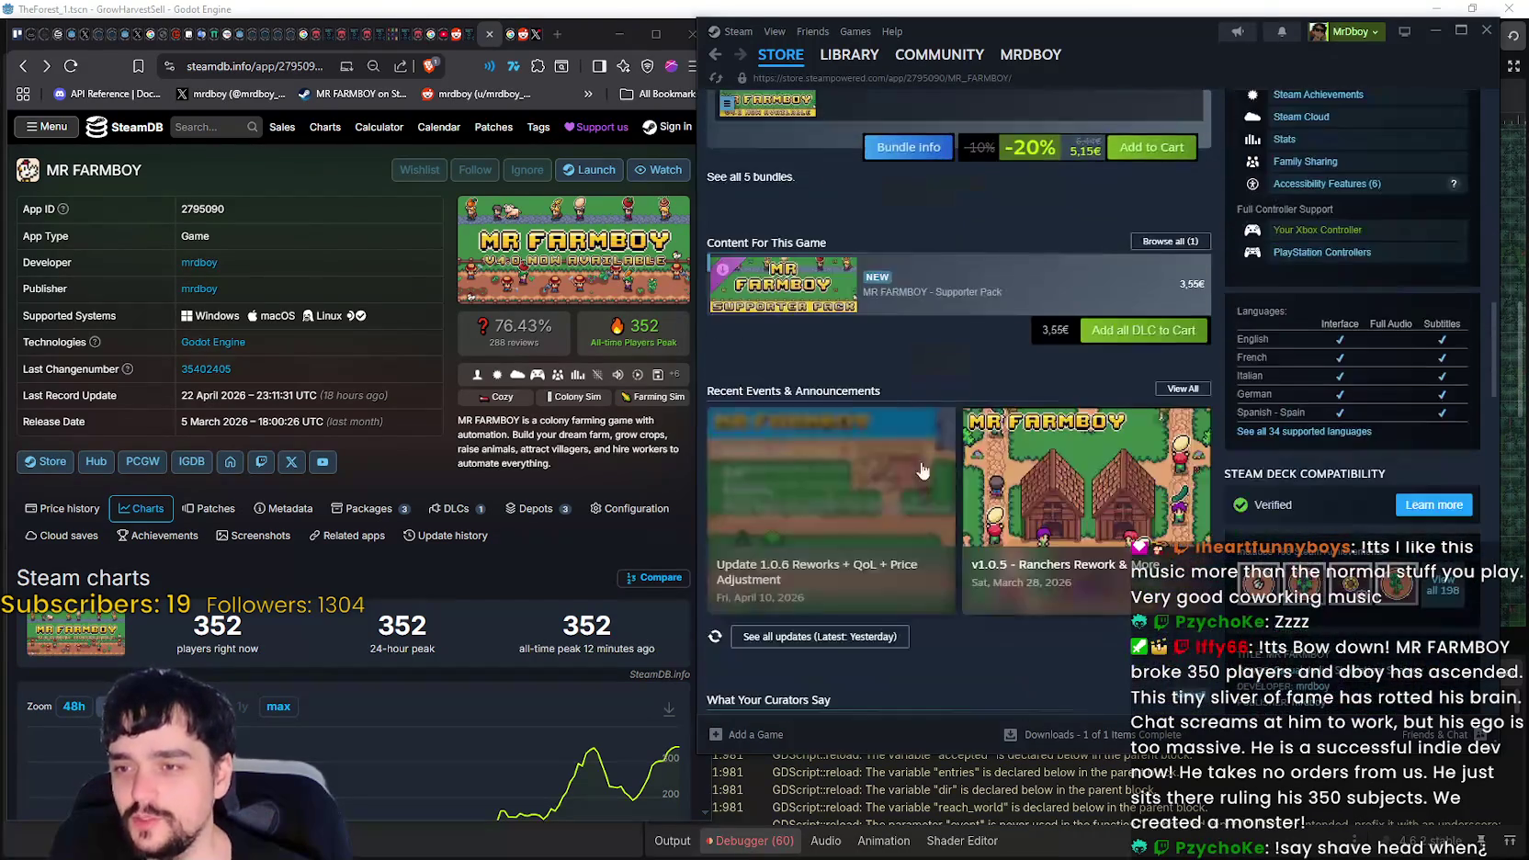
{"action": "left_click", "coordinate": [853, 399]}
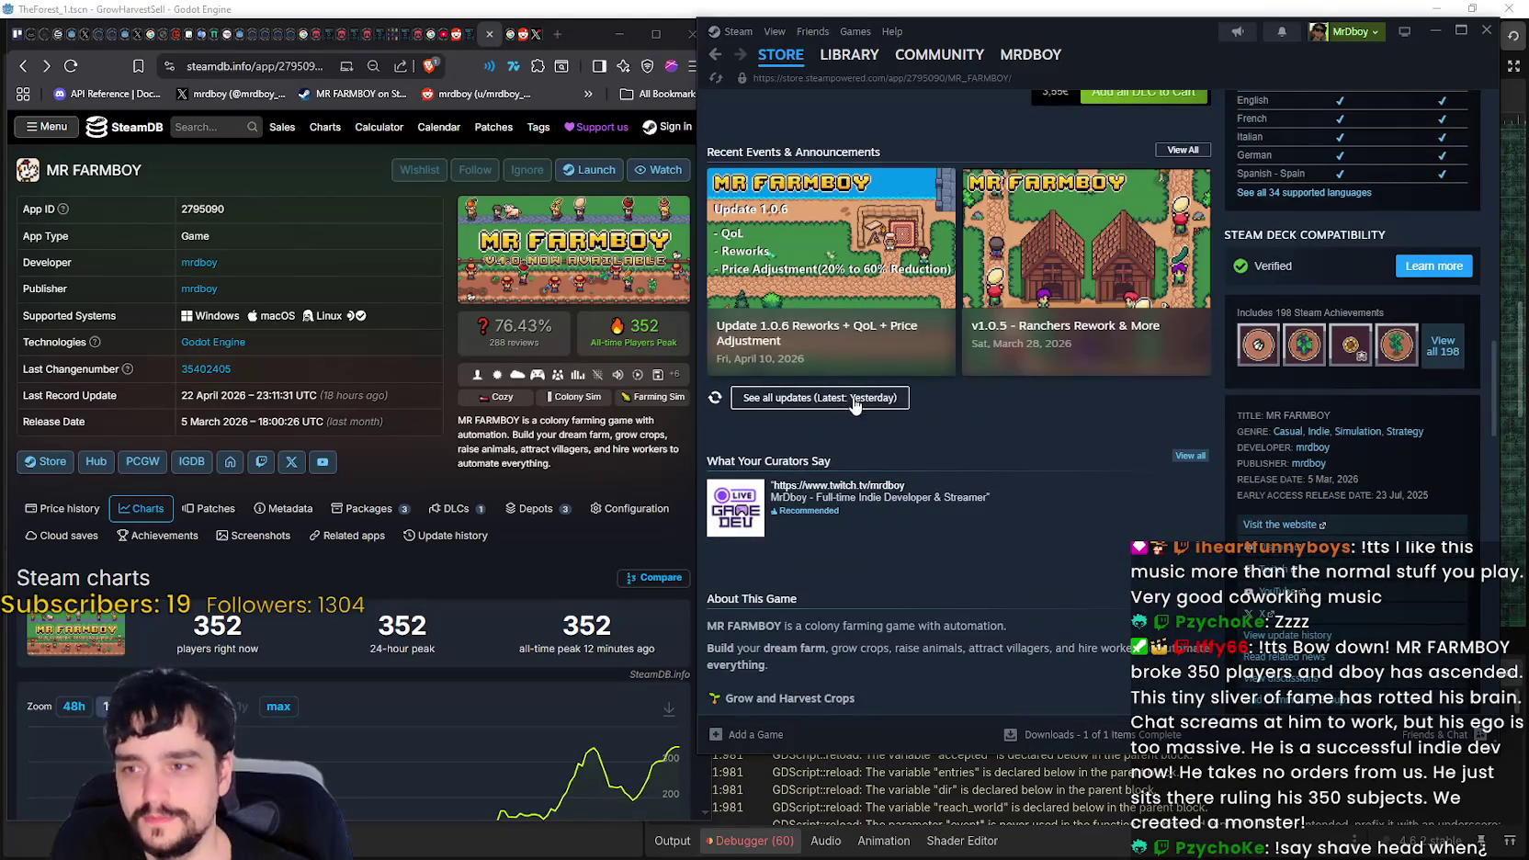
{"action": "left_click", "coordinate": [1082, 518]}
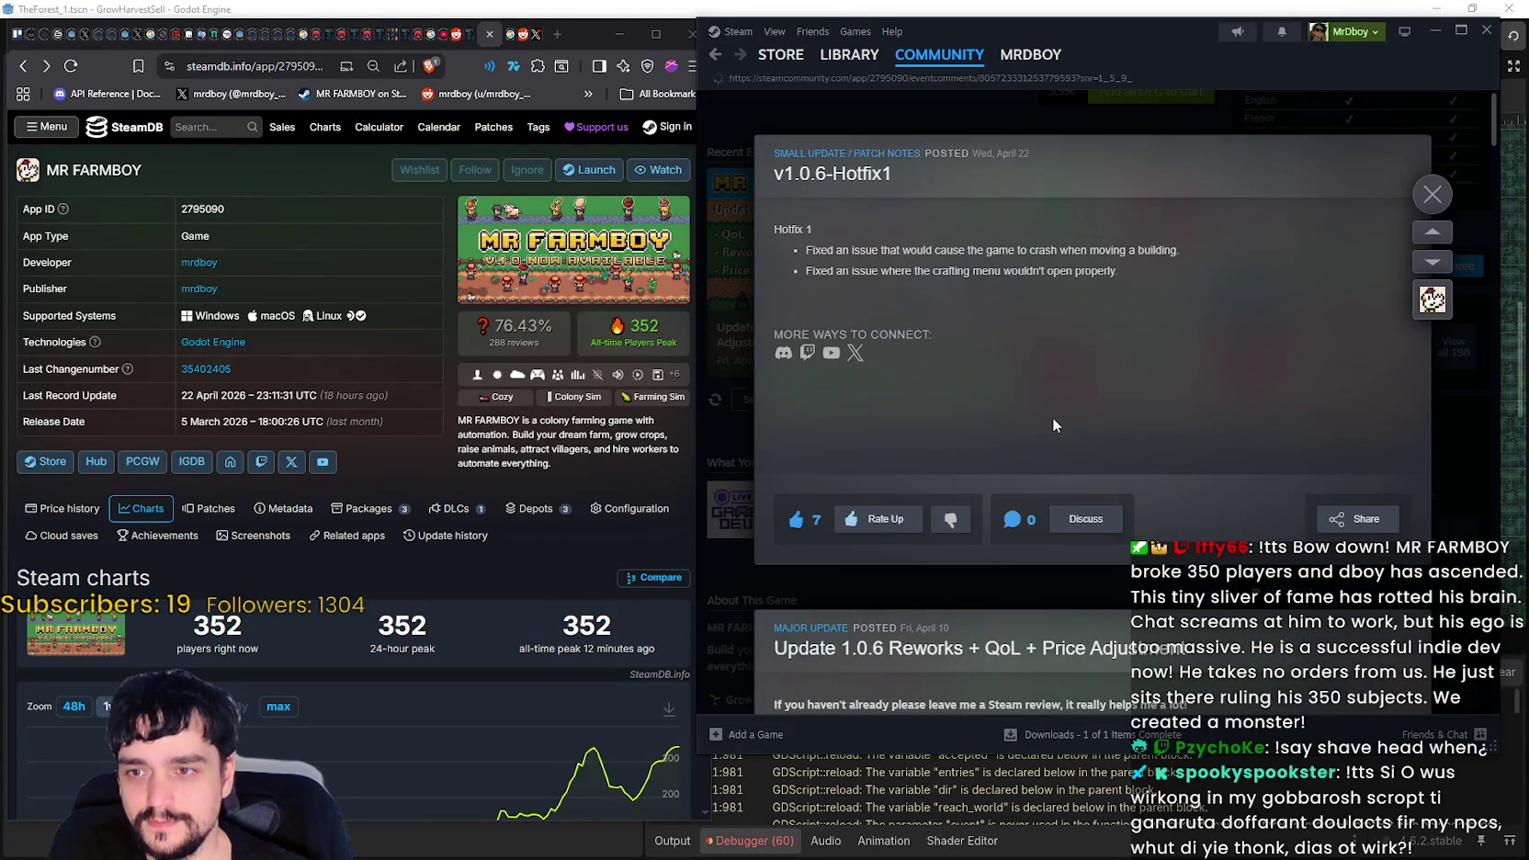
- Browse the game's discussion forum topic list, return to the store page, then back to Godot
{"action": "left_click", "coordinate": [822, 163]}
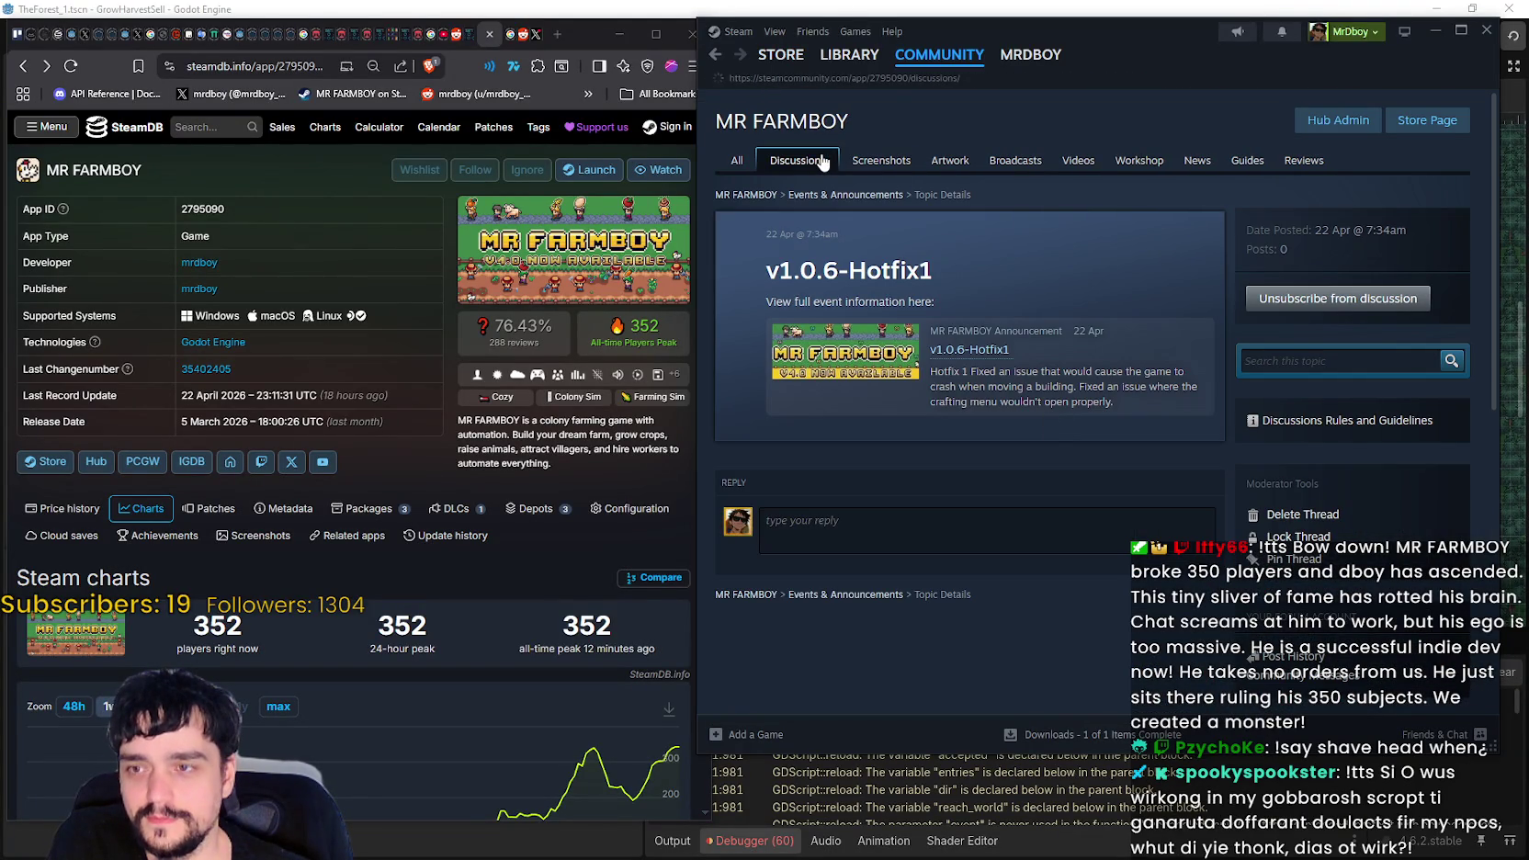
{"action": "scroll", "coordinate": [1065, 573], "scroll_direction": "down", "scroll_amount": 3}
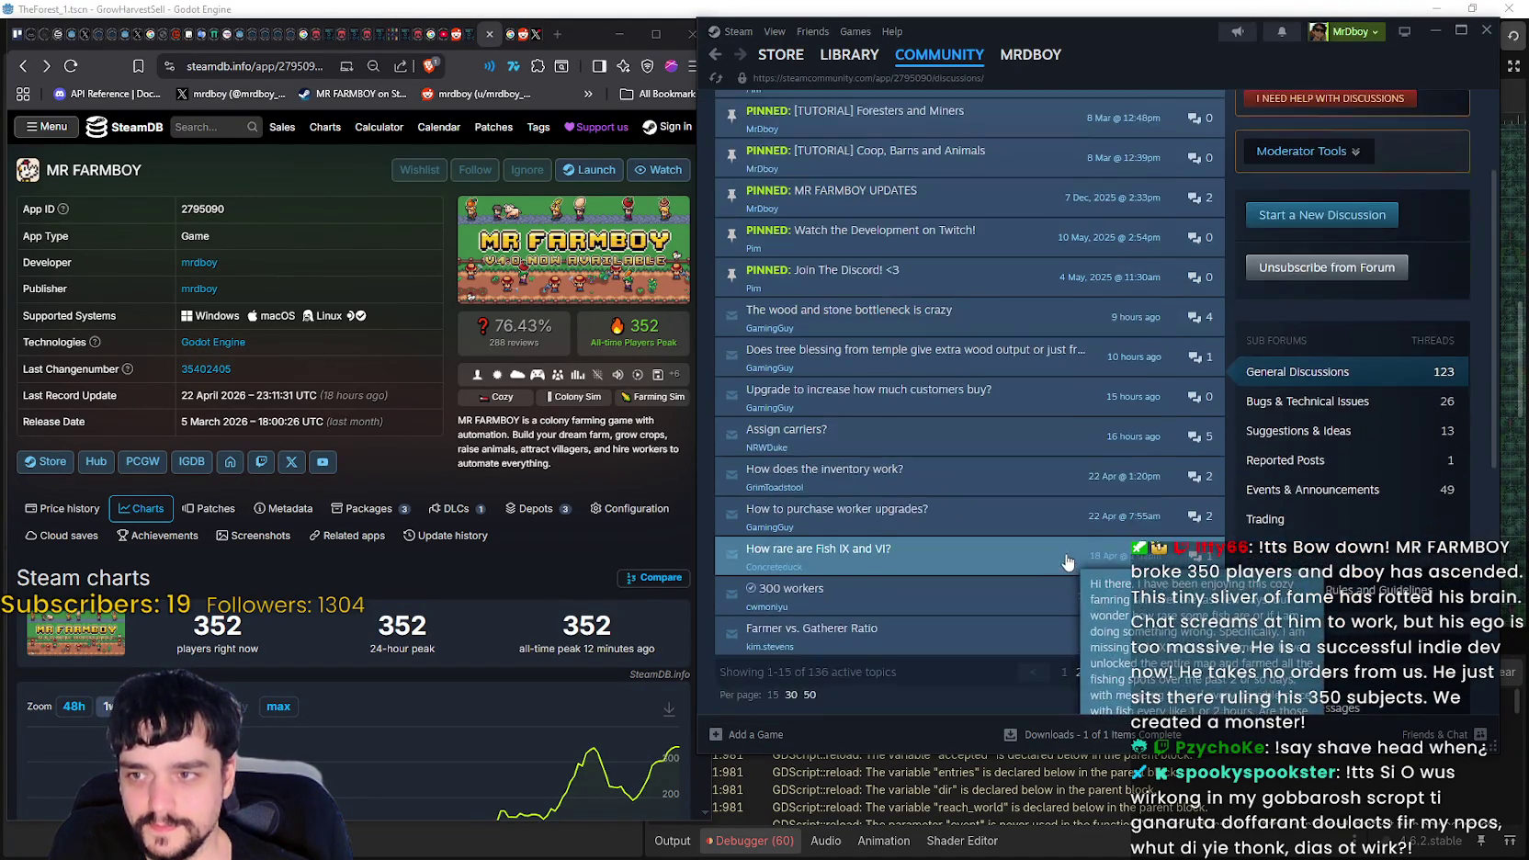
{"action": "scroll", "coordinate": [1126, 560], "scroll_direction": "up", "scroll_amount": 3}
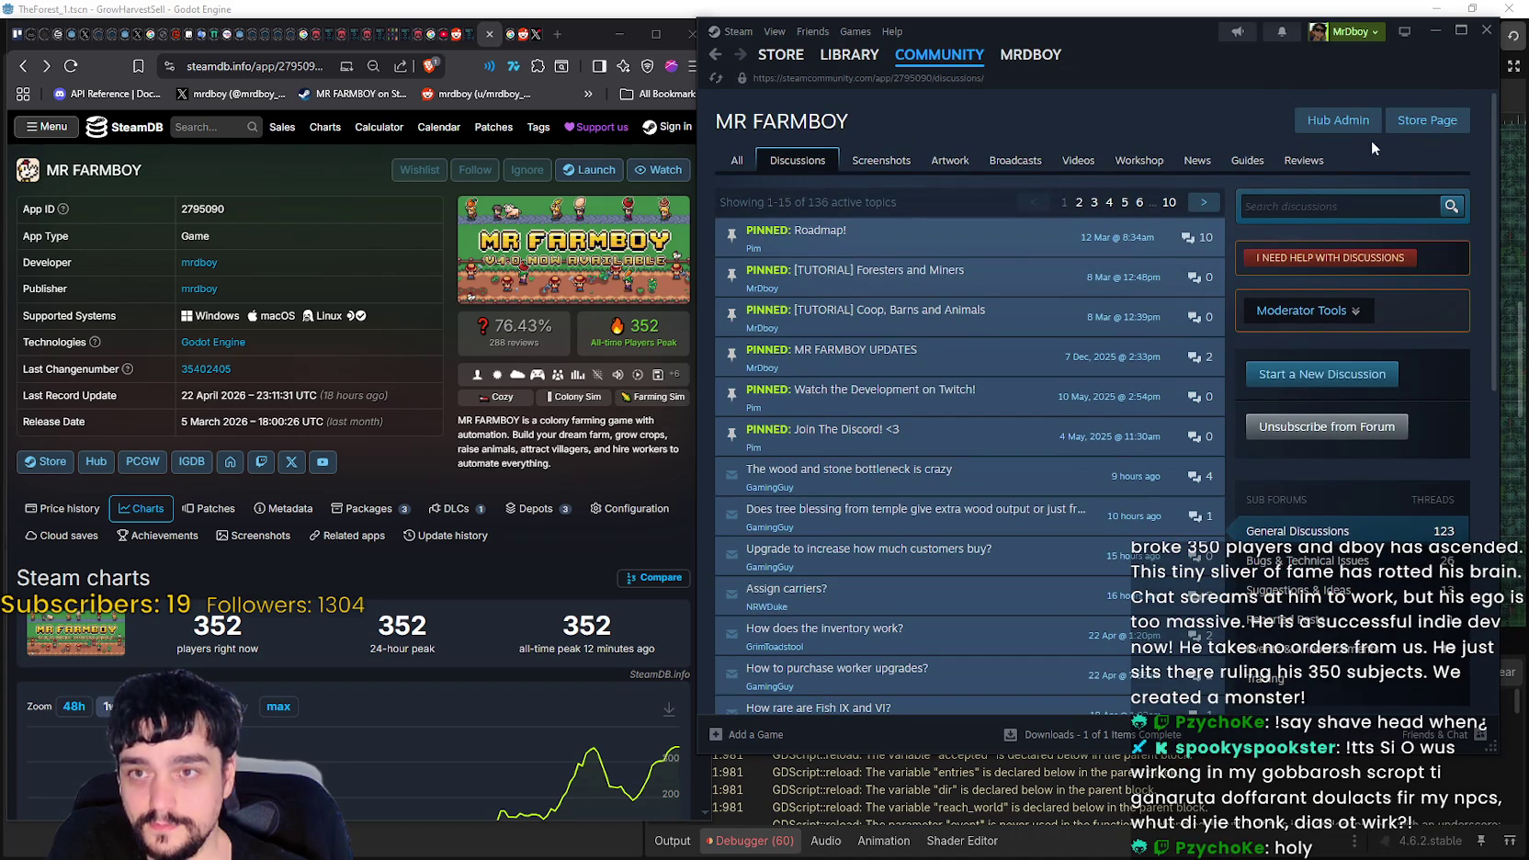
{"action": "left_click", "coordinate": [1418, 124]}
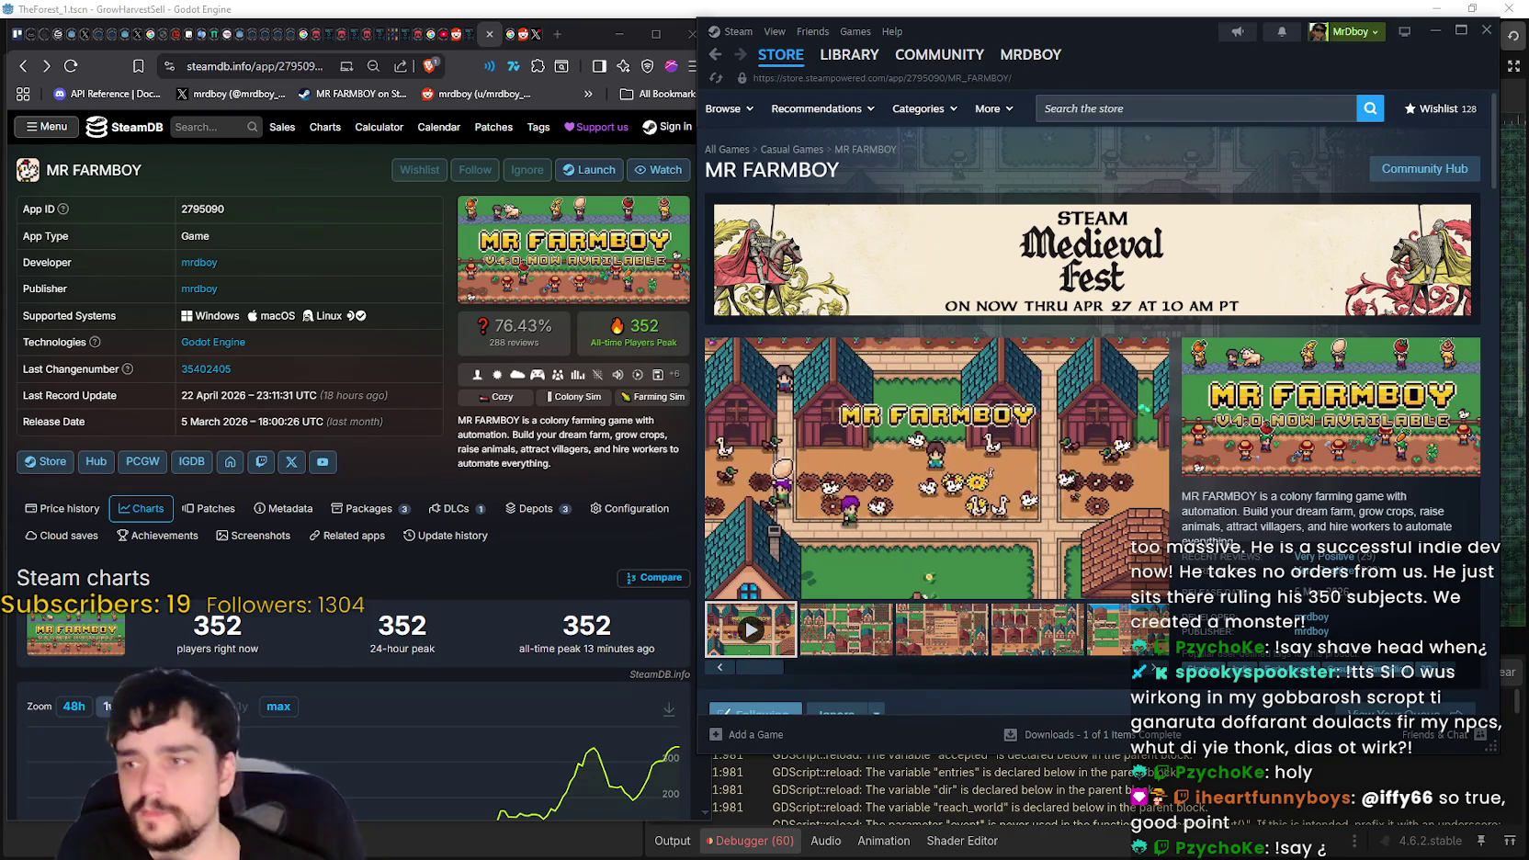
{"action": "key", "text": "alt+Tab"}
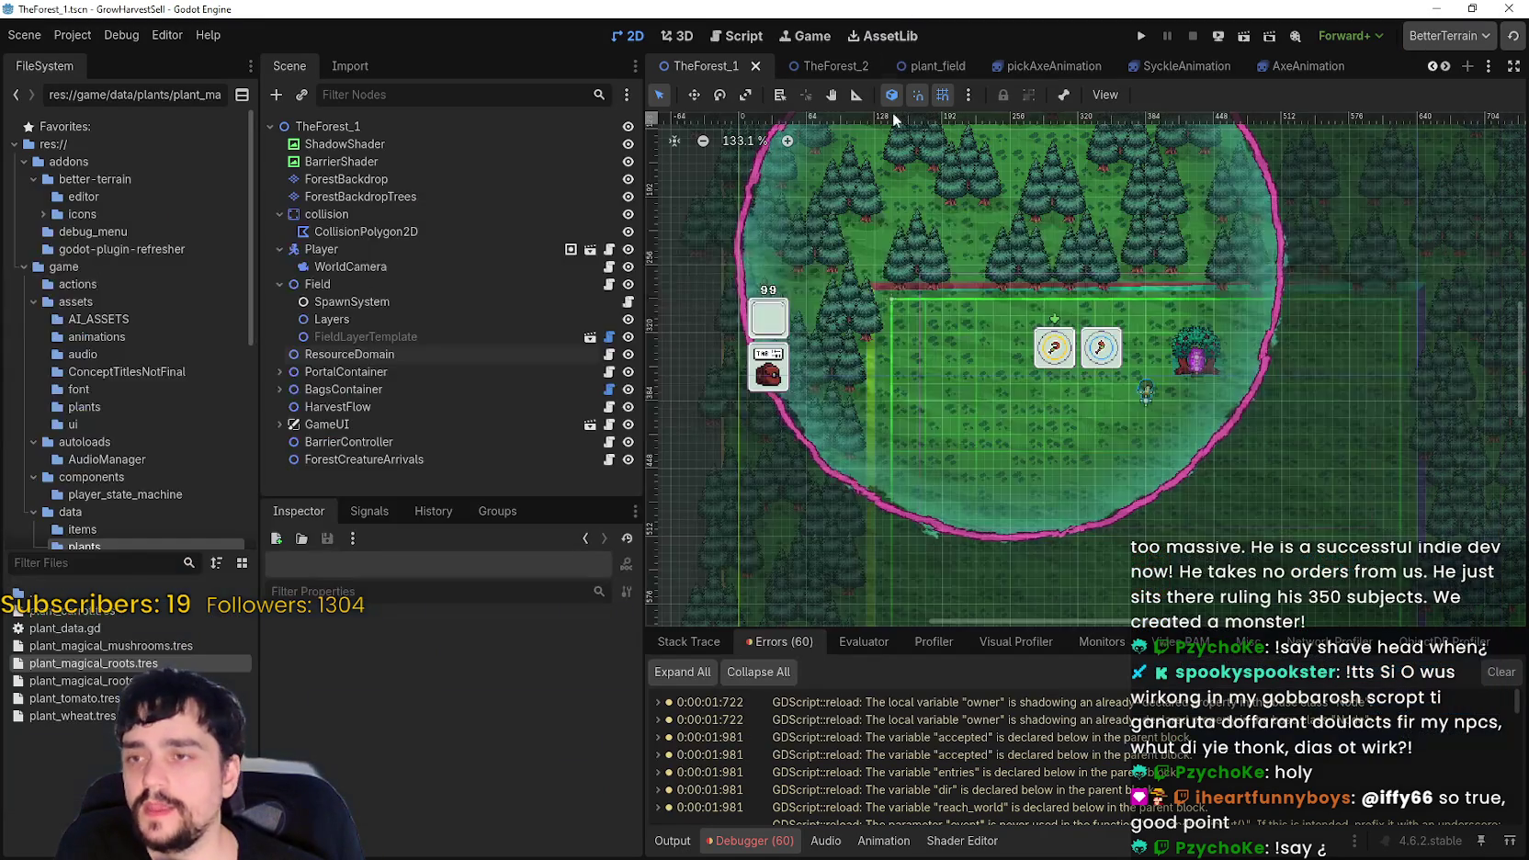
- Select the Player node and open game_ui.gd in the script editor
{"action": "left_click", "coordinate": [337, 250]}
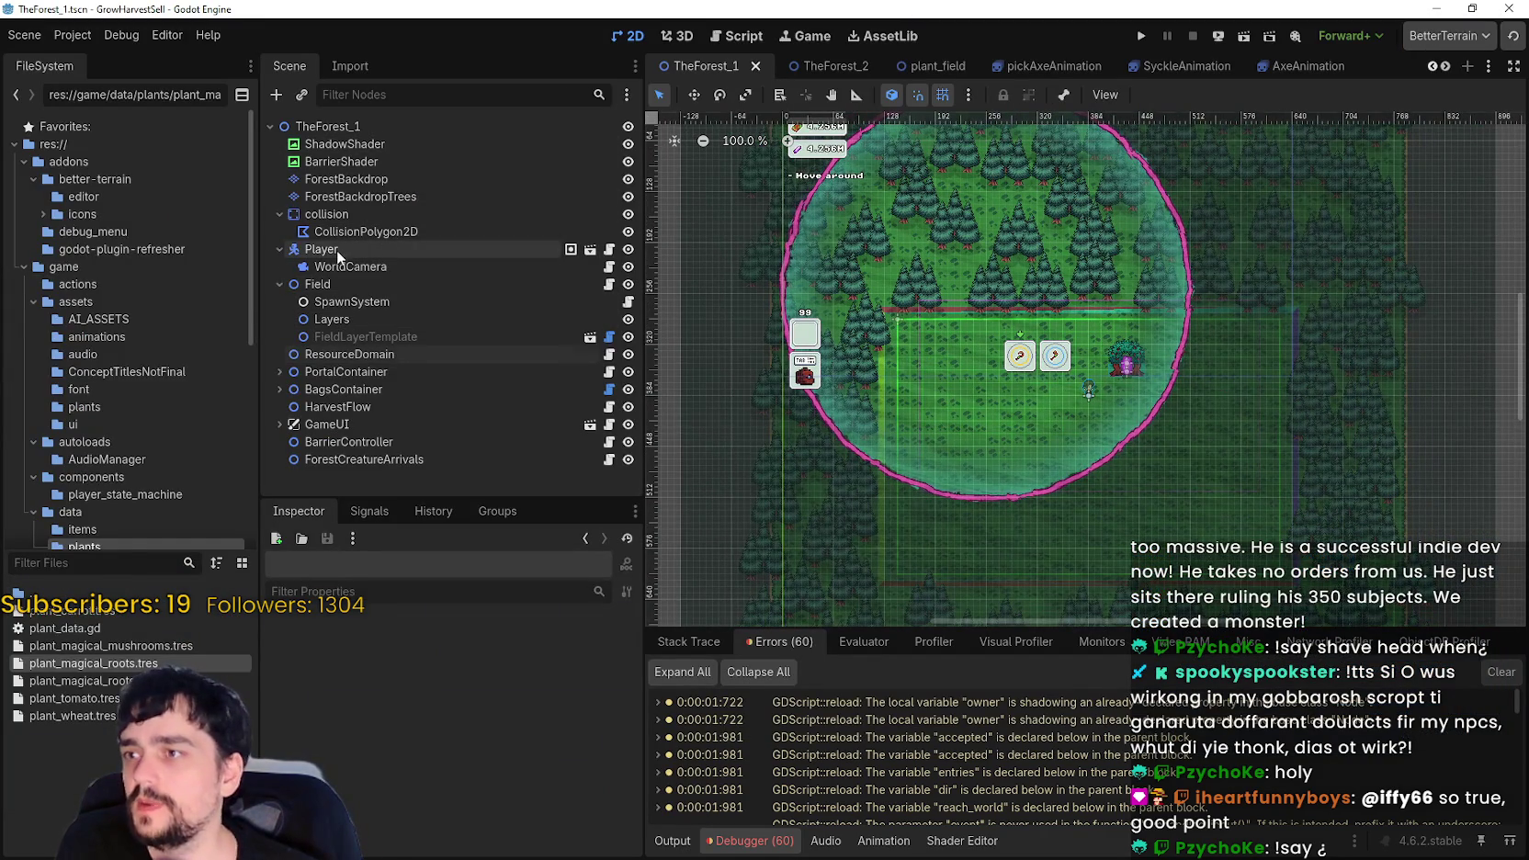
{"action": "scroll", "coordinate": [412, 789], "scroll_direction": "down", "scroll_amount": 3}
{"action": "scroll", "coordinate": [422, 759], "scroll_direction": "down", "scroll_amount": 2}
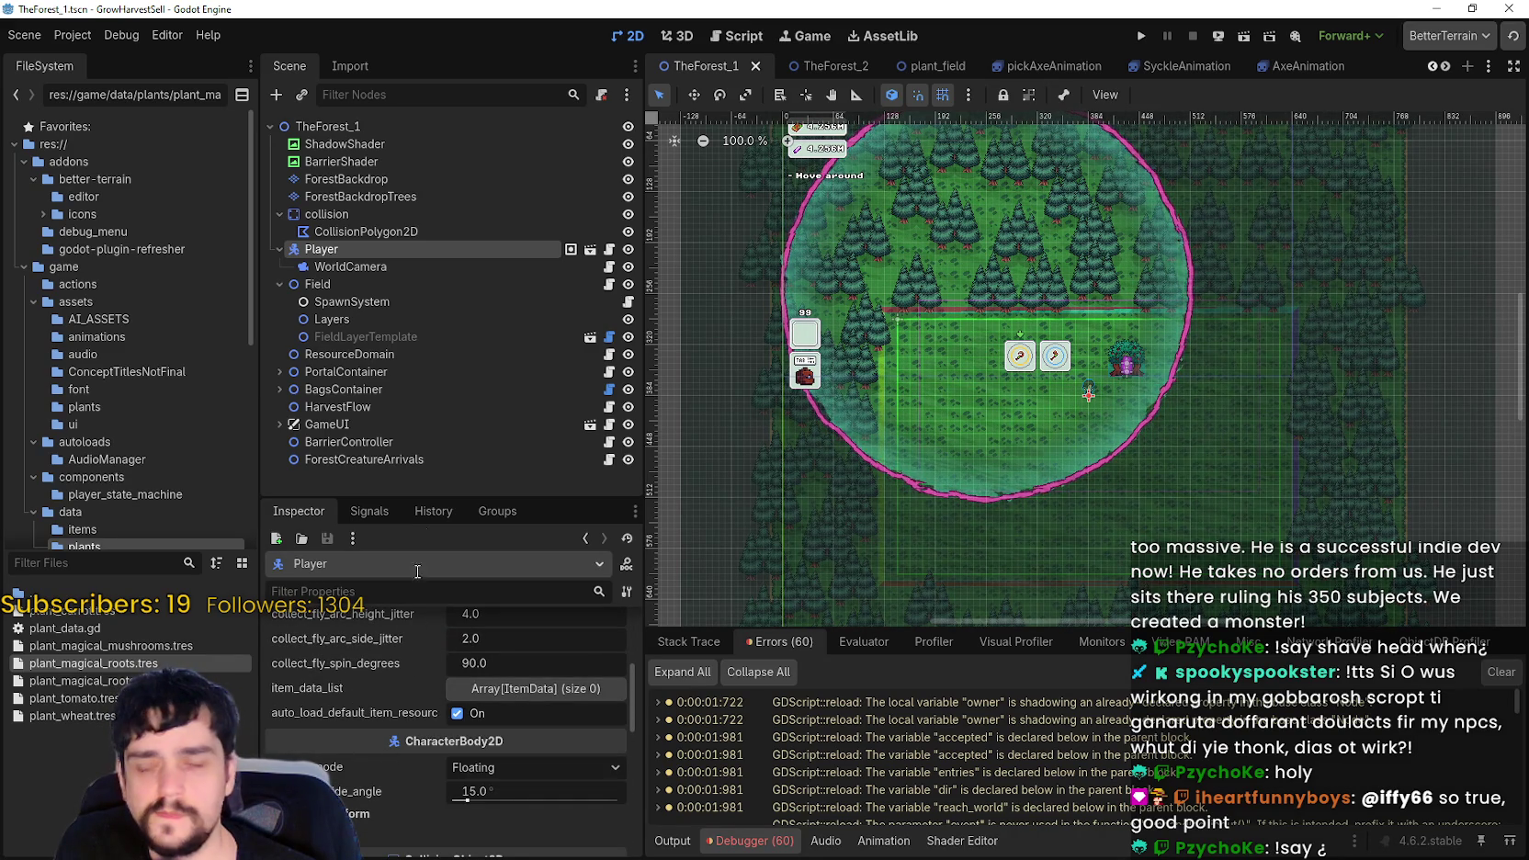
{"action": "left_click", "coordinate": [609, 425]}
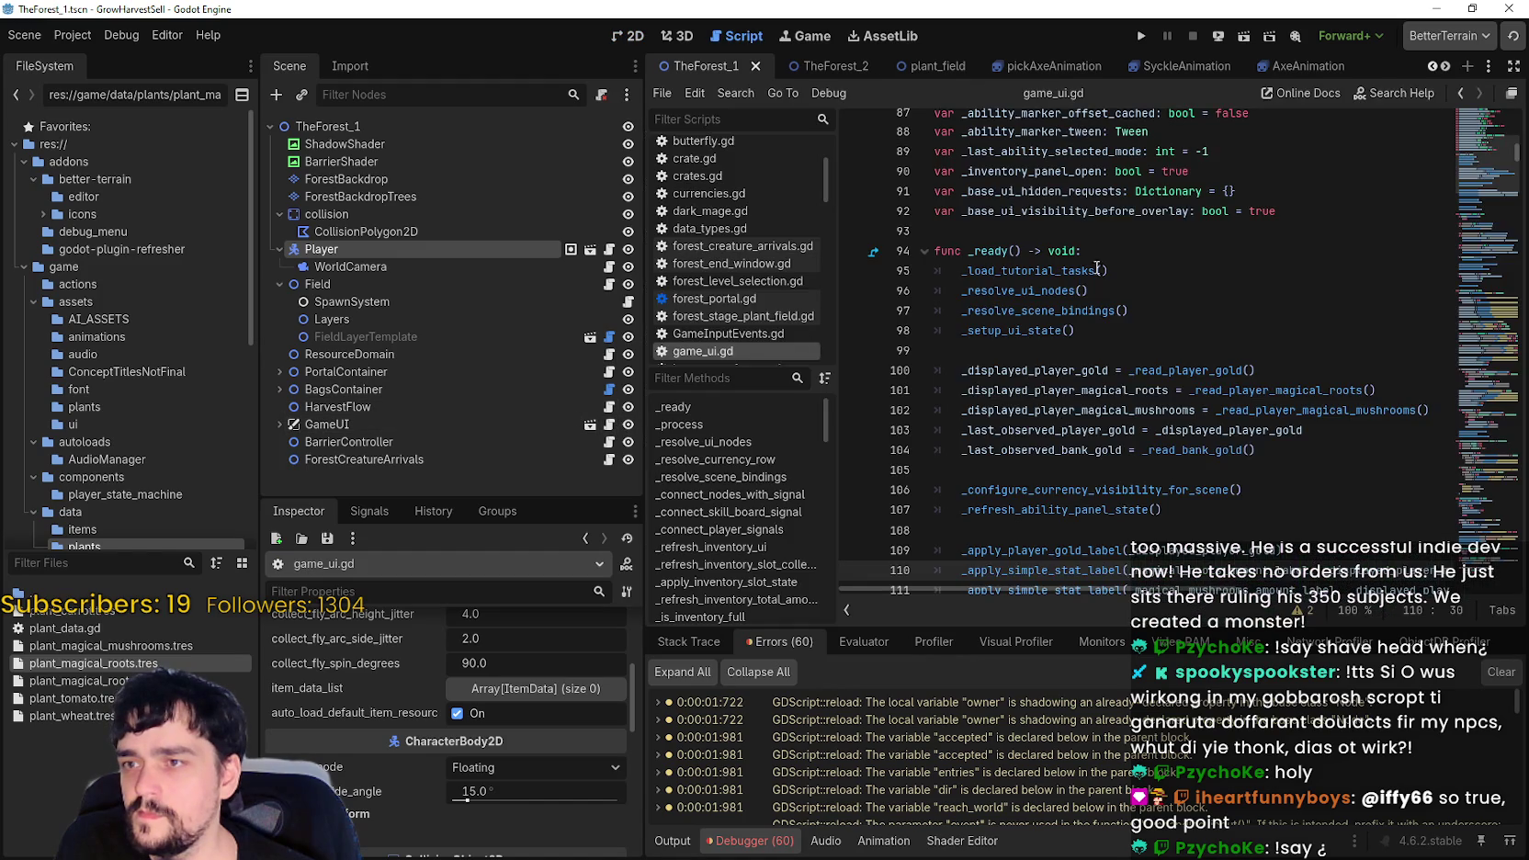
{"action": "left_click", "coordinate": [1486, 129]}
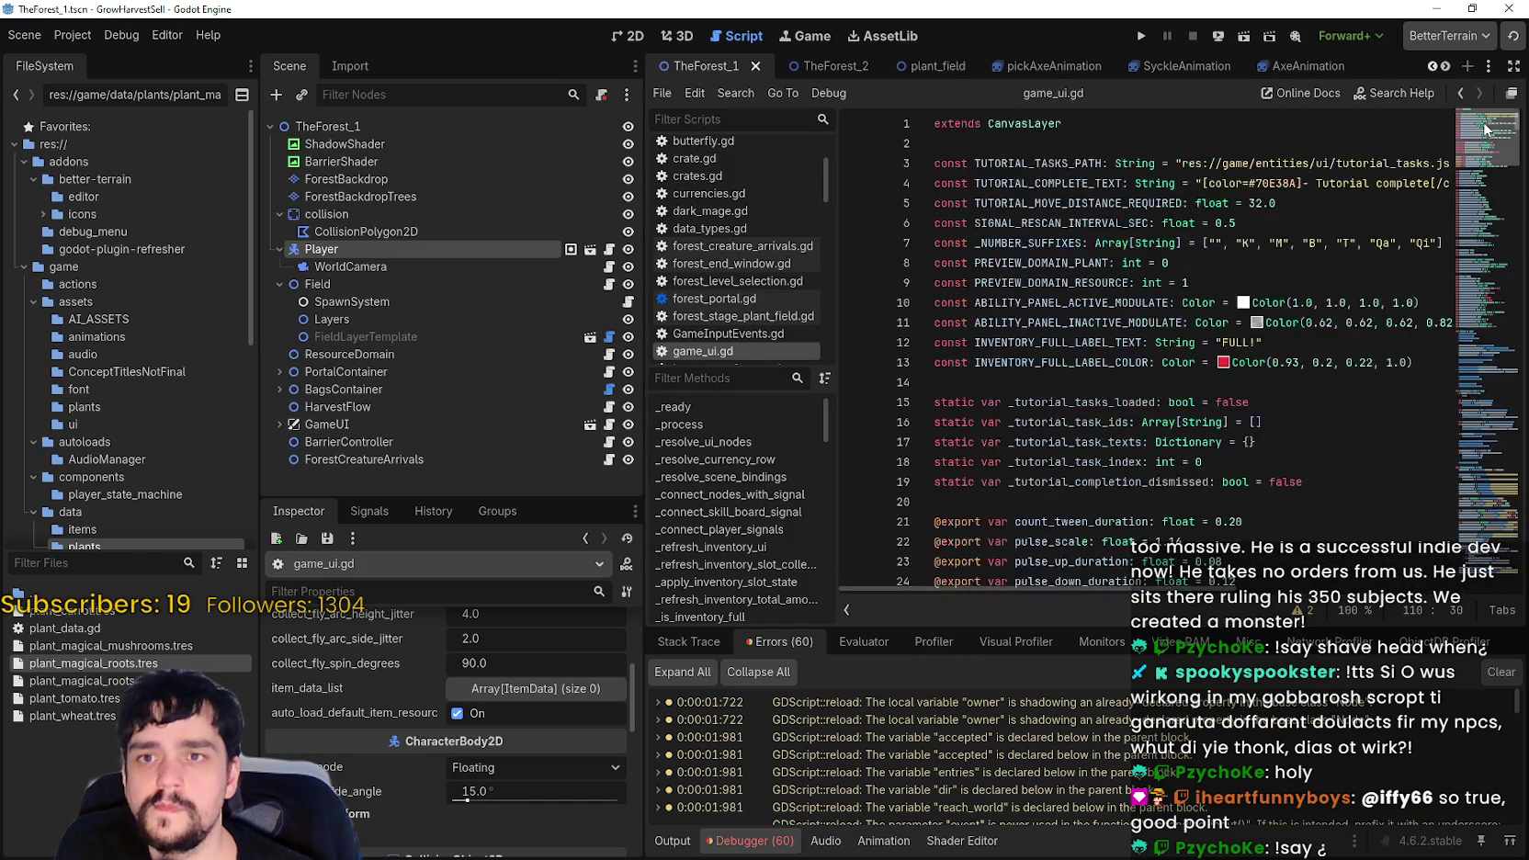
{"action": "left_click_drag", "start_coordinate": [1486, 130], "coordinate": [1472, 170]}
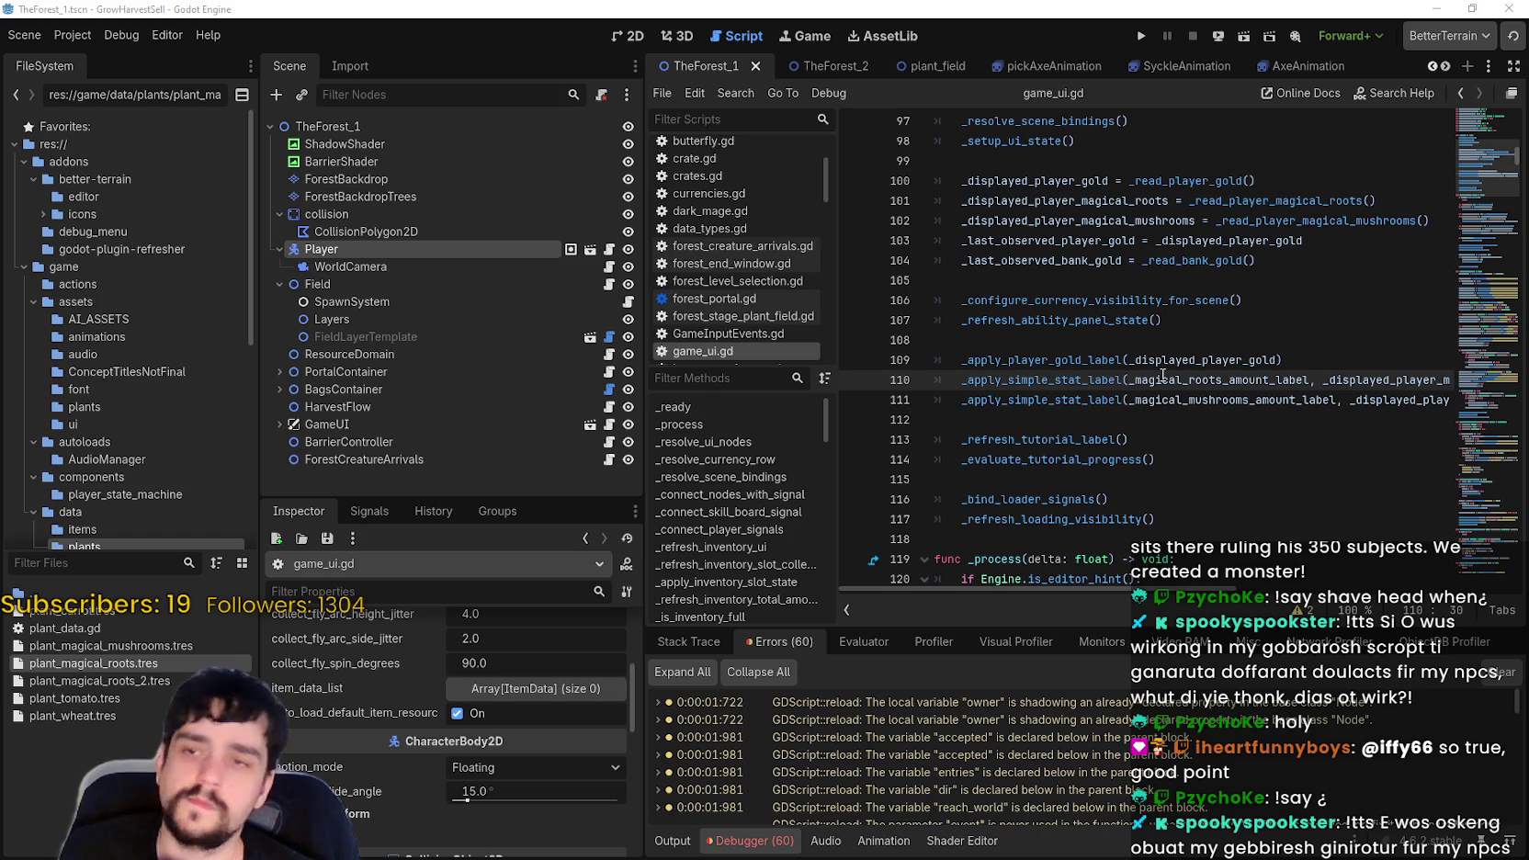
- Find get_item_texture in game_ui.gd and jump to its definition in player.gd
{"action": "key", "text": "ctrl+f"}
{"action": "type", "text": "get_item_texture"}
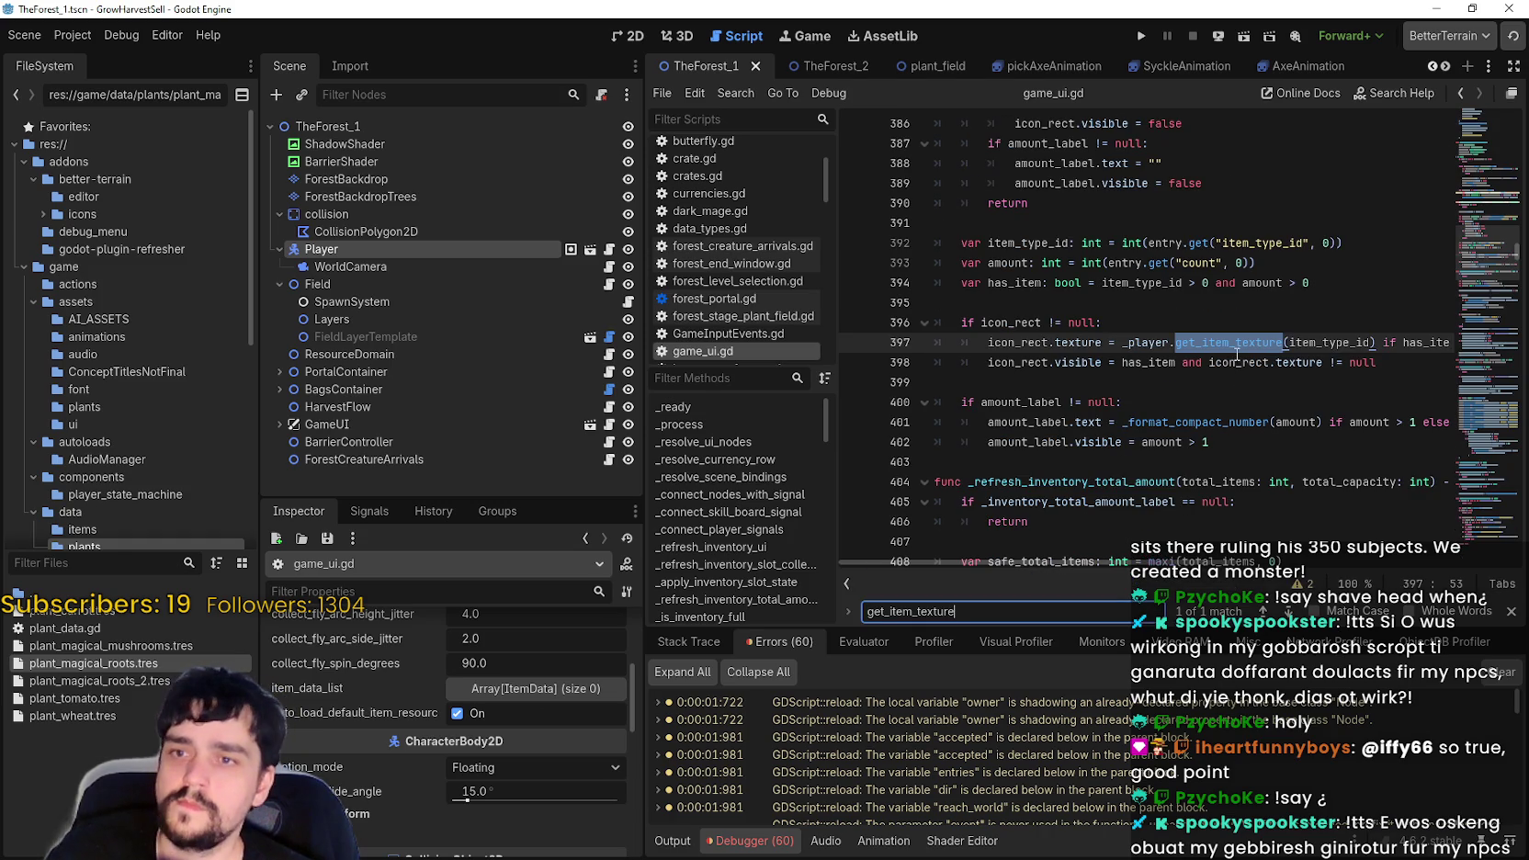
{"action": "right_click", "coordinate": [1223, 497]}
{"action": "left_click", "coordinate": [1289, 609]}
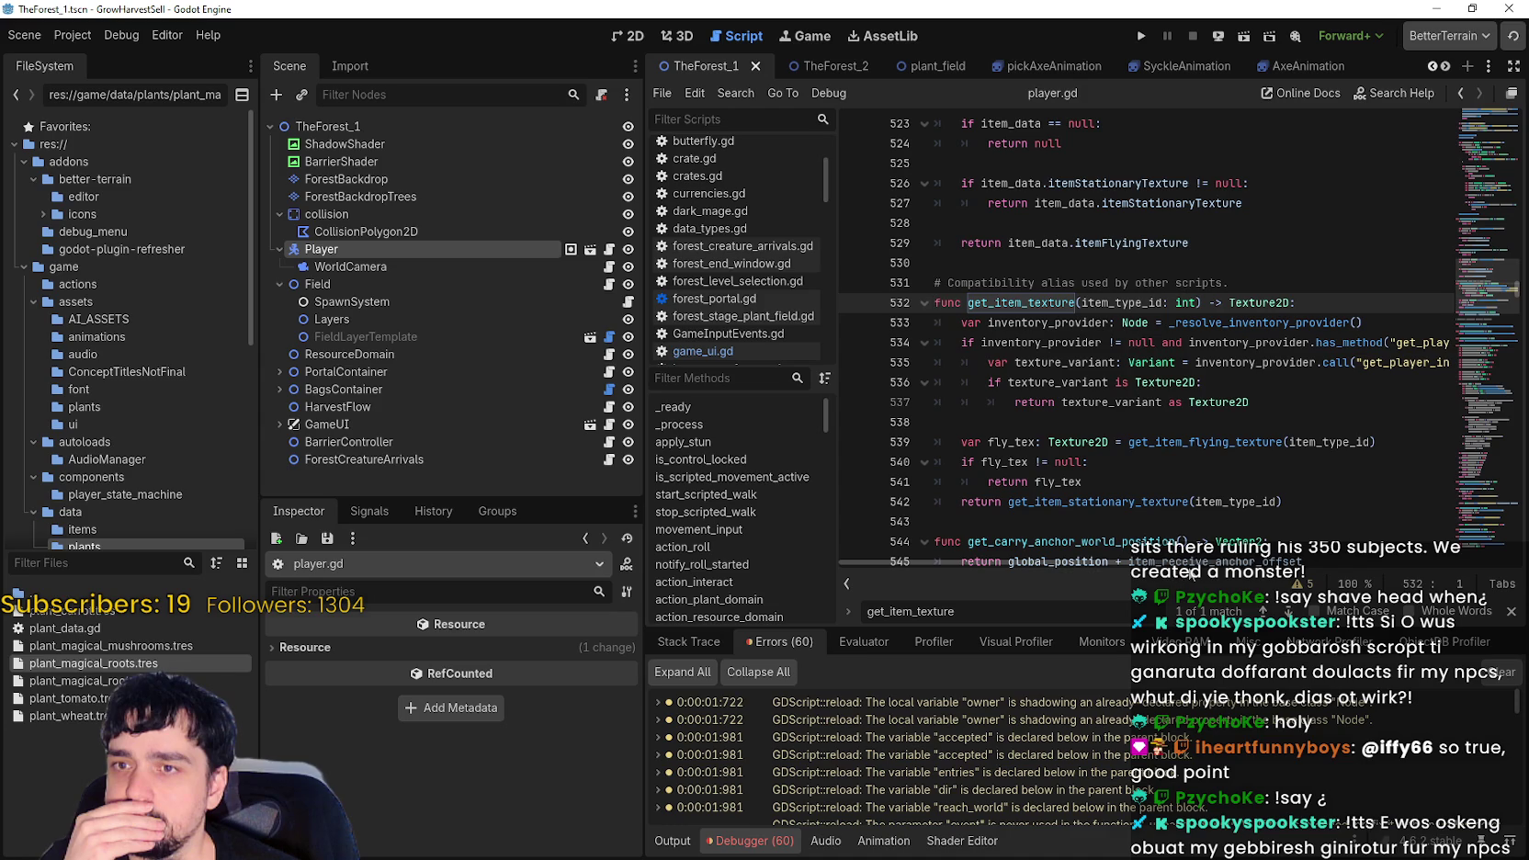
{"action": "mouse_move", "coordinate": [1167, 575]}
{"action": "left_mouse_down"}
{"action": "mouse_move", "coordinate": [1335, 570]}
{"action": "mouse_move", "coordinate": [1158, 572]}
{"action": "left_mouse_up"}
- Look up the _resolve_inventory_provider definition, then open the plant_magical_roots.tres resource
{"action": "right_click", "coordinate": [1234, 323]}
{"action": "left_click", "coordinate": [1264, 578]}
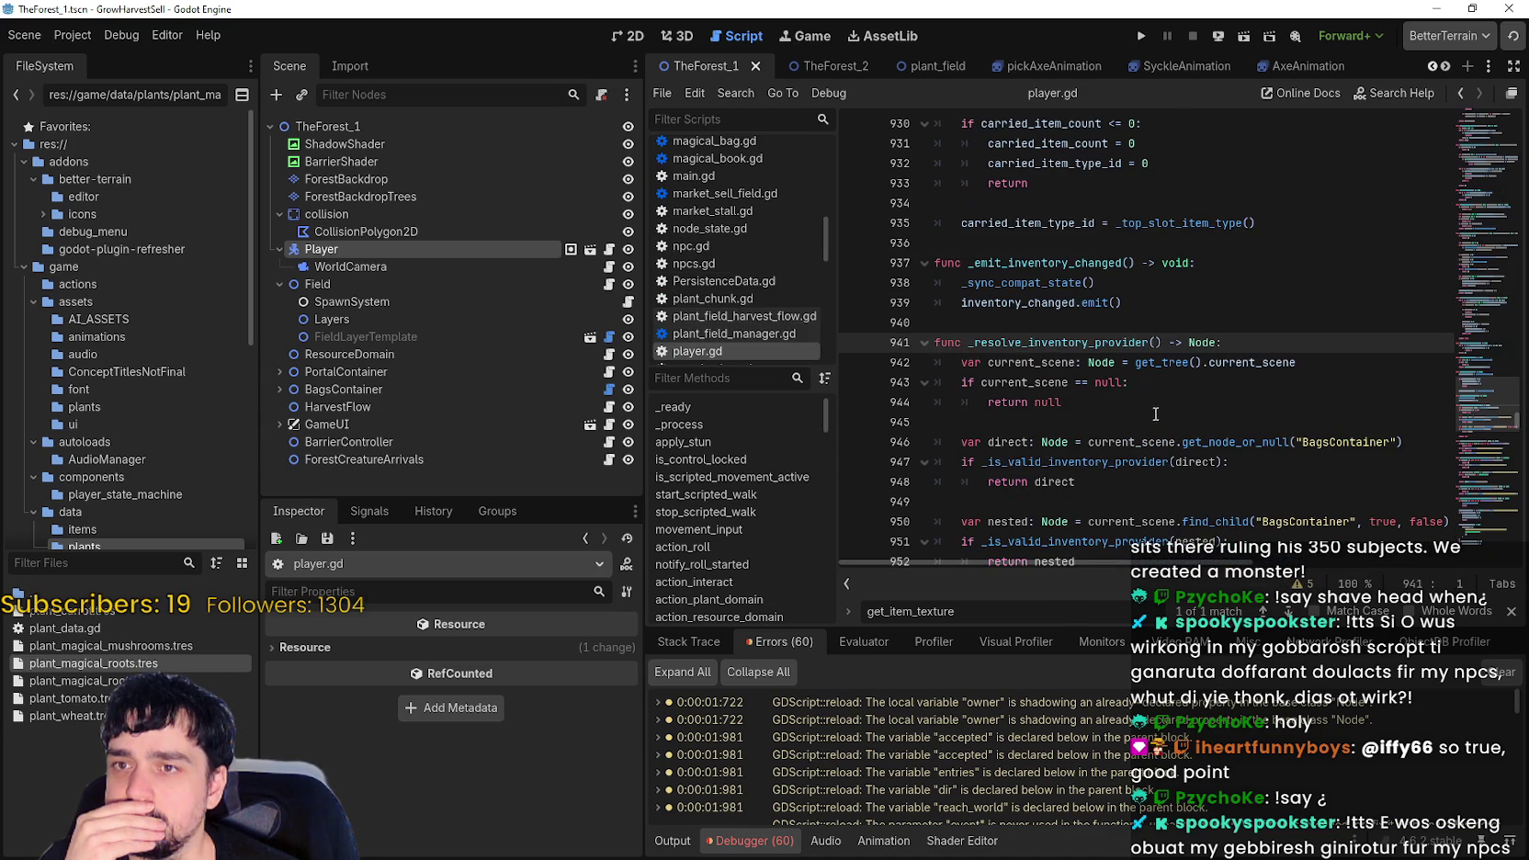
{"action": "scroll", "coordinate": [1162, 414], "scroll_direction": "down", "scroll_amount": 1}
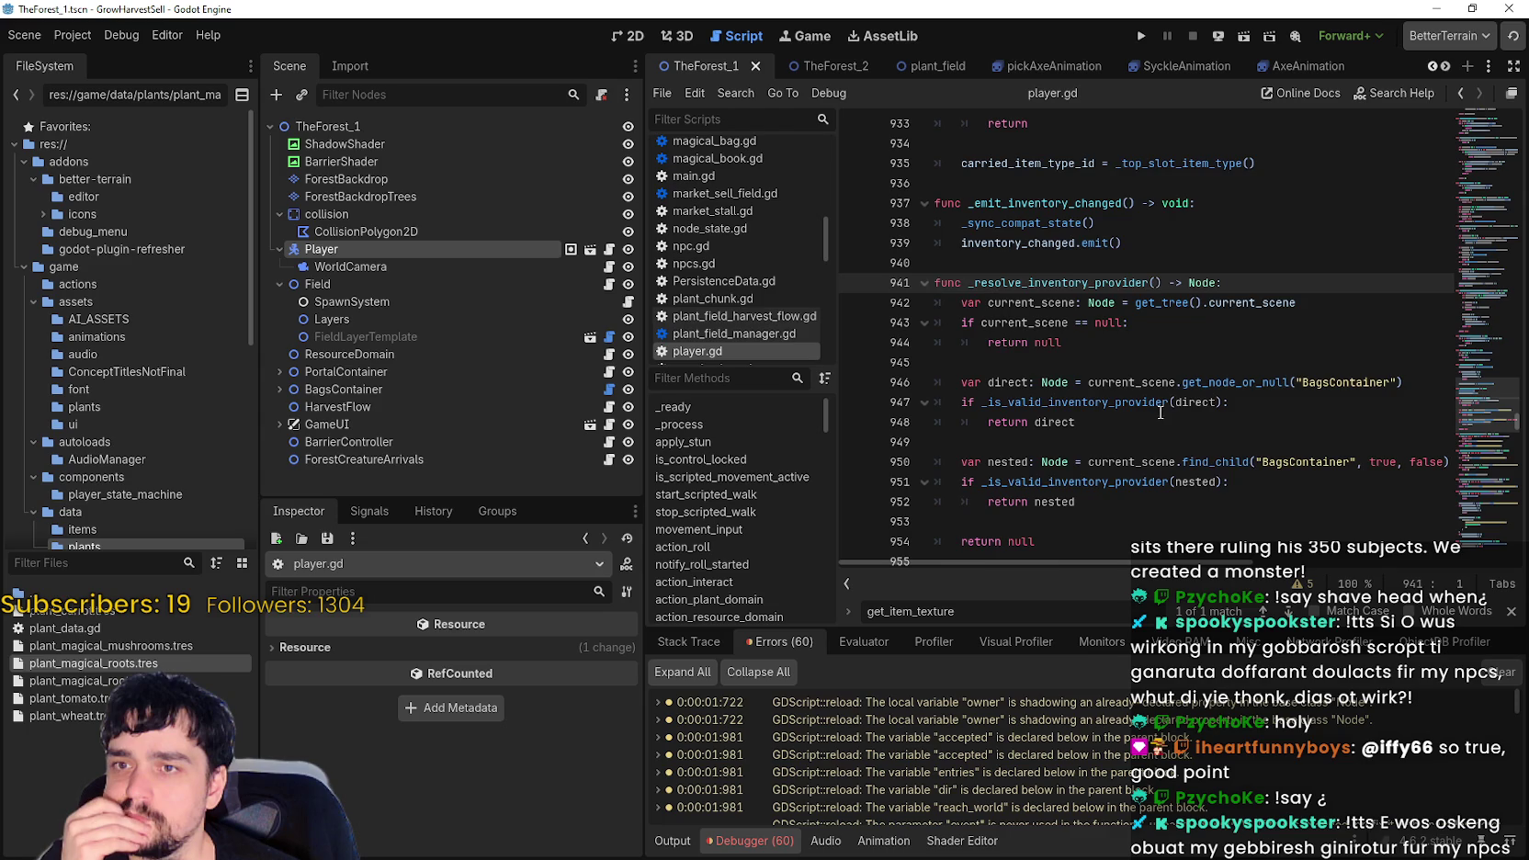
{"action": "scroll", "coordinate": [1158, 406], "scroll_direction": "down", "scroll_amount": 1}
{"action": "scroll", "coordinate": [1156, 406], "scroll_direction": "down", "scroll_amount": 1}
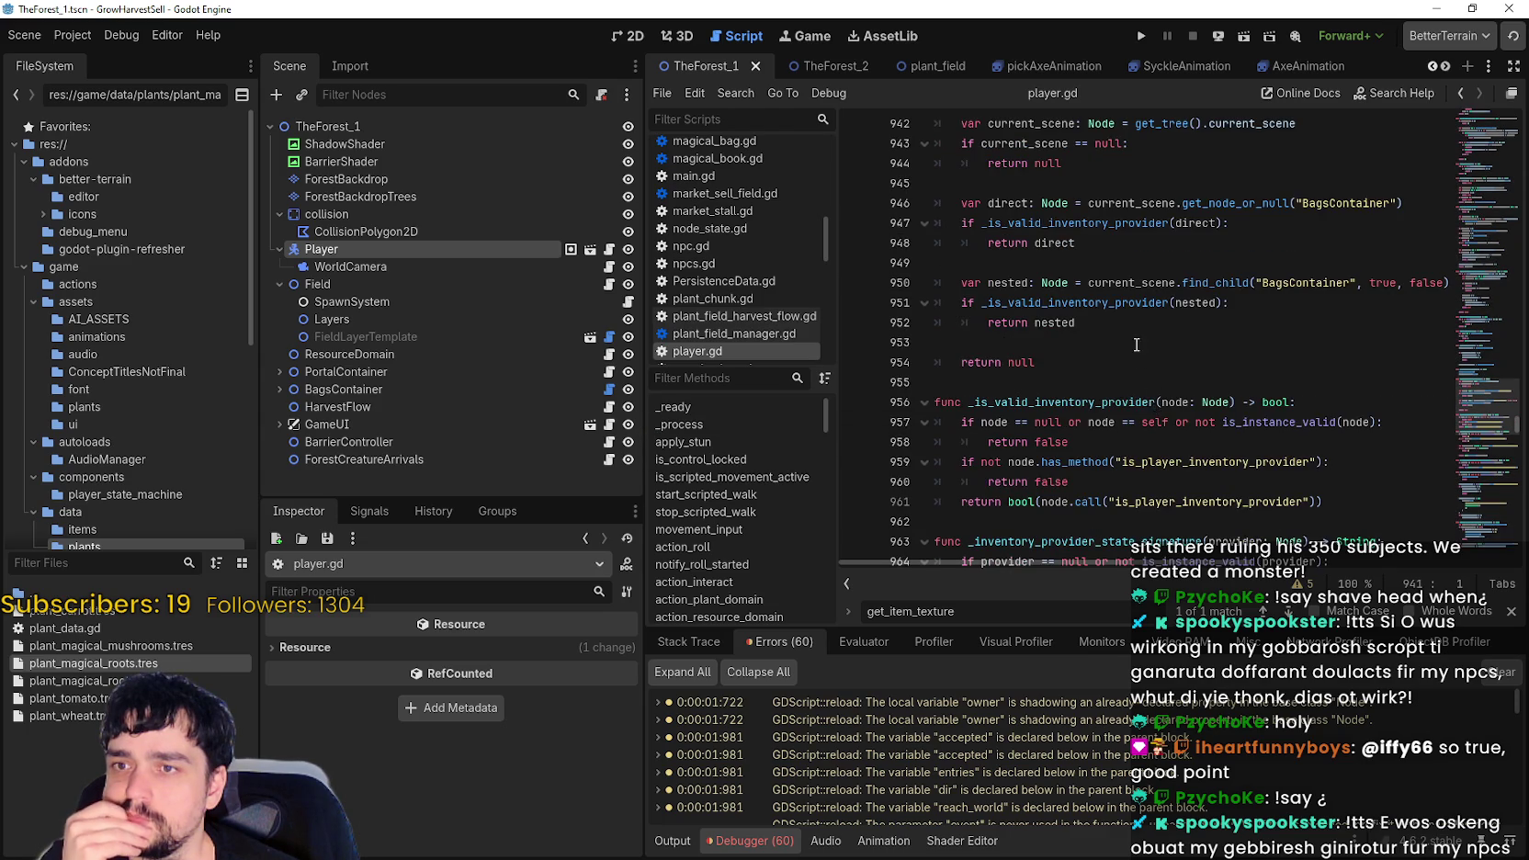
{"action": "scroll", "coordinate": [1149, 386], "scroll_direction": "down", "scroll_amount": 2}
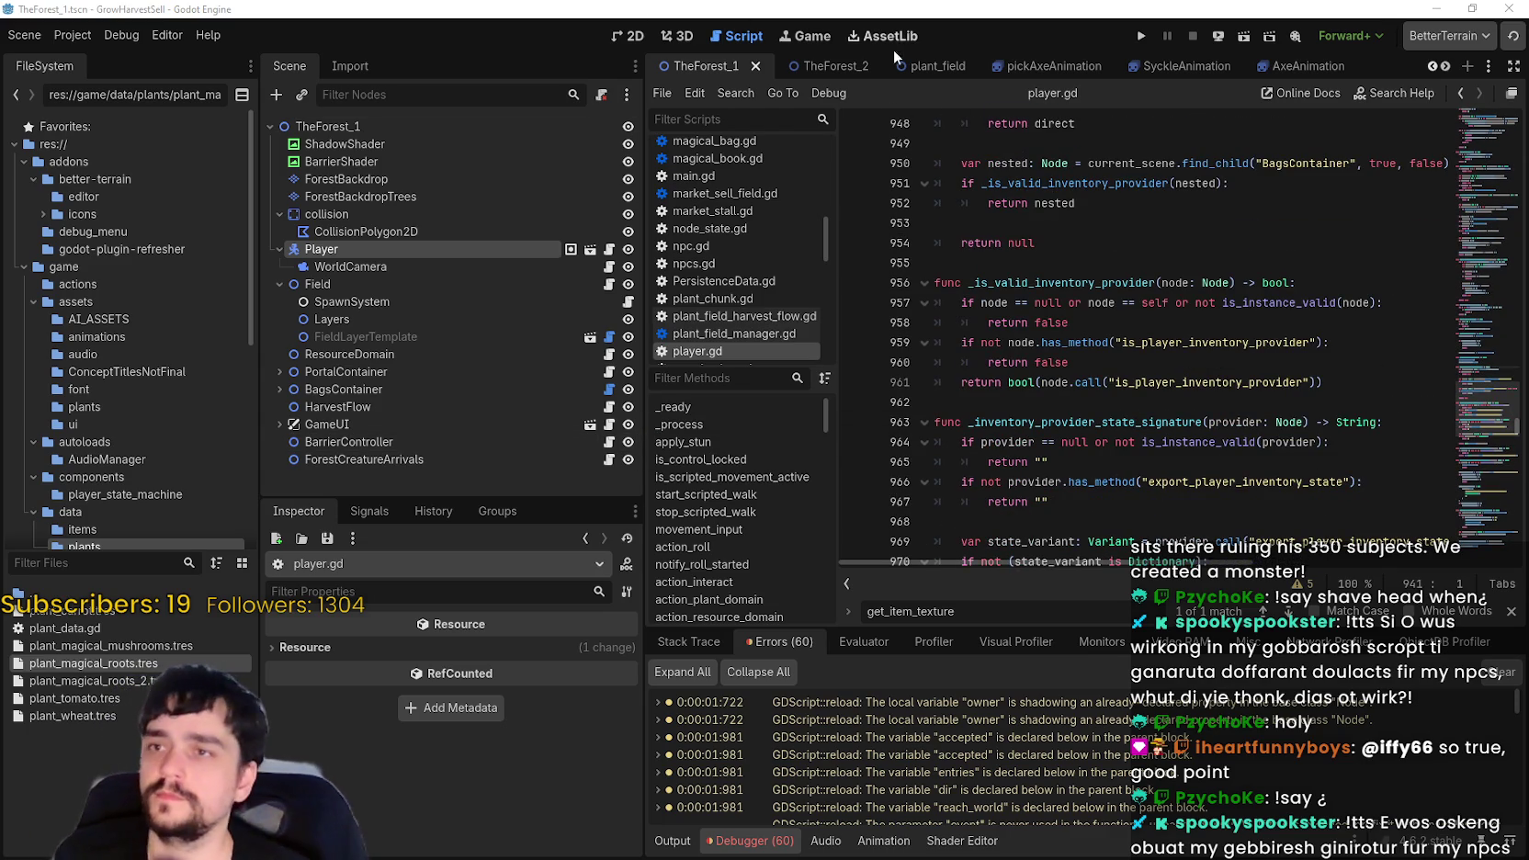
{"action": "left_click", "coordinate": [98, 663]}
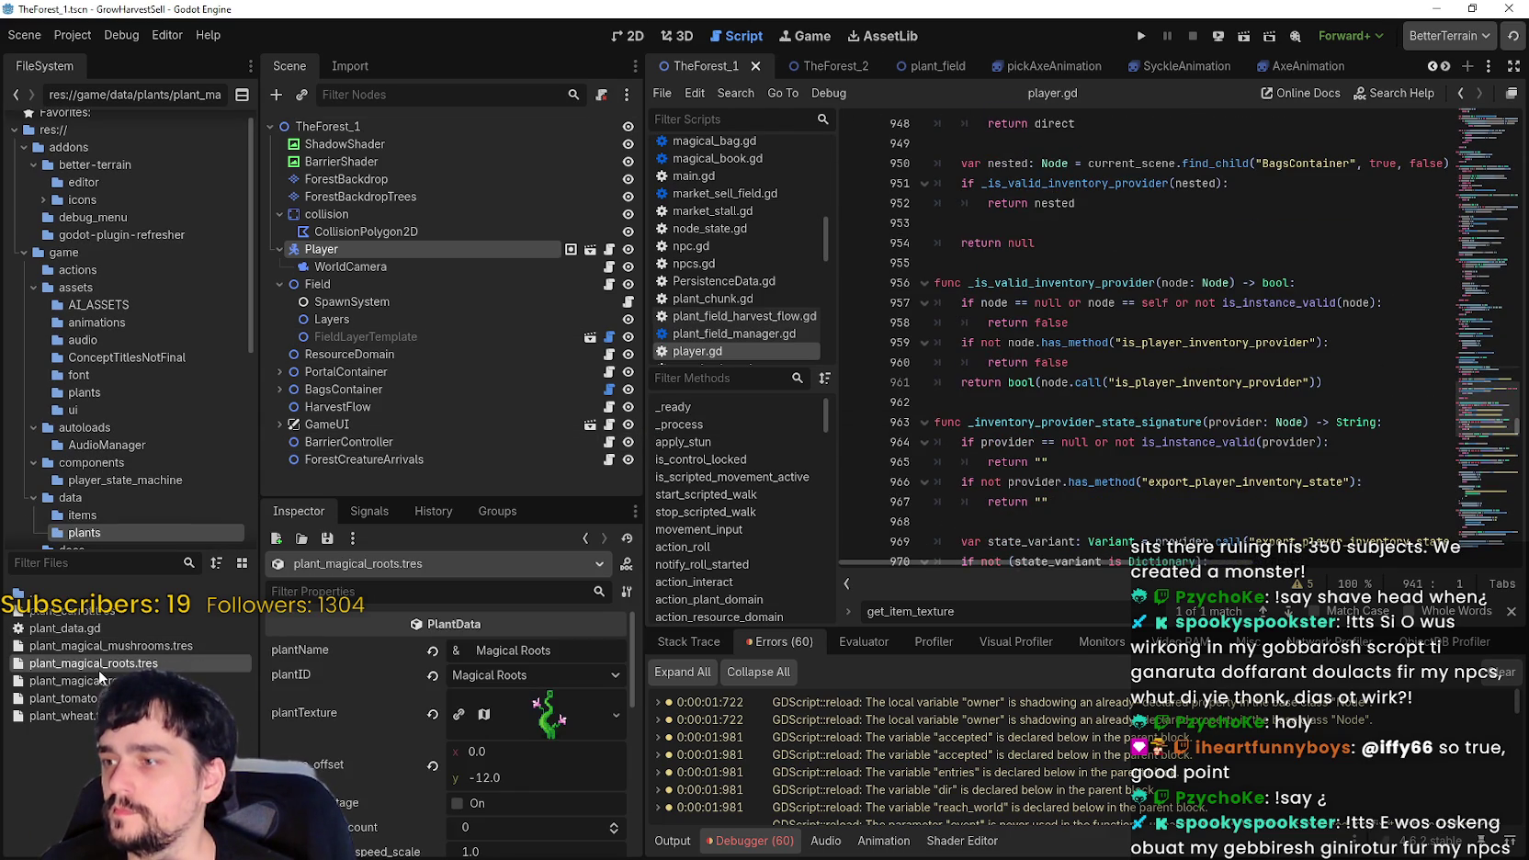
- Open the res://game/data/items folder and inspect the item_carrot.tres resource
{"action": "scroll", "coordinate": [446, 717], "scroll_direction": "down", "scroll_amount": 3}
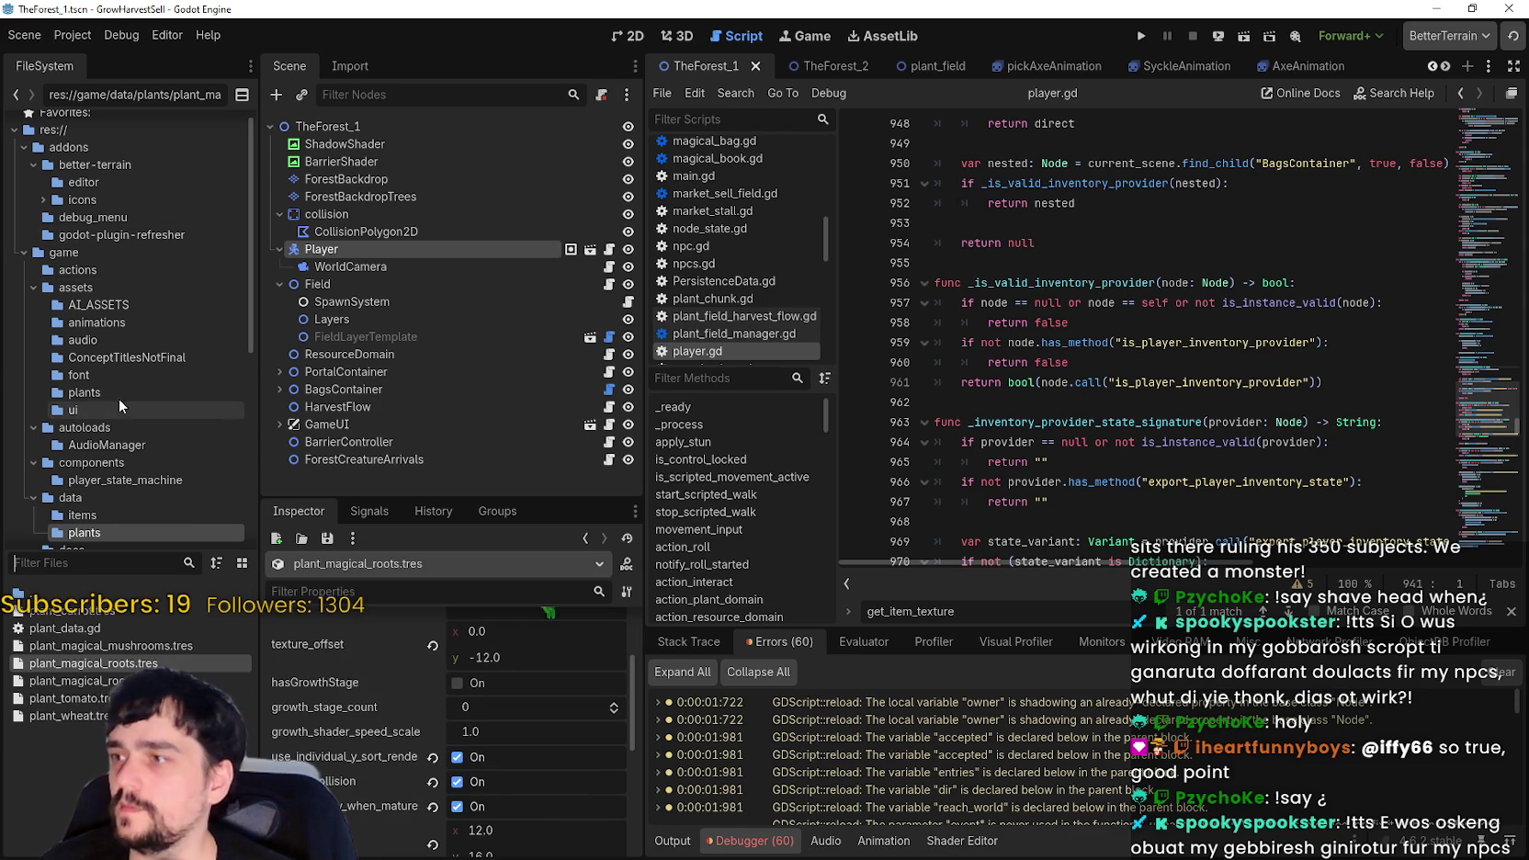
{"action": "scroll", "coordinate": [118, 397], "scroll_direction": "down", "scroll_amount": 3}
{"action": "left_click", "coordinate": [127, 356]}
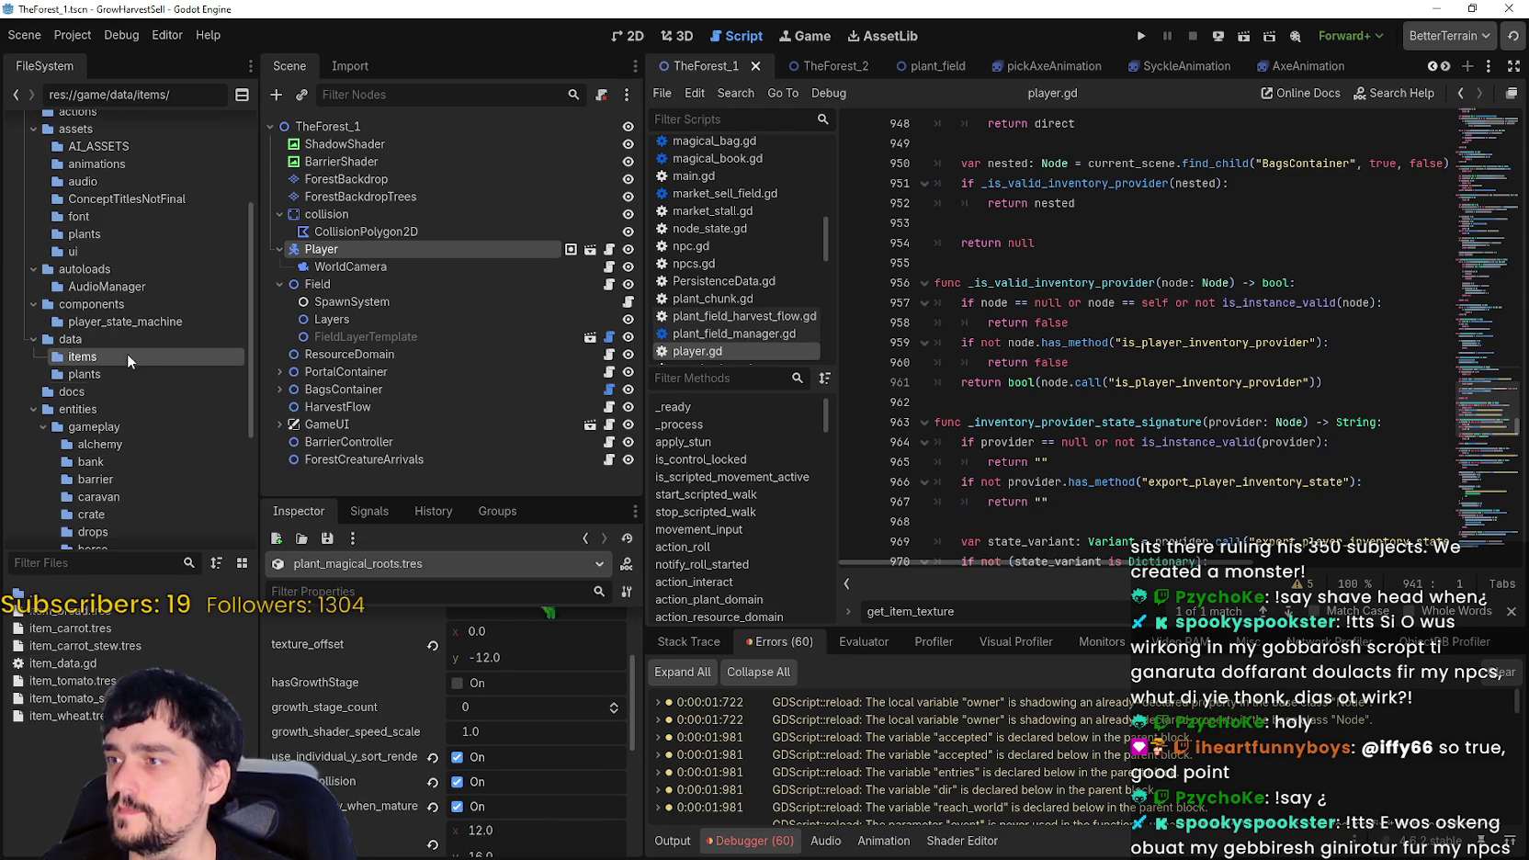
{"action": "left_click", "coordinate": [90, 612]}
{"action": "left_click", "coordinate": [90, 628]}
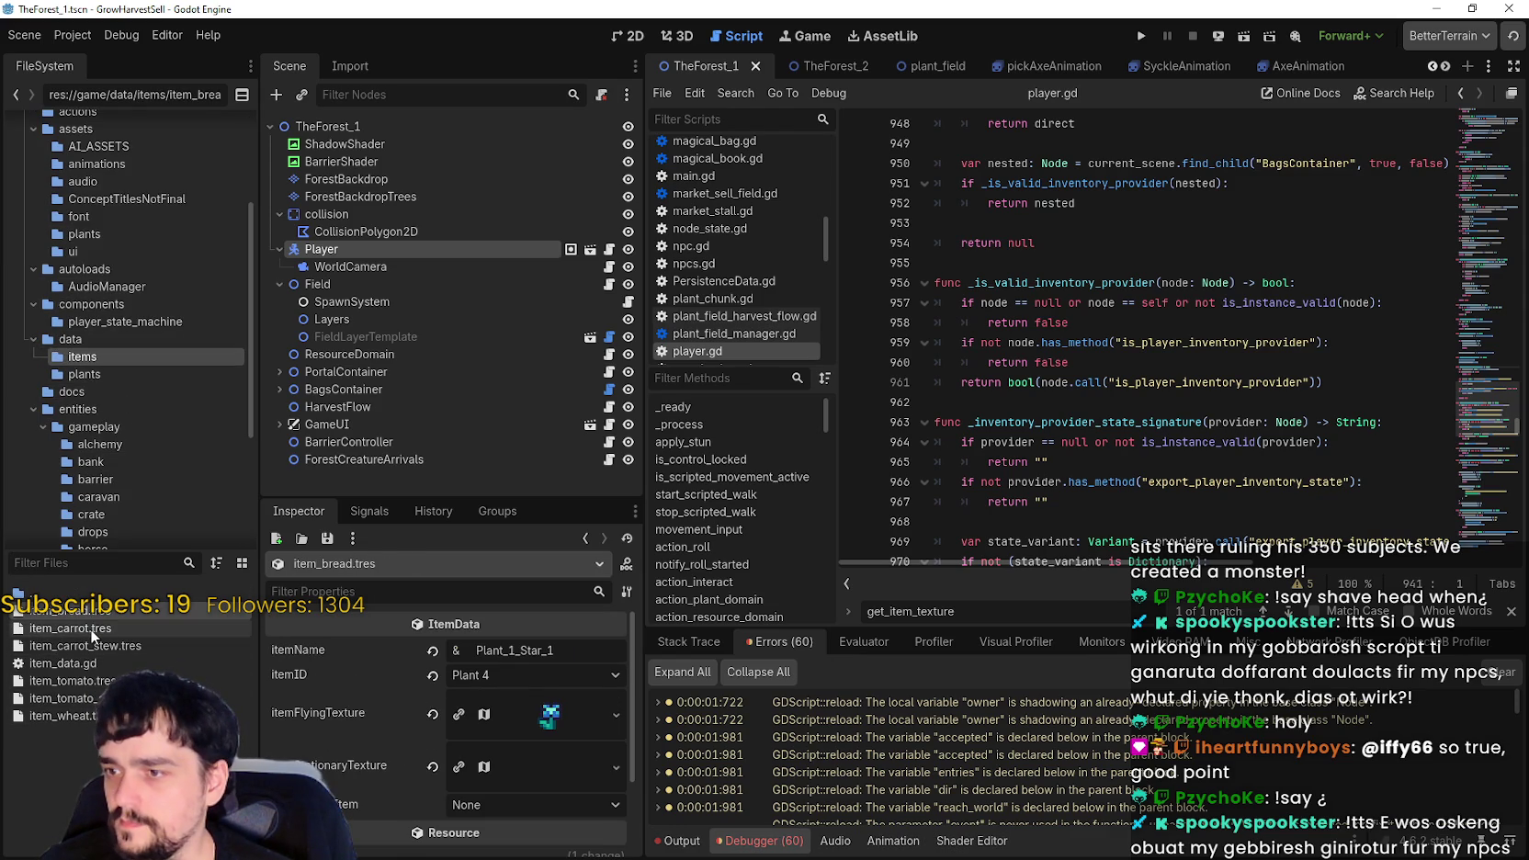
- Inspect item_bread.tres and its stationary texture in a taller property panel, then item_carrot_stew.tres
{"action": "left_click", "coordinate": [135, 613]}
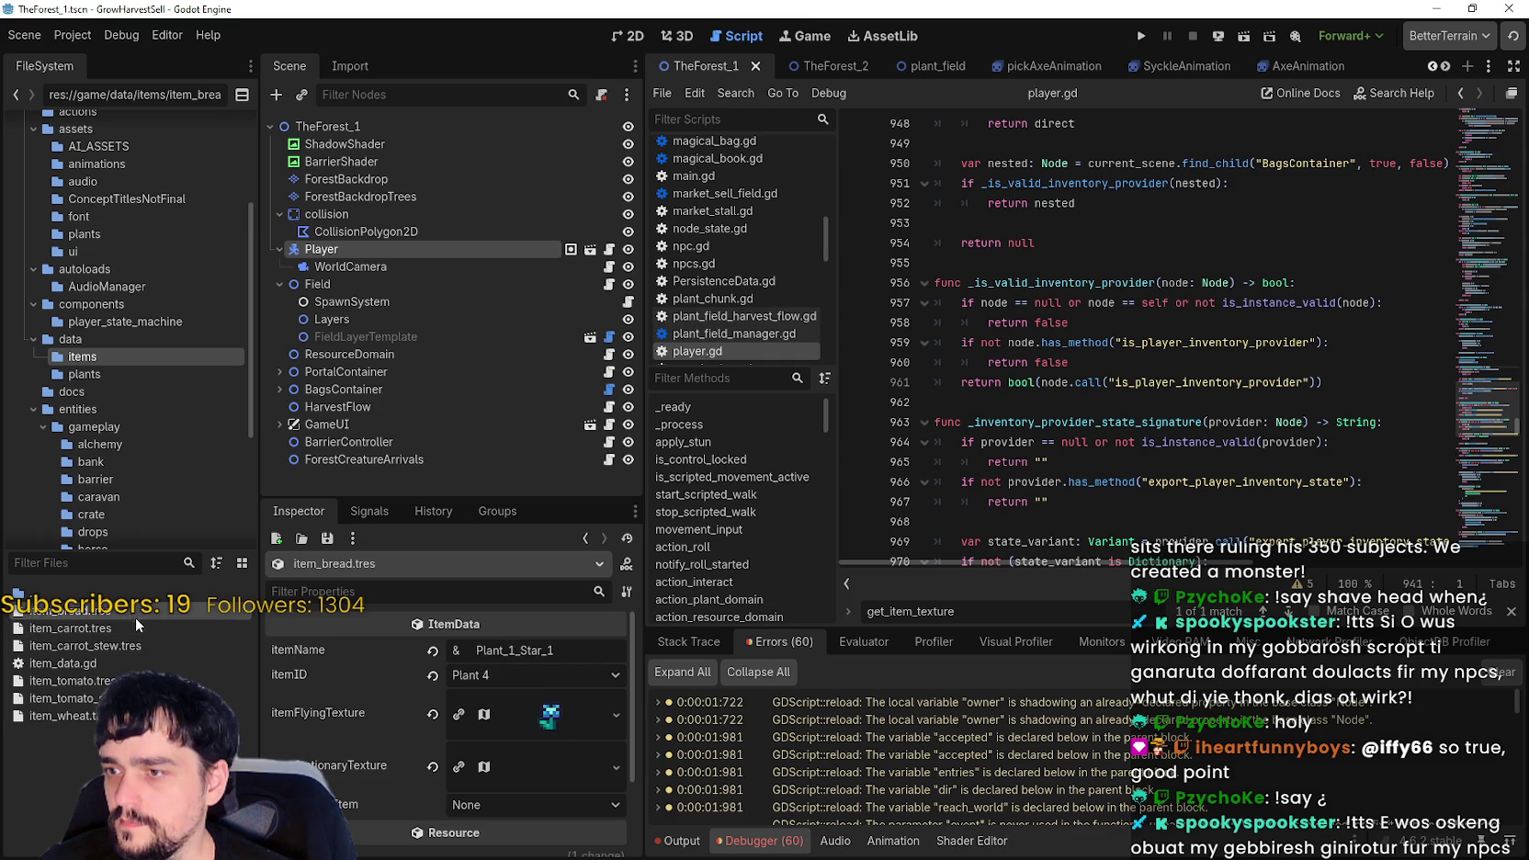
{"action": "scroll", "coordinate": [492, 750], "scroll_direction": "down", "scroll_amount": 1}
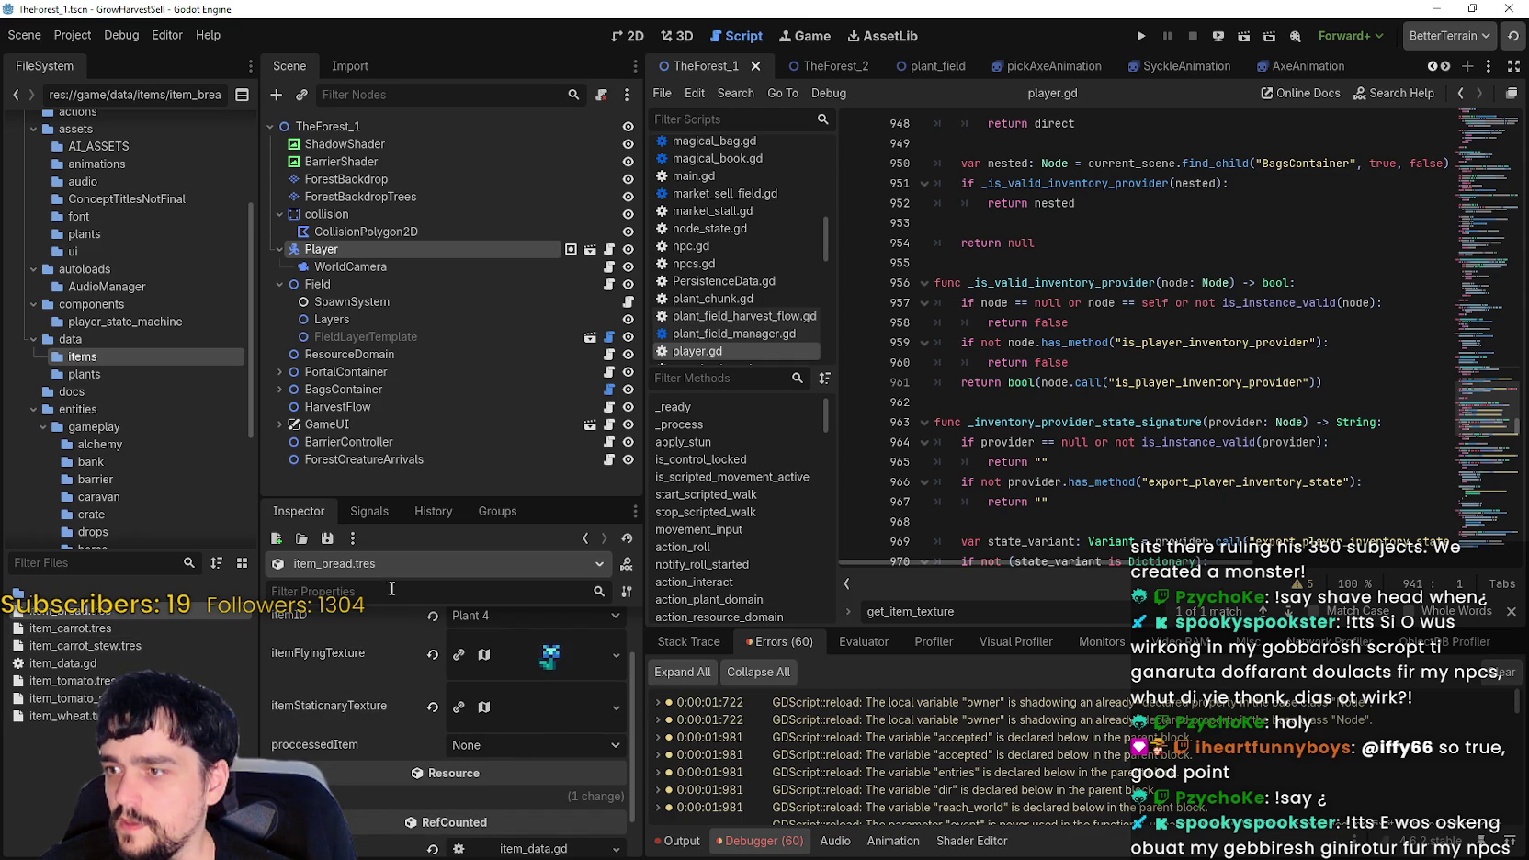
{"action": "left_click_drag", "start_coordinate": [454, 499], "coordinate": [454, 363]}
{"action": "left_click", "coordinate": [547, 629]}
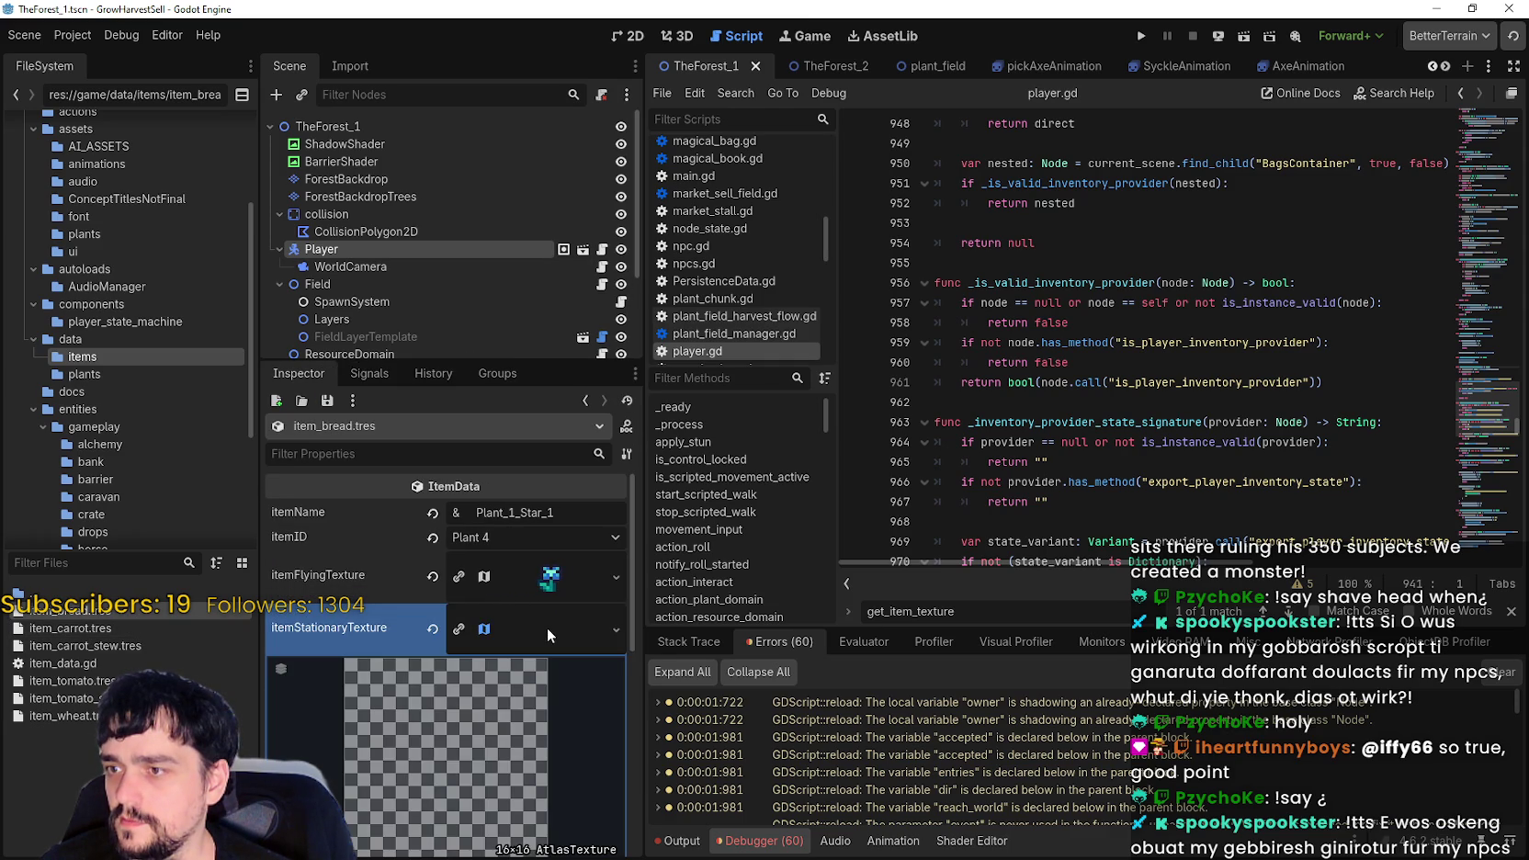
{"action": "left_click", "coordinate": [545, 630]}
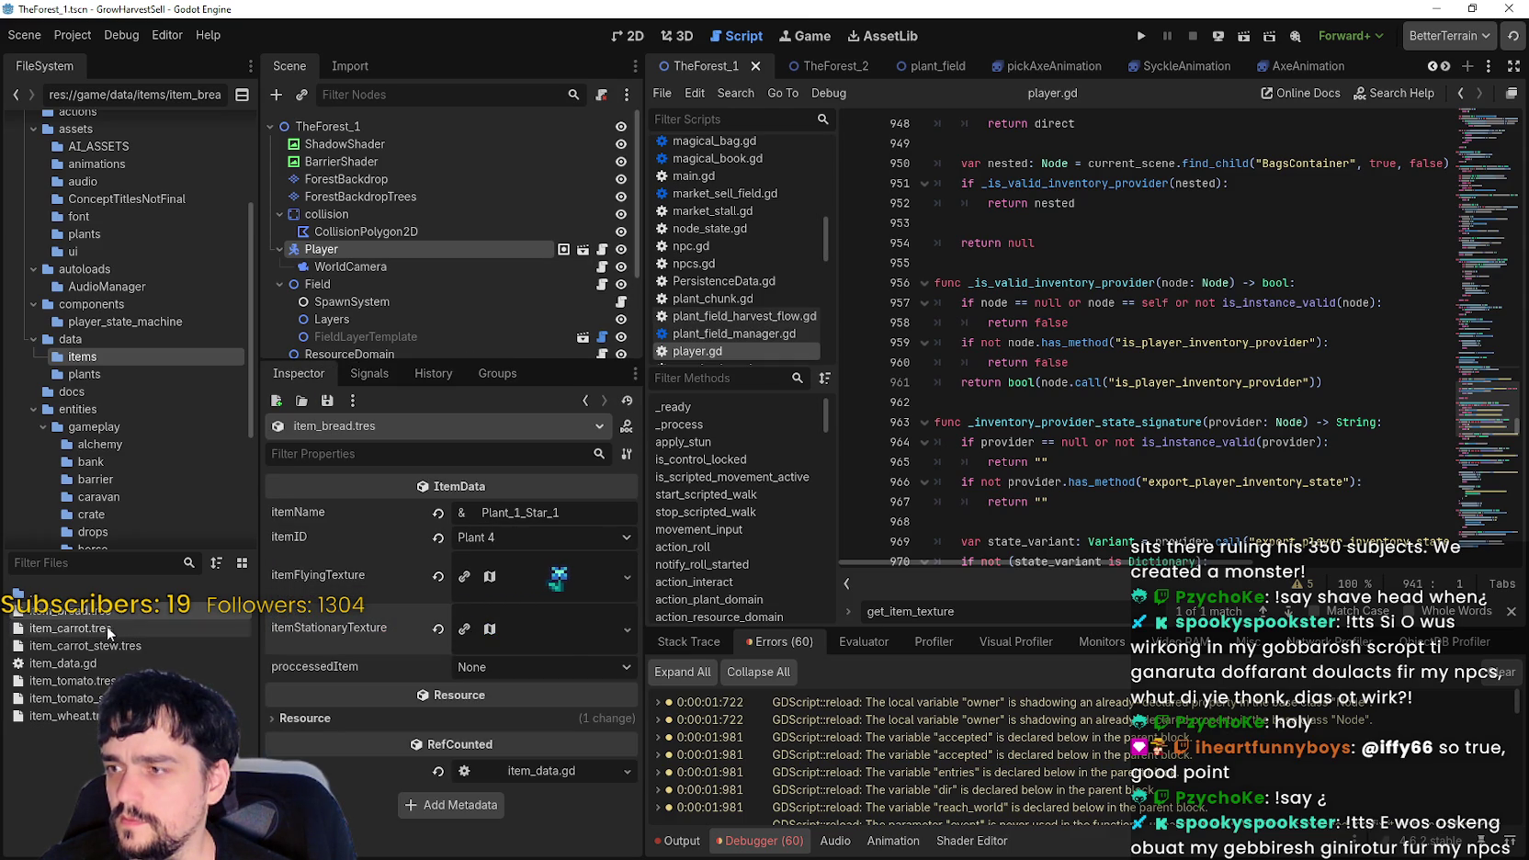
{"action": "left_click", "coordinate": [114, 646]}
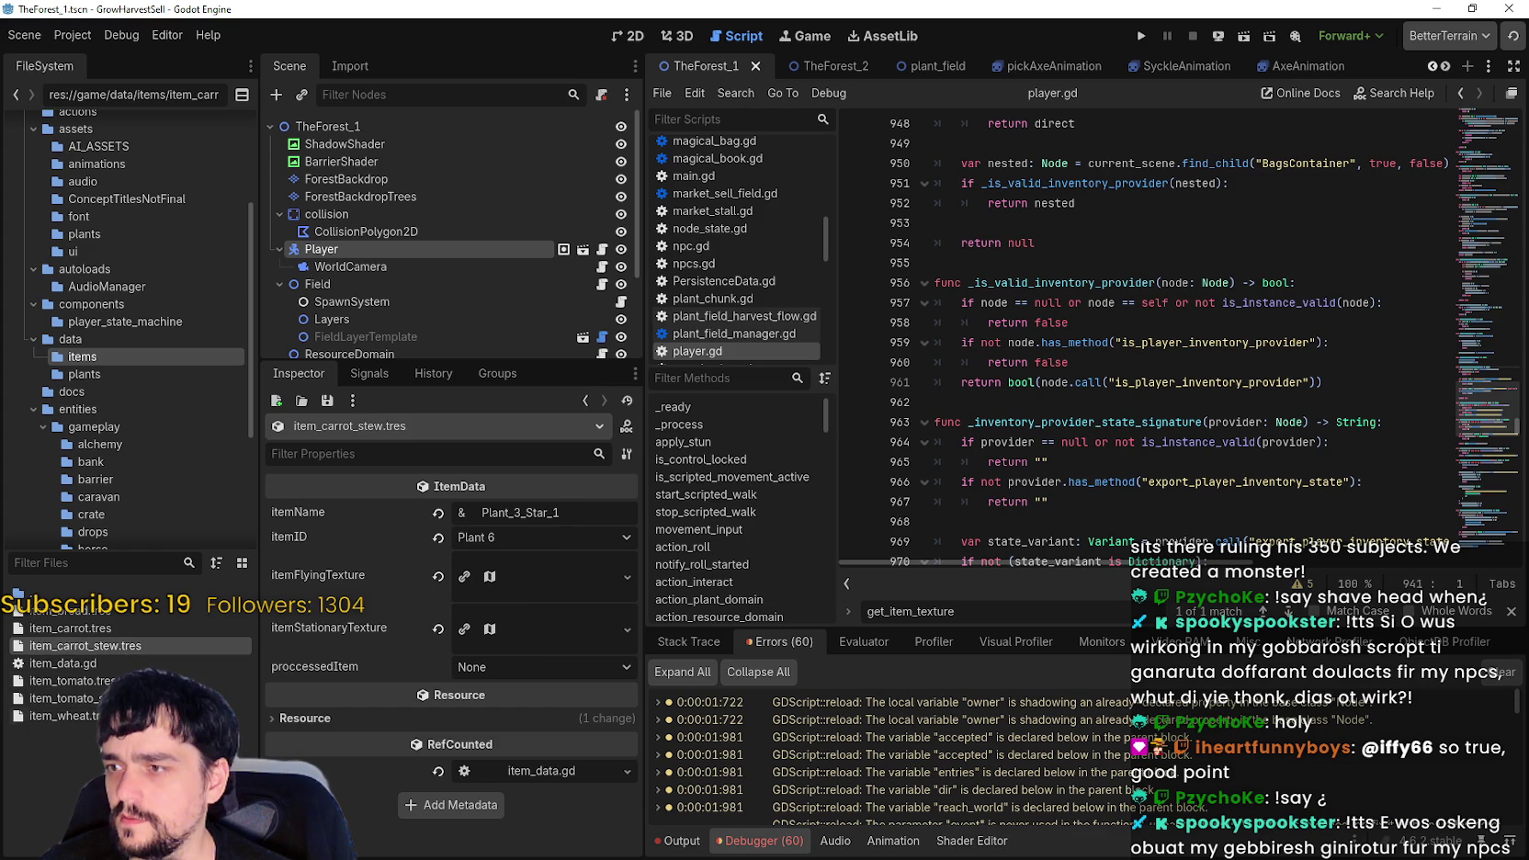
- Open item_data.gd in the Script editor and step through the items down to item_wheat.tres
{"action": "double_click", "coordinate": [136, 663]}
{"action": "left_click", "coordinate": [83, 681]}
{"action": "key", "text": "Down"}
{"action": "key", "text": "Down"}
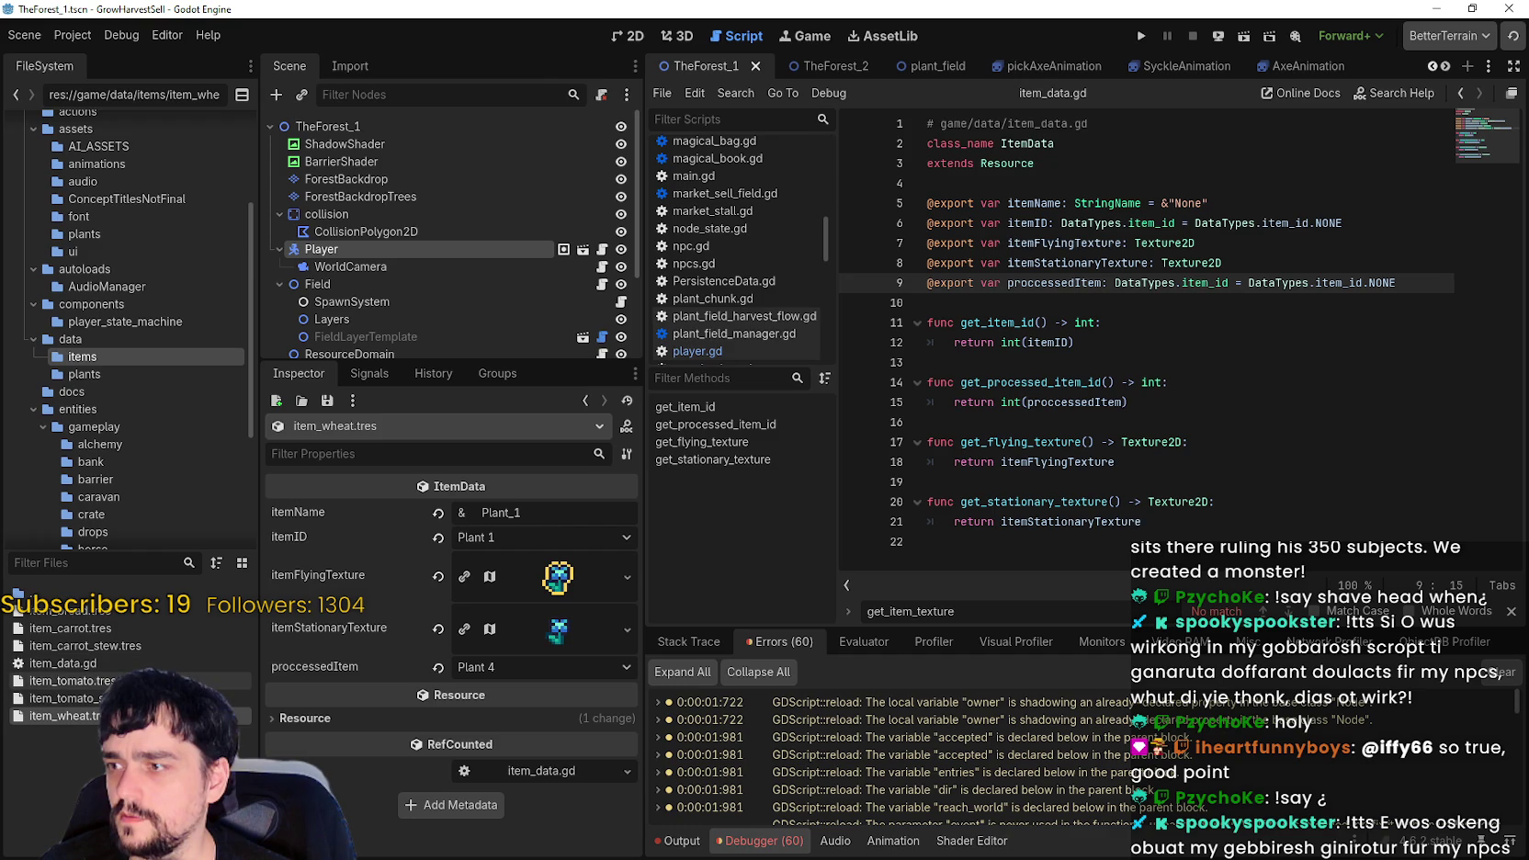
- Compare the item_tomato.tres, item_carrot.tres and item_wheat.tres resources
{"action": "left_click", "coordinate": [72, 681]}
{"action": "left_click", "coordinate": [70, 628]}
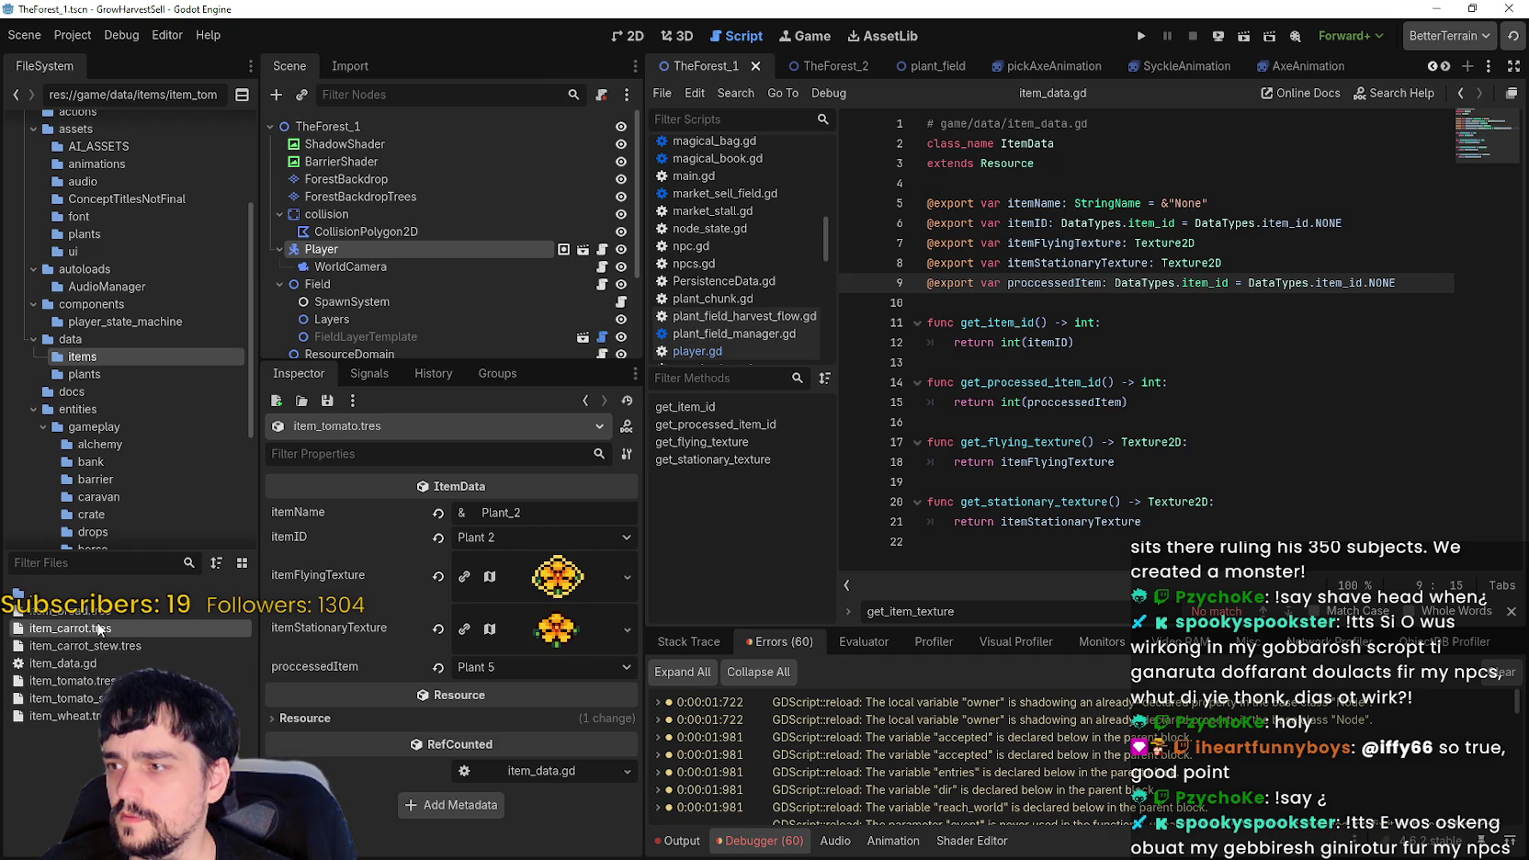
{"action": "left_click", "coordinate": [70, 716]}
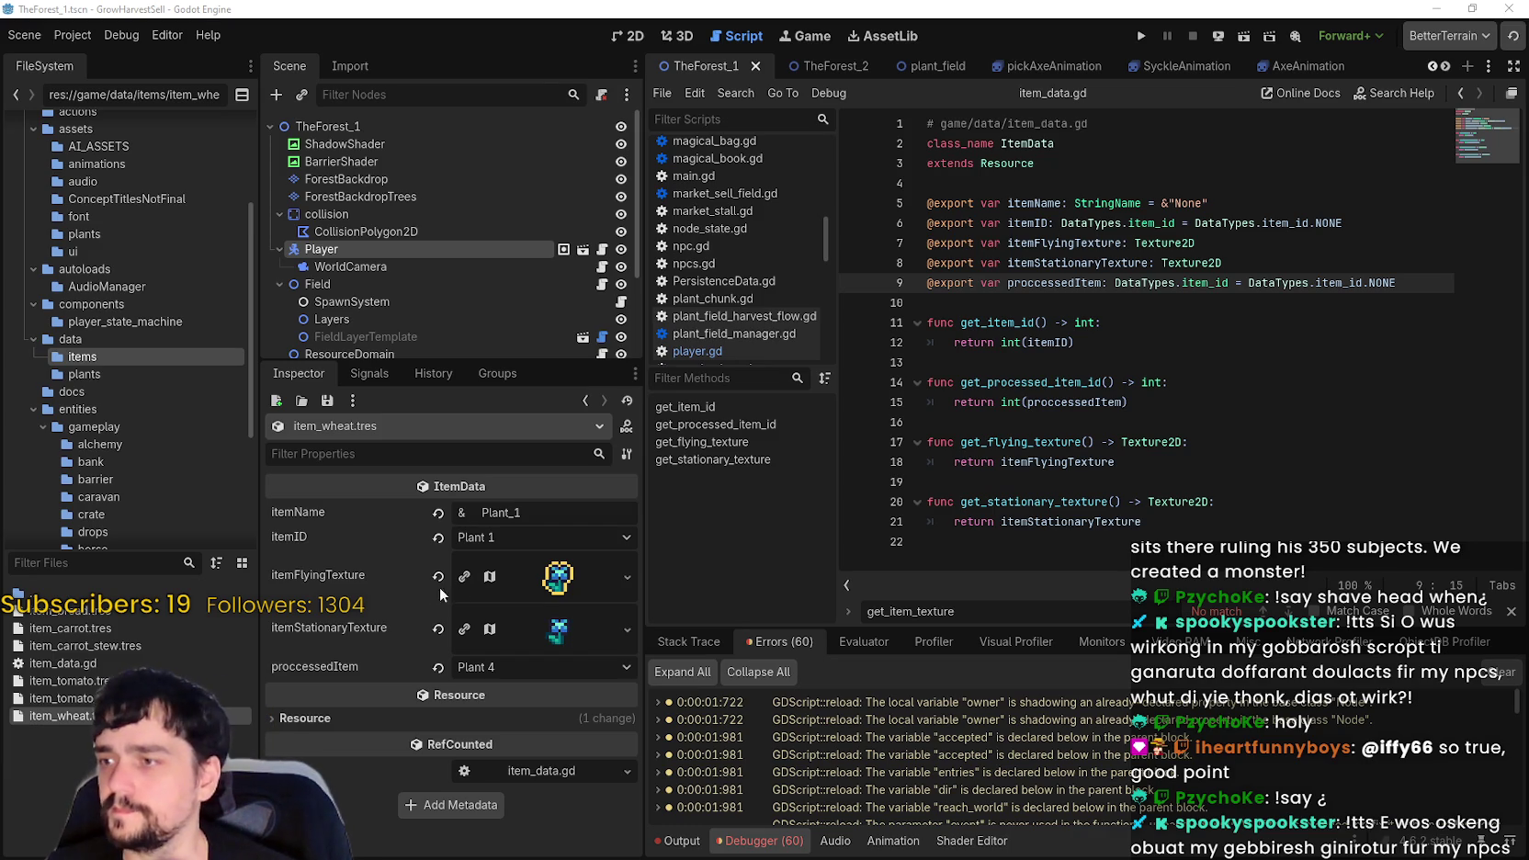
{"action": "scroll", "coordinate": [400, 270], "scroll_direction": "down", "scroll_amount": 3}
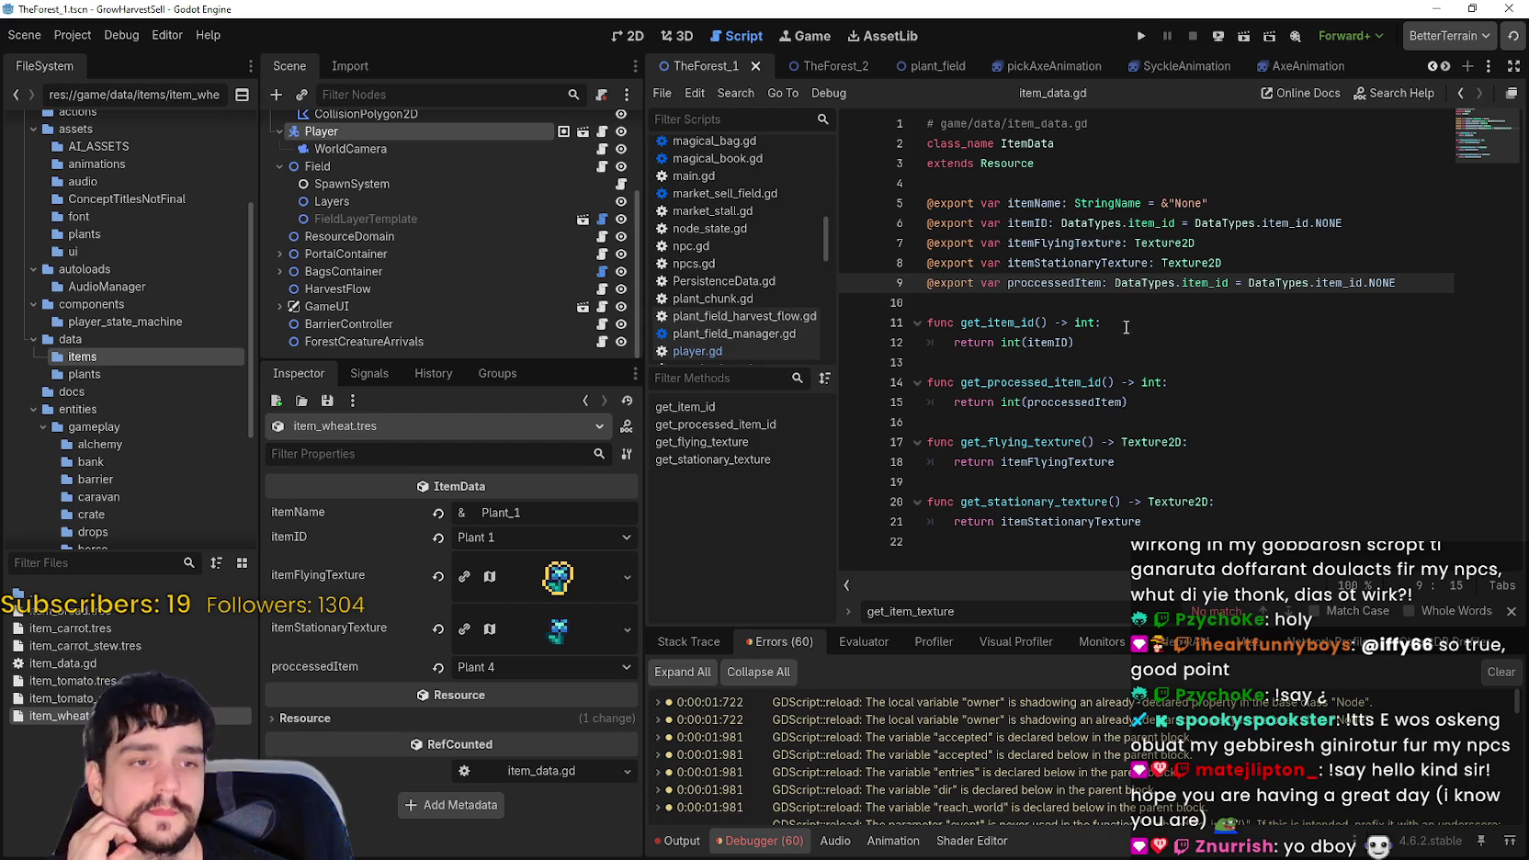
- Put the caret on empty line 10 of item_data.gd and run the farming game project
{"action": "left_click", "coordinate": [1081, 338]}
{"action": "left_click", "coordinate": [1075, 302]}
{"action": "left_click", "coordinate": [1141, 36]}
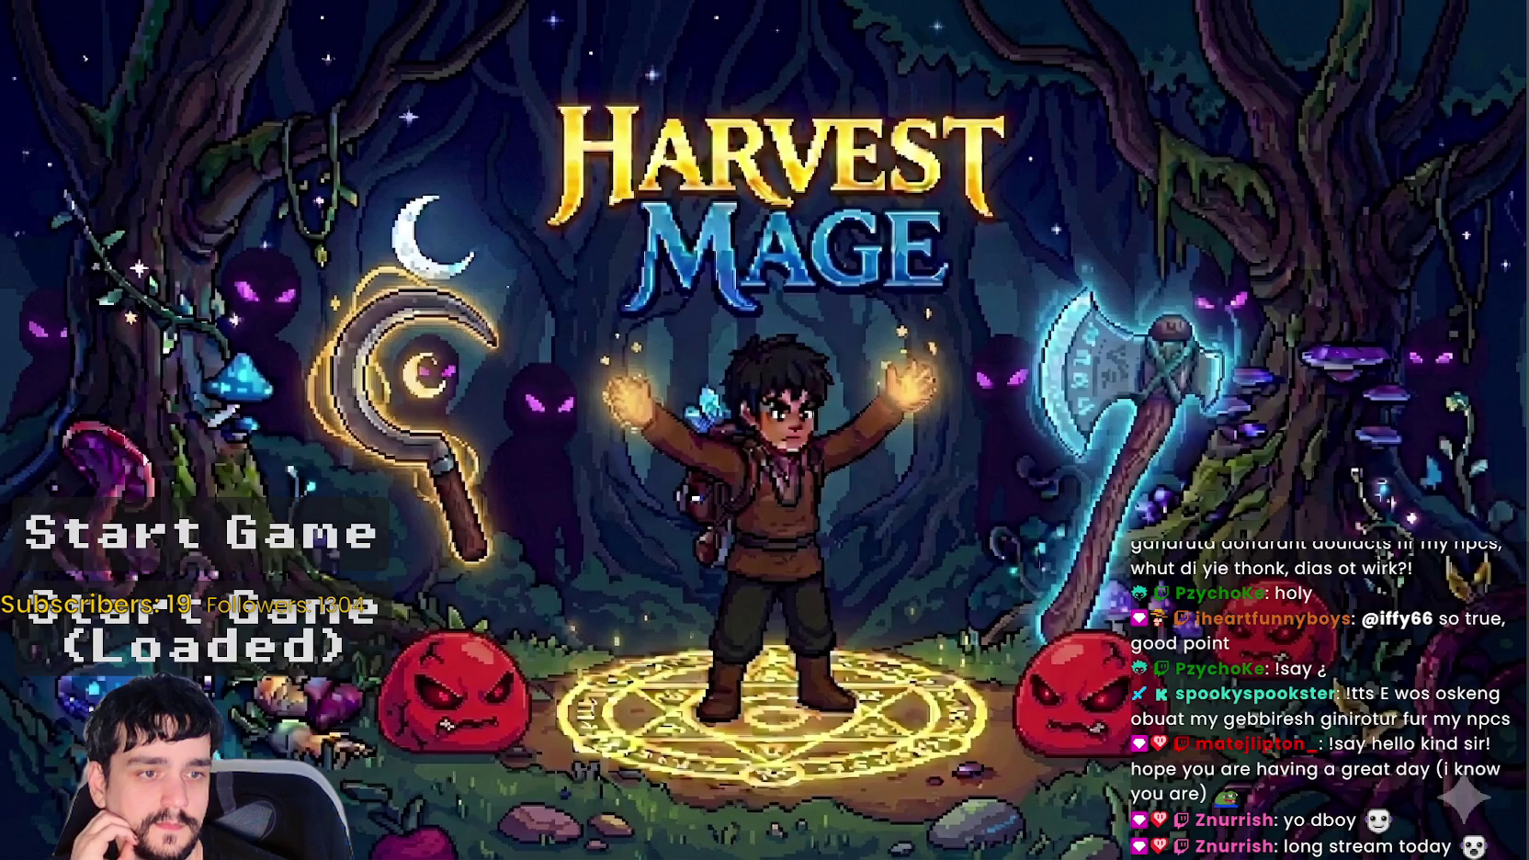
- Choose Start Game (Loaded) to enter the village, then switch to MR FARMBOY's SteamDB page
{"action": "key", "text": "Down"}
{"action": "key", "text": "Return"}
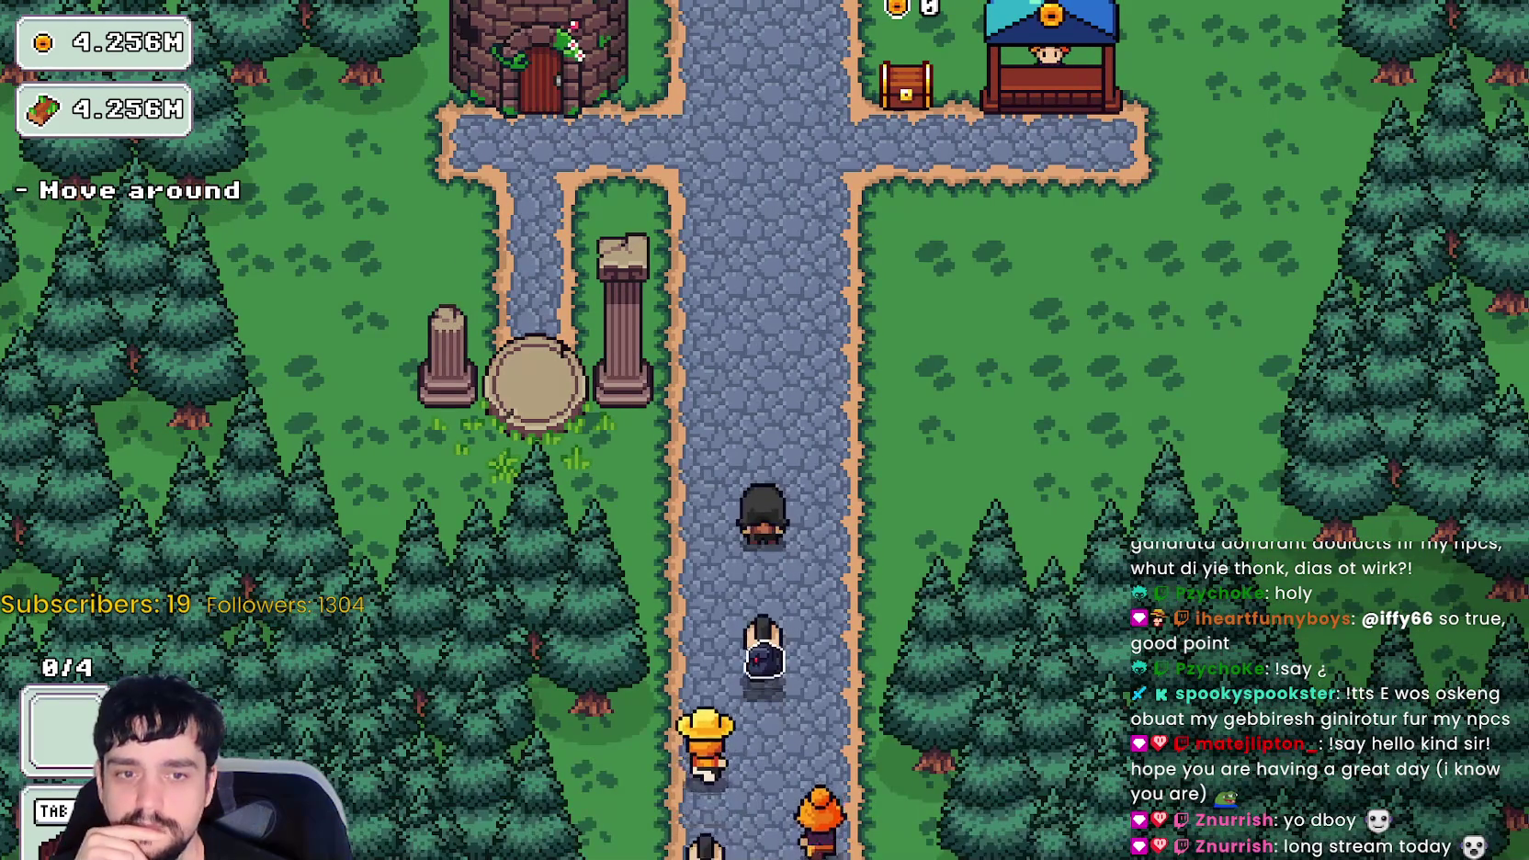
{"action": "key", "text": "alt+Tab"}
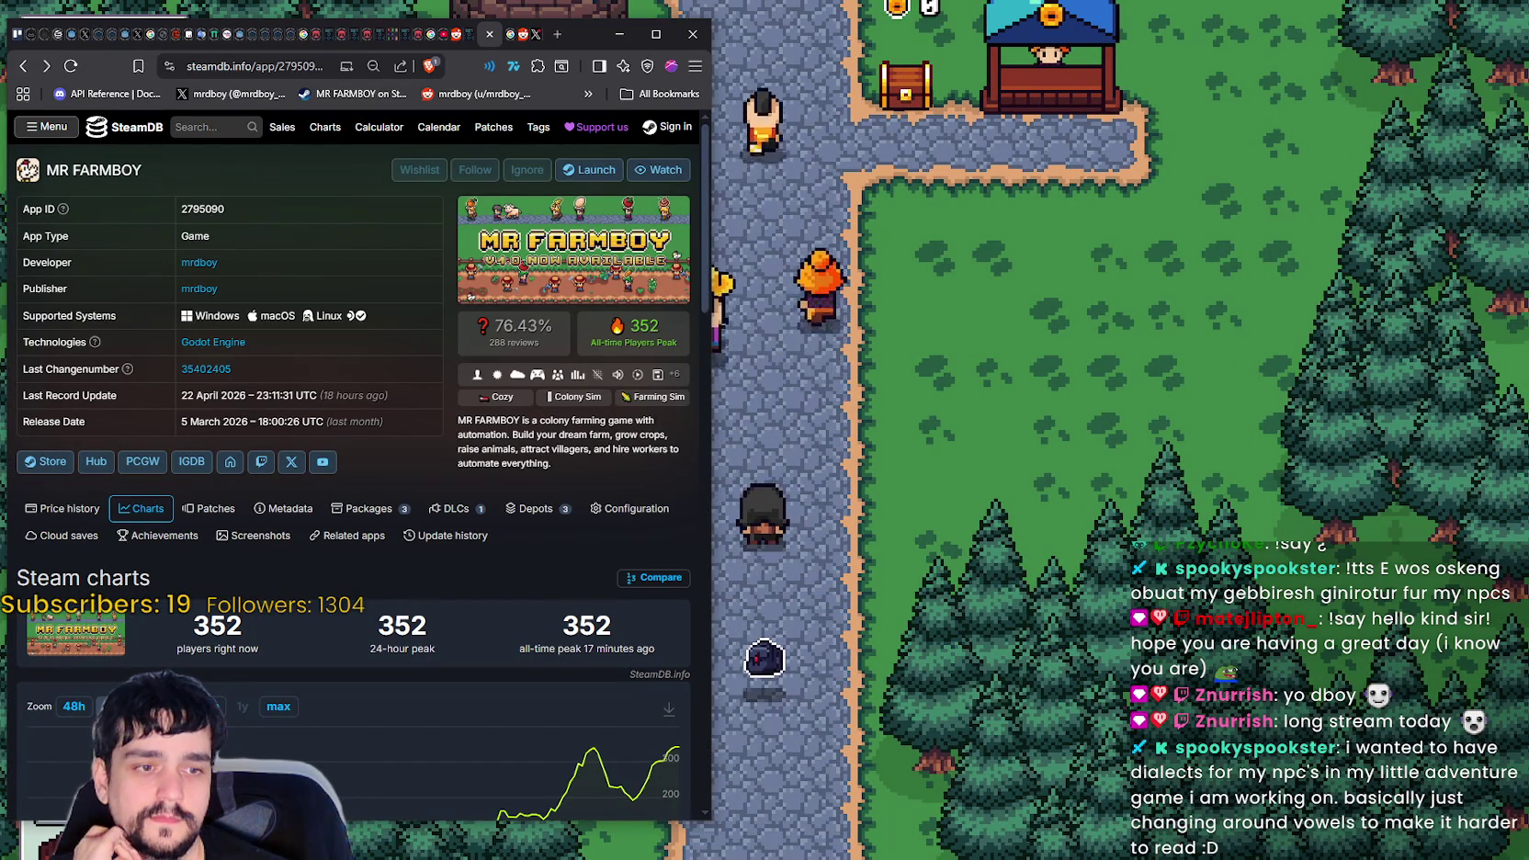
- Compare MR FARMBOY's Steam store page with its SteamDB stats, then view Discord's shared 999-player chart
{"action": "key", "text": "alt+Tab"}
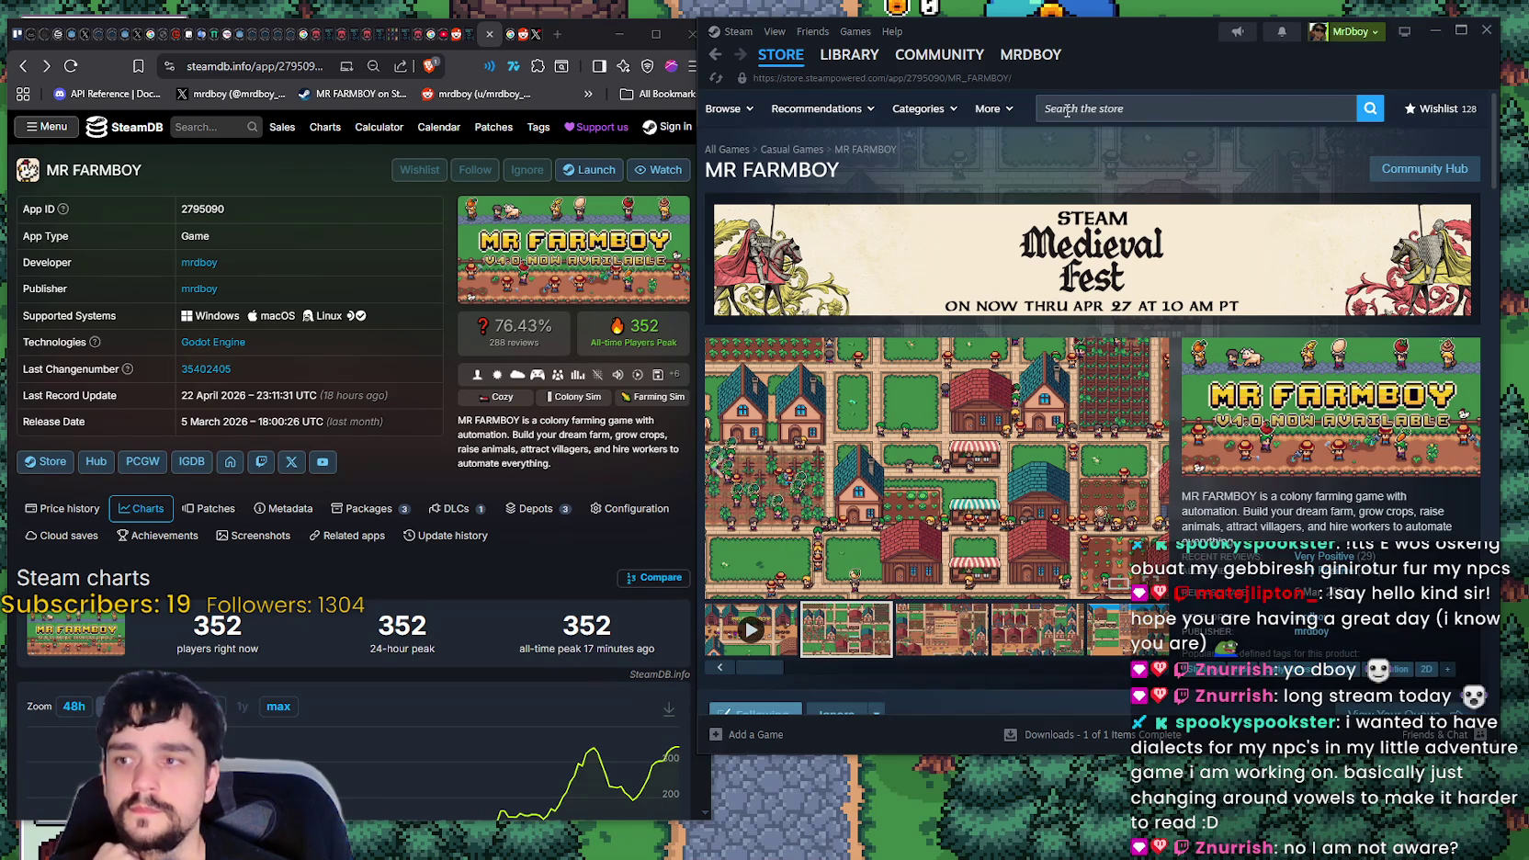
{"action": "scroll", "coordinate": [303, 312], "scroll_direction": "down", "scroll_amount": 1}
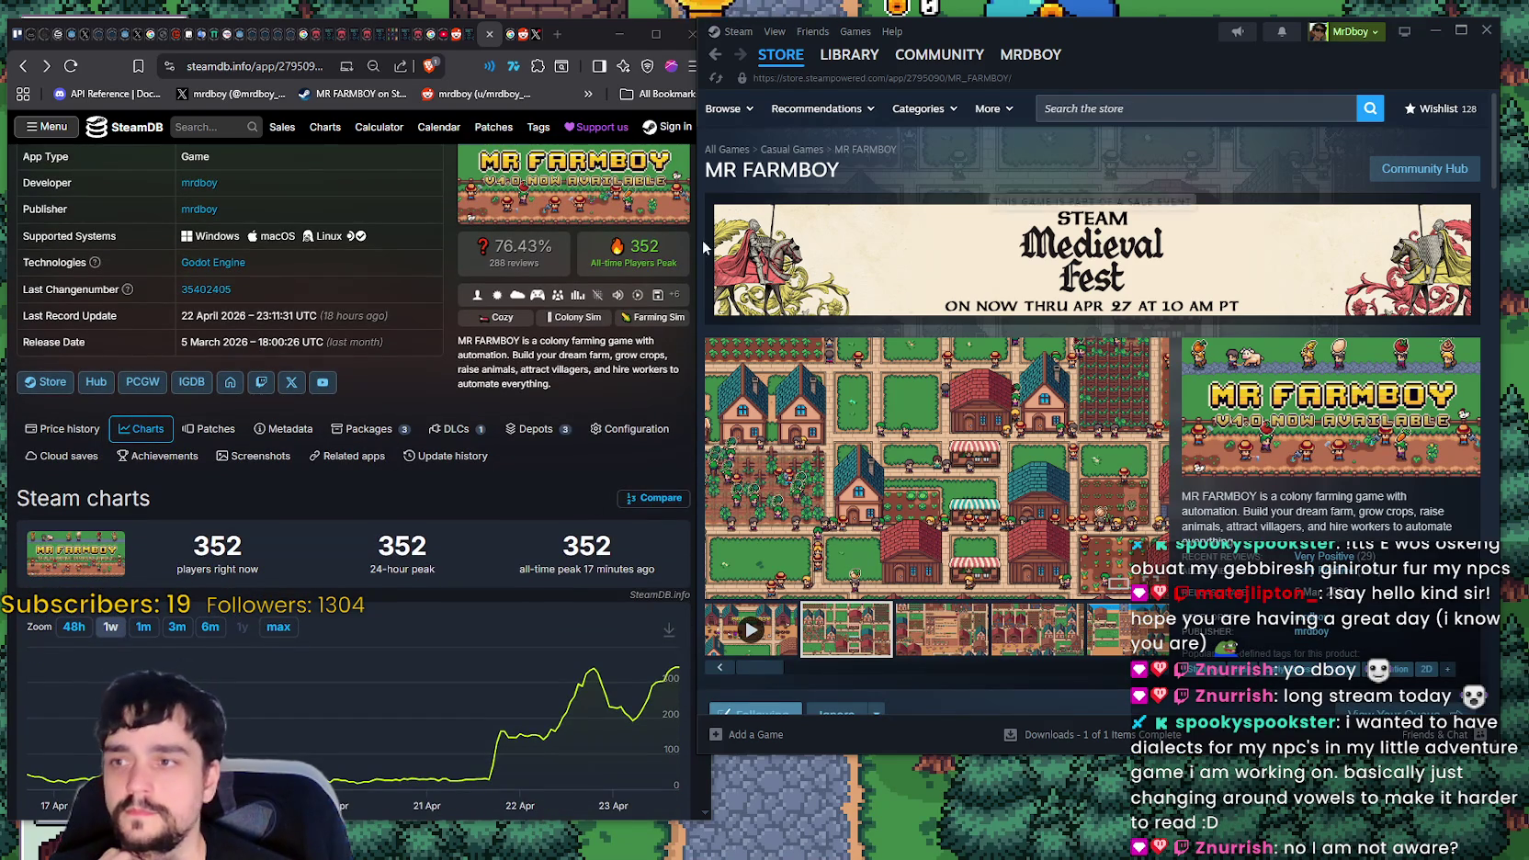
{"action": "left_click", "coordinate": [592, 38]}
{"action": "scroll", "coordinate": [708, 267], "scroll_direction": "down", "scroll_amount": 1}
{"action": "scroll", "coordinate": [708, 267], "scroll_direction": "up", "scroll_amount": 1}
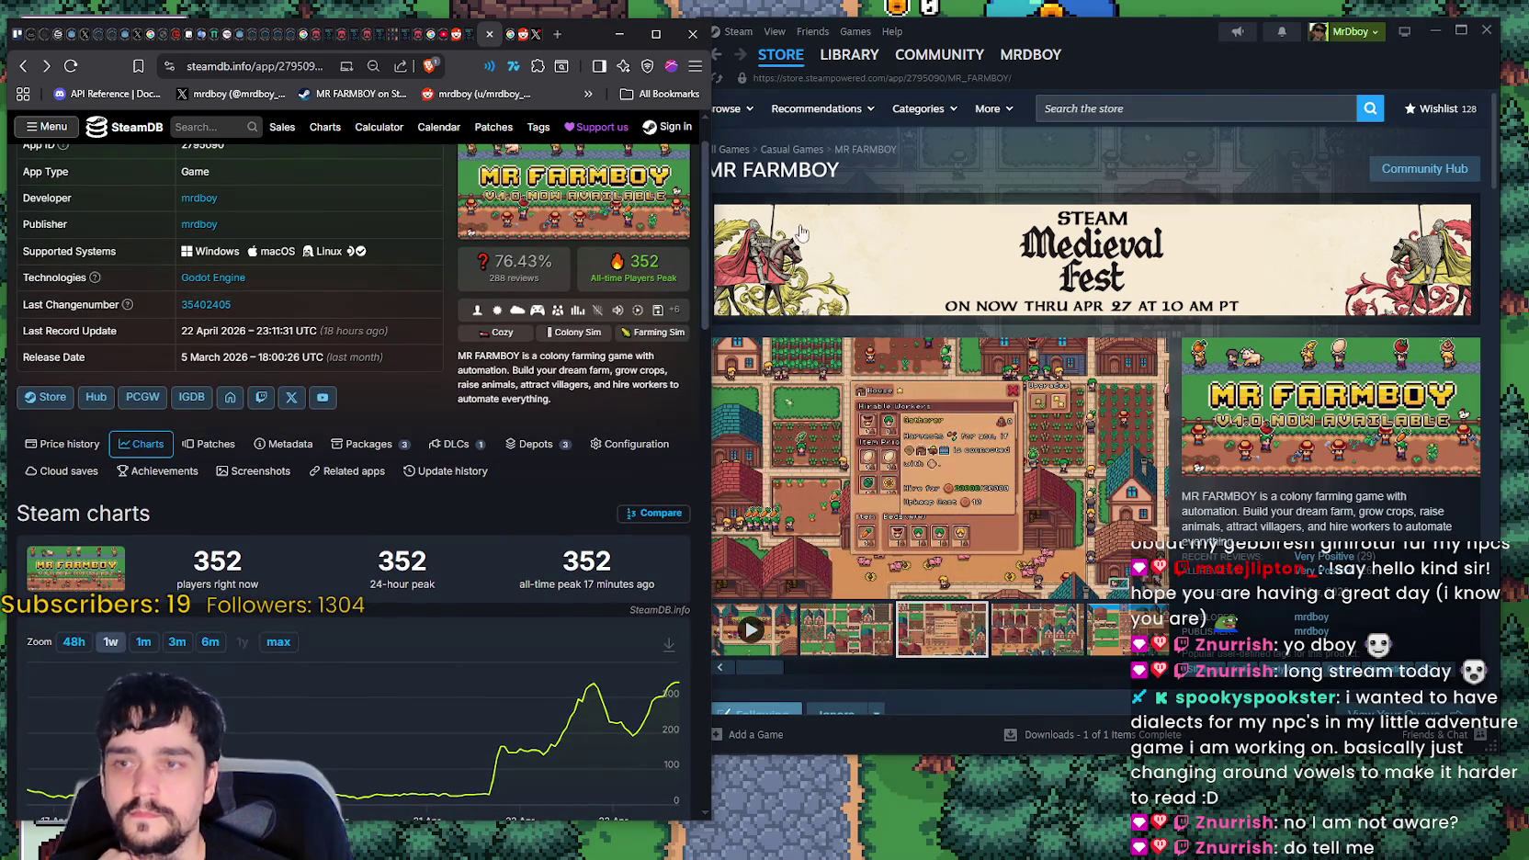
{"action": "left_click", "coordinate": [1192, 52]}
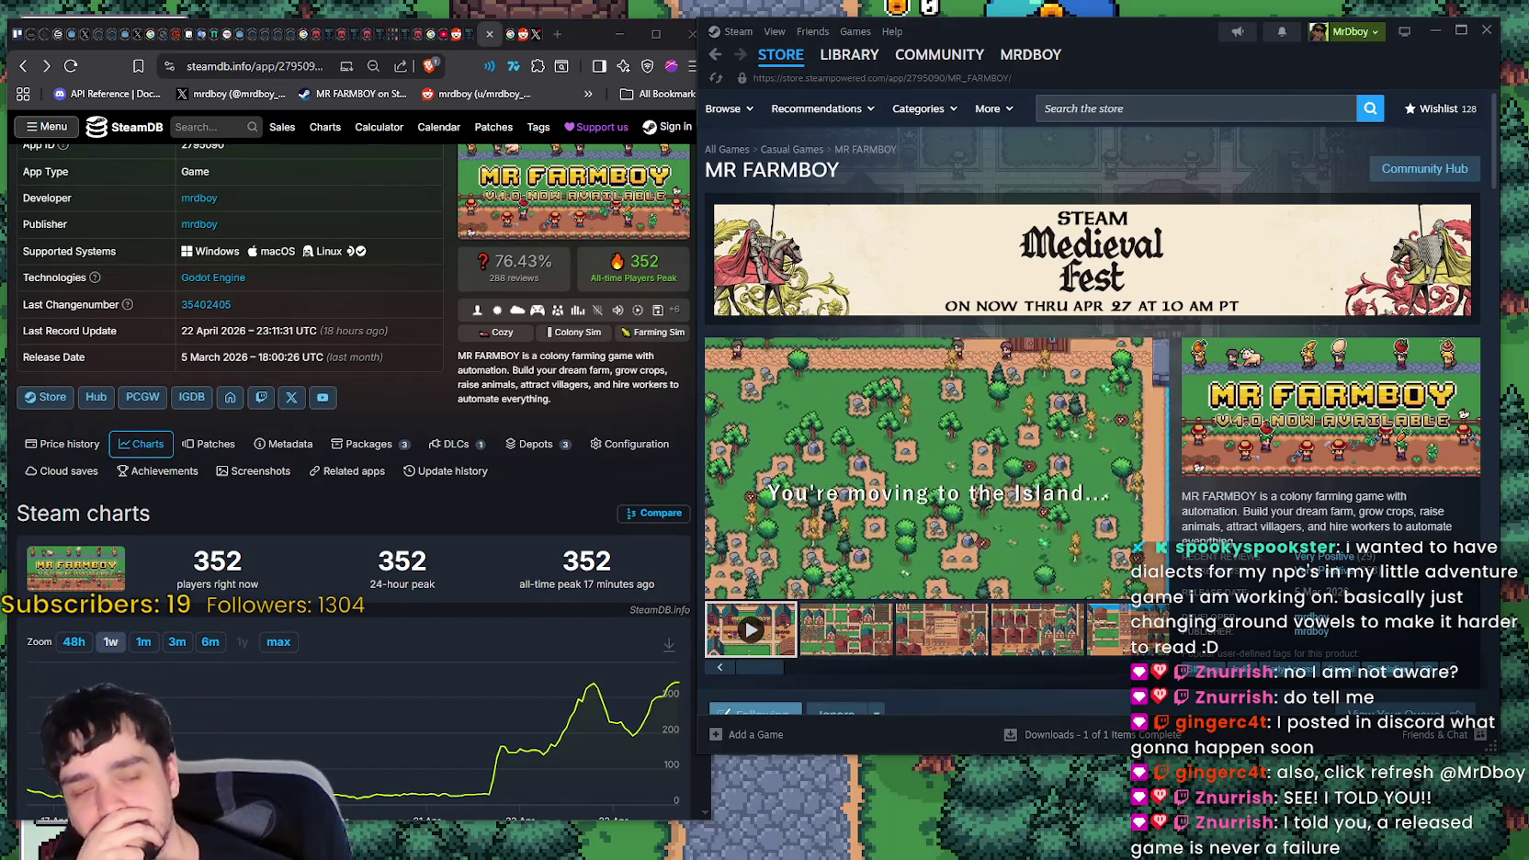
{"action": "key", "text": "alt+Tab"}
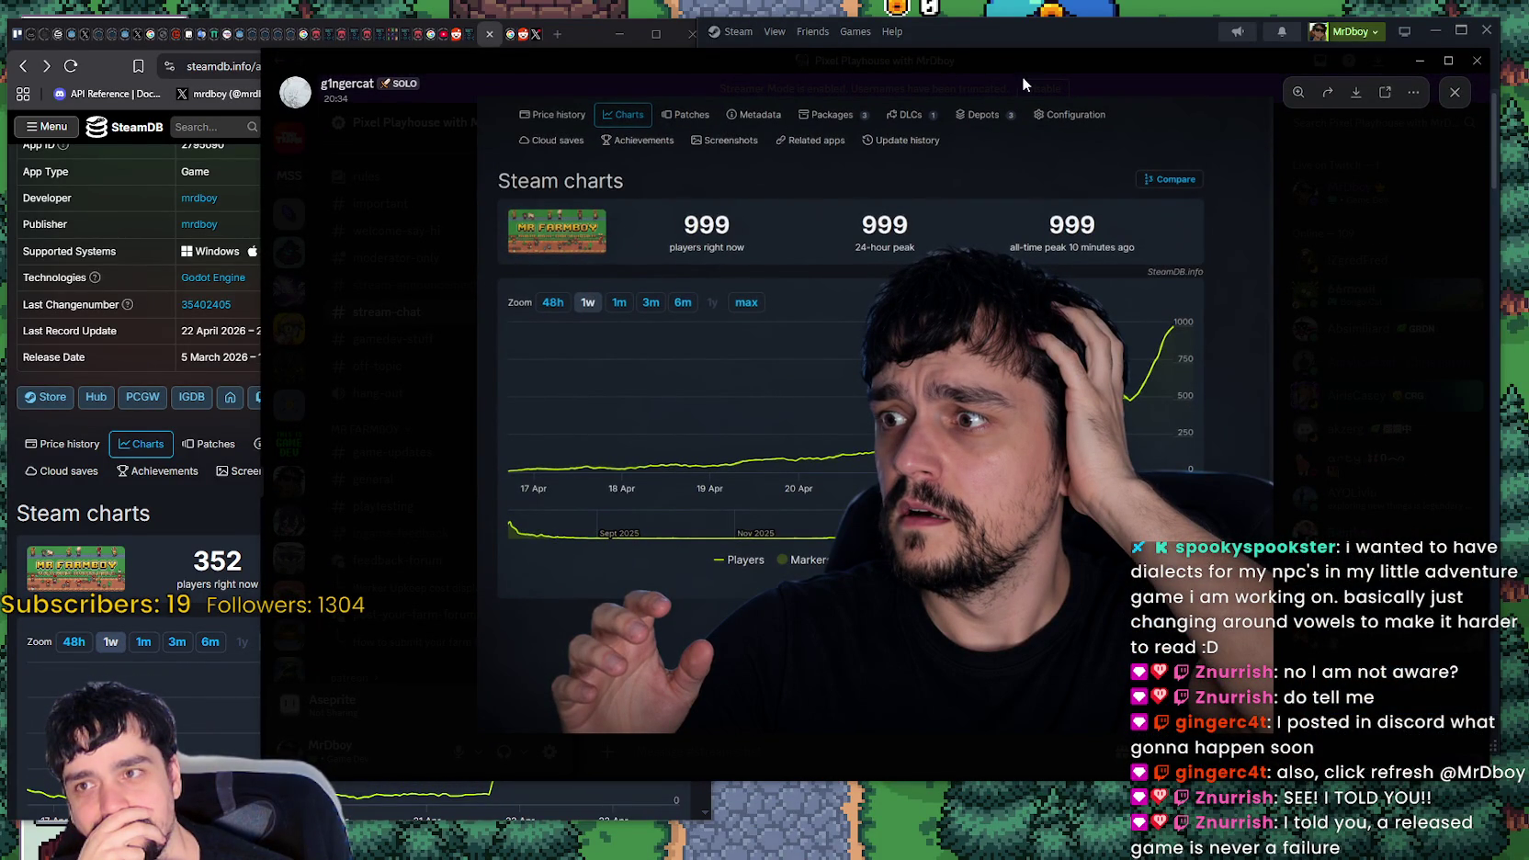
- Drag the Discord image viewer leftward, then minimise it to reveal SteamDB and the store page
{"action": "left_click_drag", "start_coordinate": [1018, 62], "coordinate": [972, 44]}
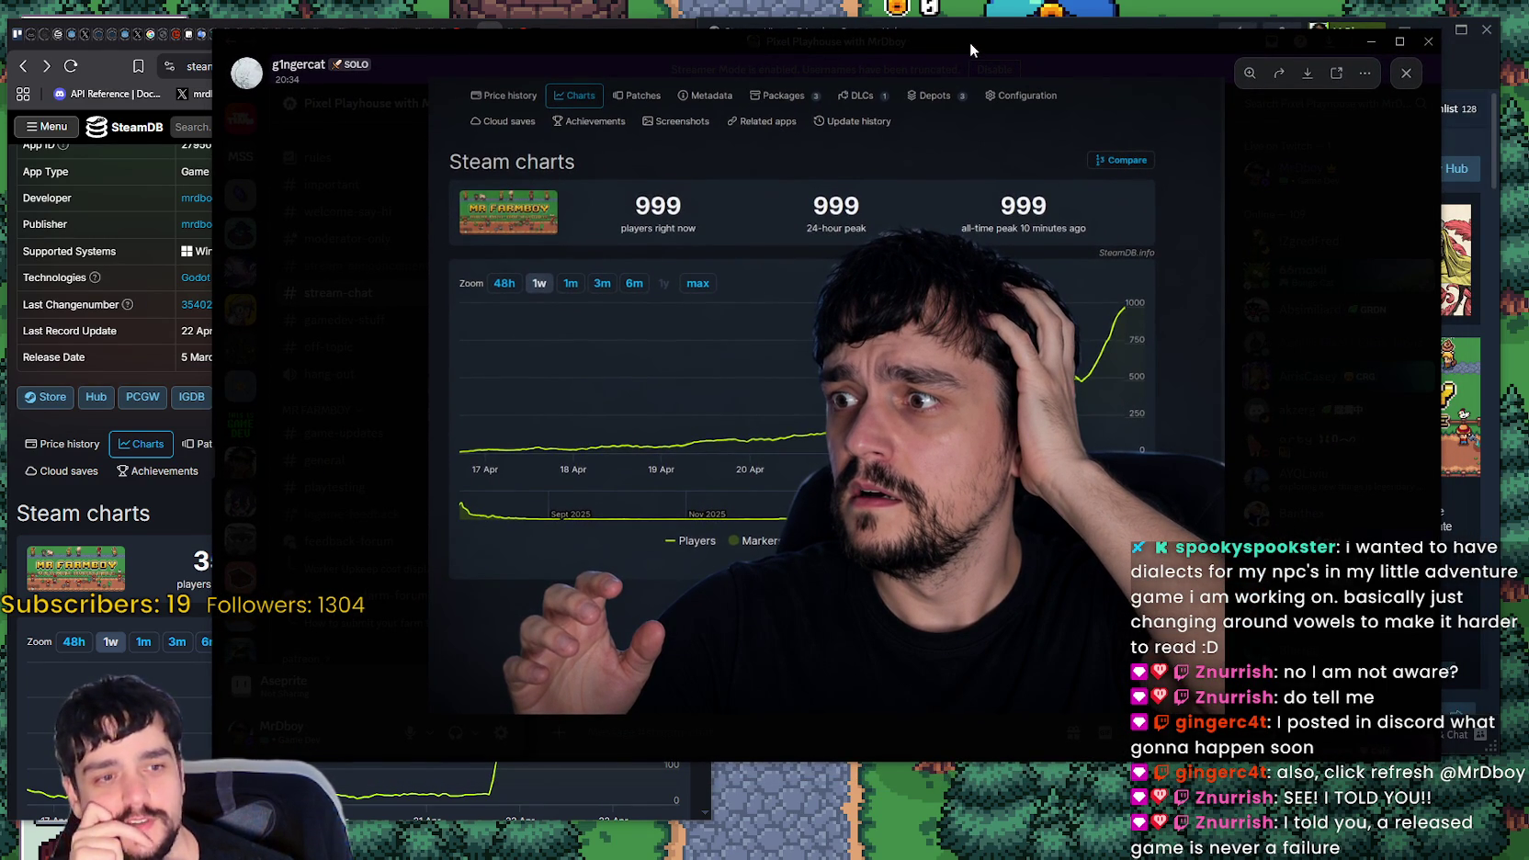
{"action": "left_click_drag", "start_coordinate": [971, 42], "coordinate": [932, 44]}
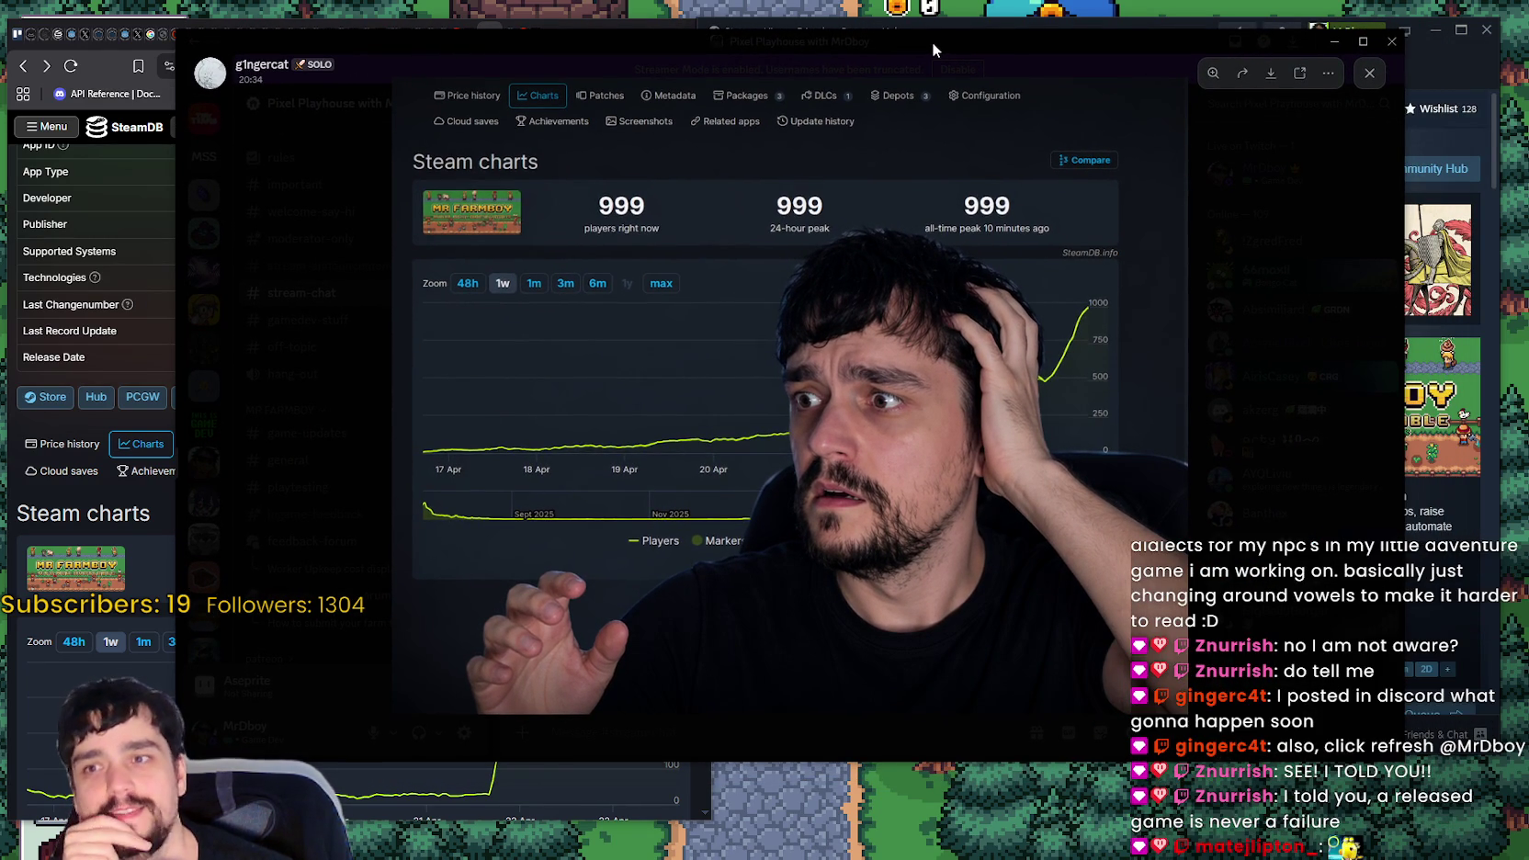
{"action": "left_click_drag", "start_coordinate": [932, 42], "coordinate": [919, 42]}
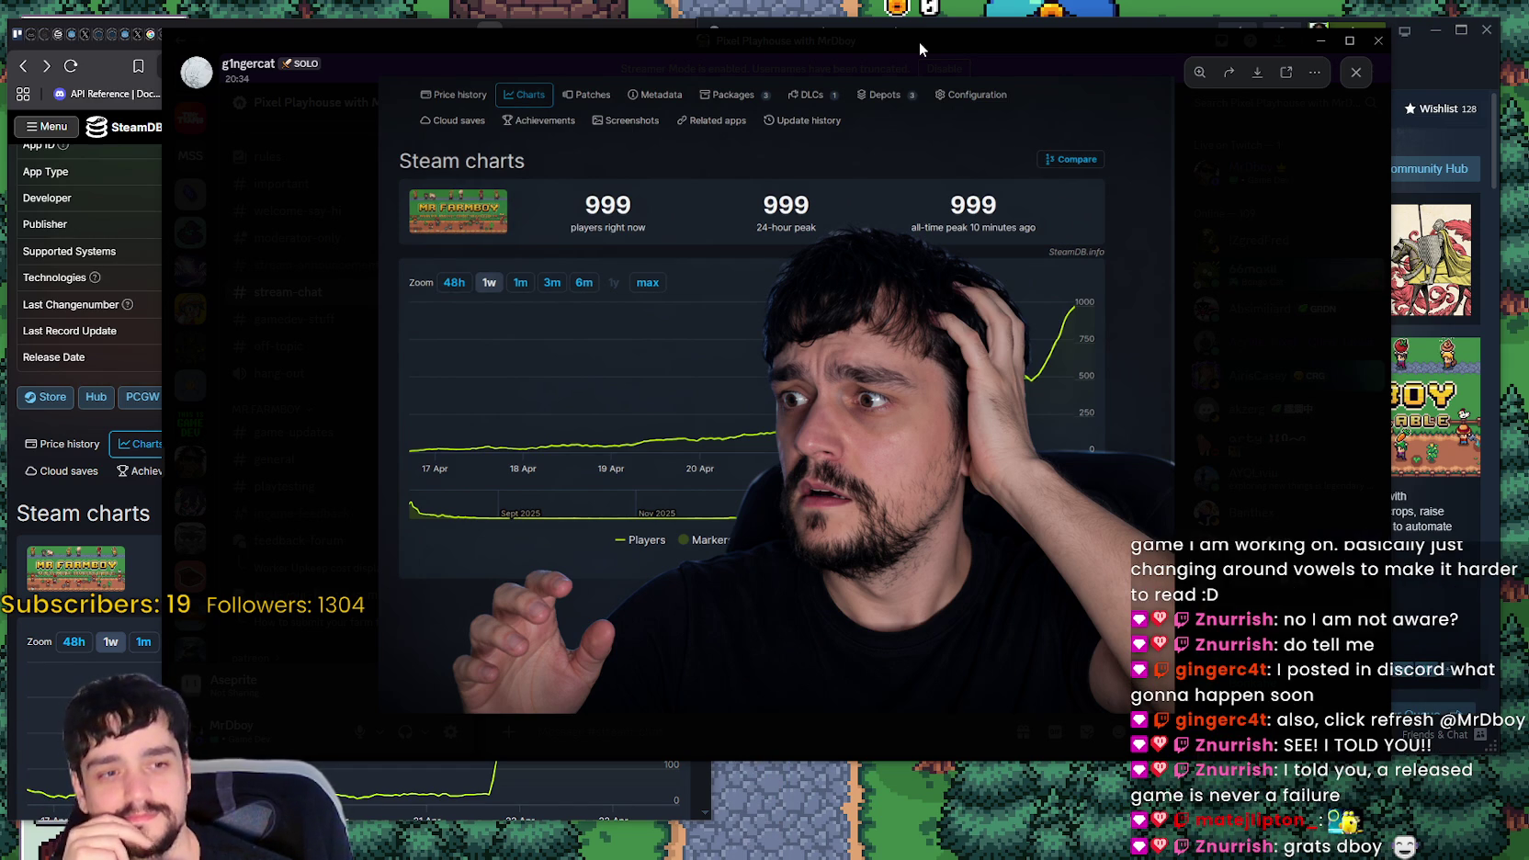
{"action": "left_click", "coordinate": [1321, 40]}
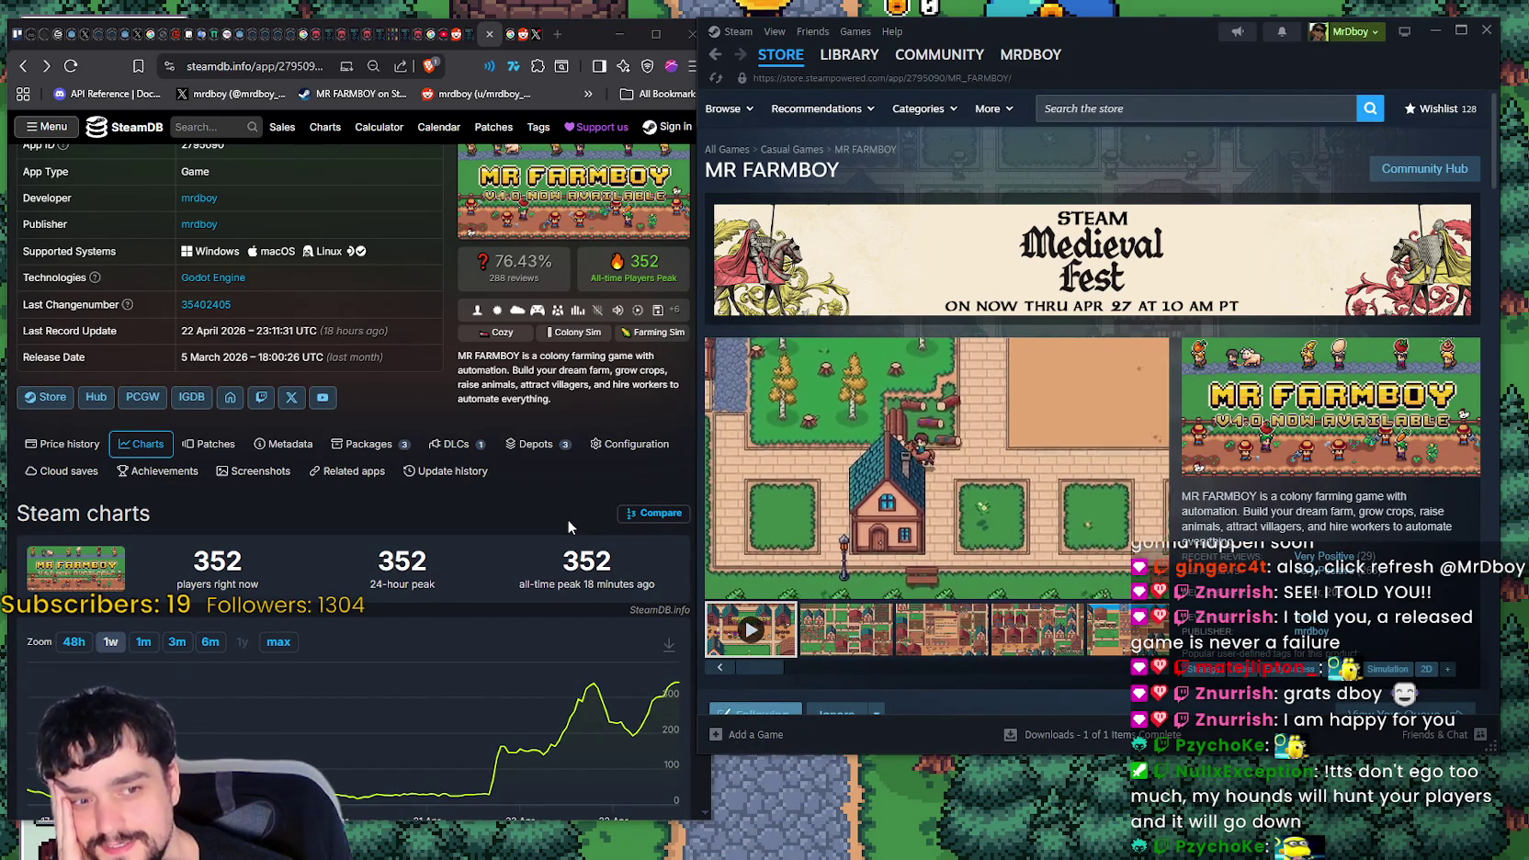
- Reload the SteamDB page to show 359 players right now, then focus the Steam store window
{"action": "right_click", "coordinate": [530, 450]}
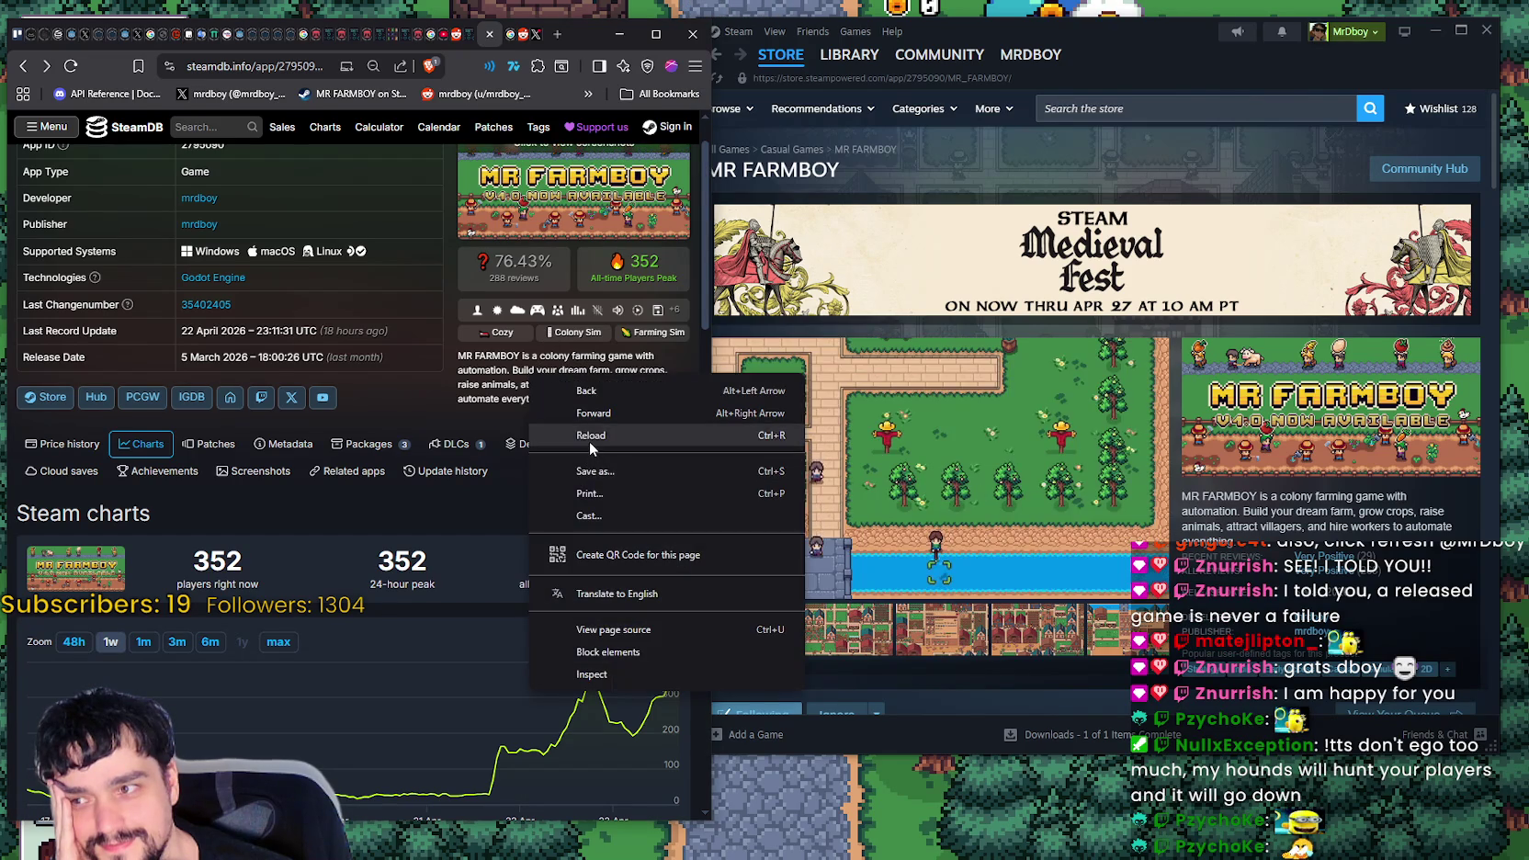
{"action": "left_click", "coordinate": [589, 438]}
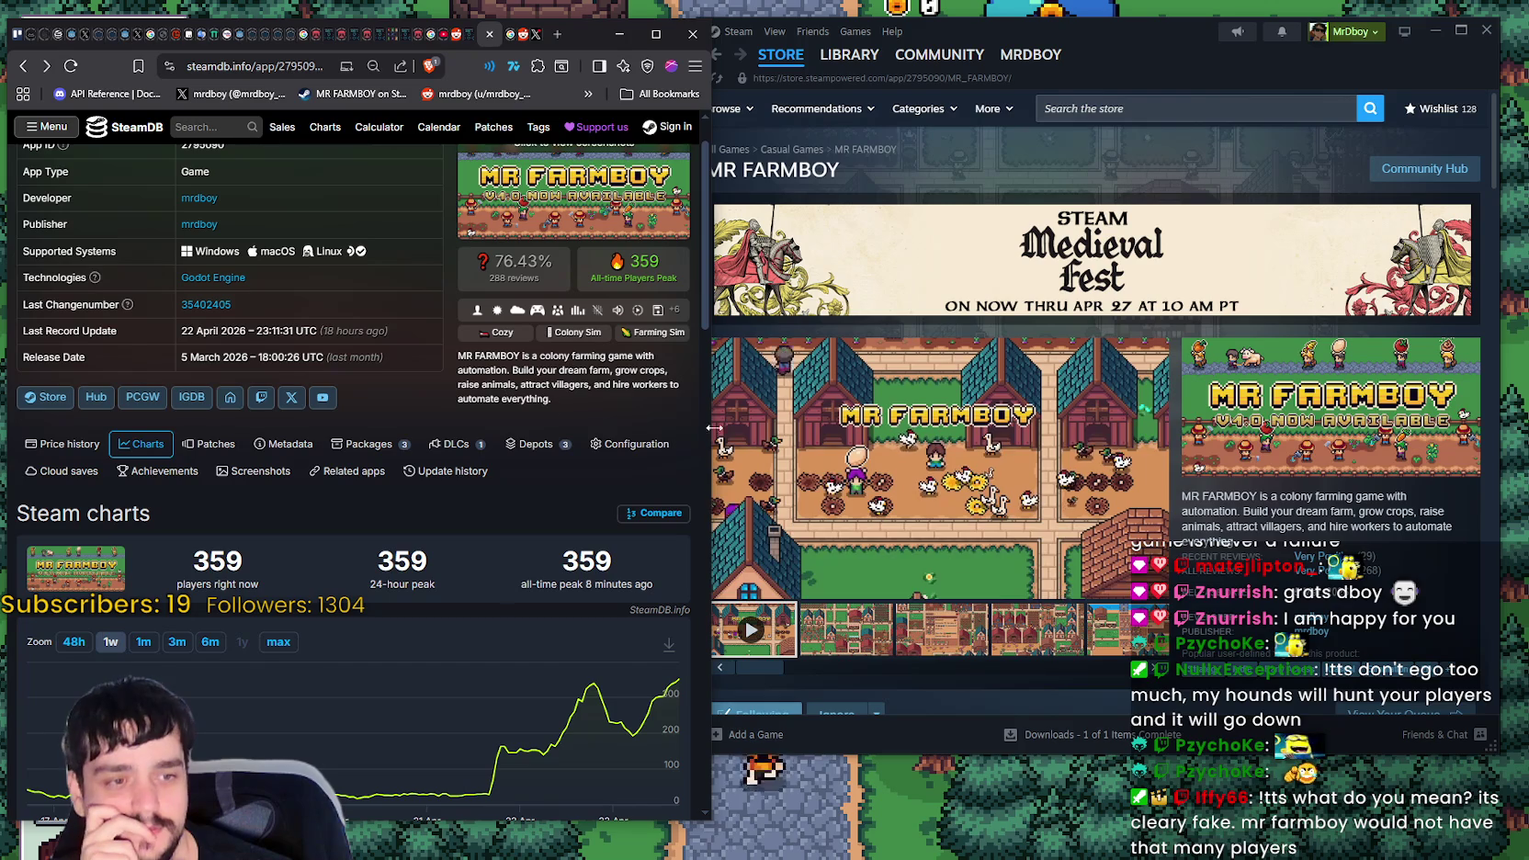
{"action": "left_click", "coordinate": [1226, 510]}
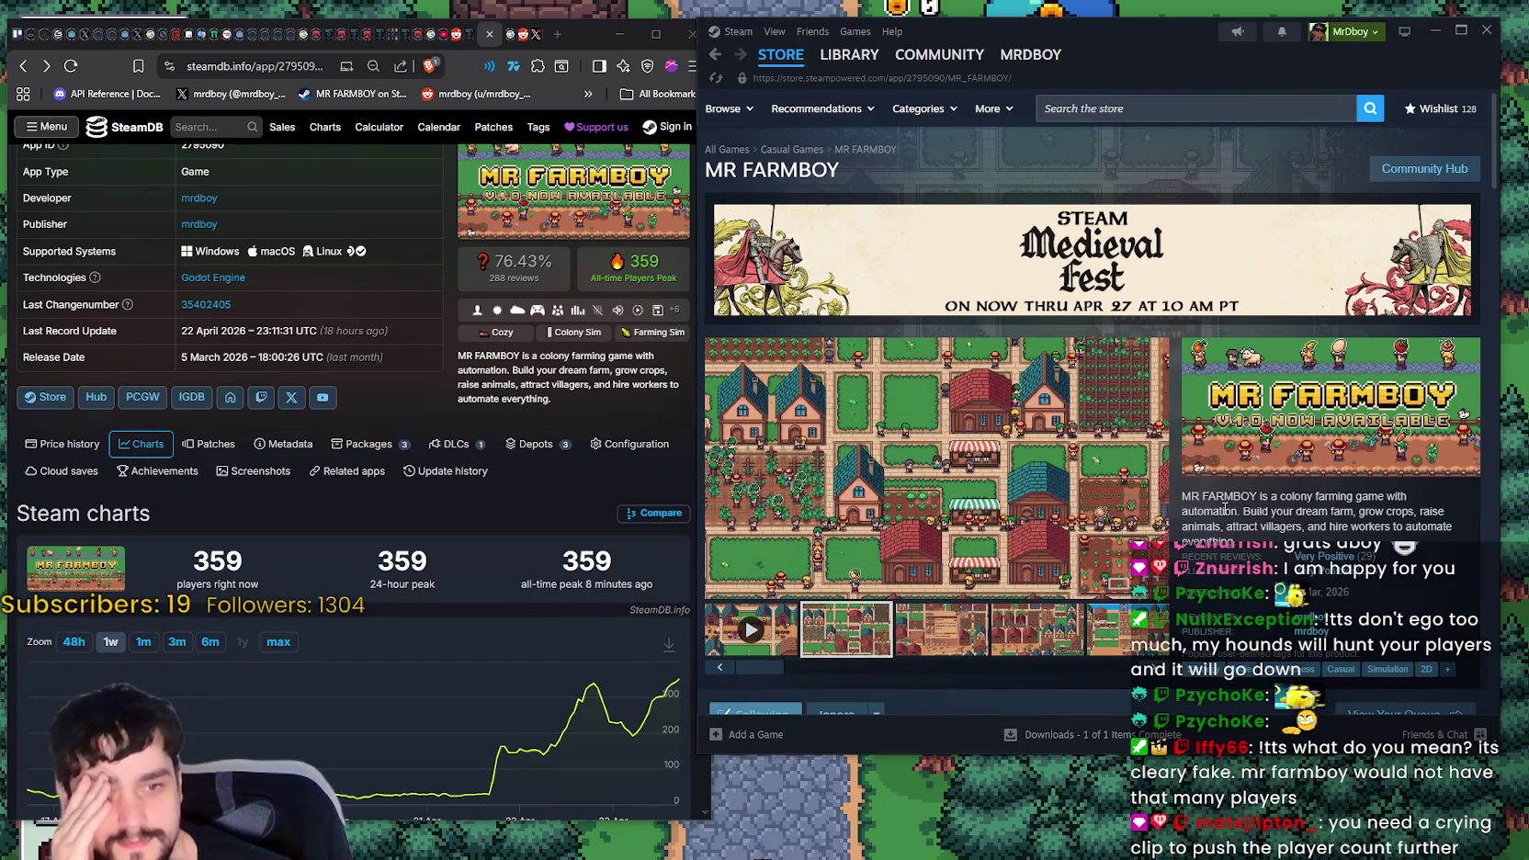
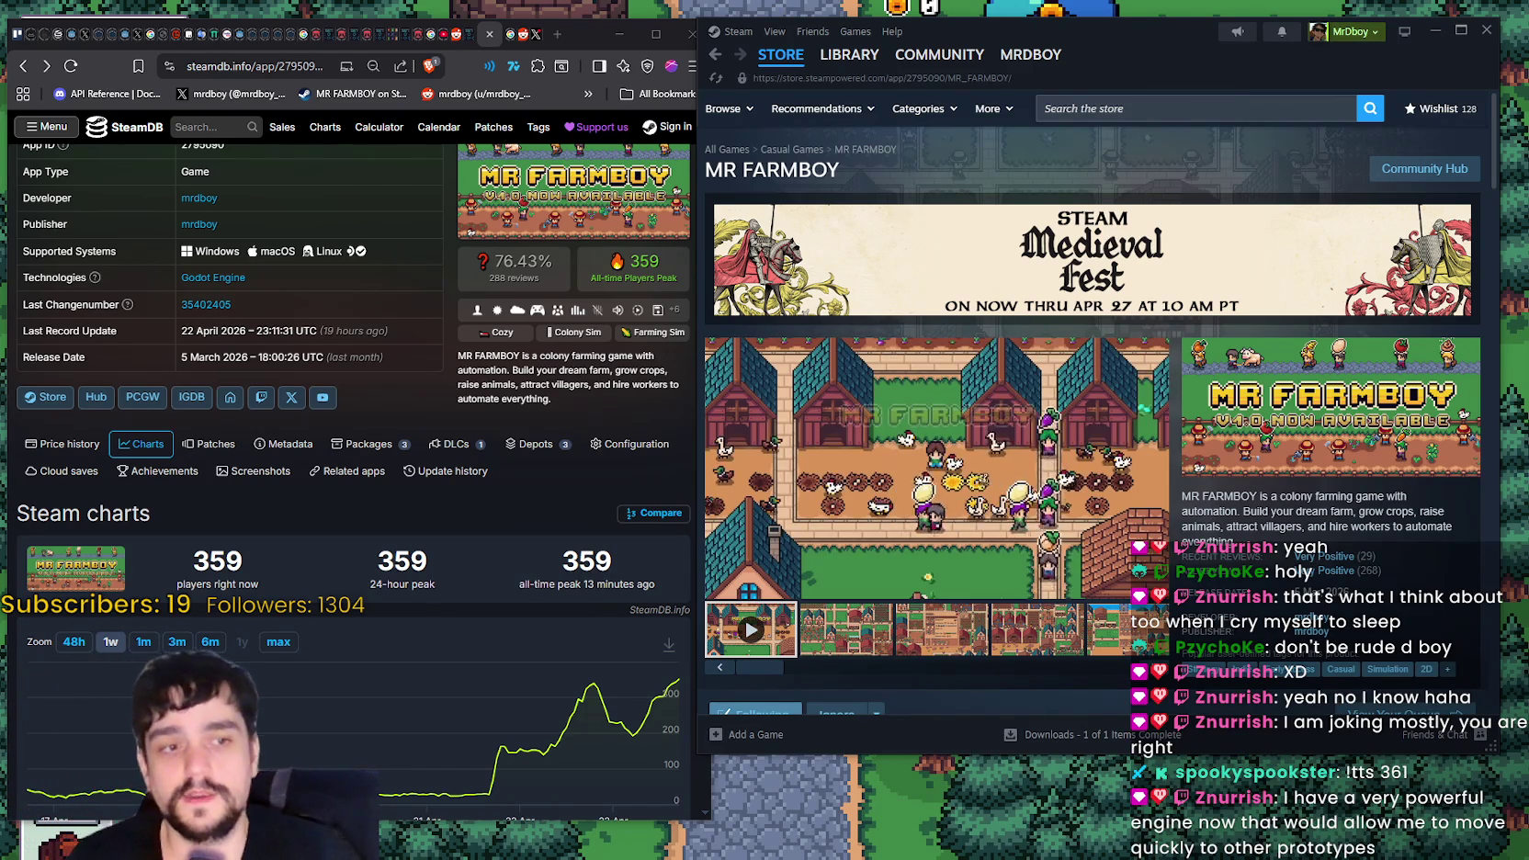
- Reload the MR FARMBOY SteamDB page so players update to 361, then return to the game
{"action": "right_click", "coordinate": [527, 495]}
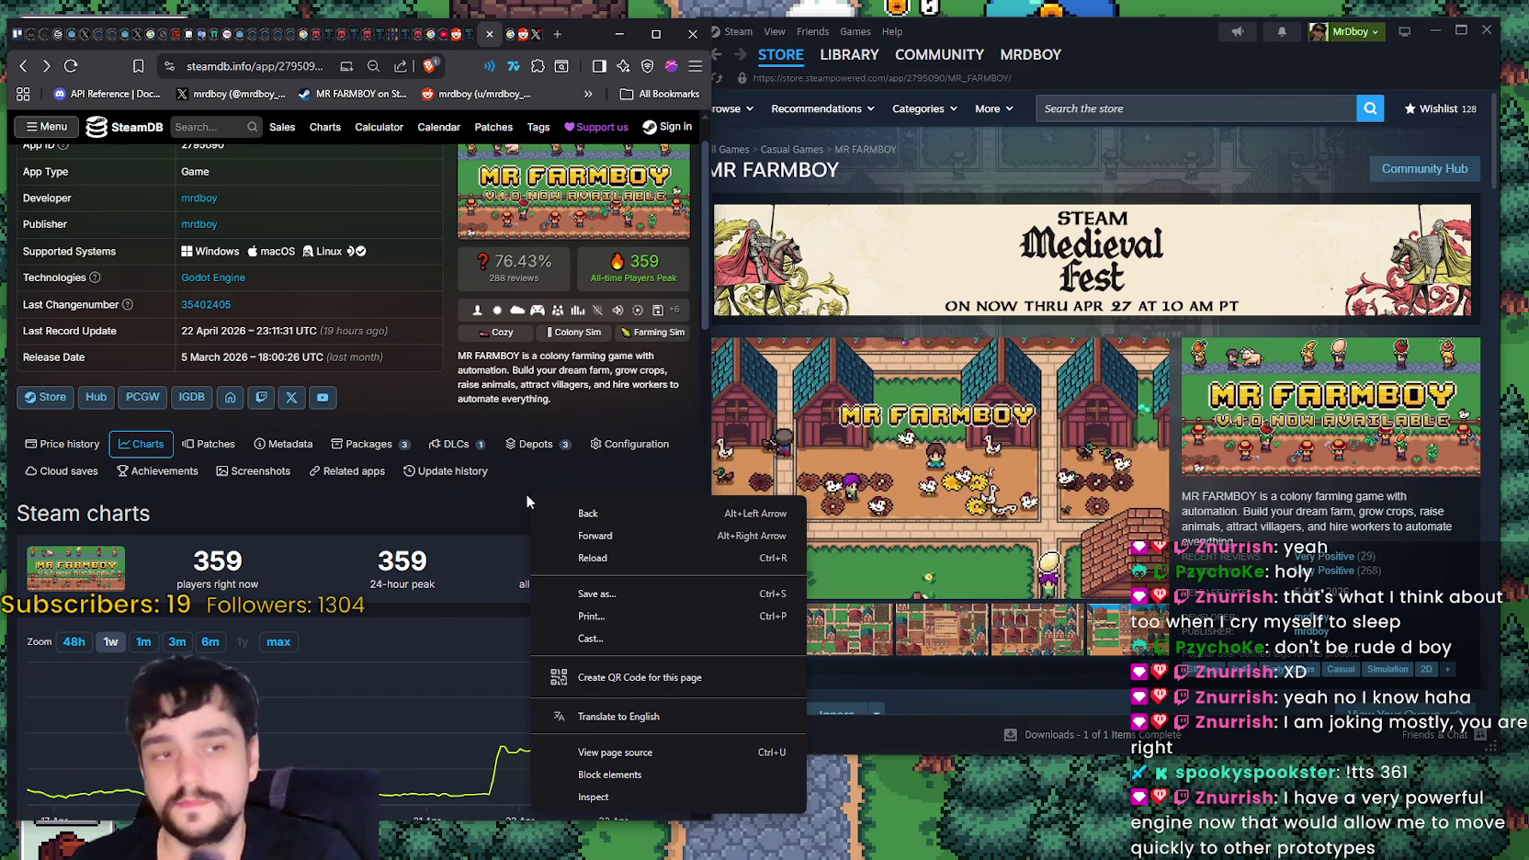
{"action": "left_click", "coordinate": [574, 560]}
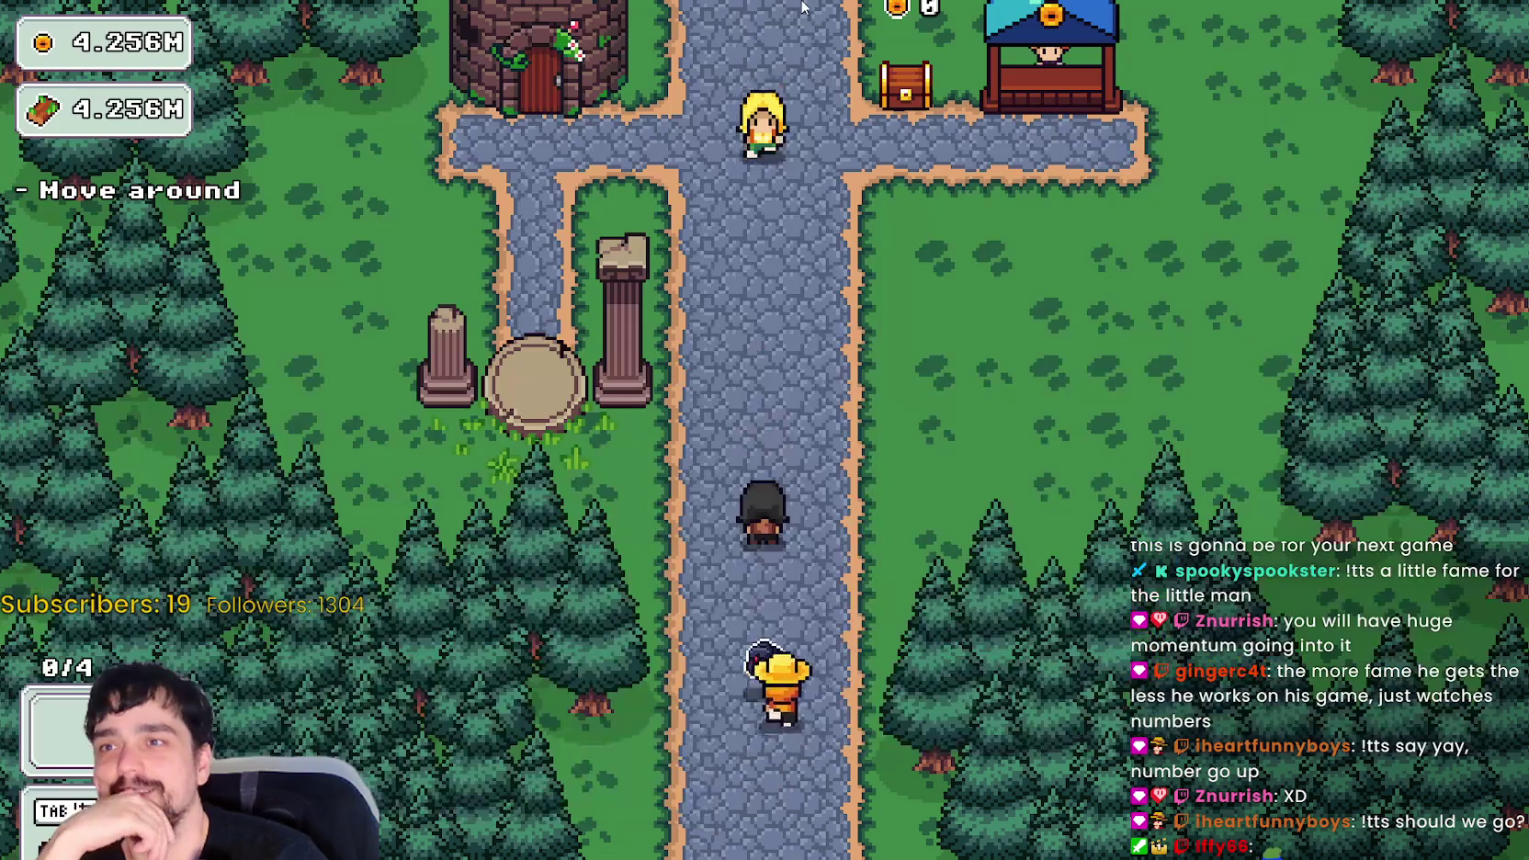
{"action": "left_click", "coordinate": [910, 11]}
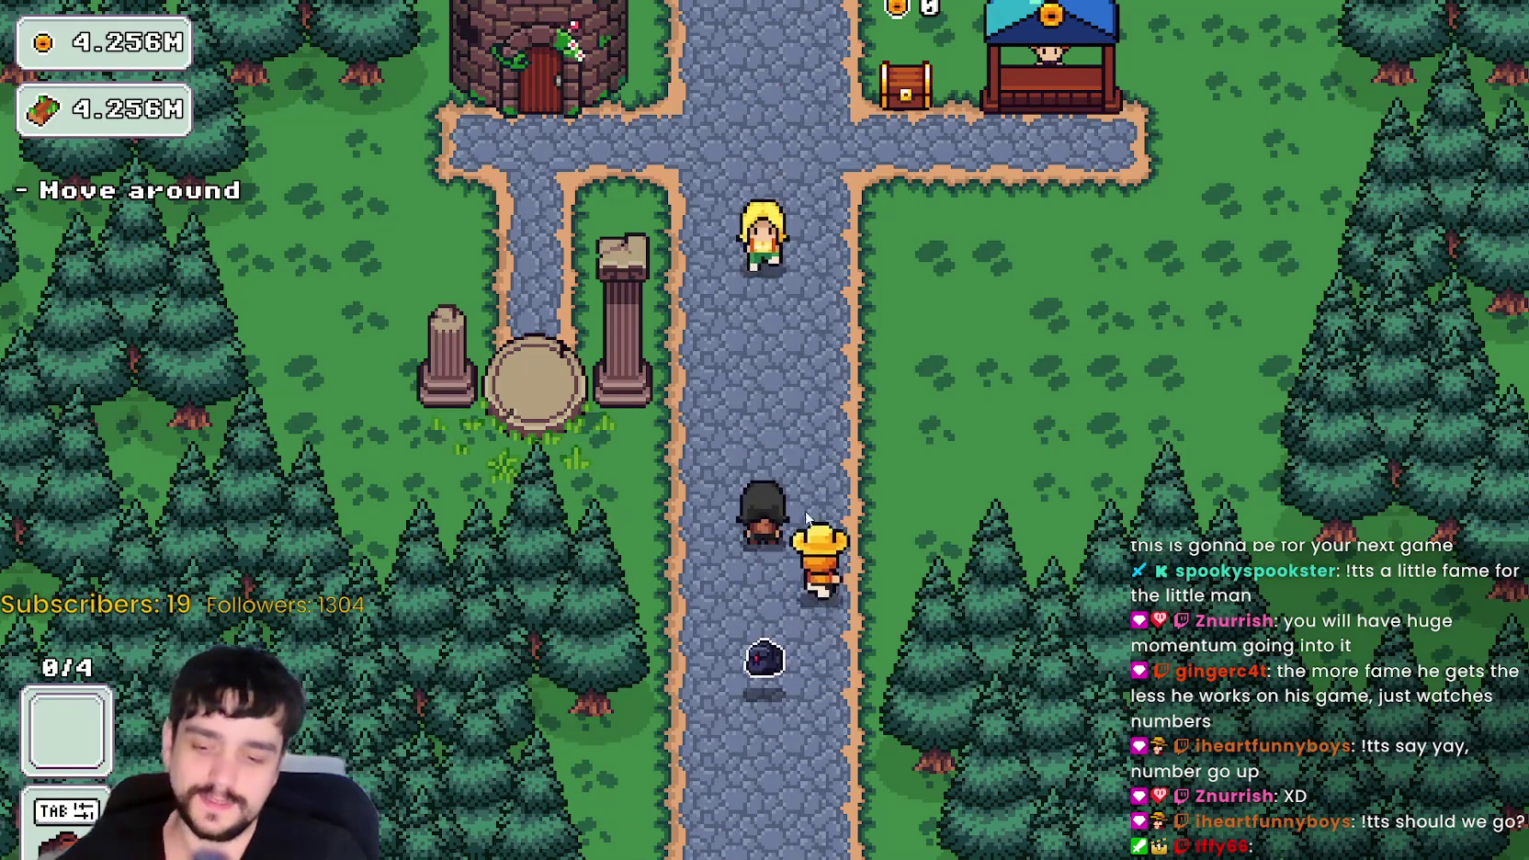
- Walk to the Mage Tower and unlock the Portal node in its skill tree
{"action": "key", "text": "d"}
{"action": "key", "text": "w"}
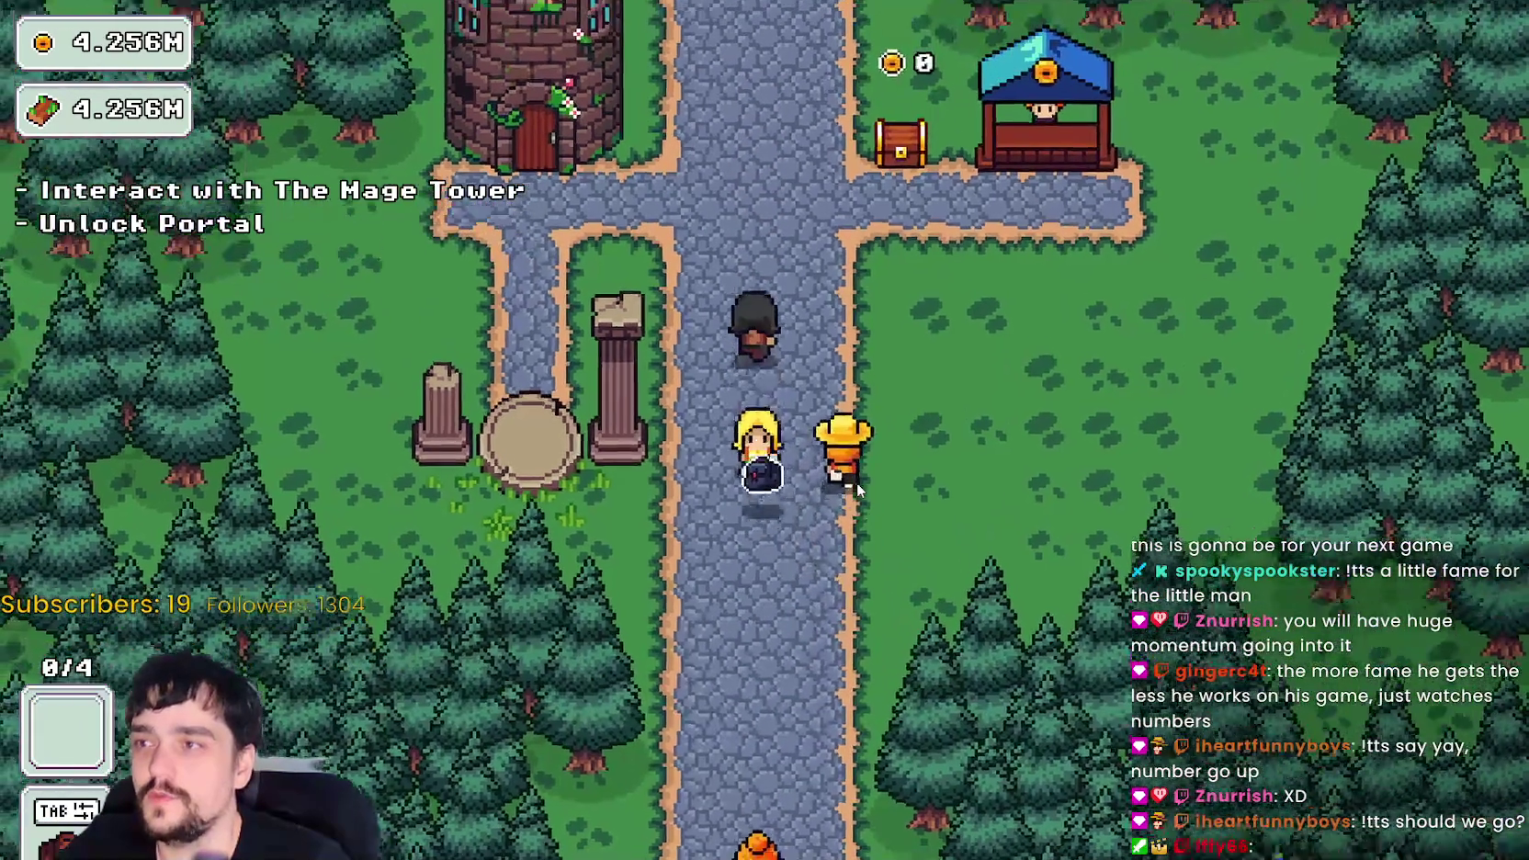
{"action": "key", "text": "e"}
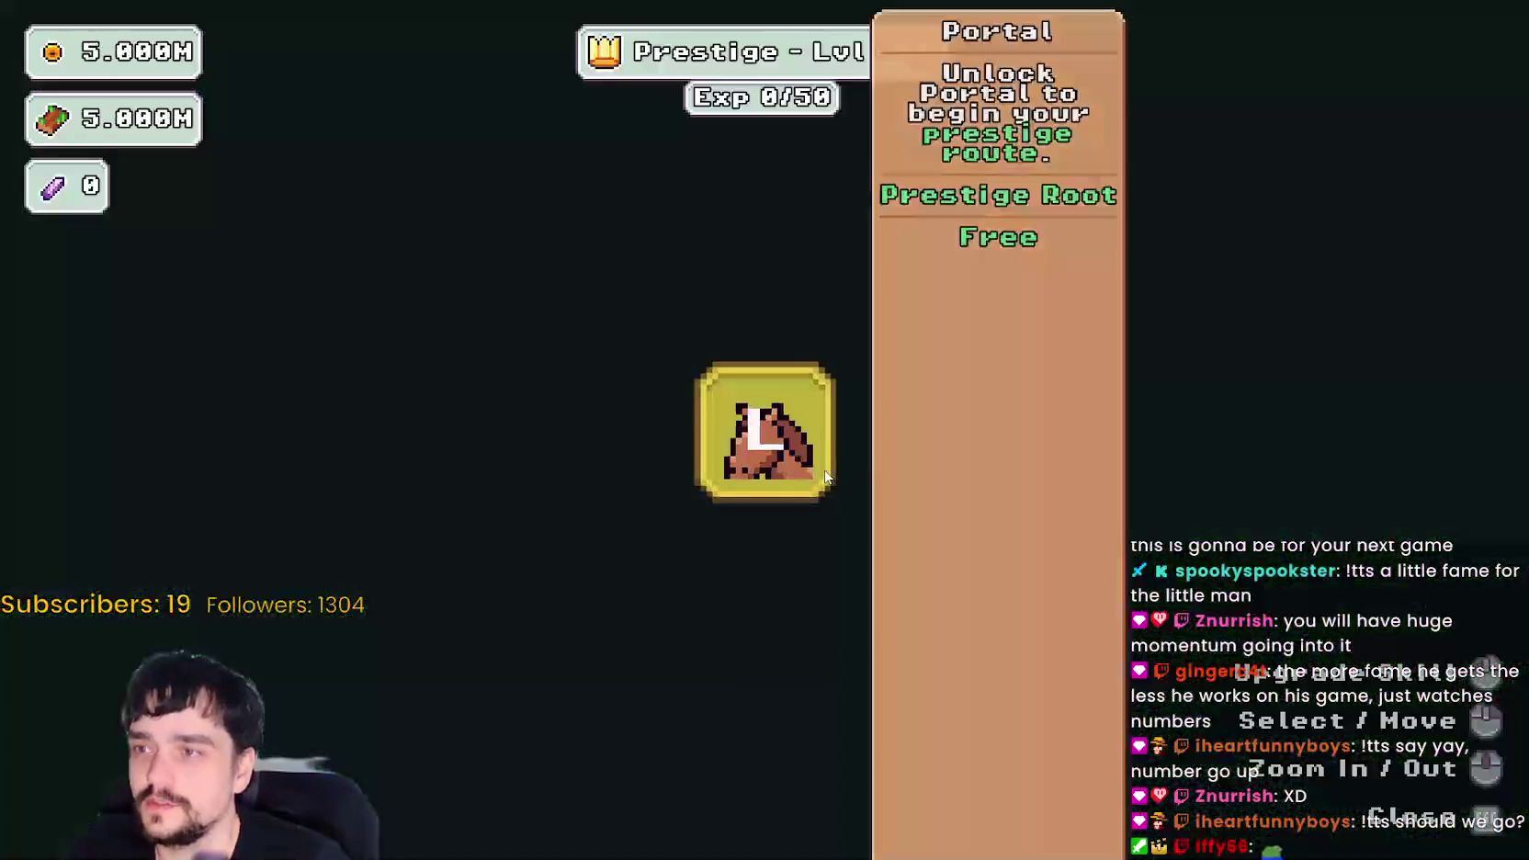
{"action": "left_click", "coordinate": [825, 477]}
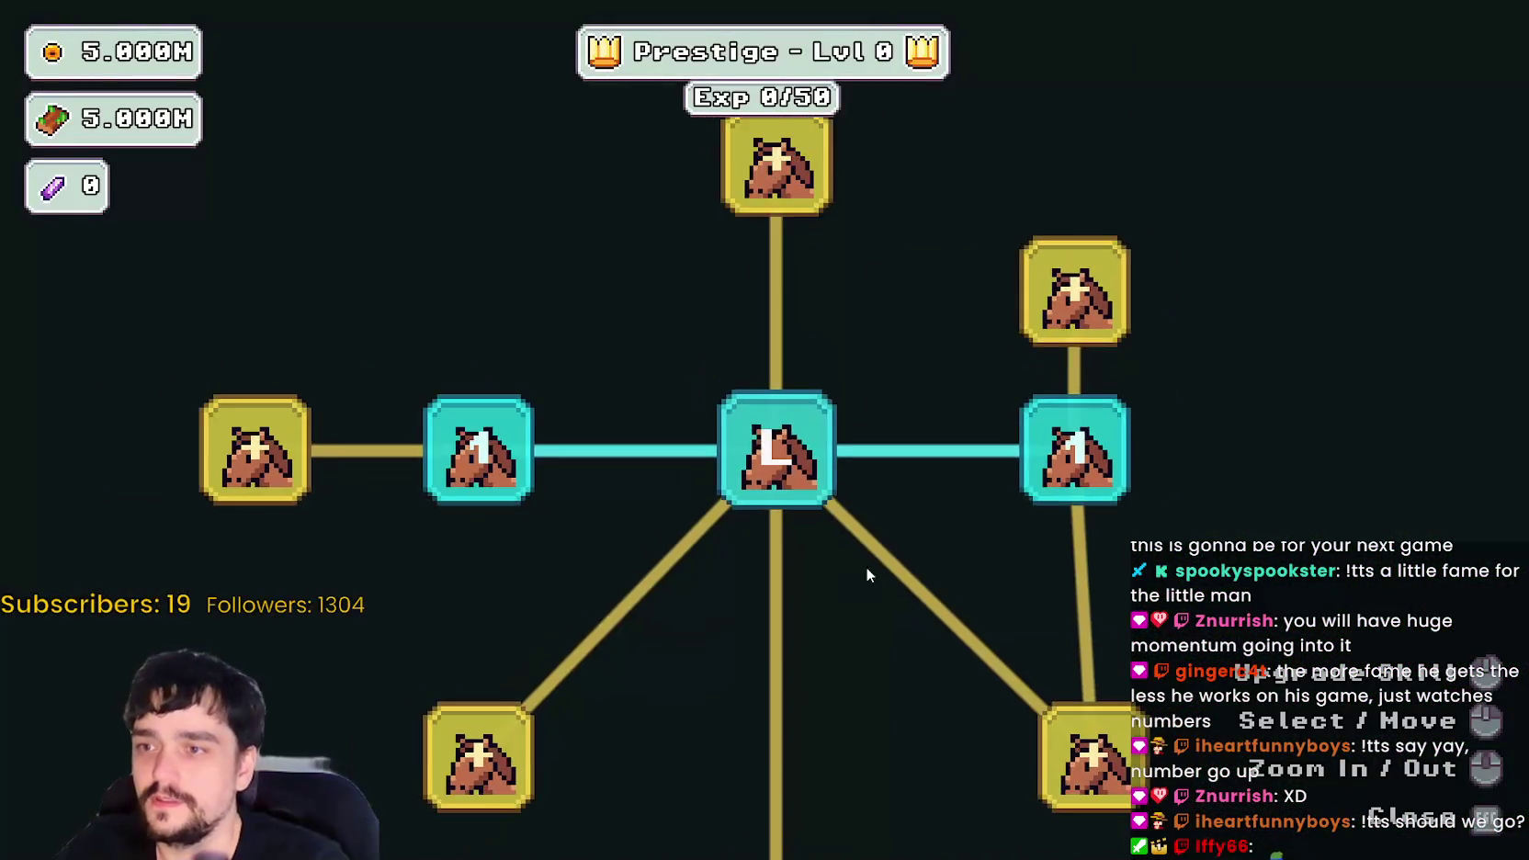
- Go to the portal and travel to The Forest stage
{"action": "key", "text": "Escape"}
{"action": "key", "text": "s"}
{"action": "key", "text": "e"}
{"action": "left_click", "coordinate": [467, 552]}
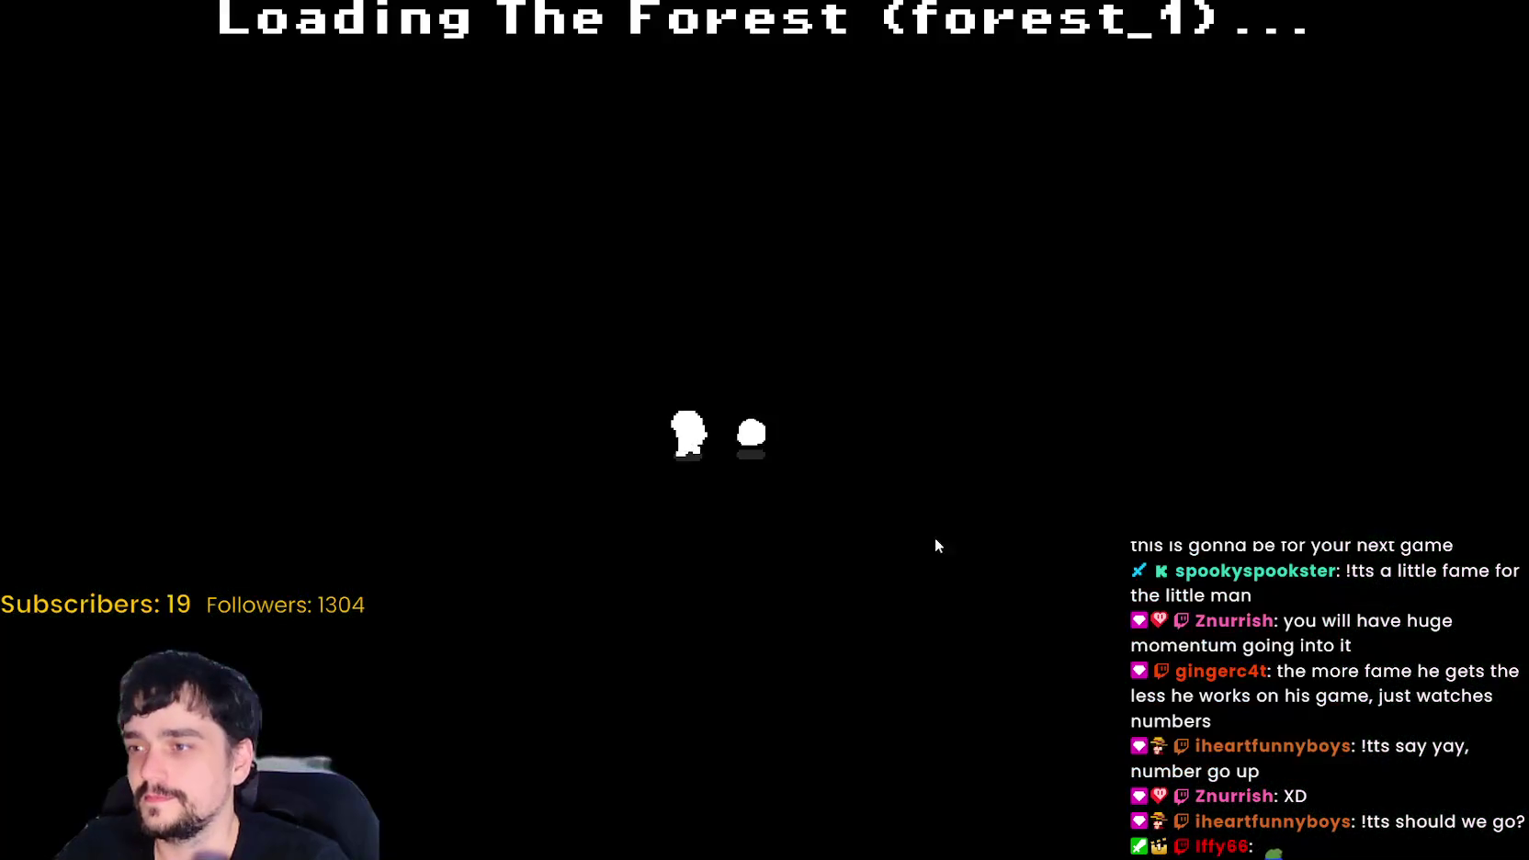
- Explore the forest and harvest the first plant
{"action": "key", "text": "d"}
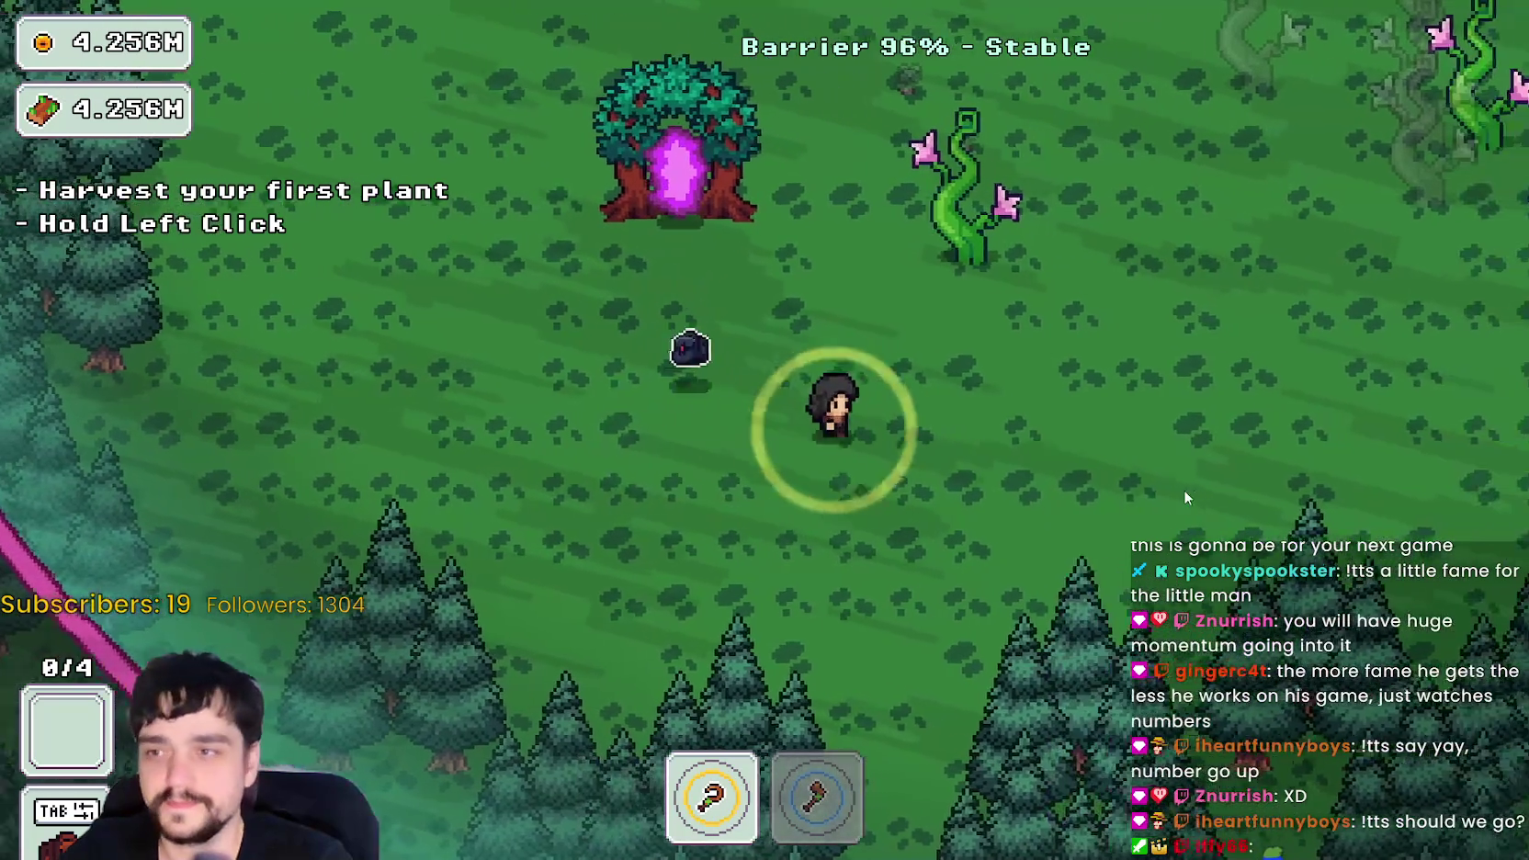
{"action": "key", "text": "w"}
{"action": "key", "text": "d"}
{"action": "key", "text": "w"}
{"action": "key", "text": "a"}
{"action": "key", "text": "s"}
{"action": "key", "text": "d"}
{"action": "key", "text": "s"}
{"action": "key", "text": "d"}
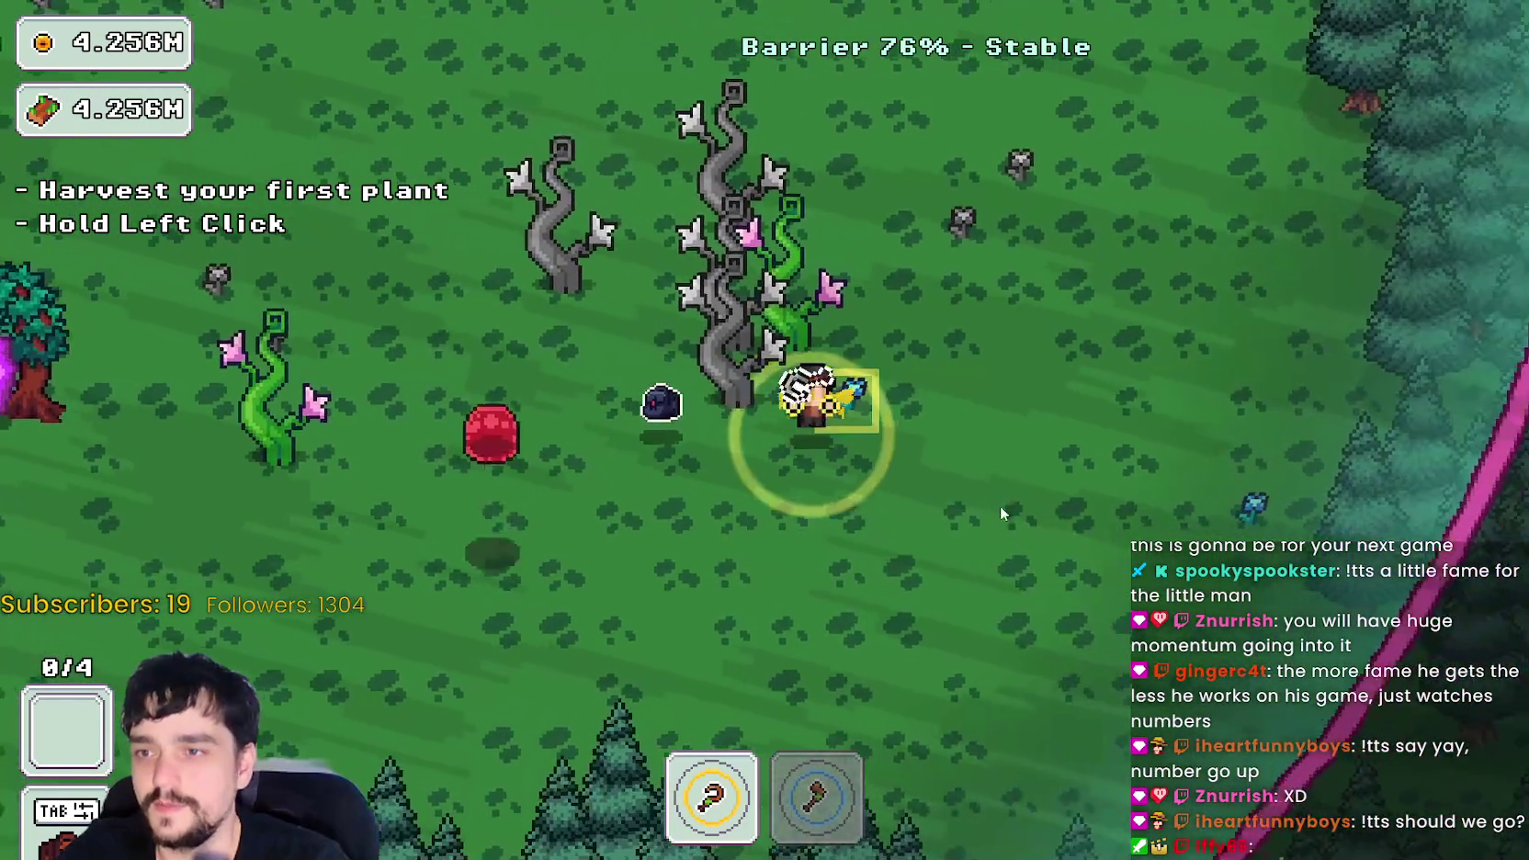
{"action": "key", "text": "d"}
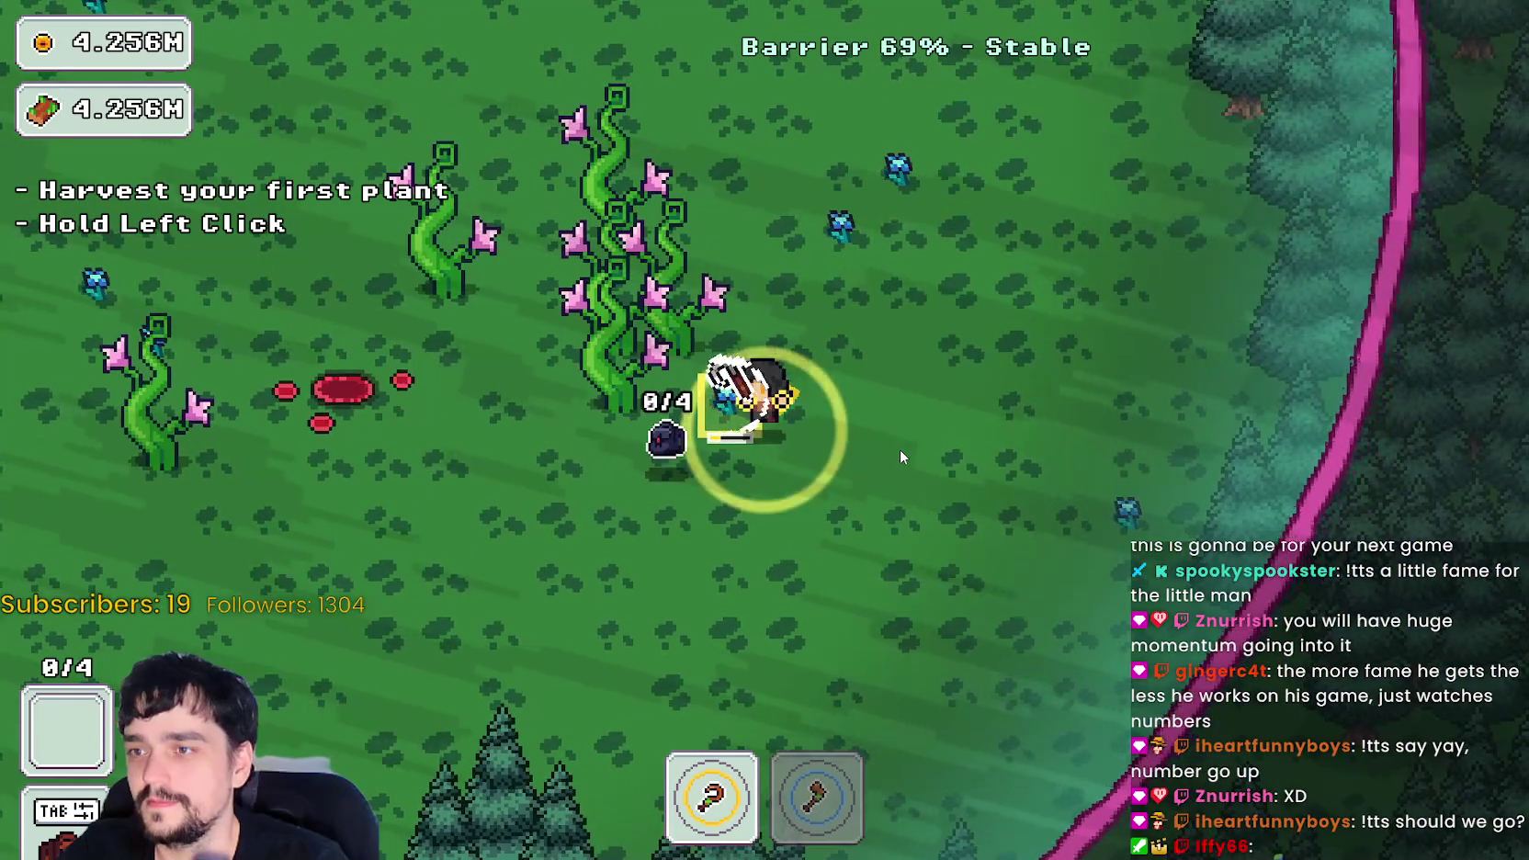
{"action": "left_click", "coordinate": [900, 450]}
- Harvest more plants until the bag reads 4/4, then return home to the village
{"action": "key", "text": "w"}
{"action": "key", "text": "a"}
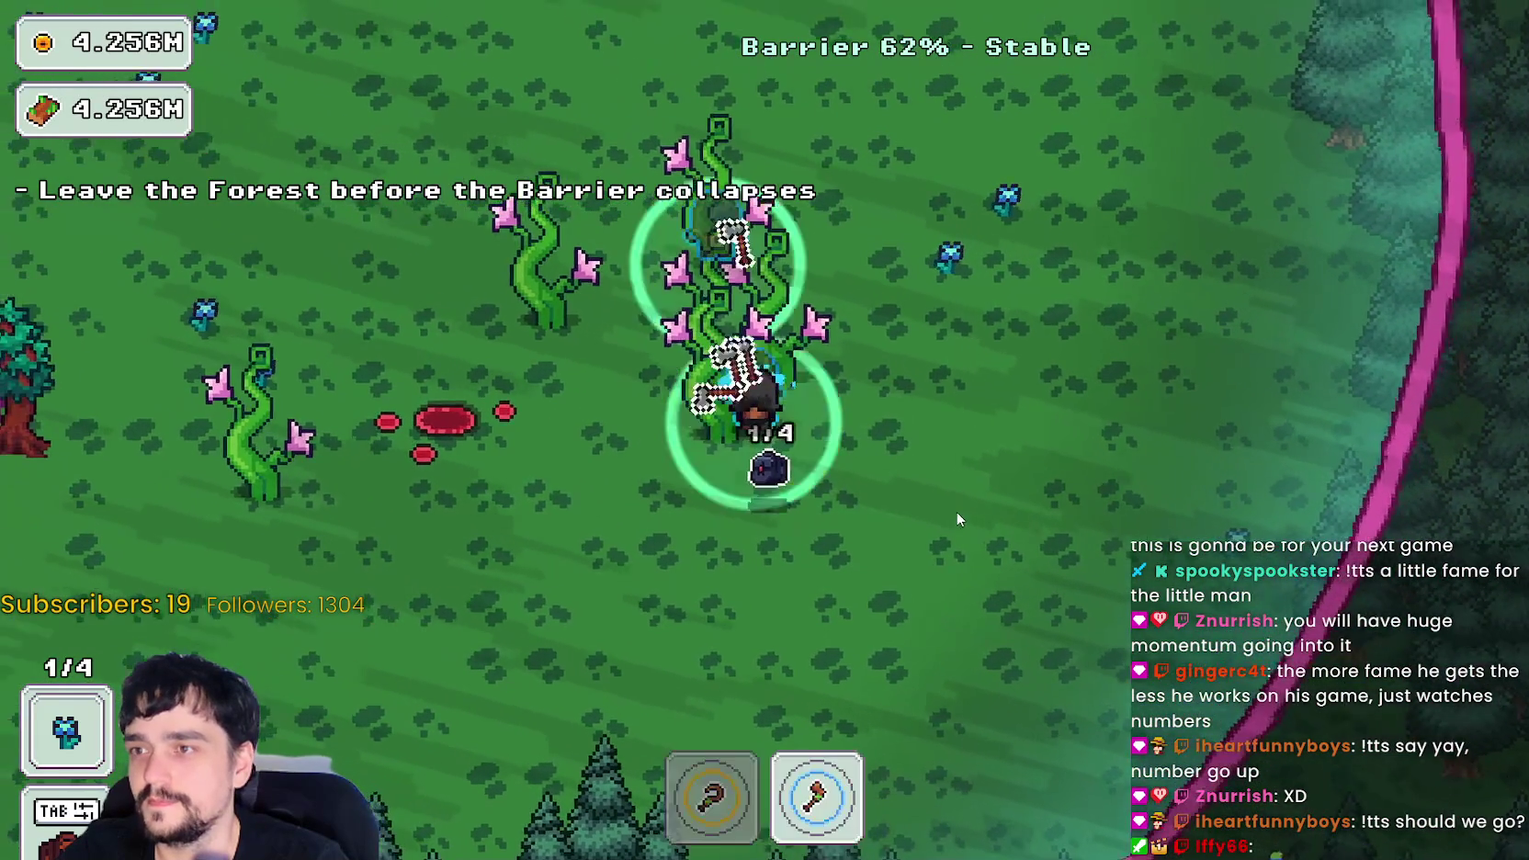
{"action": "key", "text": "w"}
{"action": "key", "text": "d"}
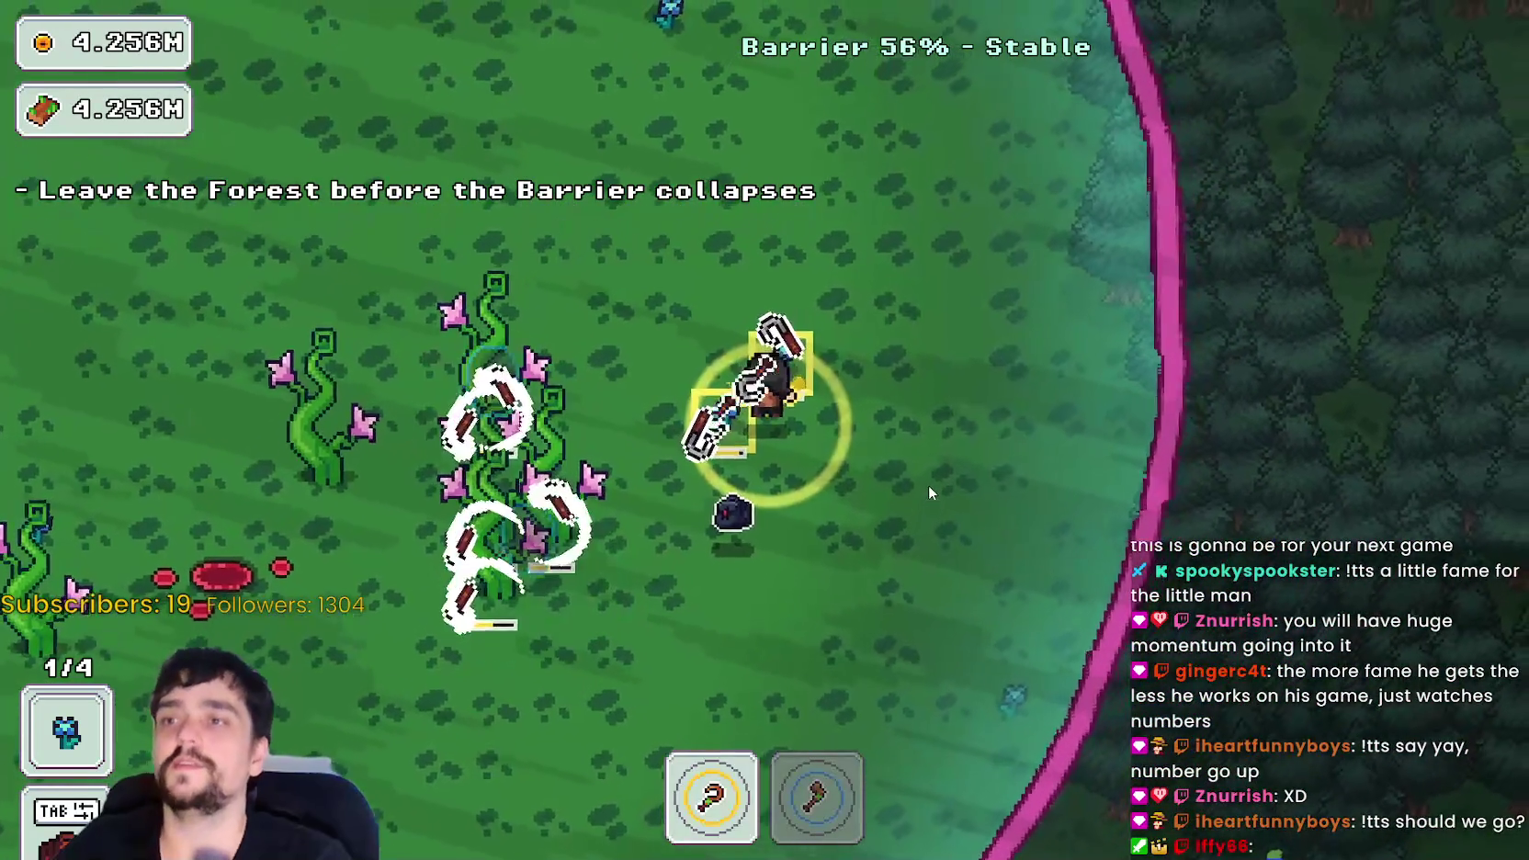
{"action": "key", "text": "a"}
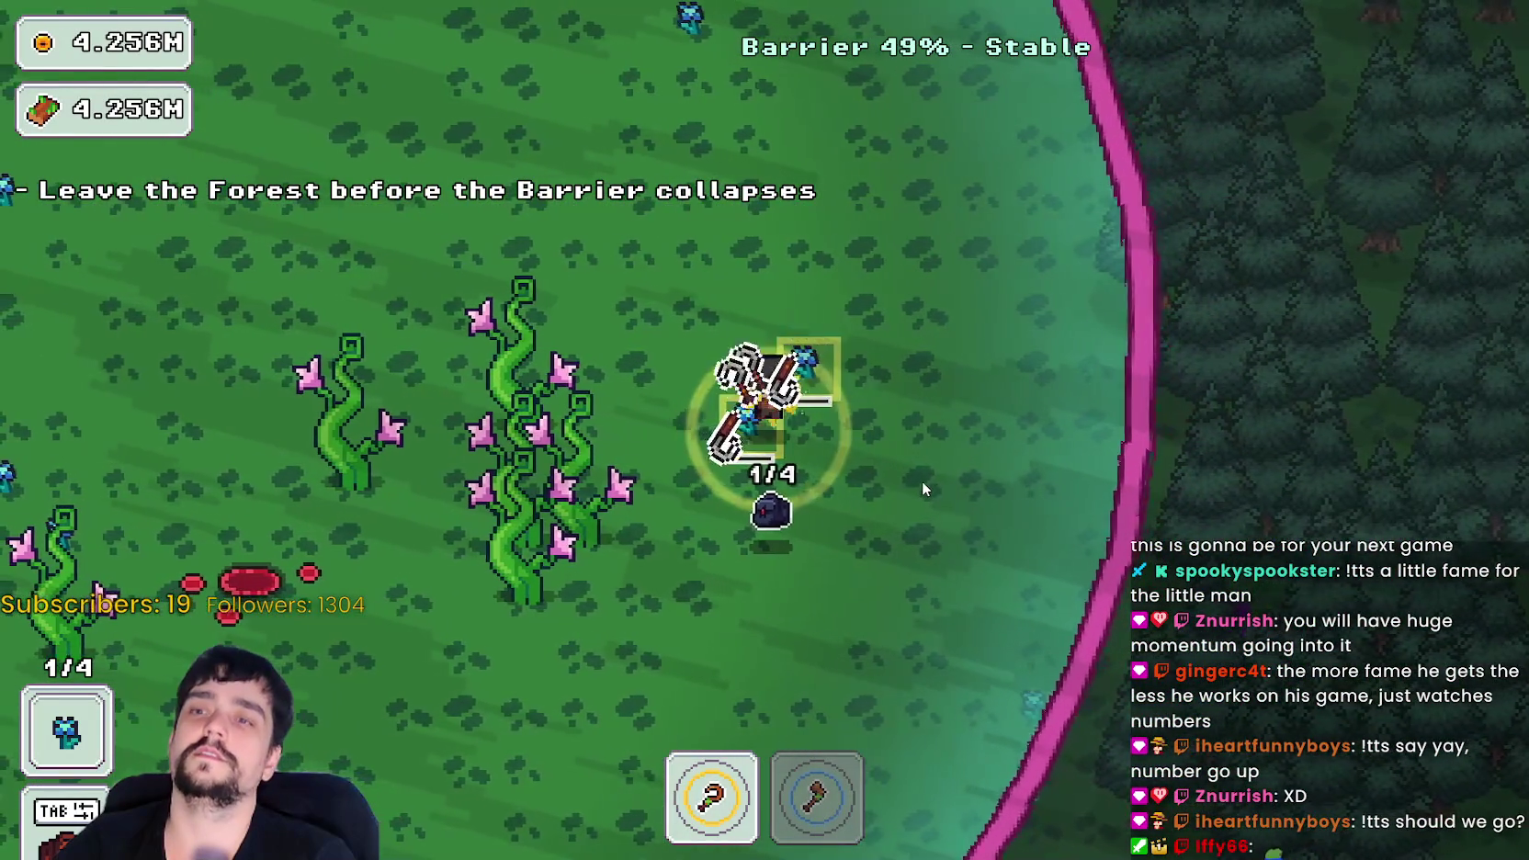
{"action": "key", "text": "a"}
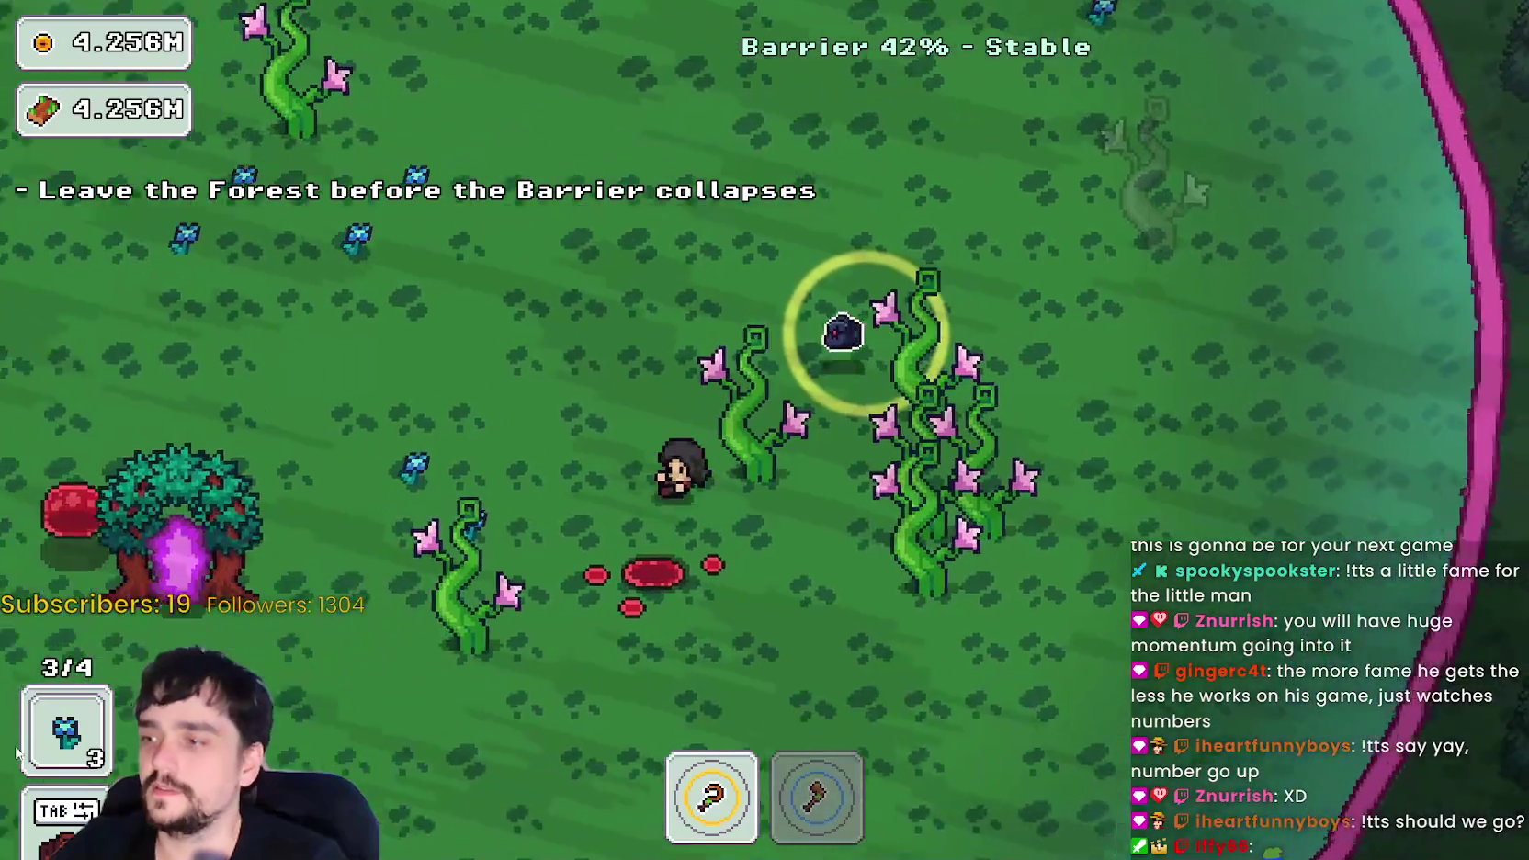
{"action": "key", "text": "a"}
{"action": "key", "text": "w"}
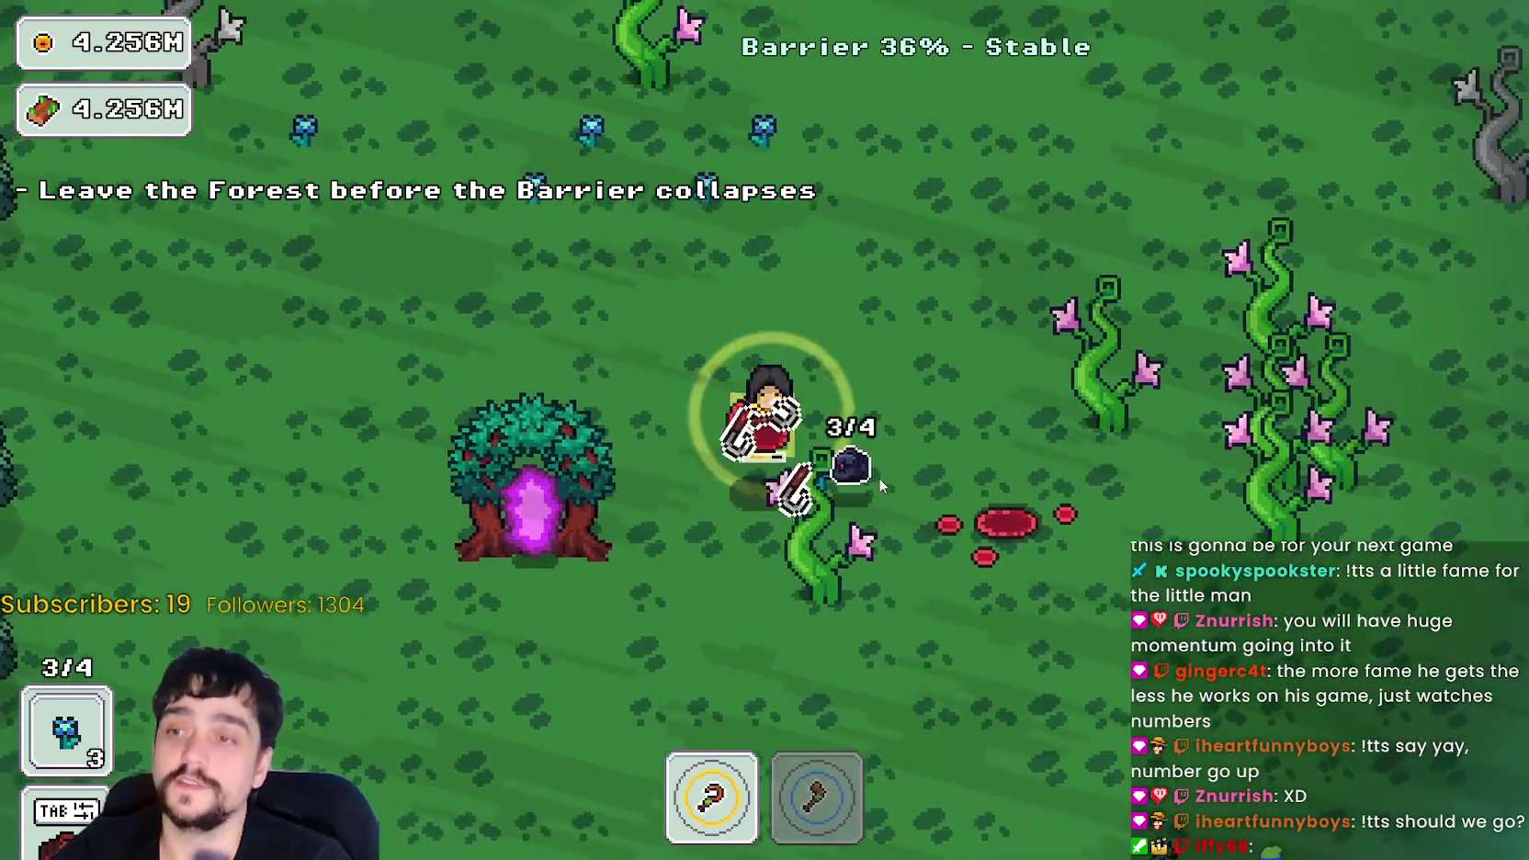
{"action": "key", "text": "s"}
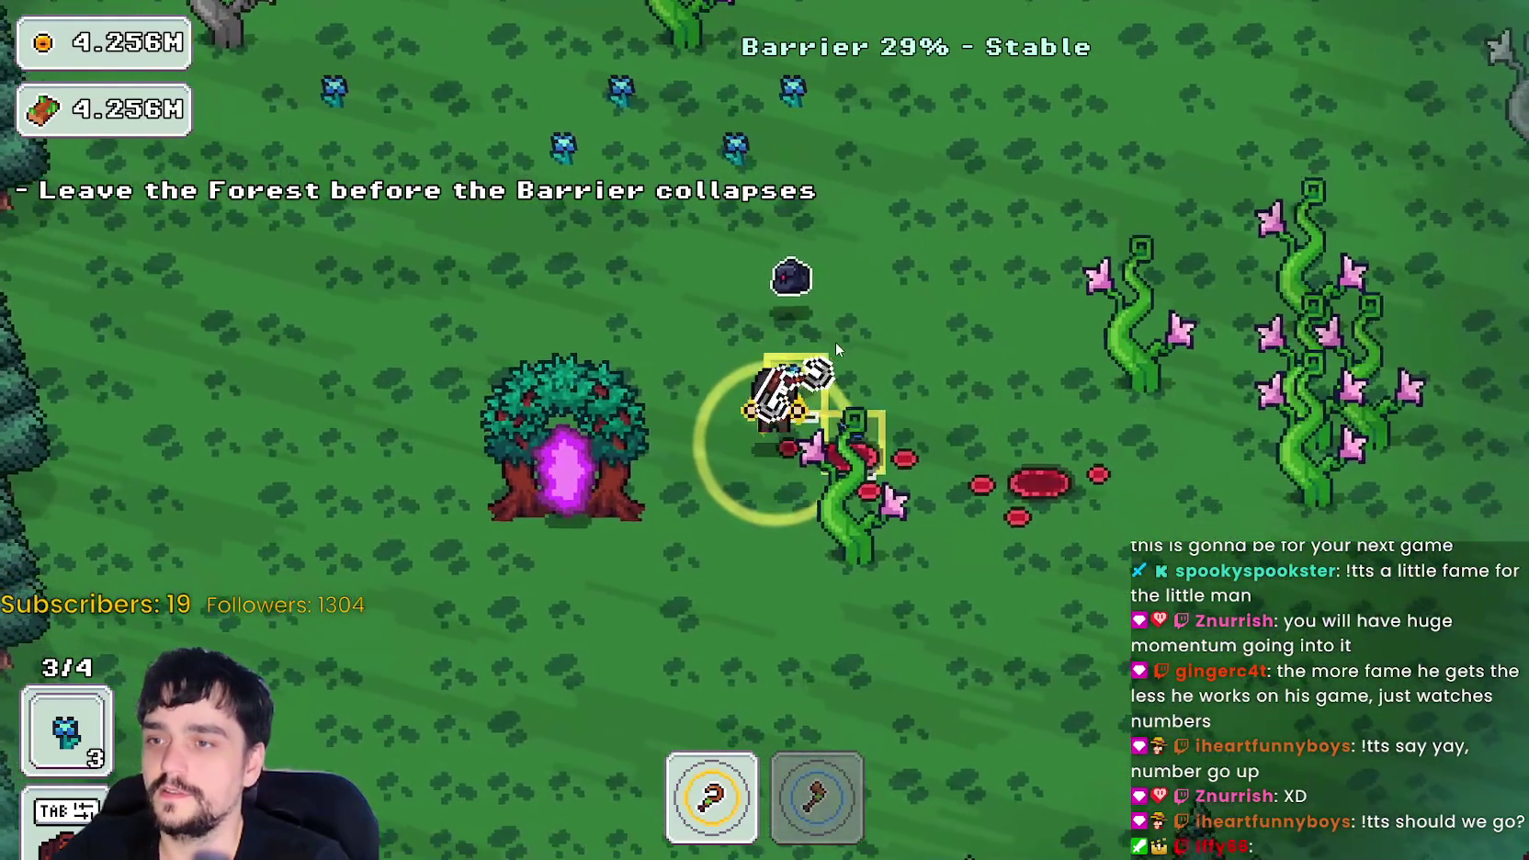
{"action": "key", "text": "a"}
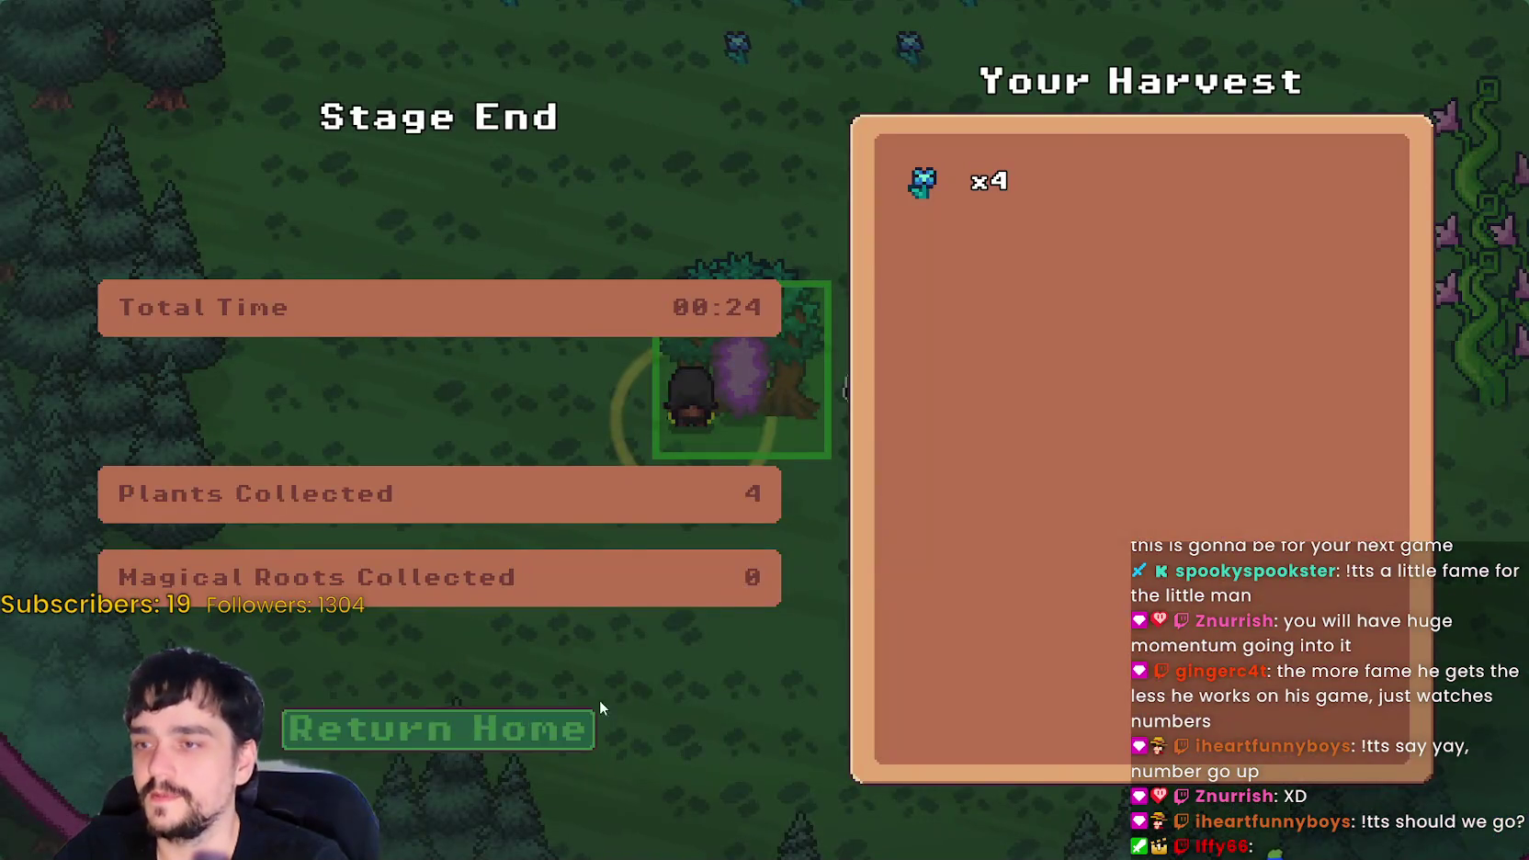
{"action": "left_click", "coordinate": [599, 710]}
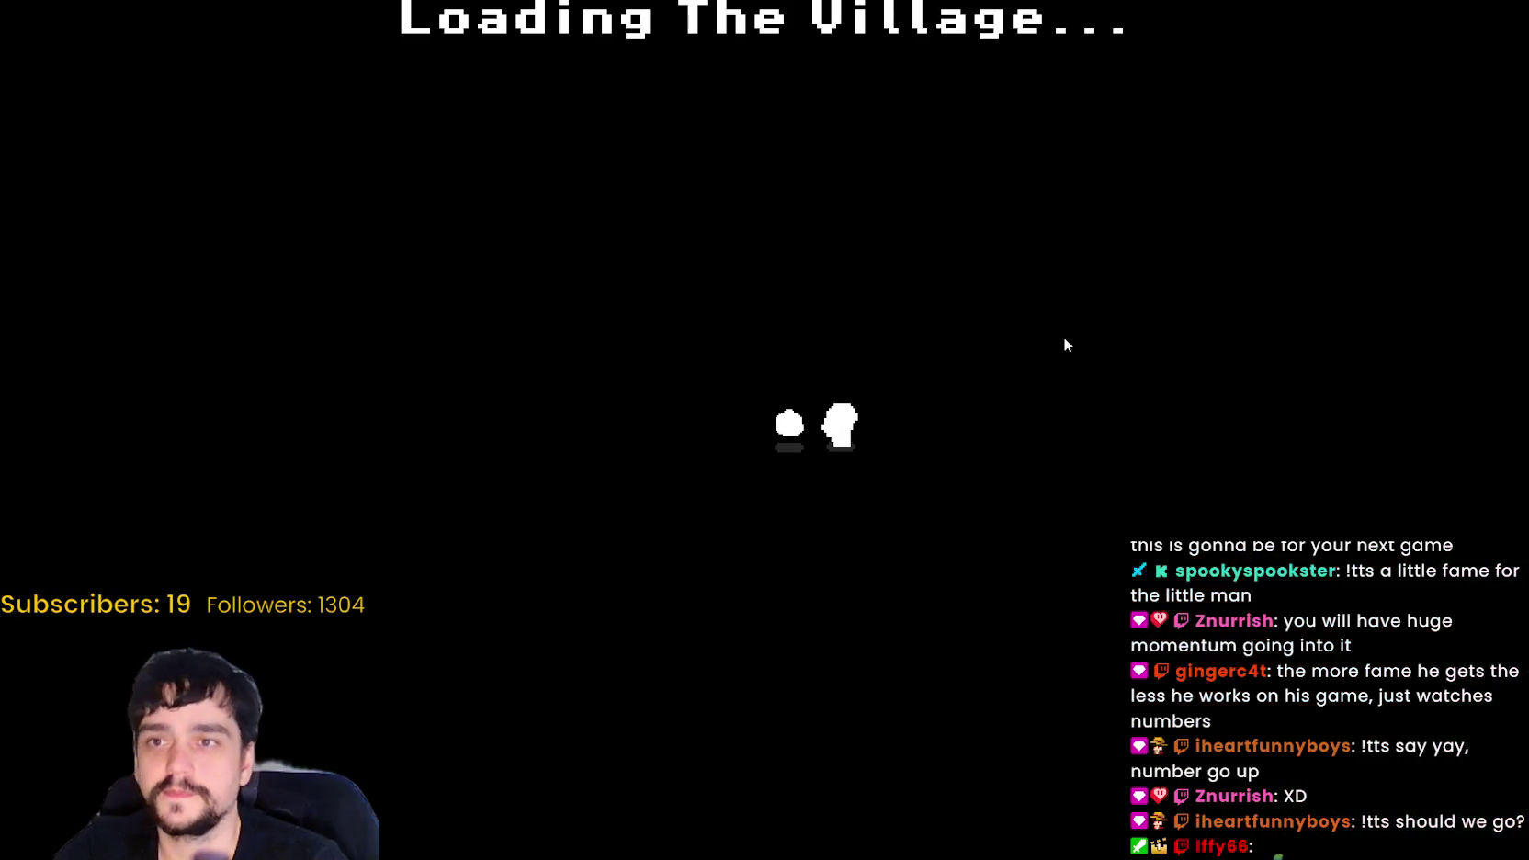
- Sell the harvested plants at the village market stall
{"action": "key", "text": "d"}
{"action": "key", "text": "w"}
{"action": "key", "text": "e"}
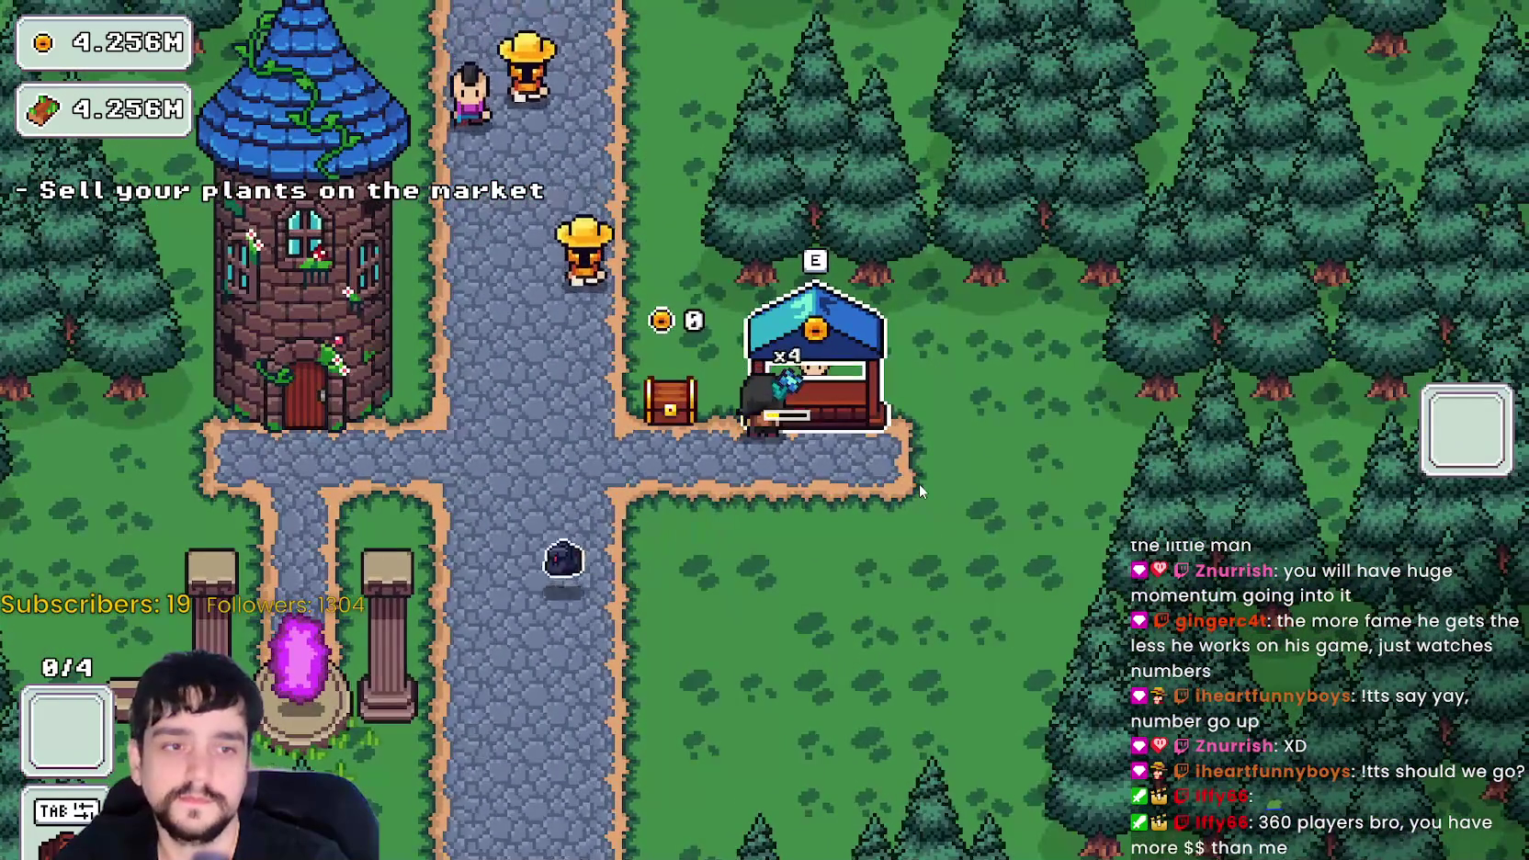
{"action": "key", "text": "s"}
{"action": "key", "text": "a"}
{"action": "key", "text": "a"}
- Check the tower's skill tree, then travel back to The Forest through the portal
{"action": "key", "text": "e"}
{"action": "key", "text": "Escape"}
{"action": "key", "text": "d"}
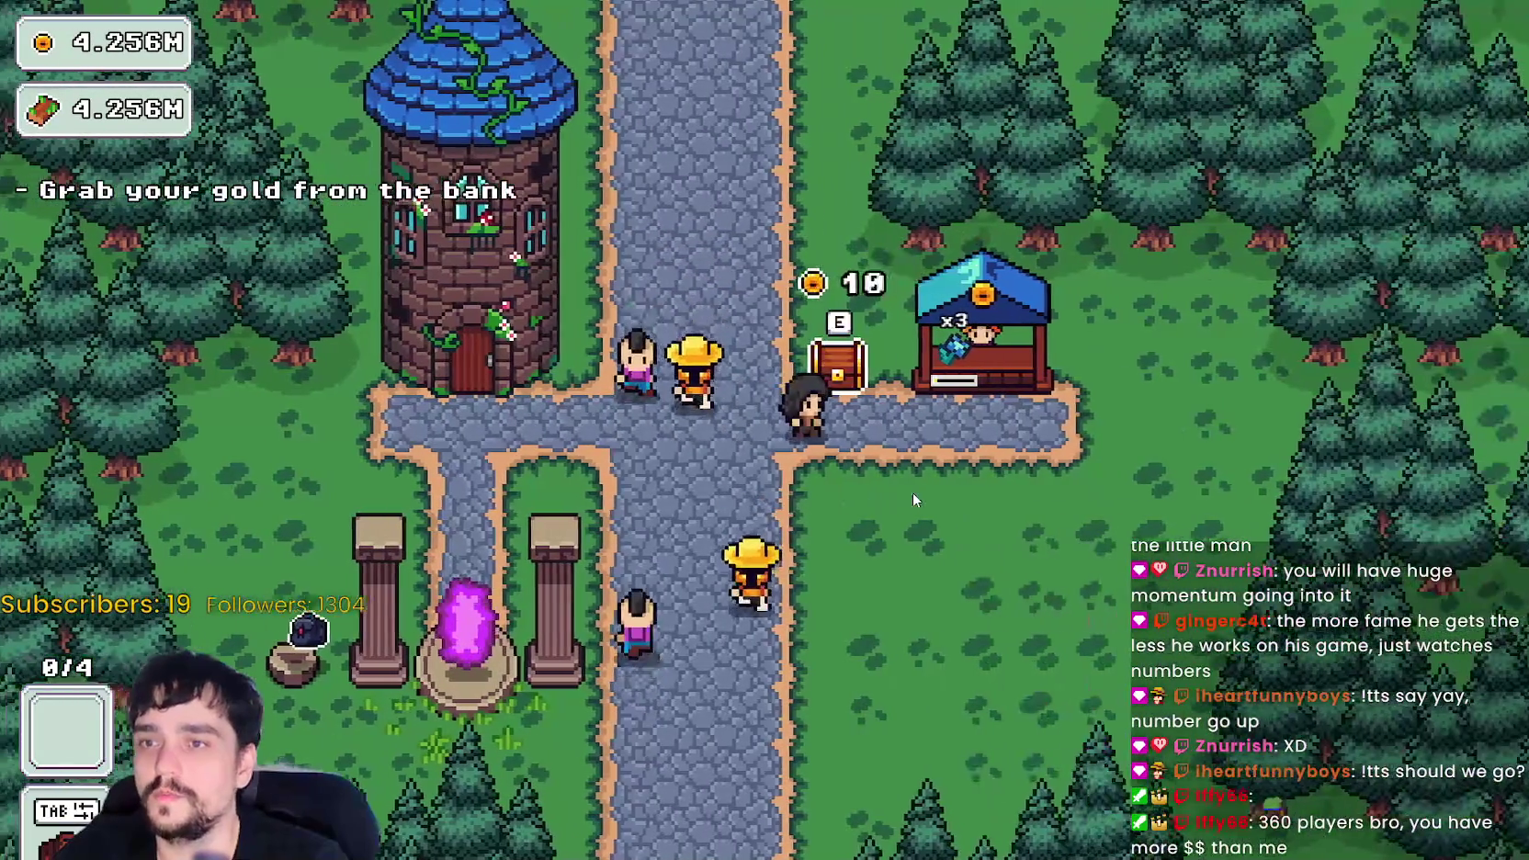
{"action": "key", "text": "a"}
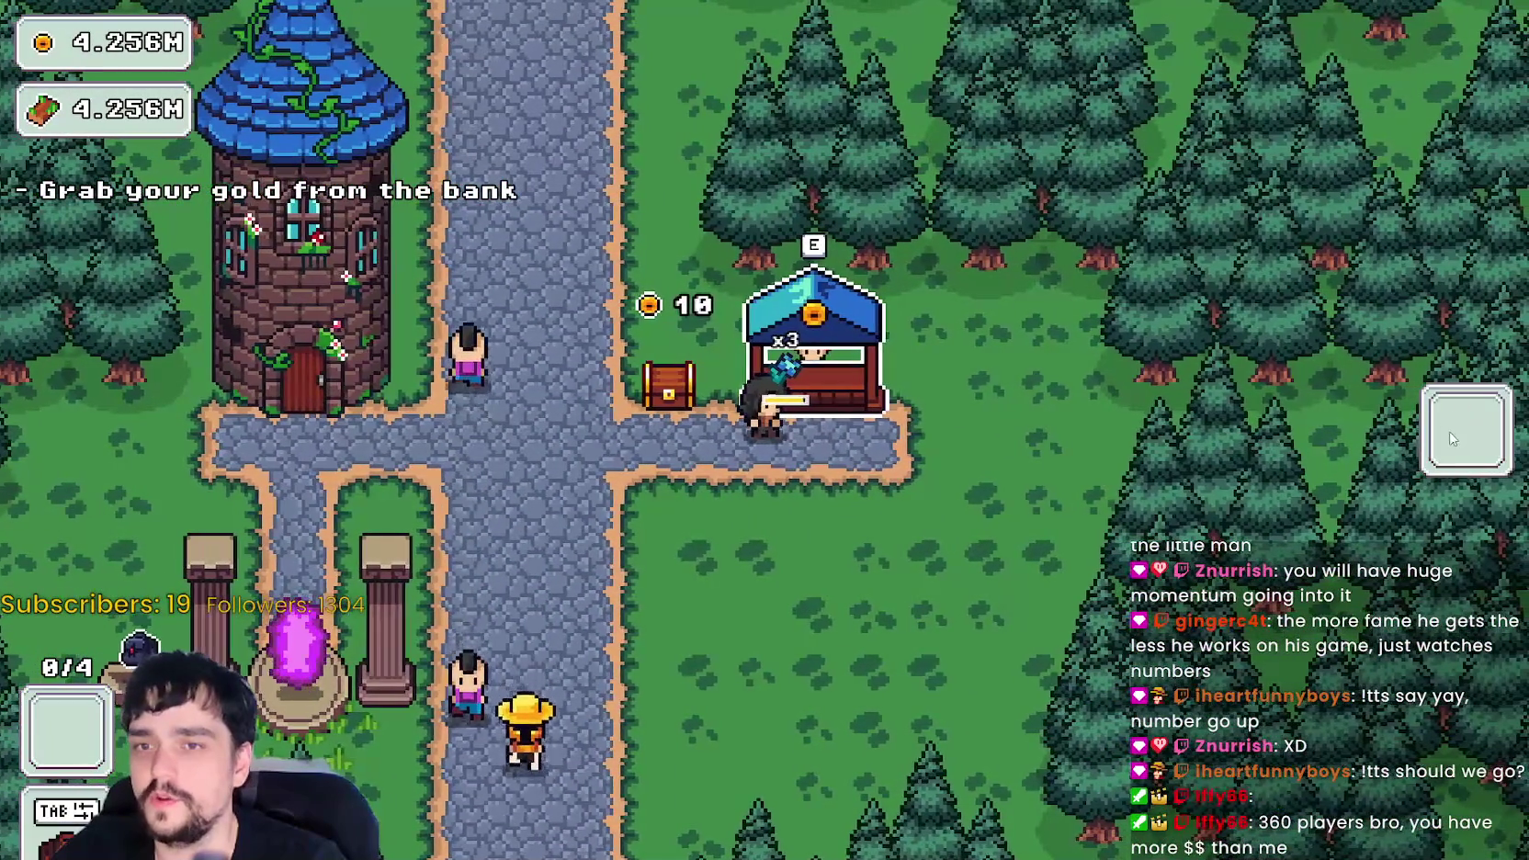
{"action": "key", "text": "a"}
{"action": "key", "text": "a"}
{"action": "key", "text": "s"}
{"action": "key", "text": "e"}
{"action": "key", "text": "e"}
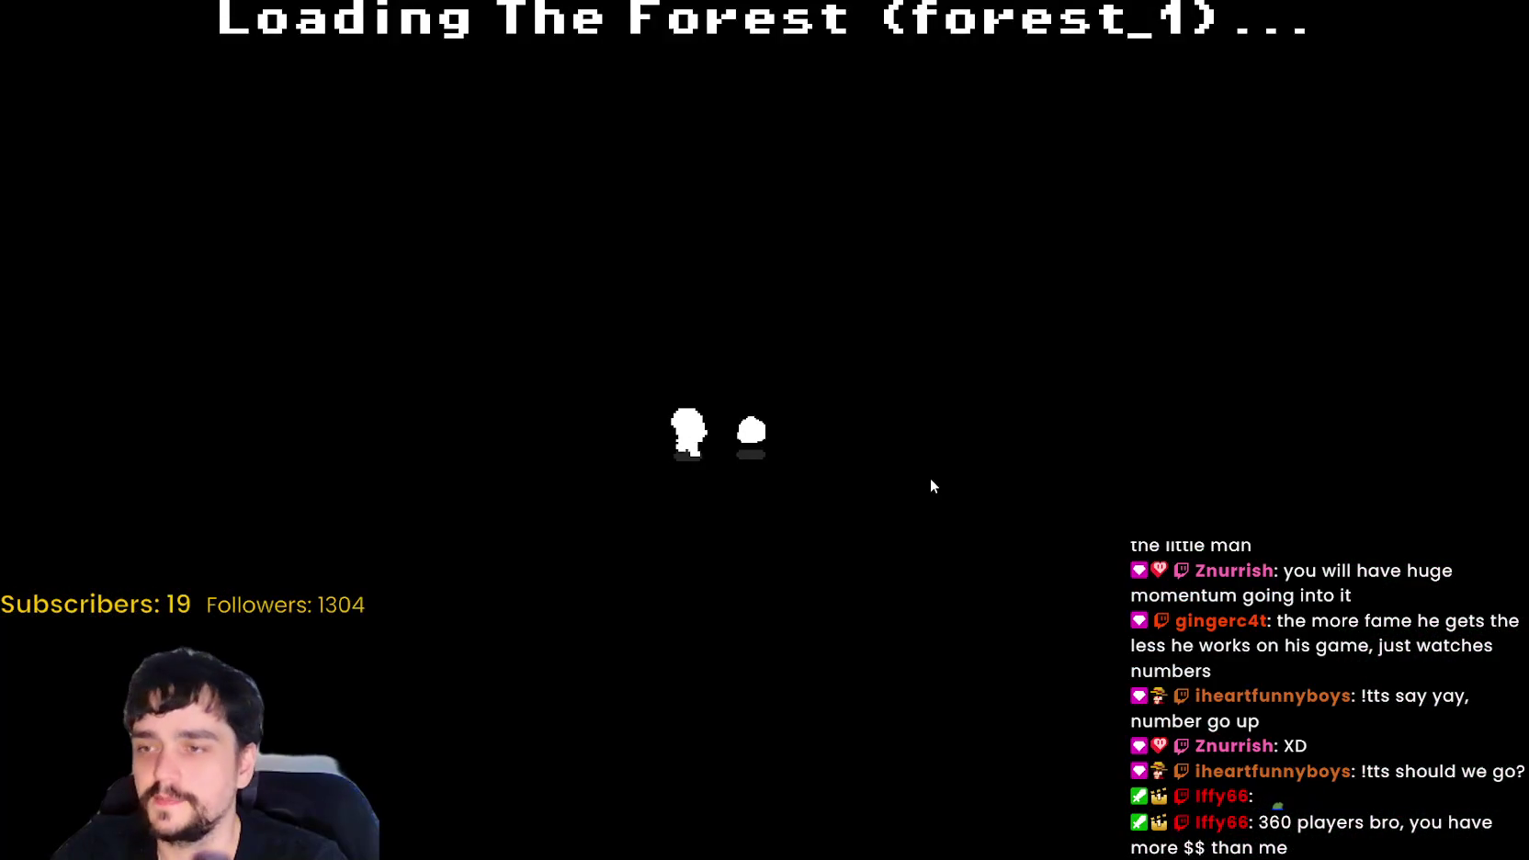
- Harvest two flower plants in the forest and return home to the village
{"action": "key", "text": "a"}
{"action": "key", "text": "a"}
{"action": "key", "text": "w"}
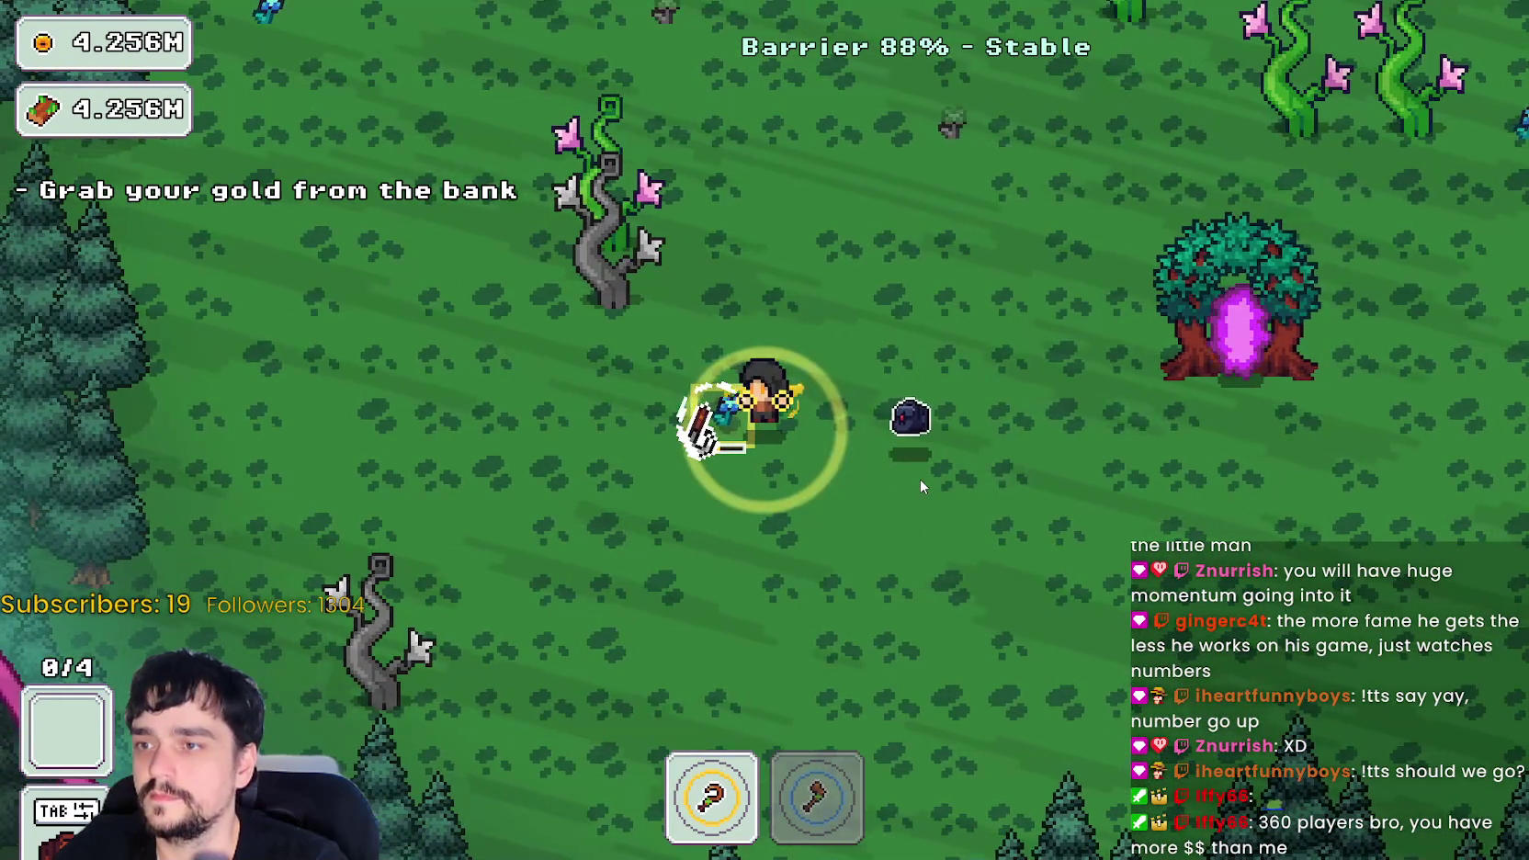
{"action": "key", "text": "w"}
{"action": "key", "text": "a"}
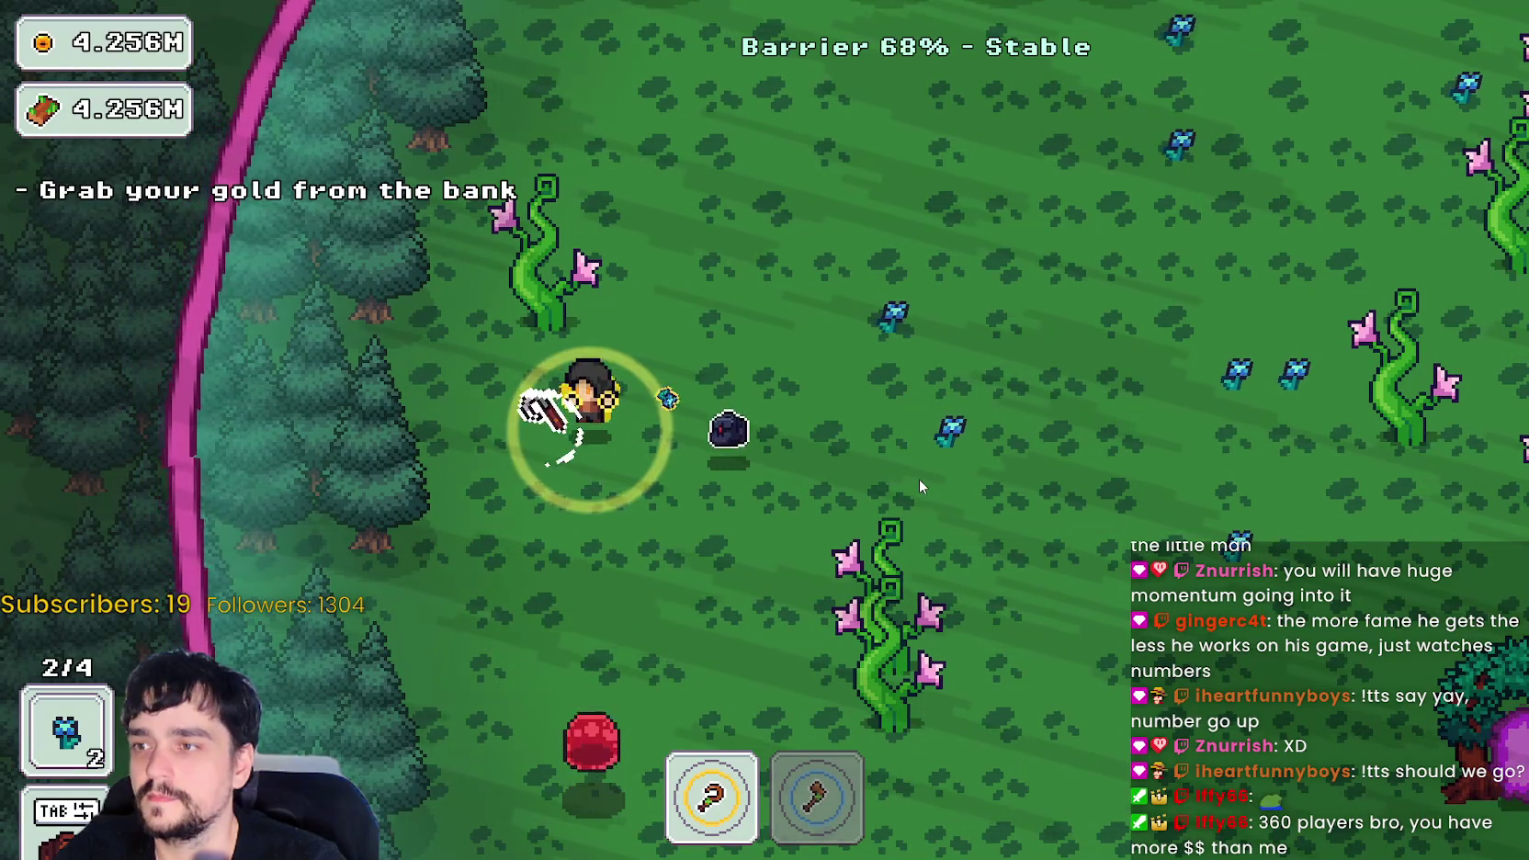
{"action": "key", "text": "s"}
{"action": "key", "text": "d"}
{"action": "key", "text": "d"}
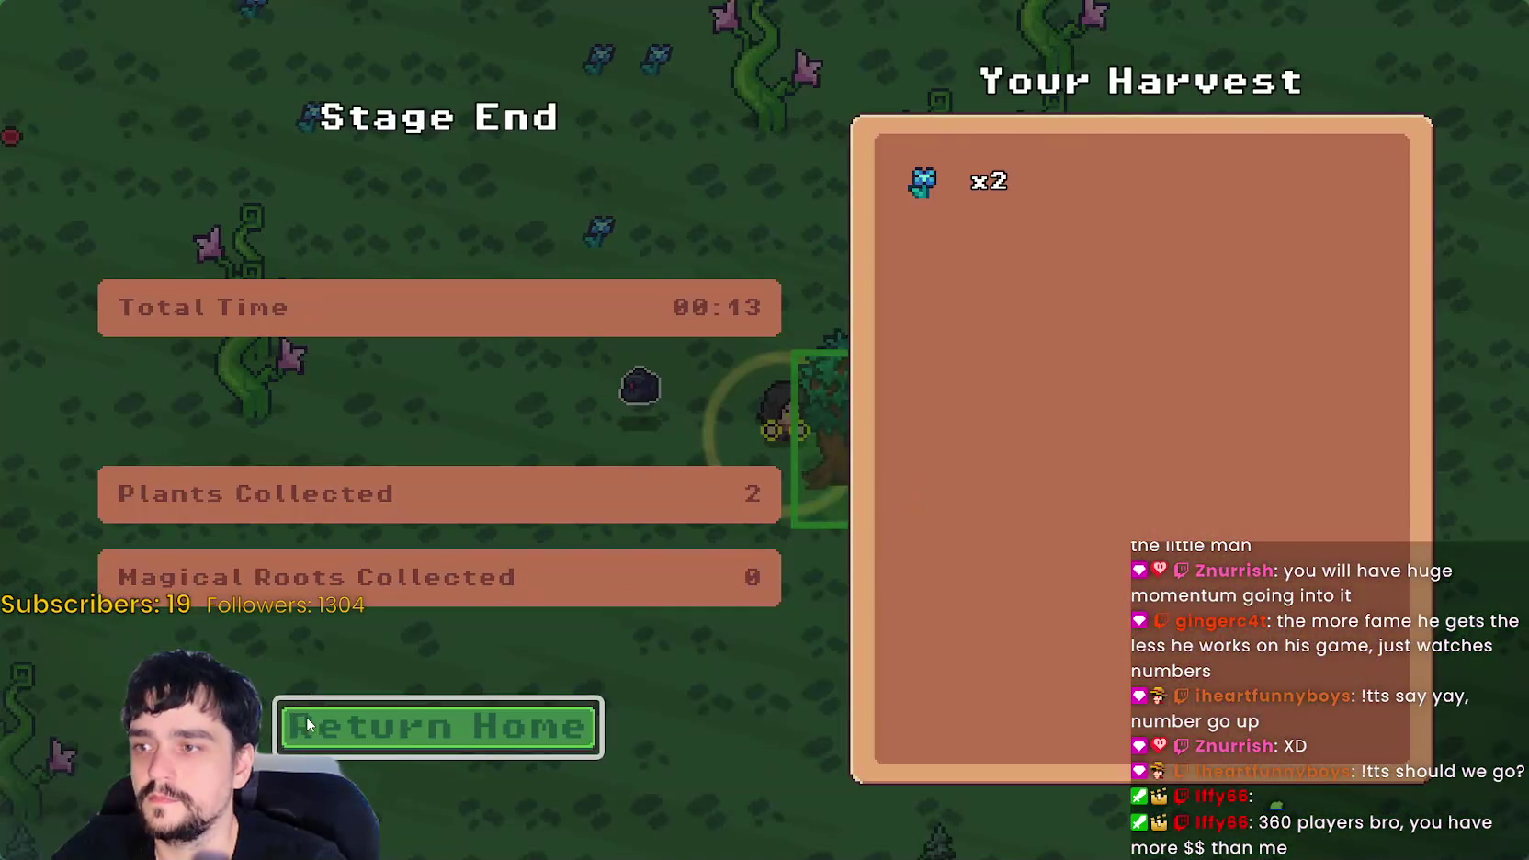
{"action": "left_click", "coordinate": [306, 724]}
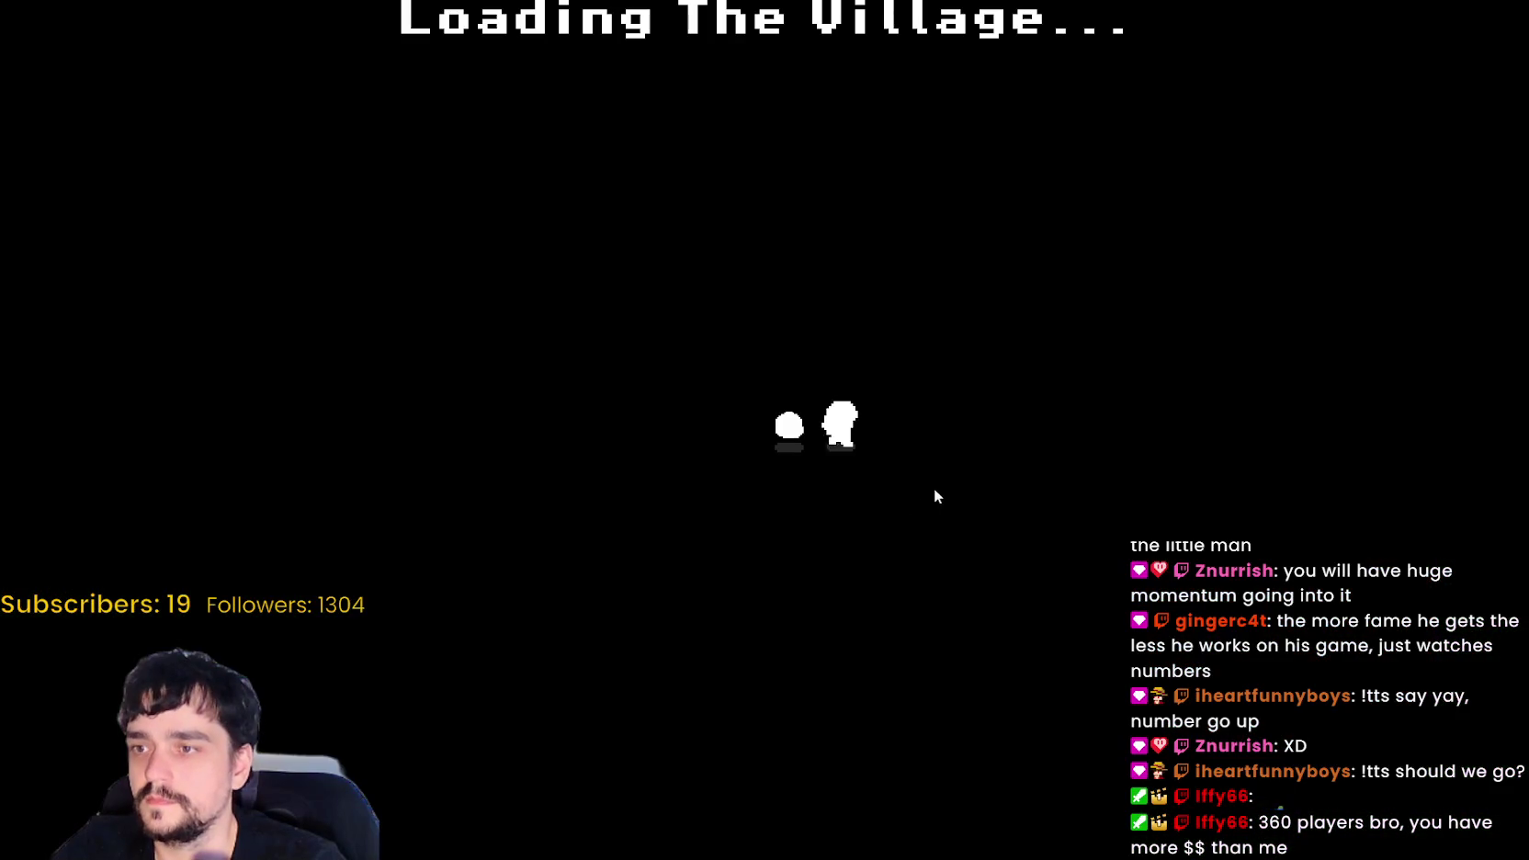
- Sell the two plants so the stand shows 50, then bring up SteamDB at 361 players
{"action": "key", "text": "d"}
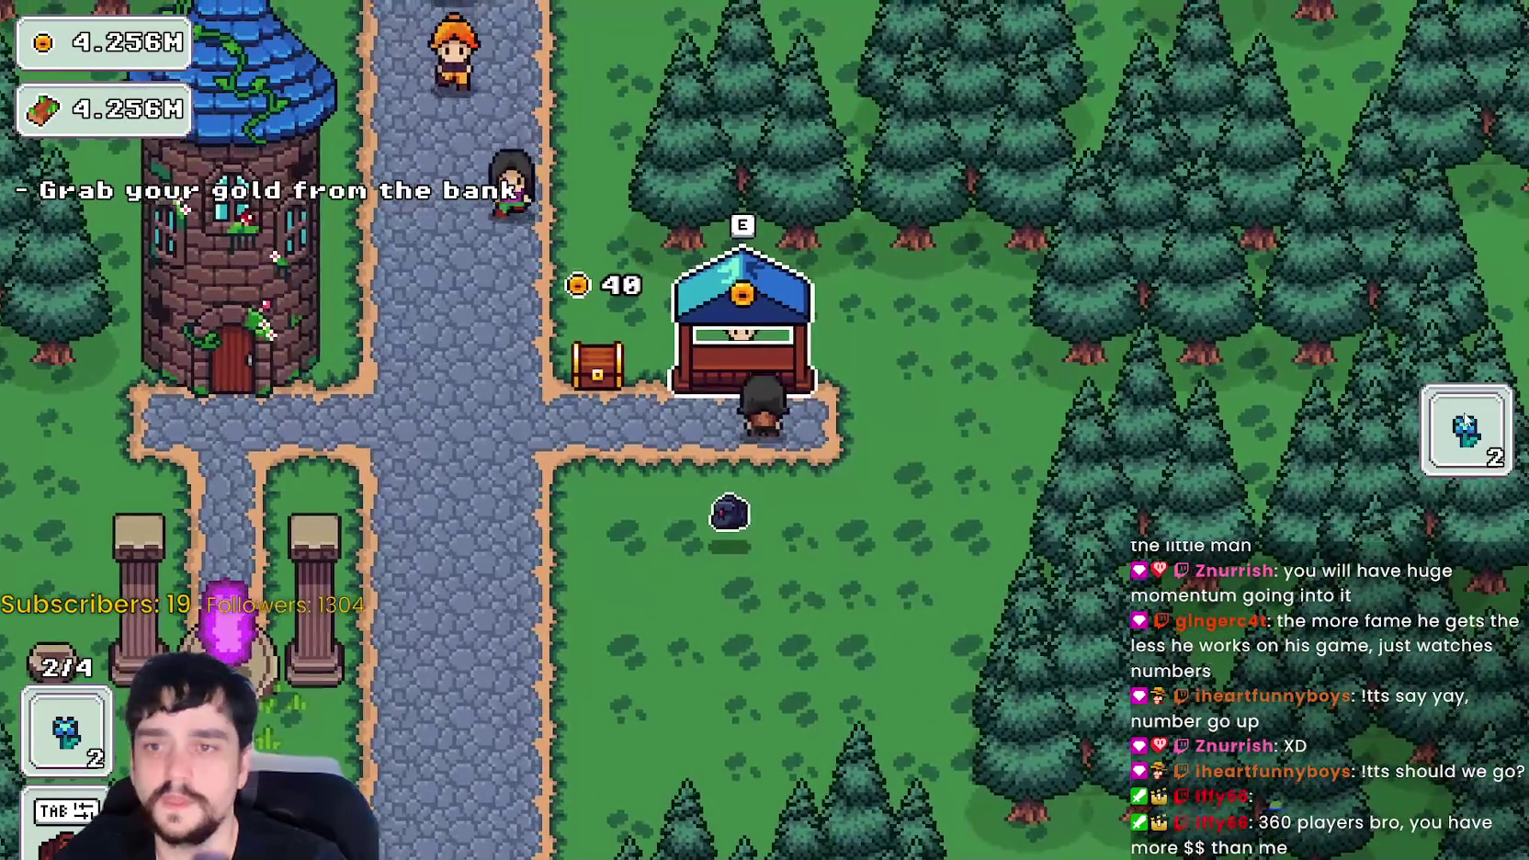
{"action": "key", "text": "e"}
{"action": "key", "text": "a"}
{"action": "key", "text": "a"}
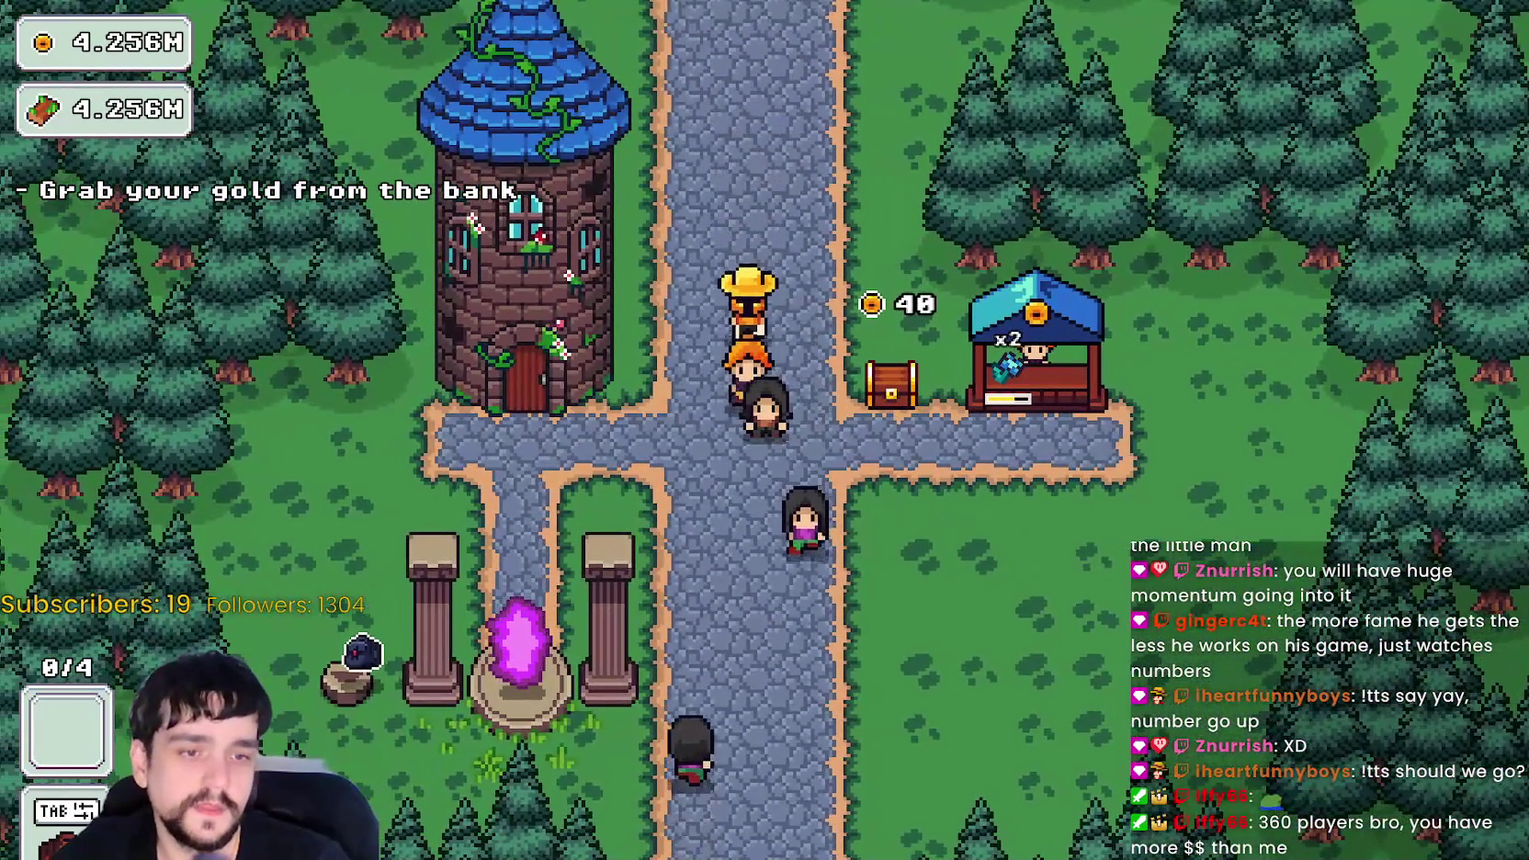
{"action": "key", "text": "s"}
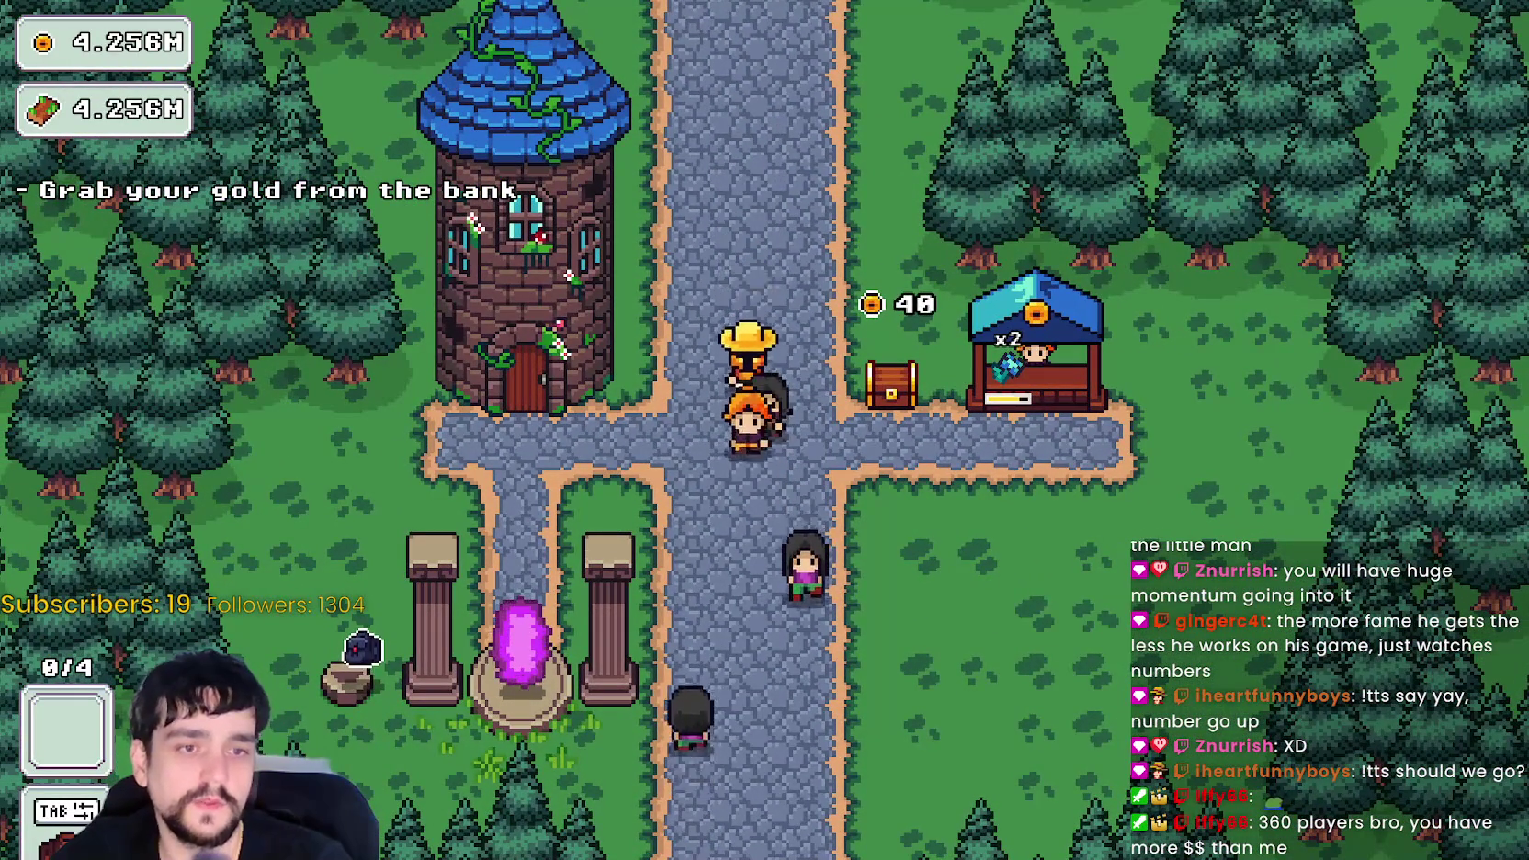
{"action": "key", "text": "alt+Tab"}
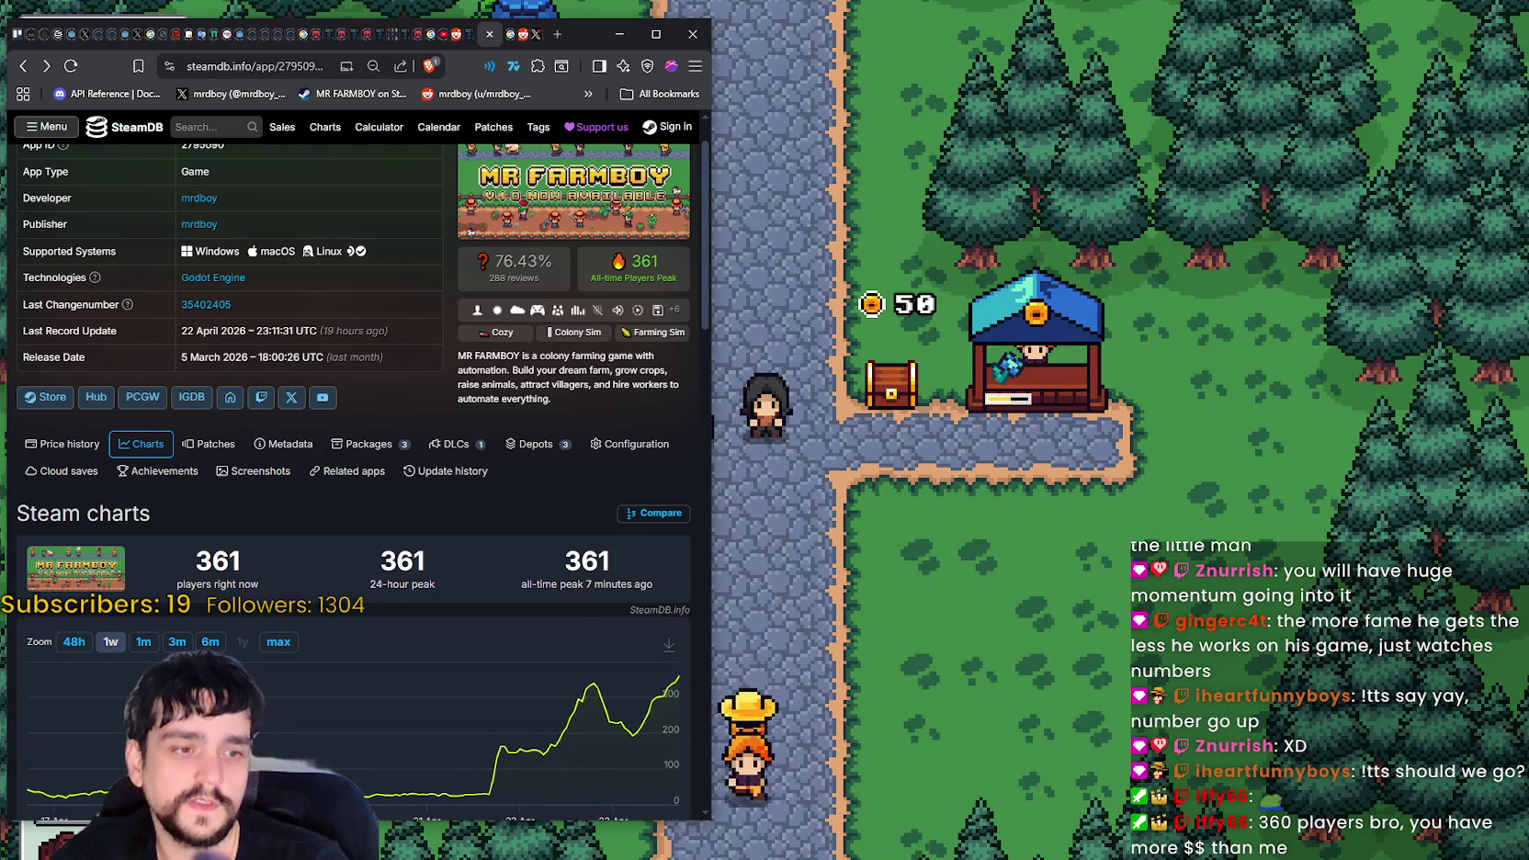
{"action": "key", "text": "alt+Tab"}
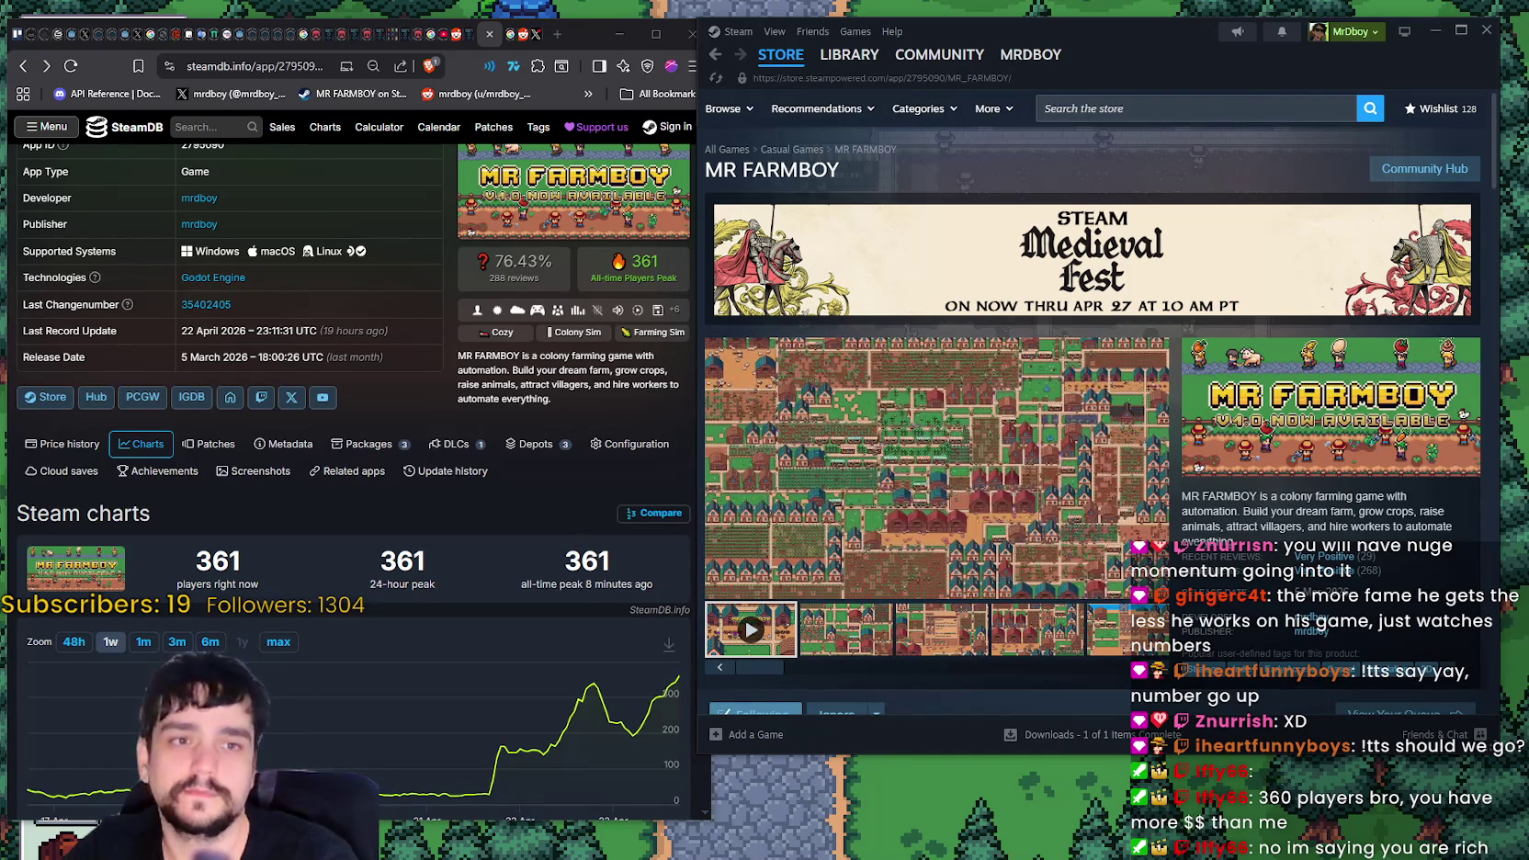
{"action": "key", "text": "super+shift+s"}
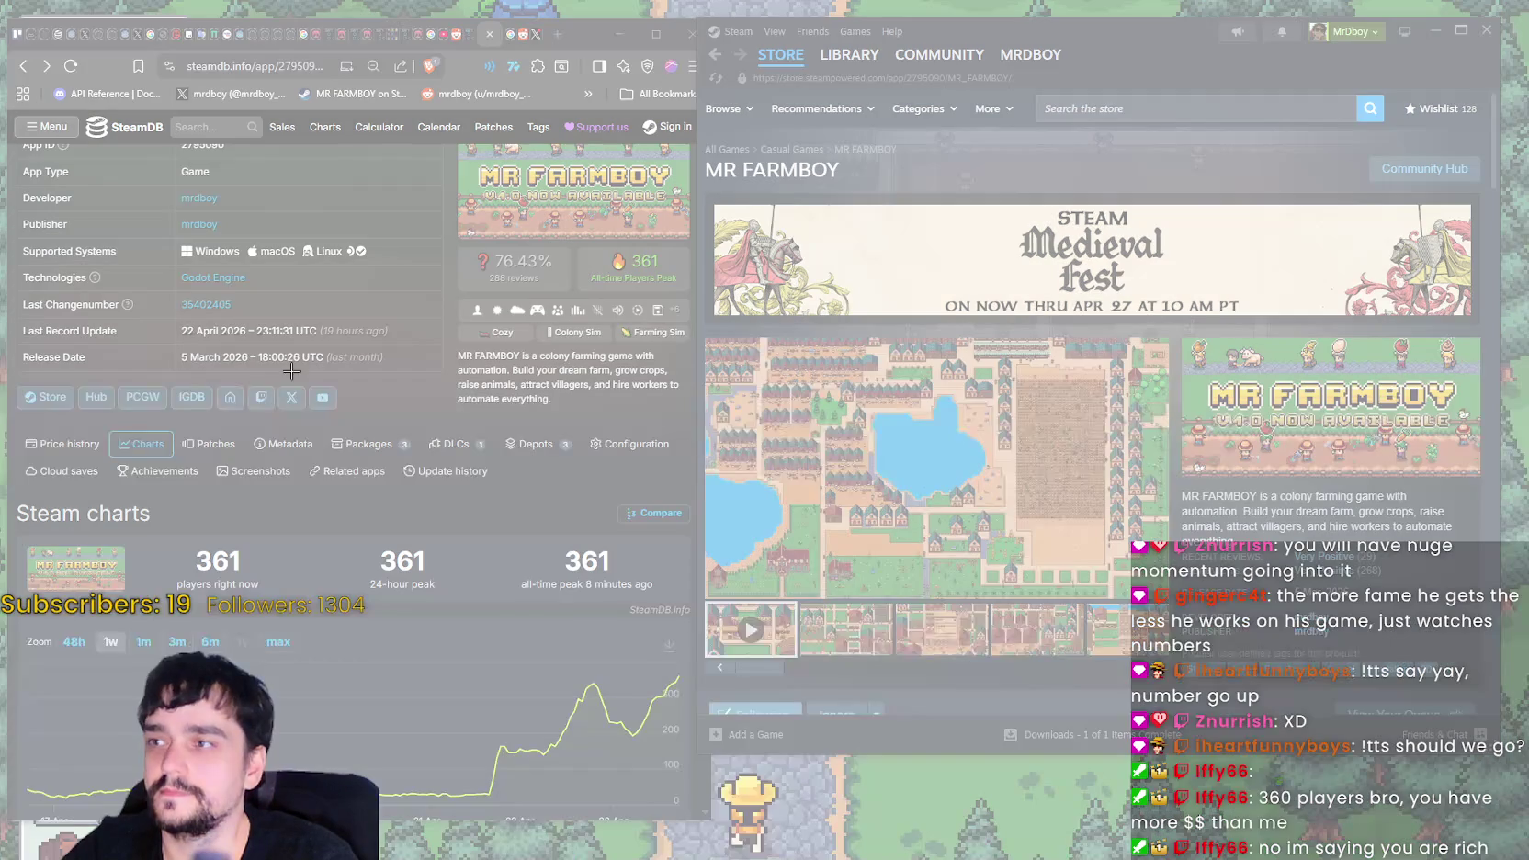
- Snip the SteamDB chart and MR FARMBOY store page, copy the capture, and minimize Snipping Tool
{"action": "mouse_move", "coordinate": [8, 107]}
{"action": "left_mouse_down"}
{"action": "mouse_move", "coordinate": [767, 708]}
{"action": "mouse_move", "coordinate": [1295, 855]}
{"action": "mouse_move", "coordinate": [1506, 820]}
{"action": "mouse_move", "coordinate": [1483, 812]}
{"action": "mouse_move", "coordinate": [1481, 827]}
{"action": "left_mouse_up"}
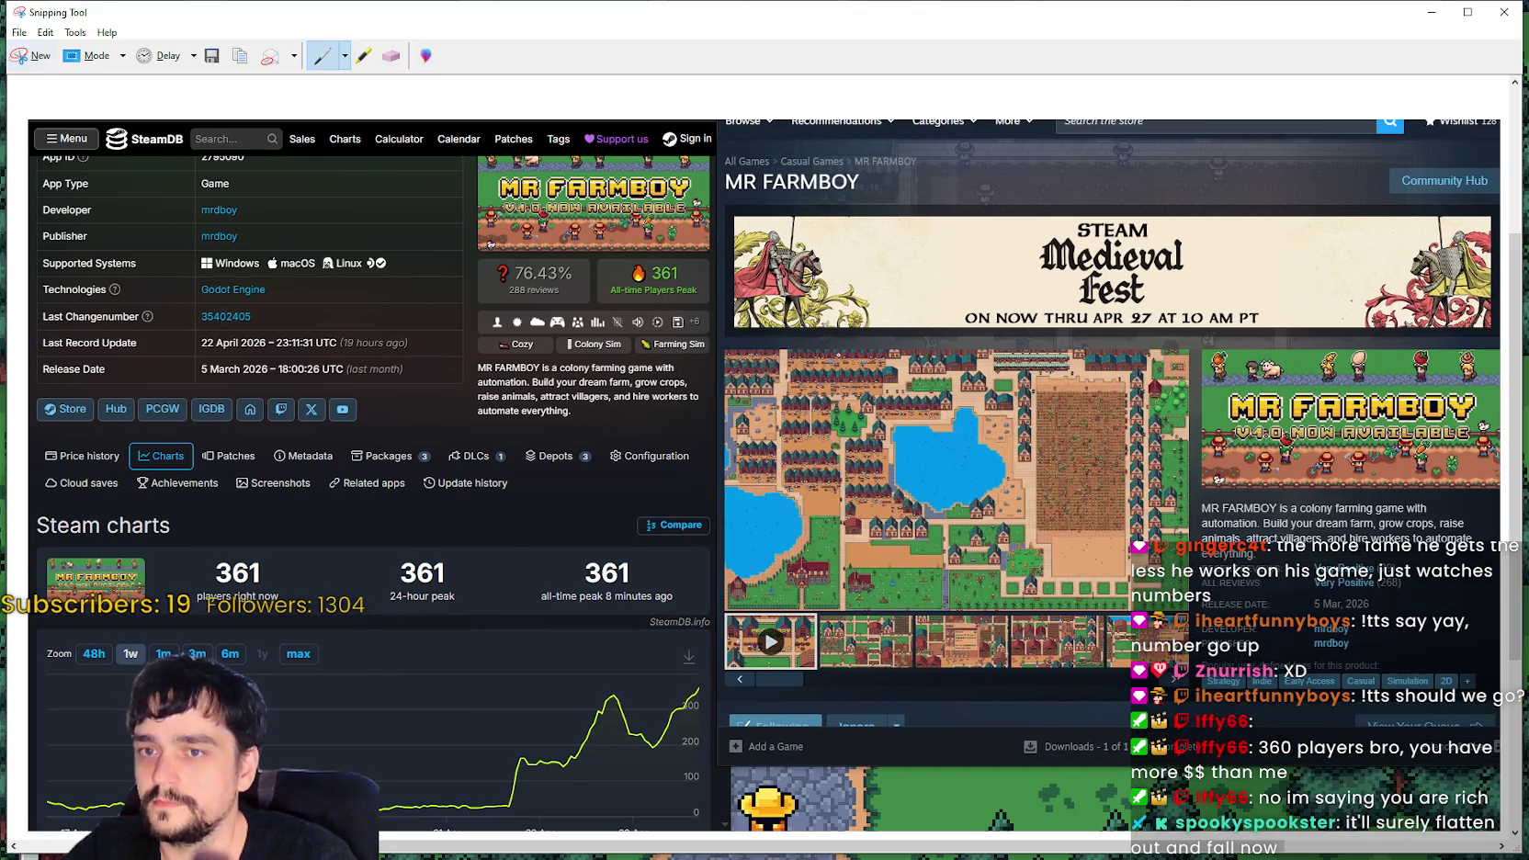
{"action": "left_click", "coordinate": [45, 32]}
{"action": "left_click", "coordinate": [63, 54]}
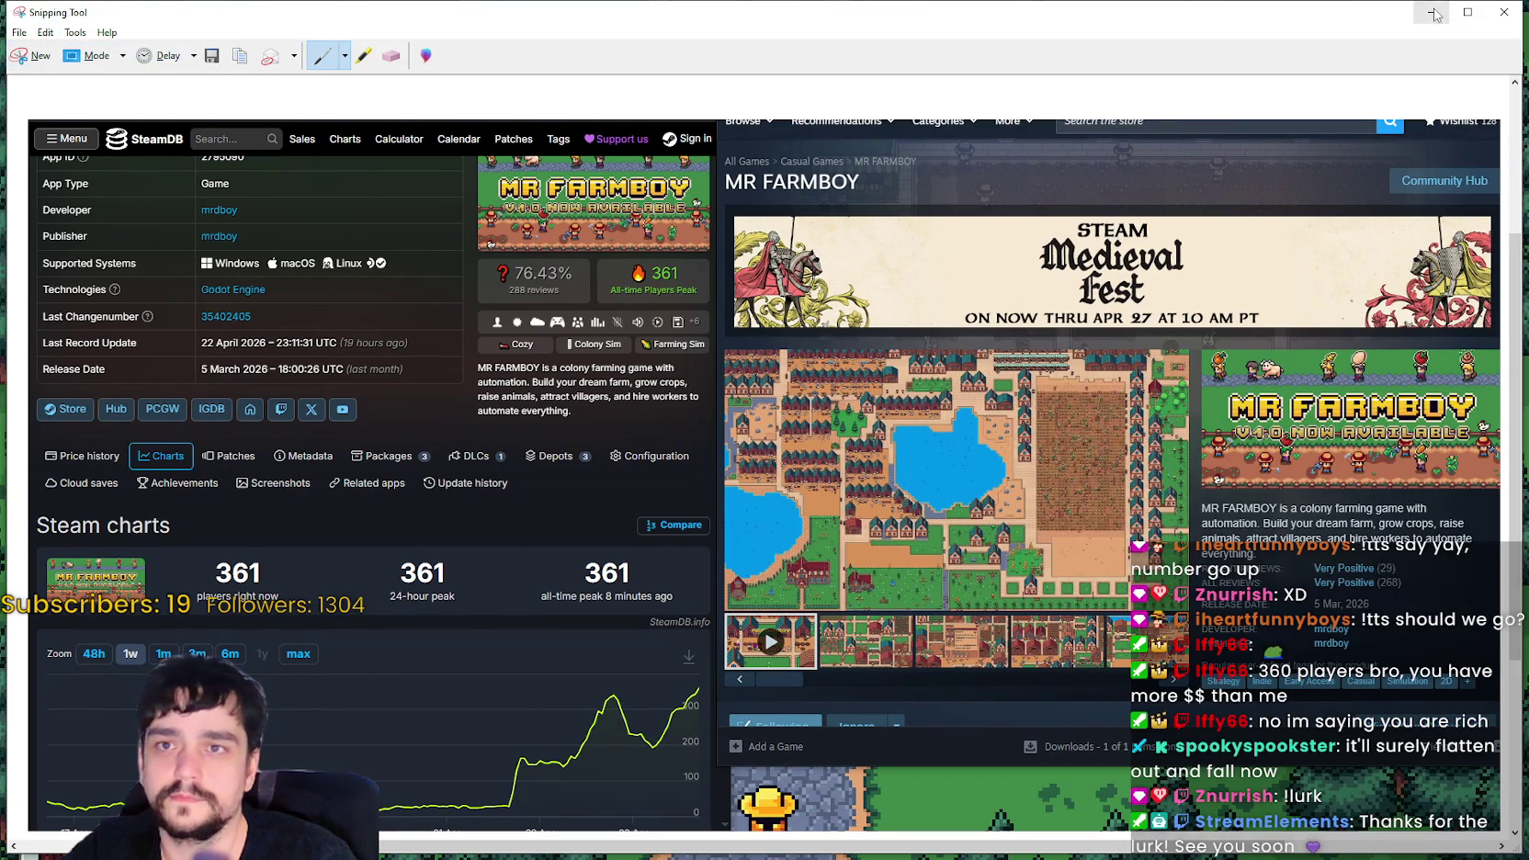
{"action": "left_click", "coordinate": [1435, 13]}
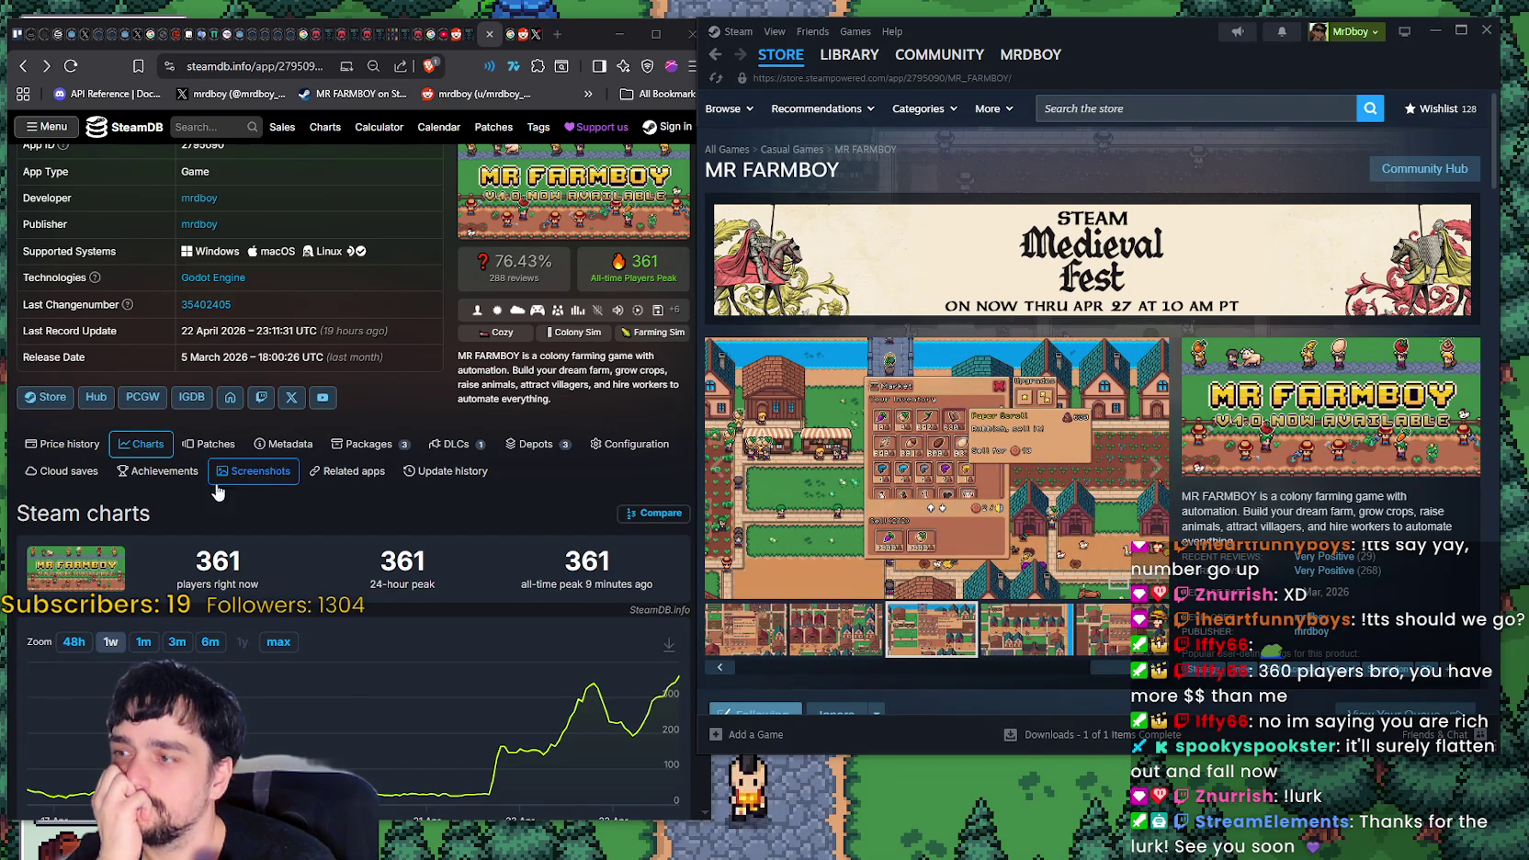
{"action": "left_click", "coordinate": [81, 644]}
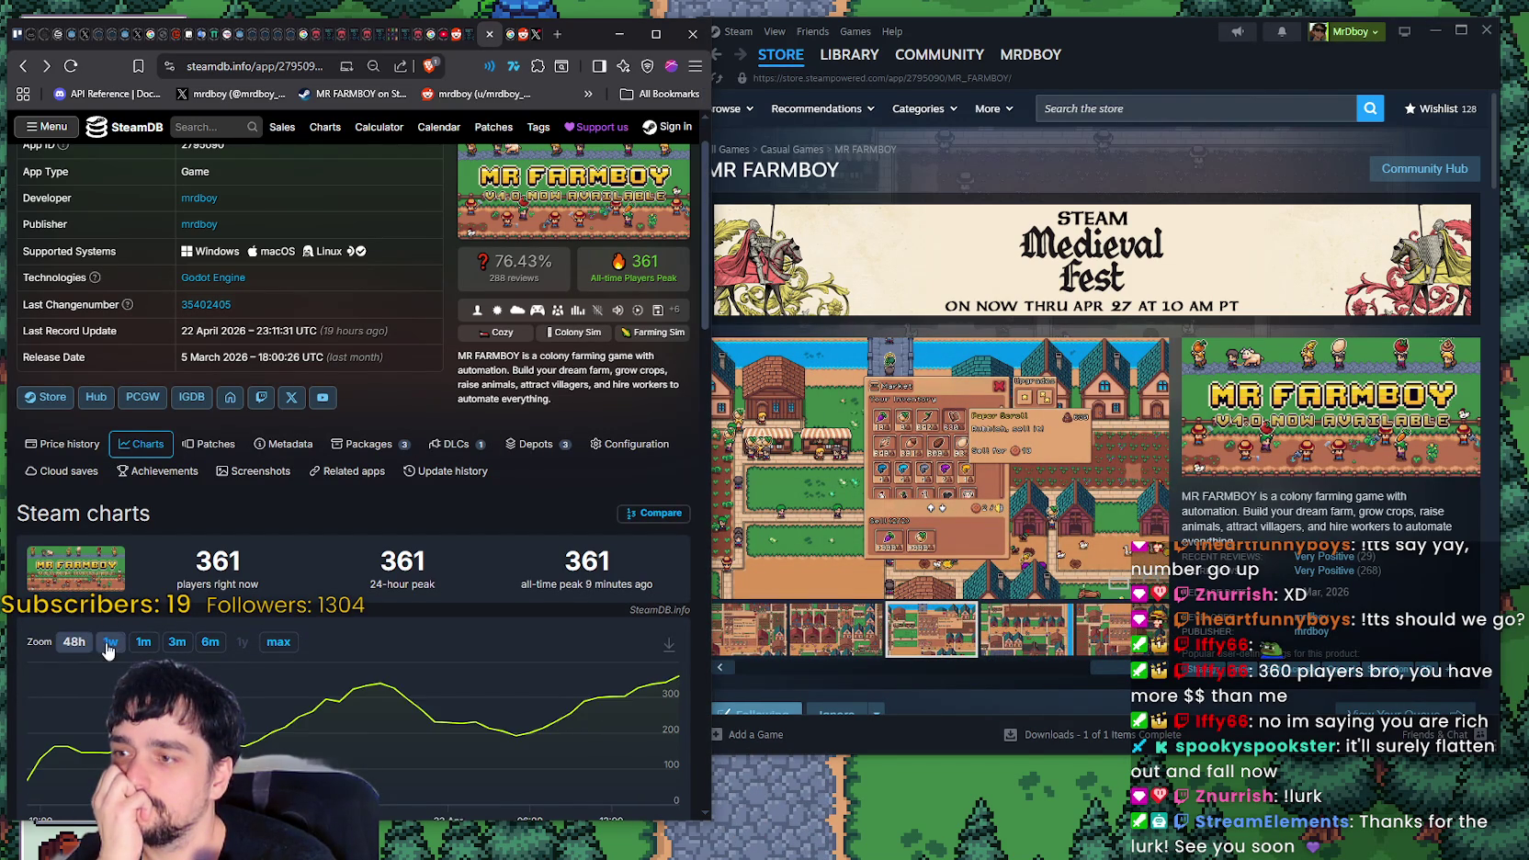
{"action": "scroll", "coordinate": [386, 727], "scroll_direction": "up", "scroll_amount": 1}
{"action": "scroll", "coordinate": [387, 728], "scroll_direction": "down", "scroll_amount": 1}
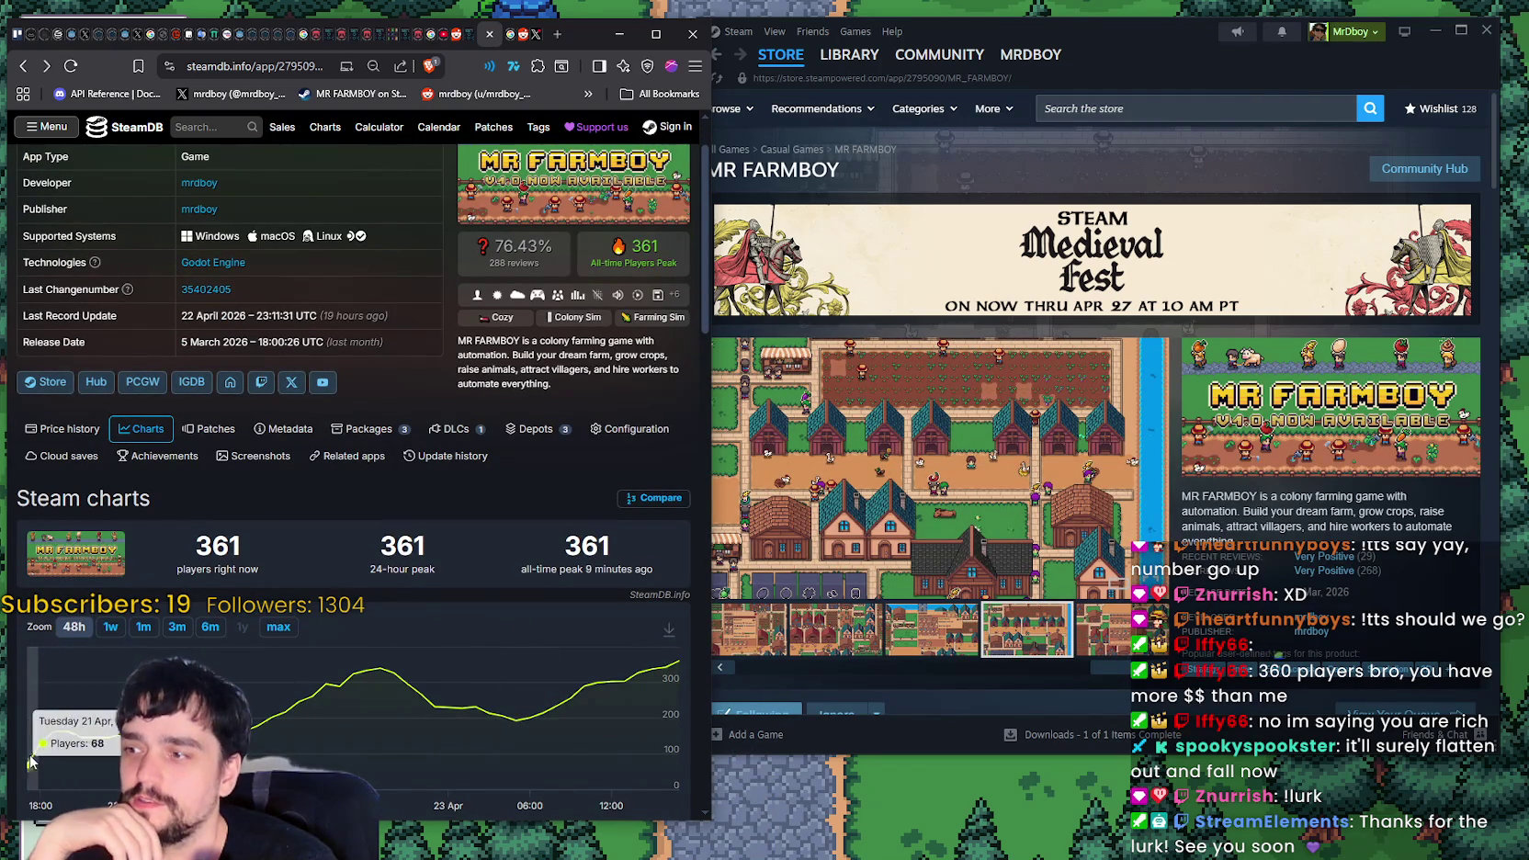
{"action": "left_click", "coordinate": [111, 628]}
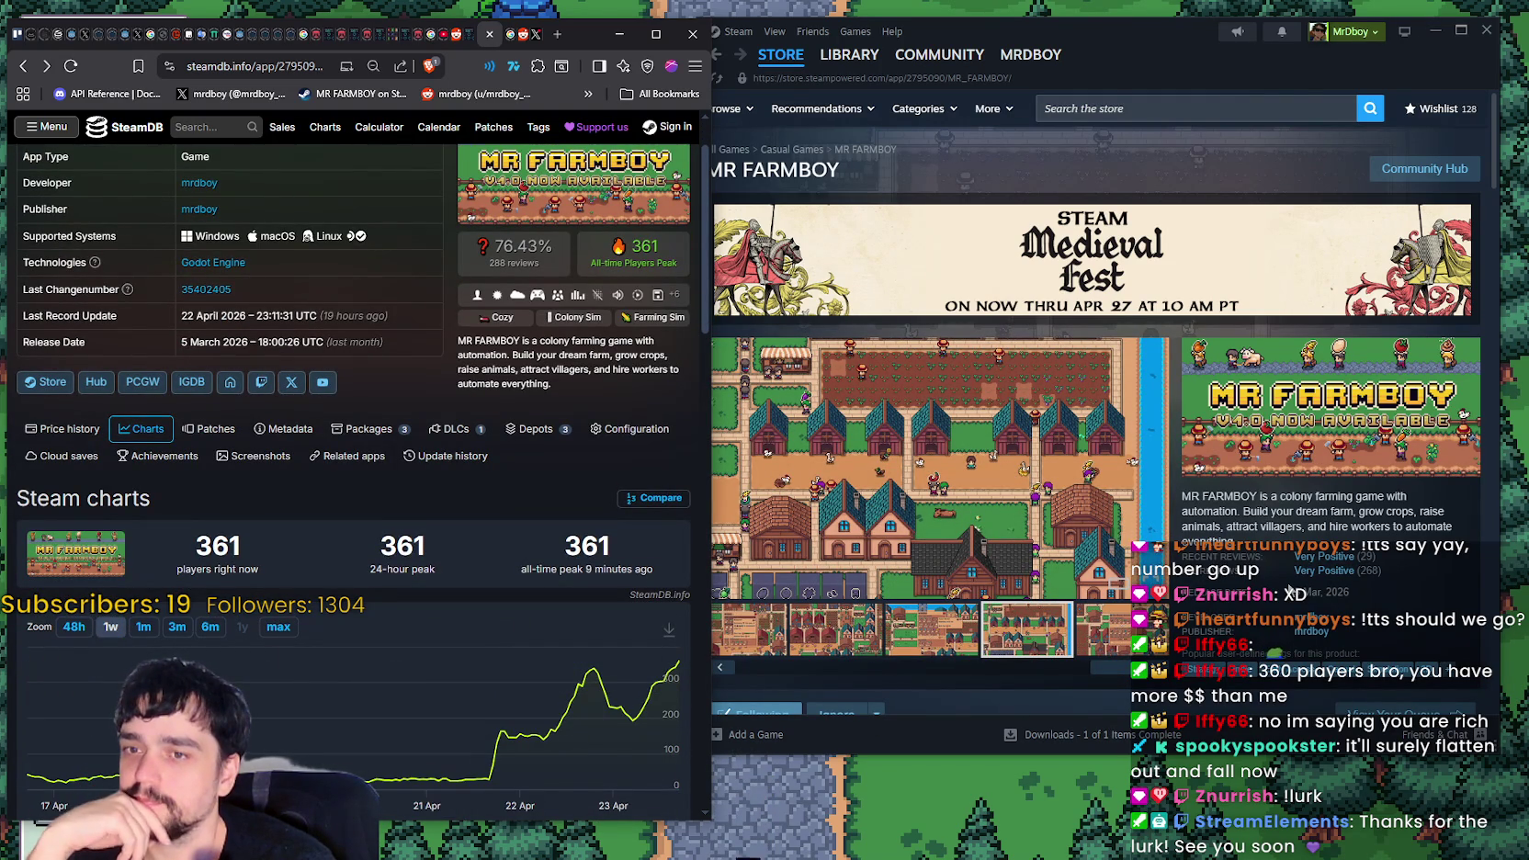
{"action": "left_click", "coordinate": [1310, 511]}
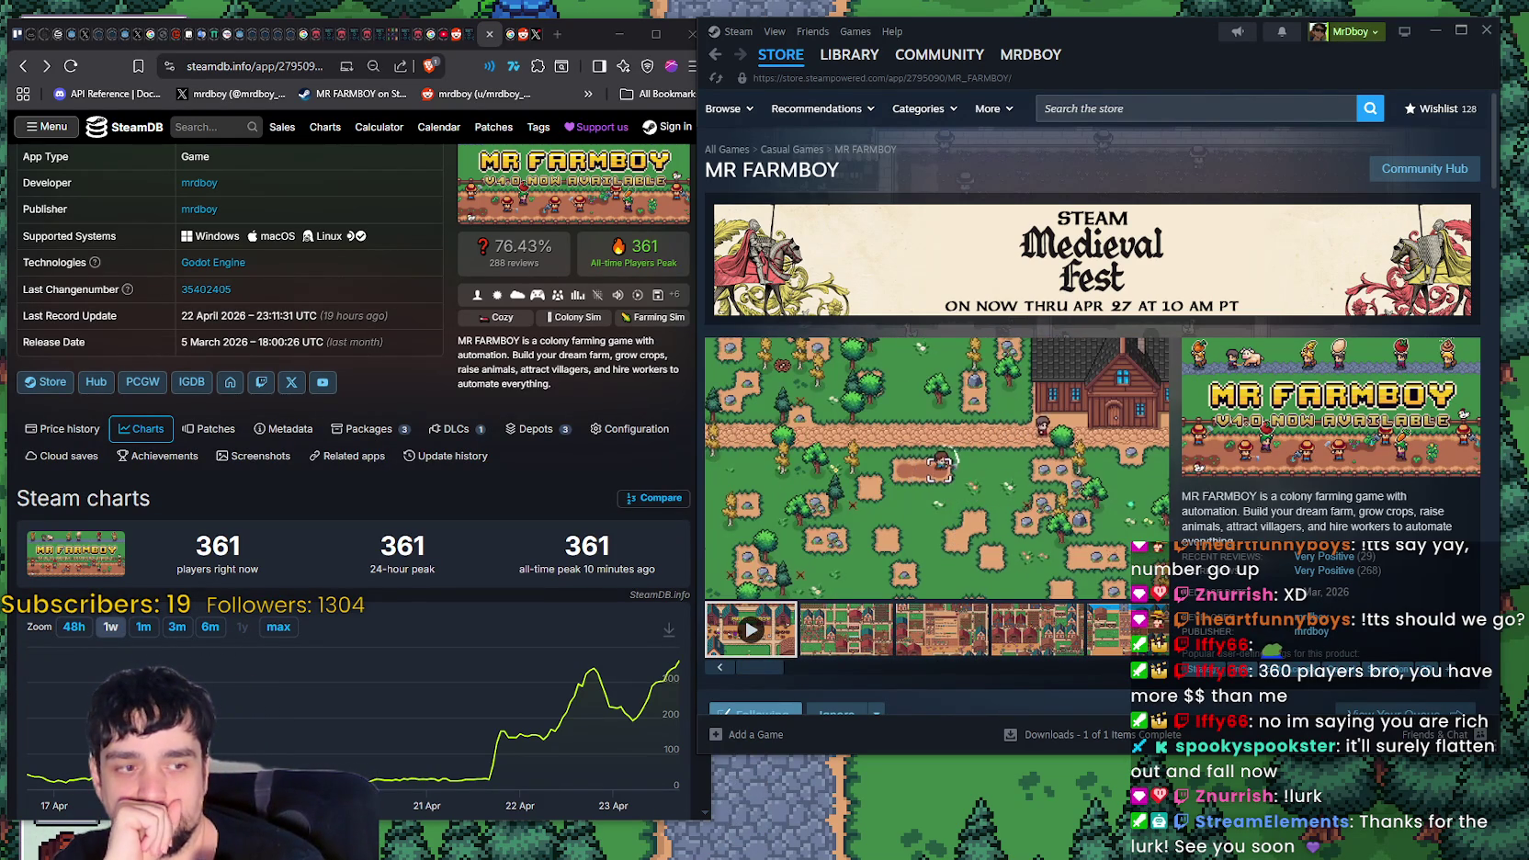
{"action": "key", "text": "alt+Tab"}
{"action": "left_click_drag", "start_coordinate": [1052, 262], "coordinate": [1096, 267]}
{"action": "left_click", "coordinate": [1343, 263]}
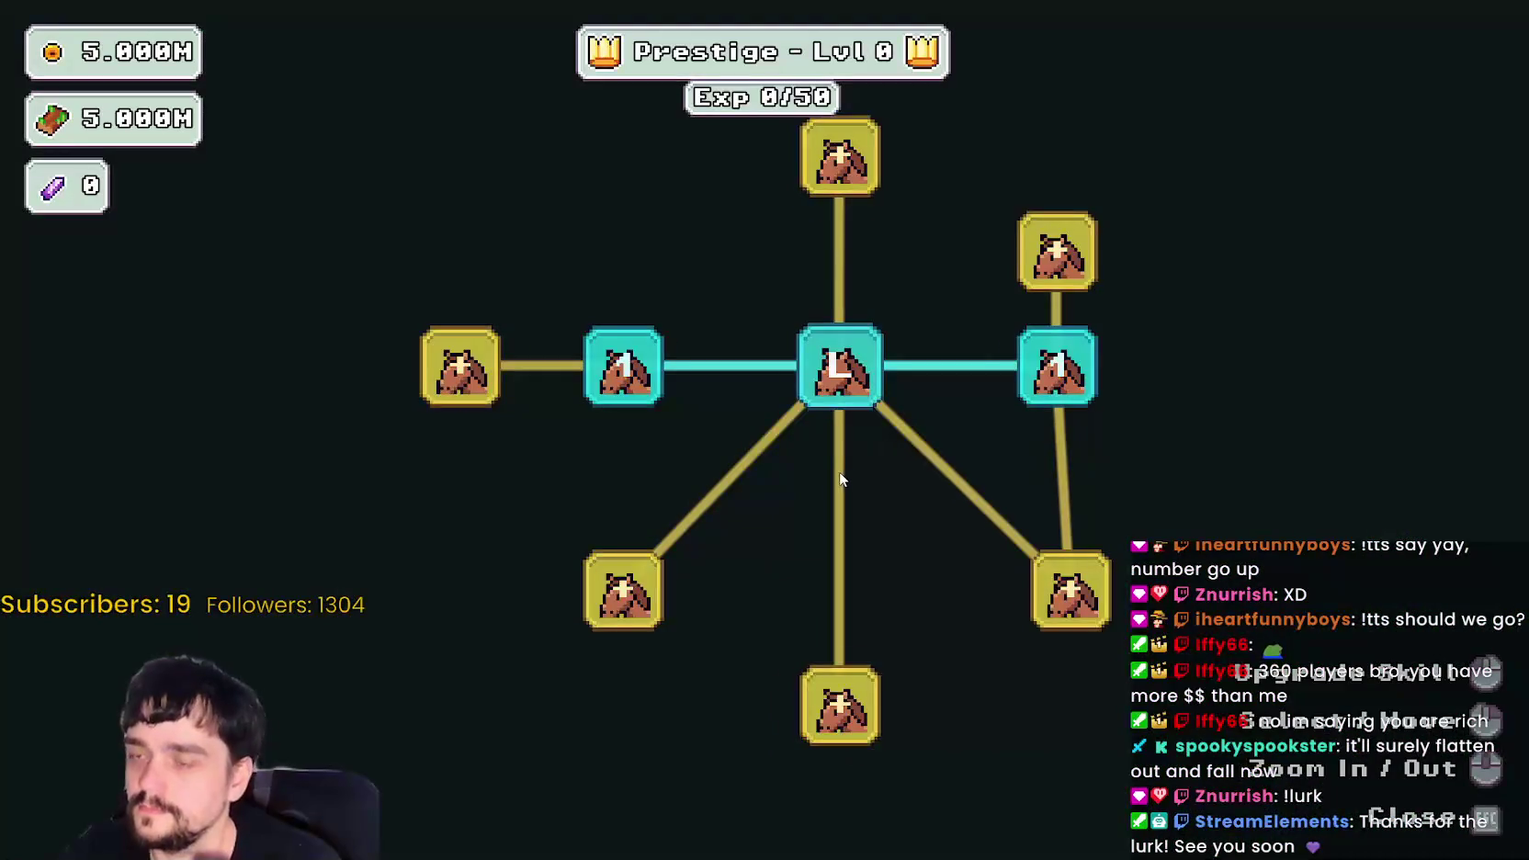
- Unlock the next right-branch Prestige skill, then bring up the portal's stage selection
{"action": "scroll", "coordinate": [965, 498], "scroll_direction": "down", "scroll_amount": 3}
{"action": "left_click", "coordinate": [884, 413]}
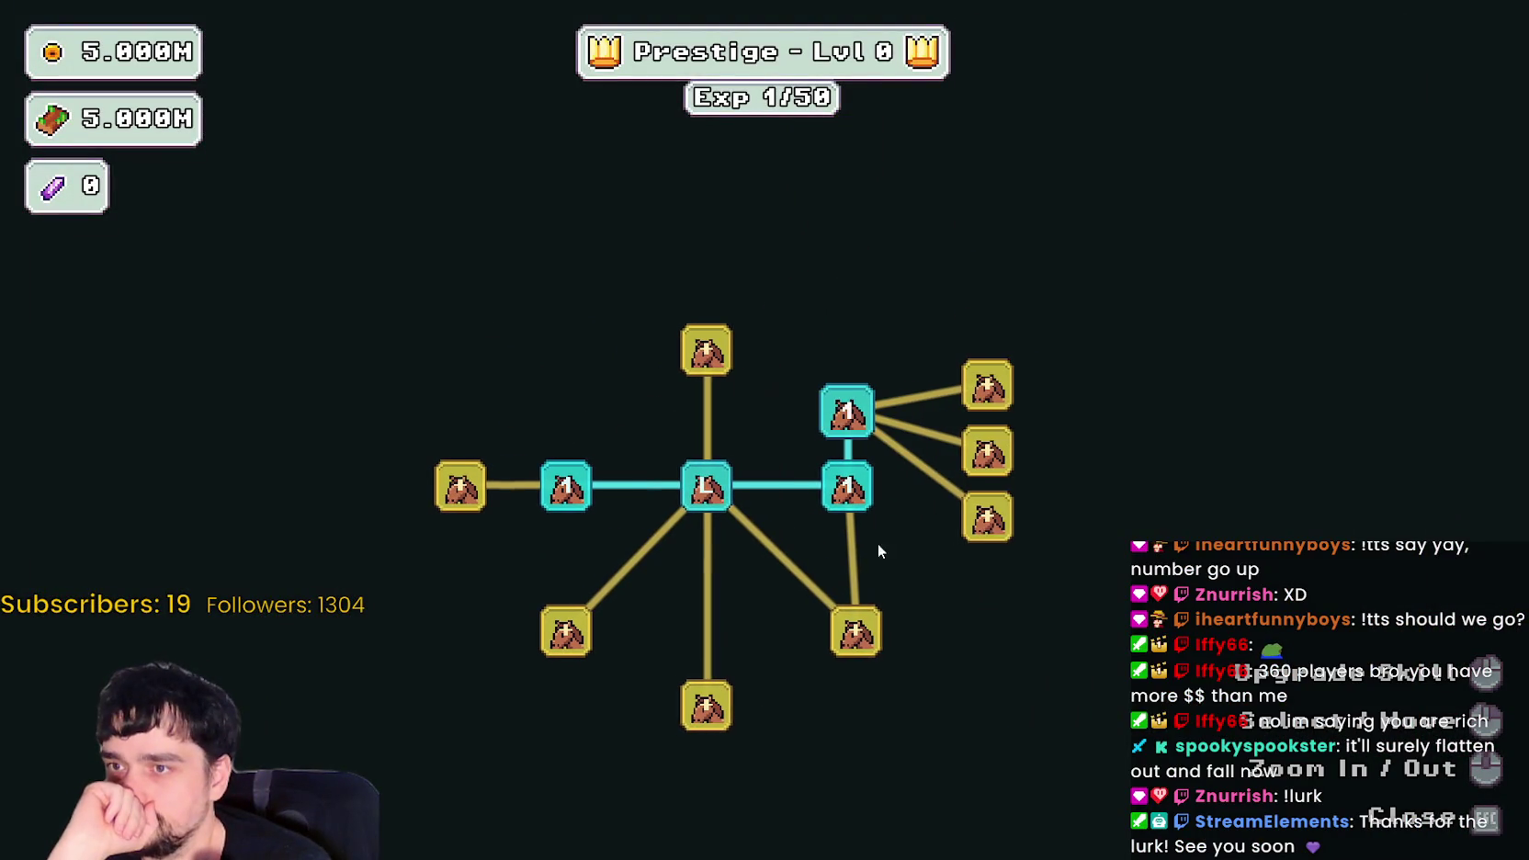
{"action": "key", "text": "Escape"}
{"action": "key", "text": "e"}
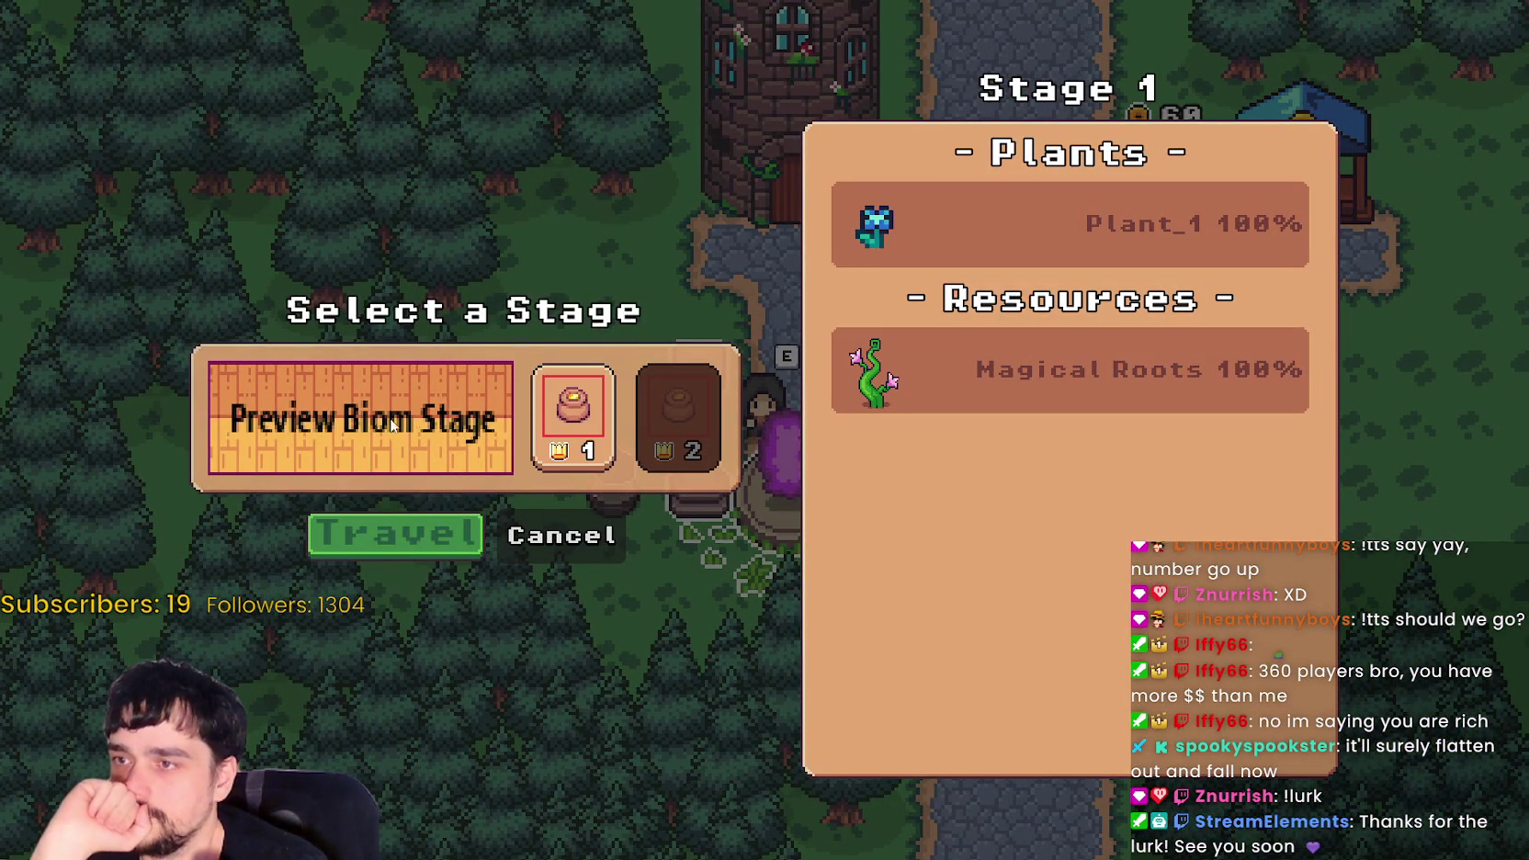
- Close stage selection, check the prestige tree, and travel to The Forest
{"action": "key", "text": "Escape"}
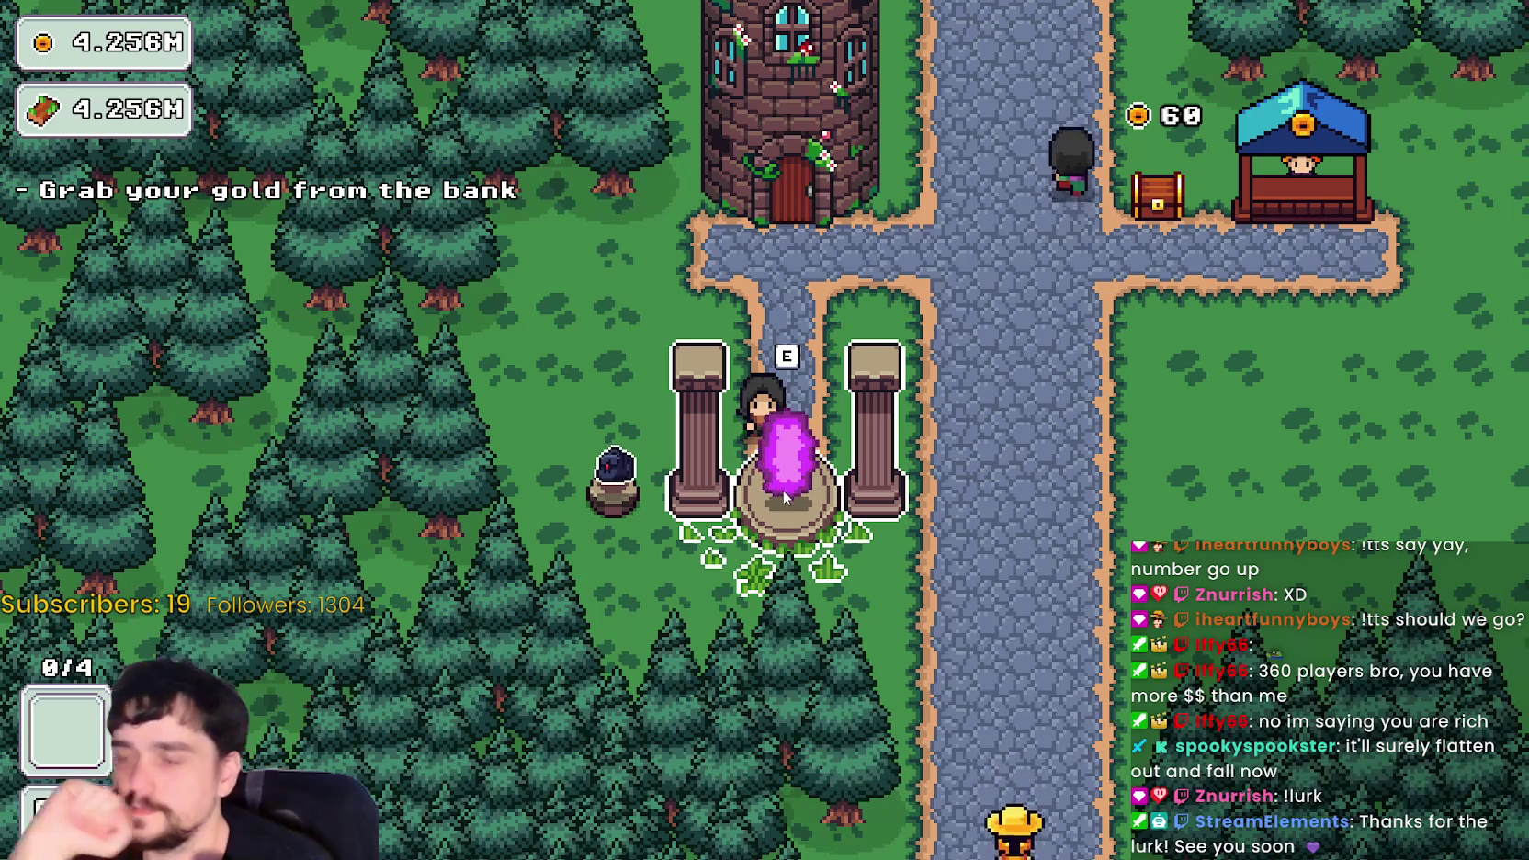
{"action": "key", "text": "d"}
{"action": "key", "text": "a"}
{"action": "key", "text": "e"}
{"action": "key", "text": "Escape"}
{"action": "key", "text": "s"}
{"action": "key", "text": "e"}
{"action": "key", "text": "e"}
- Harvest a blue plant so the bag shows 1/4, then stop the game in Godot
{"action": "key", "text": "d"}
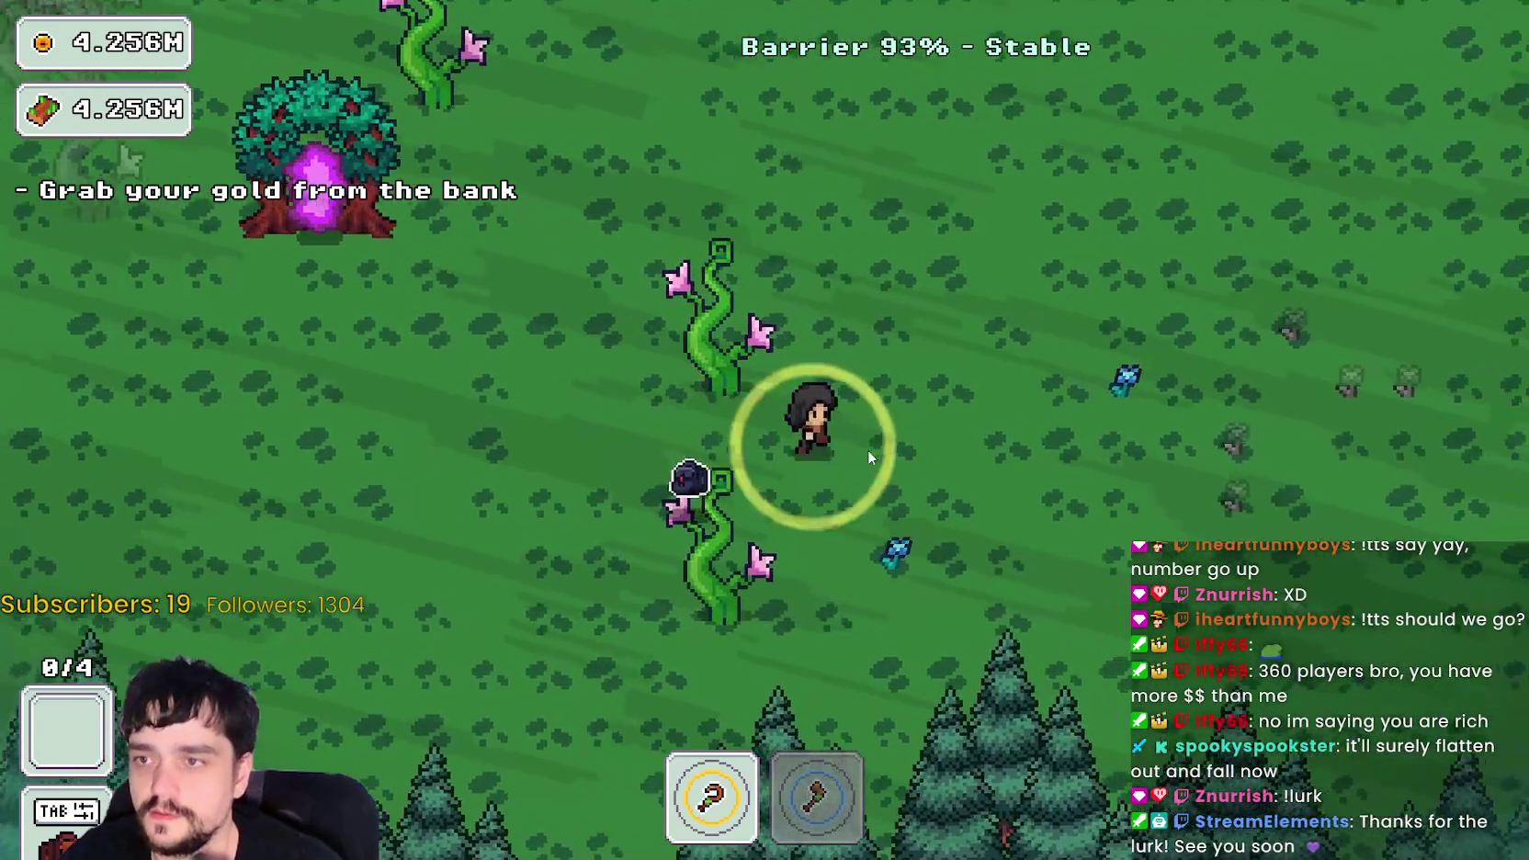
{"action": "key", "text": "s"}
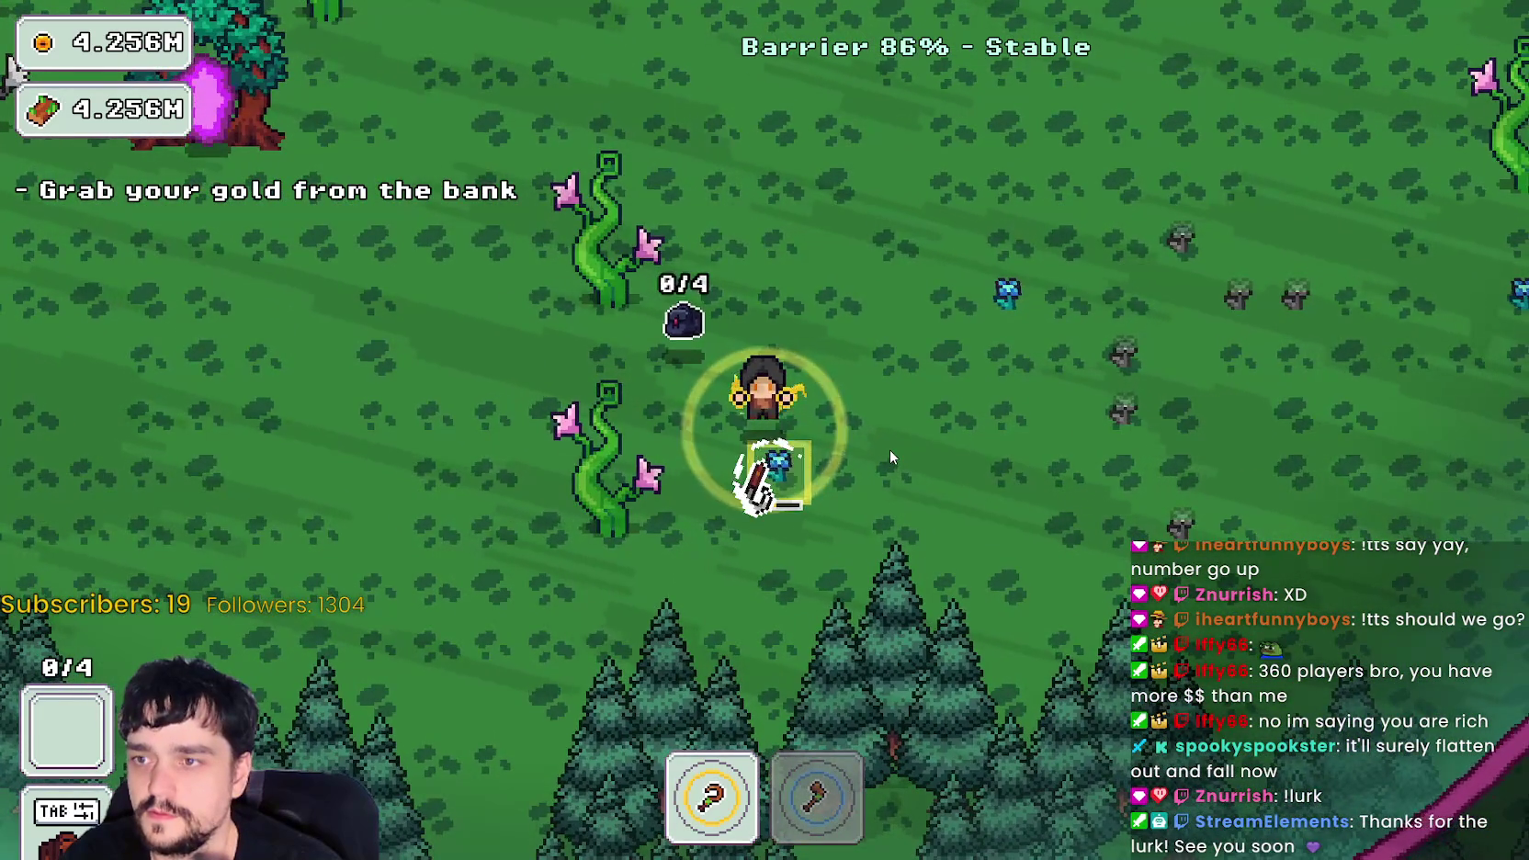
{"action": "key", "text": "a"}
{"action": "key", "text": "w"}
{"action": "key", "text": "s"}
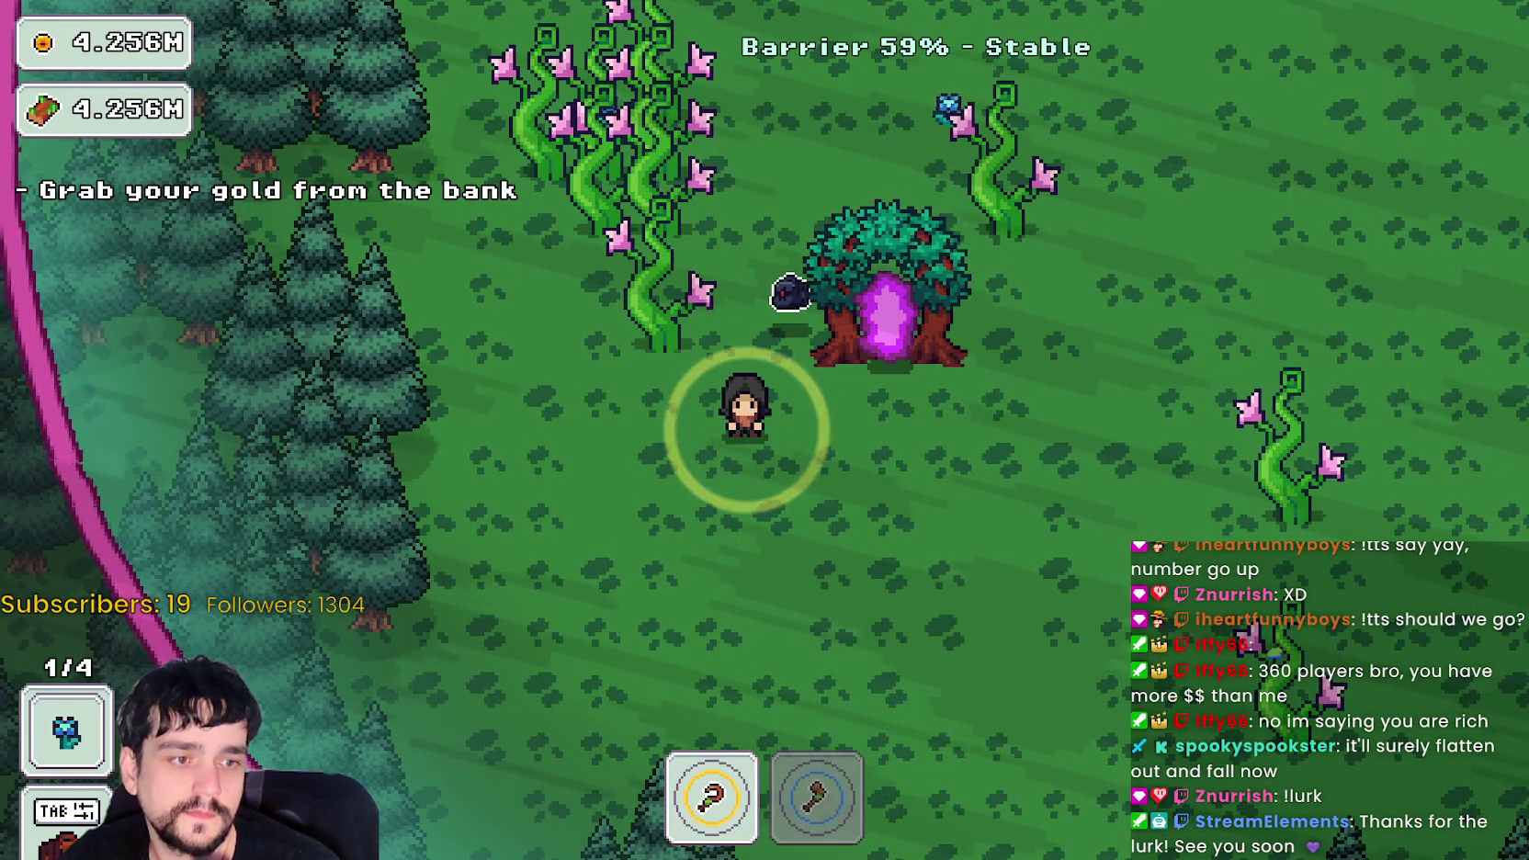
{"action": "key", "text": "alt+Tab"}
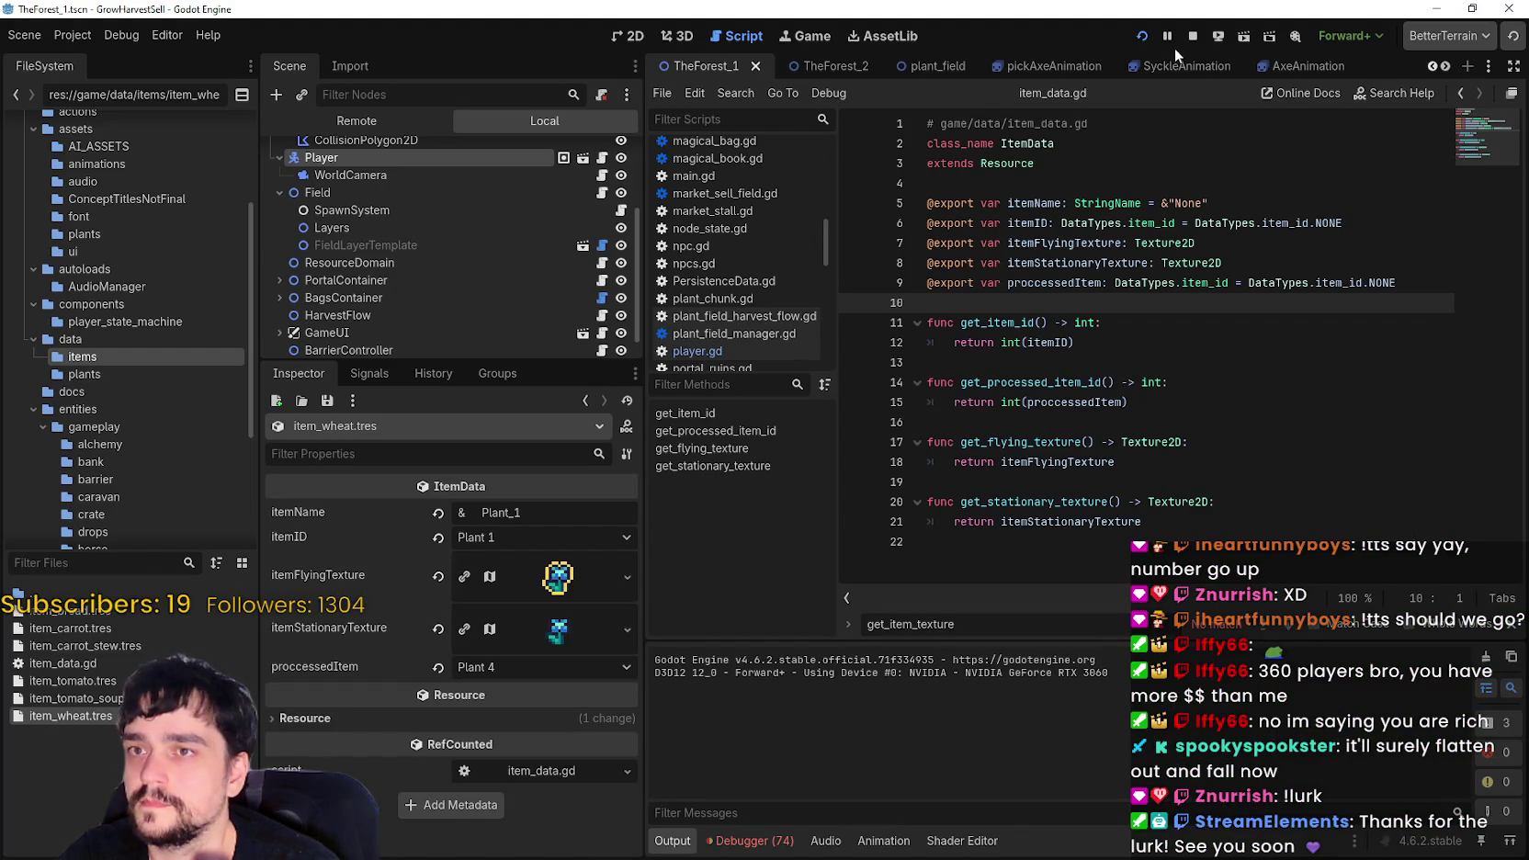
{"action": "left_click", "coordinate": [1189, 37]}
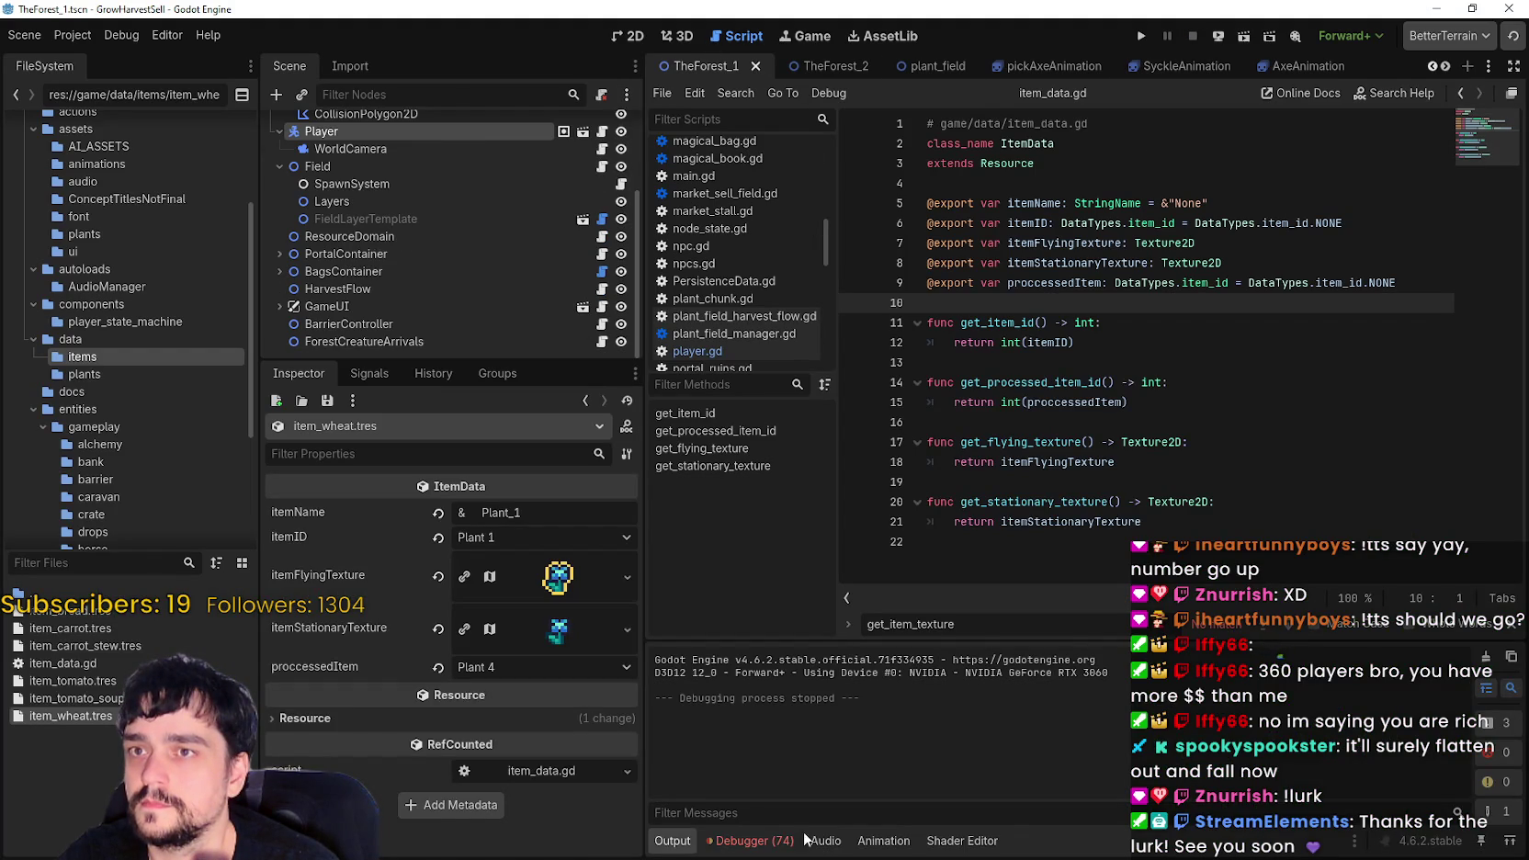
- Look through the shader code in the editor
{"action": "left_click", "coordinate": [962, 840]}
{"action": "scroll", "coordinate": [1073, 744], "scroll_direction": "down", "scroll_amount": 9}
{"action": "scroll", "coordinate": [1011, 707], "scroll_direction": "down", "scroll_amount": 4}
{"action": "scroll", "coordinate": [1074, 676], "scroll_direction": "down", "scroll_amount": 4}
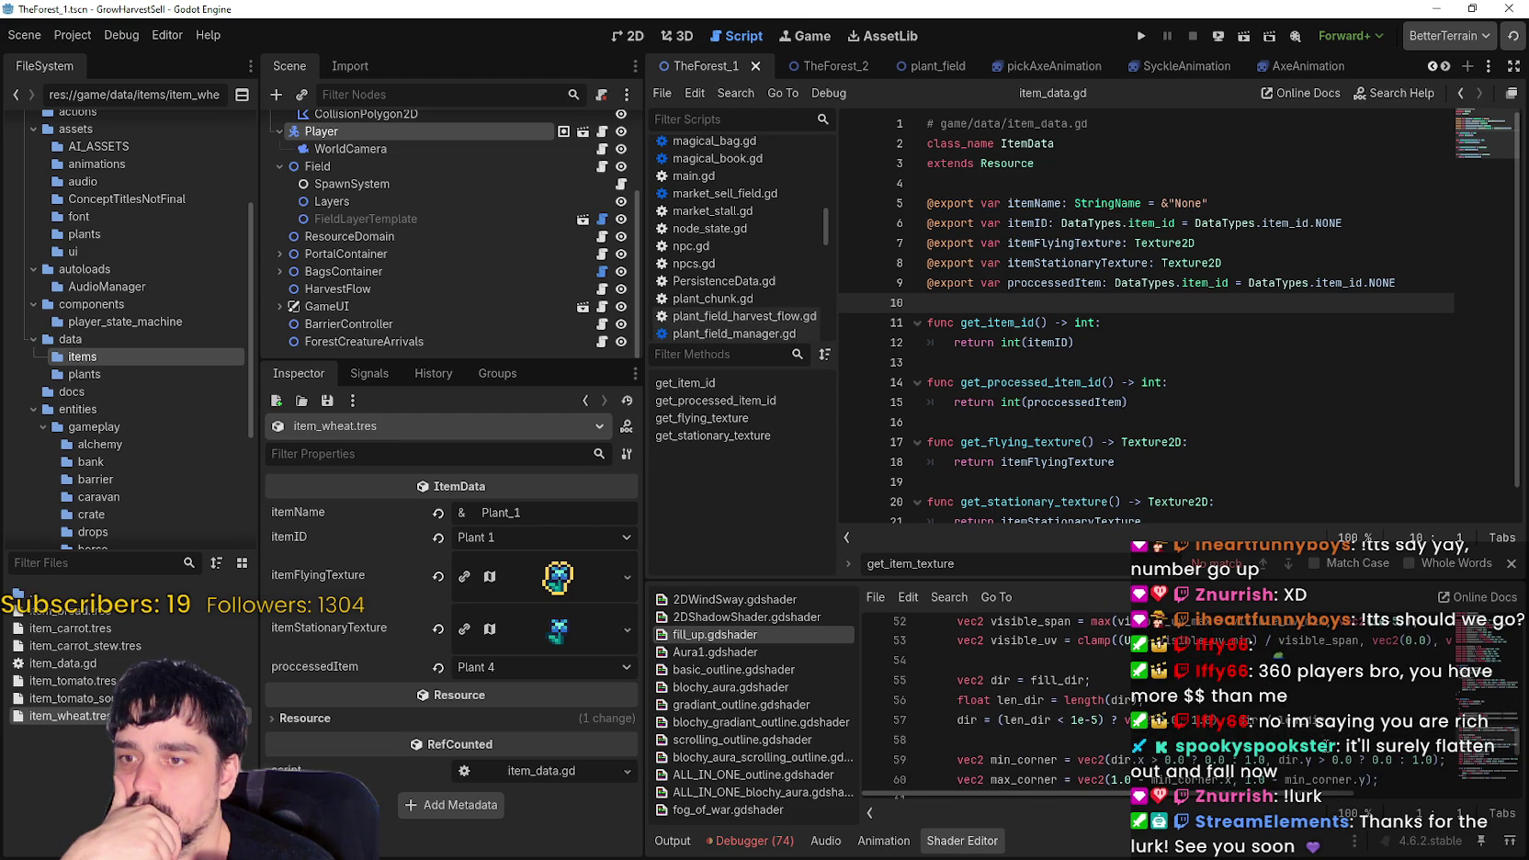
{"action": "scroll", "coordinate": [1310, 729], "scroll_direction": "down", "scroll_amount": 5}
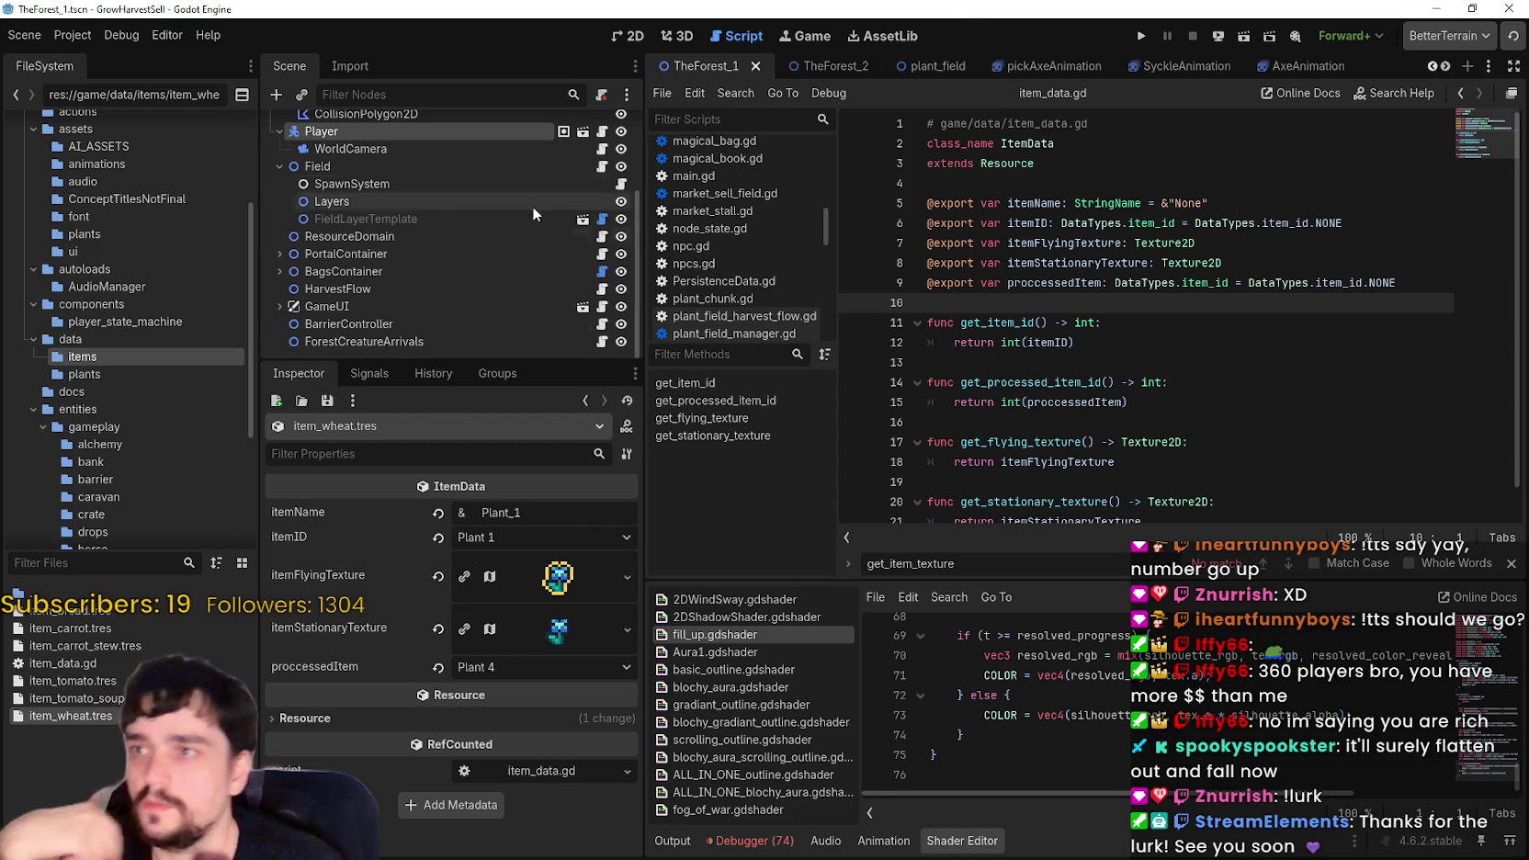
{"action": "scroll", "coordinate": [485, 276], "scroll_direction": "up", "scroll_amount": 3}
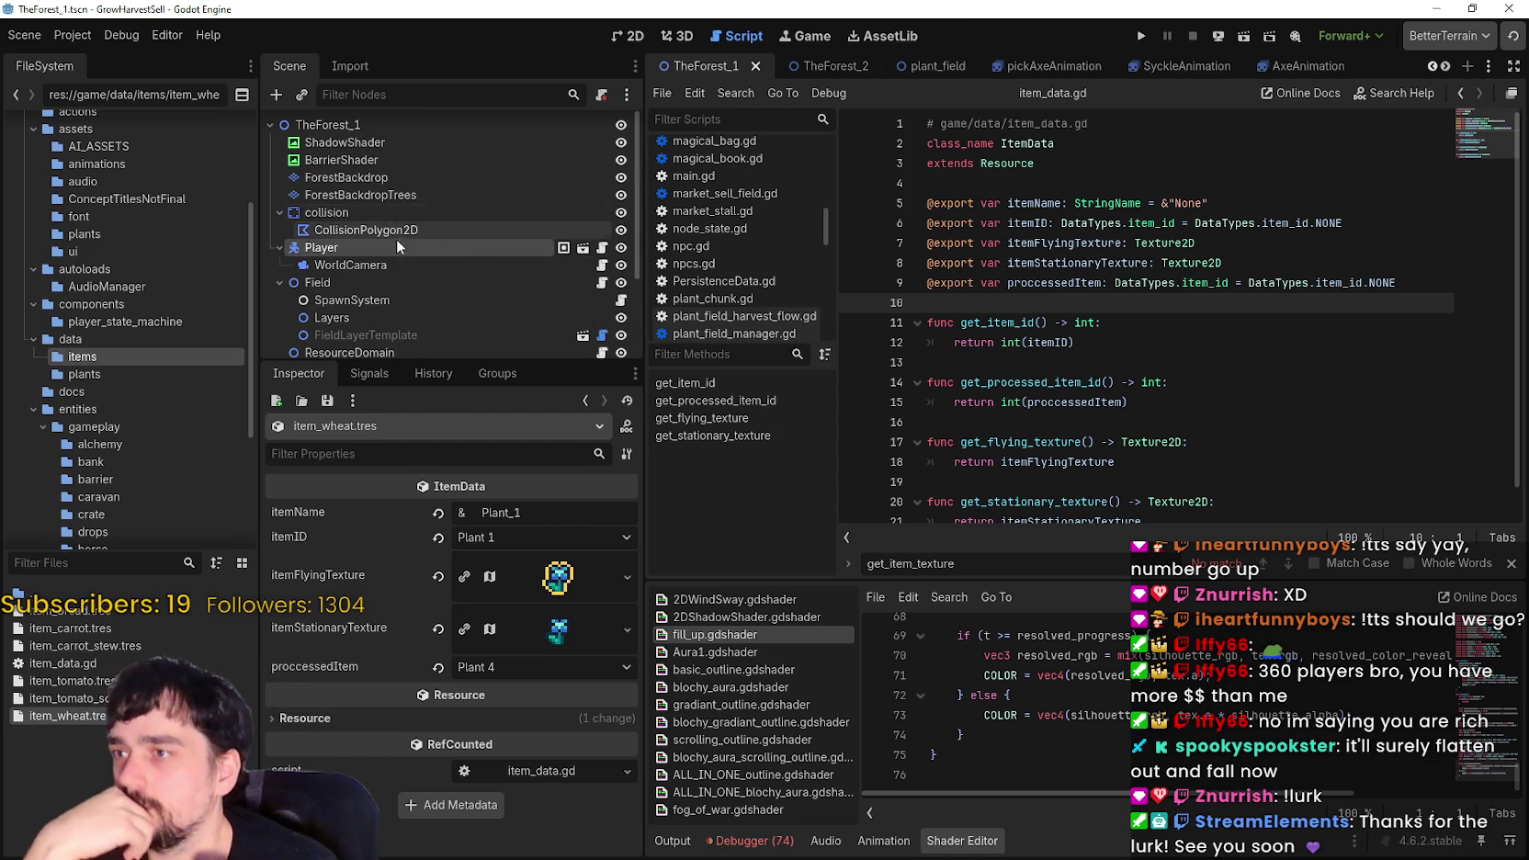
{"action": "scroll", "coordinate": [391, 248], "scroll_direction": "down", "scroll_amount": 3}
{"action": "scroll", "coordinate": [387, 265], "scroll_direction": "down", "scroll_amount": 2}
- On Field's Magical Roots, uncheck individual y-sort, enable_collision and collision_only_when_mature, then relaunch
{"action": "left_click", "coordinate": [383, 260]}
{"action": "scroll", "coordinate": [535, 589], "scroll_direction": "down", "scroll_amount": 5}
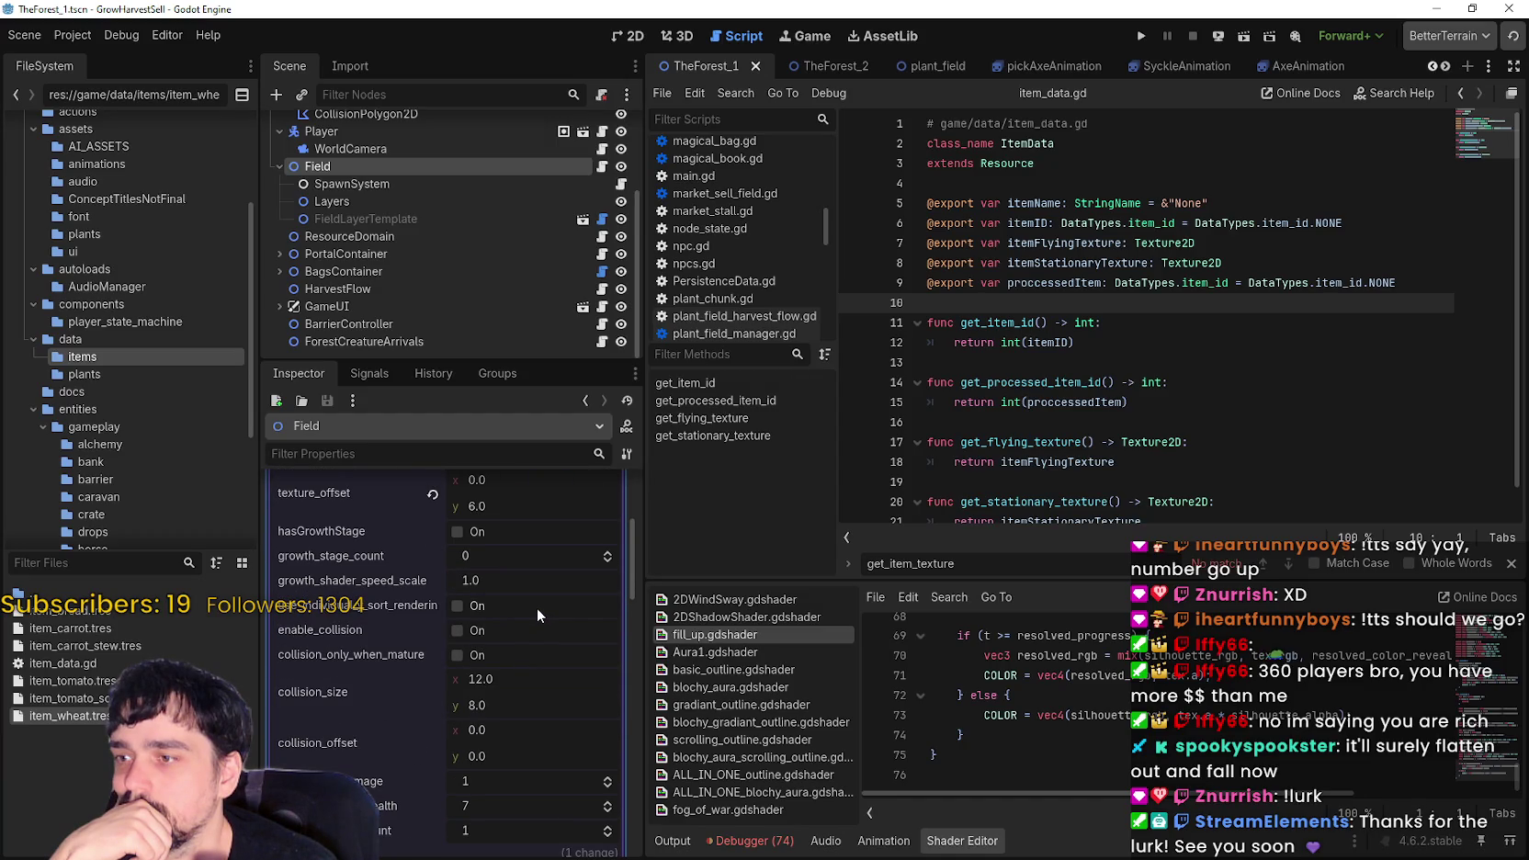
{"action": "scroll", "coordinate": [537, 607], "scroll_direction": "up", "scroll_amount": 5}
{"action": "scroll", "coordinate": [532, 612], "scroll_direction": "down", "scroll_amount": 5}
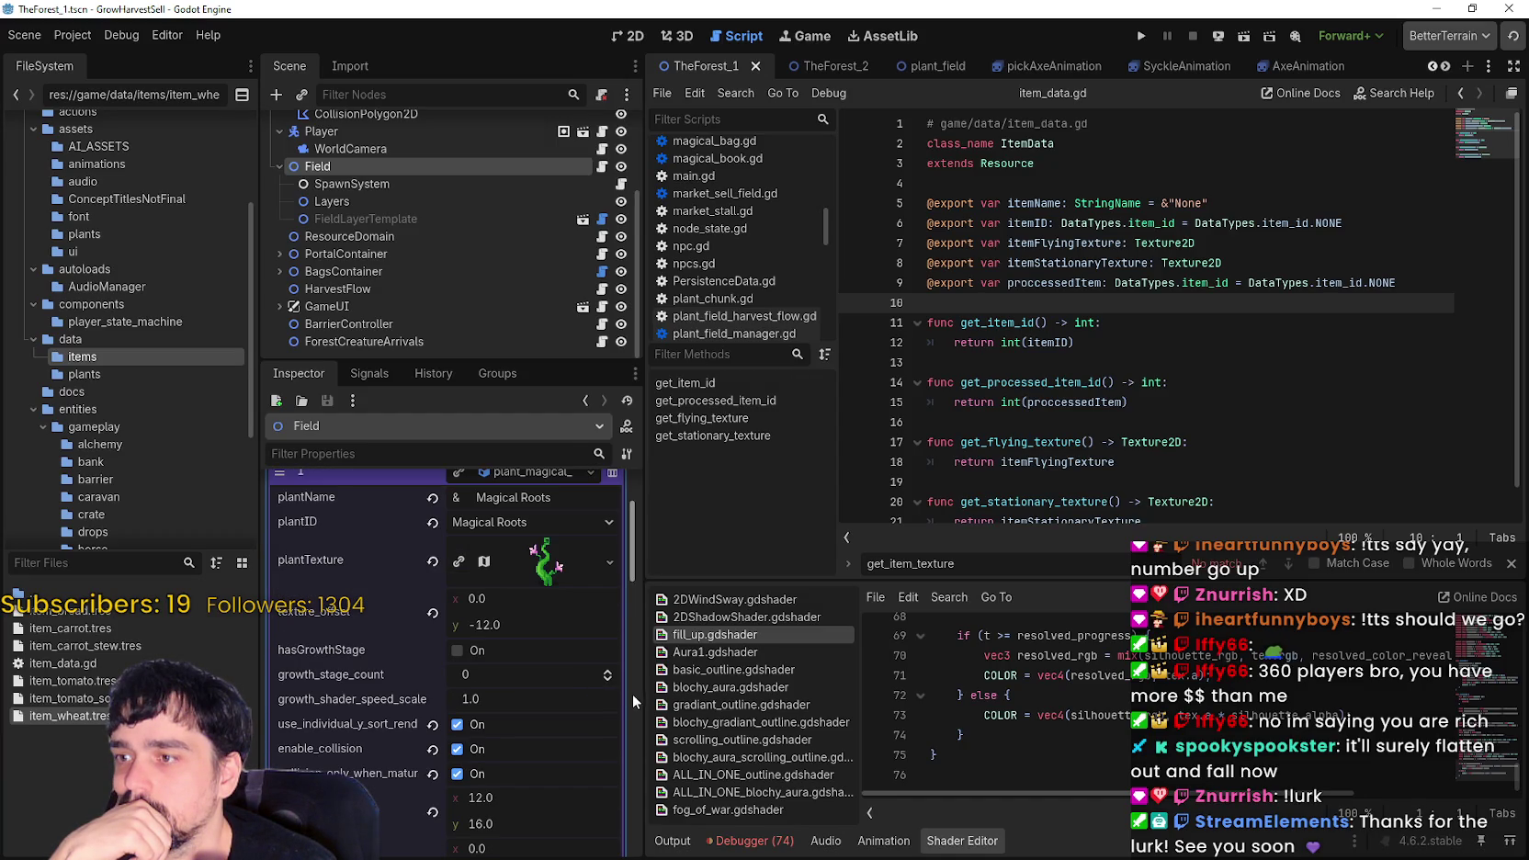
{"action": "left_click_drag", "start_coordinate": [646, 691], "coordinate": [763, 698]}
{"action": "scroll", "coordinate": [679, 708], "scroll_direction": "down", "scroll_amount": 2}
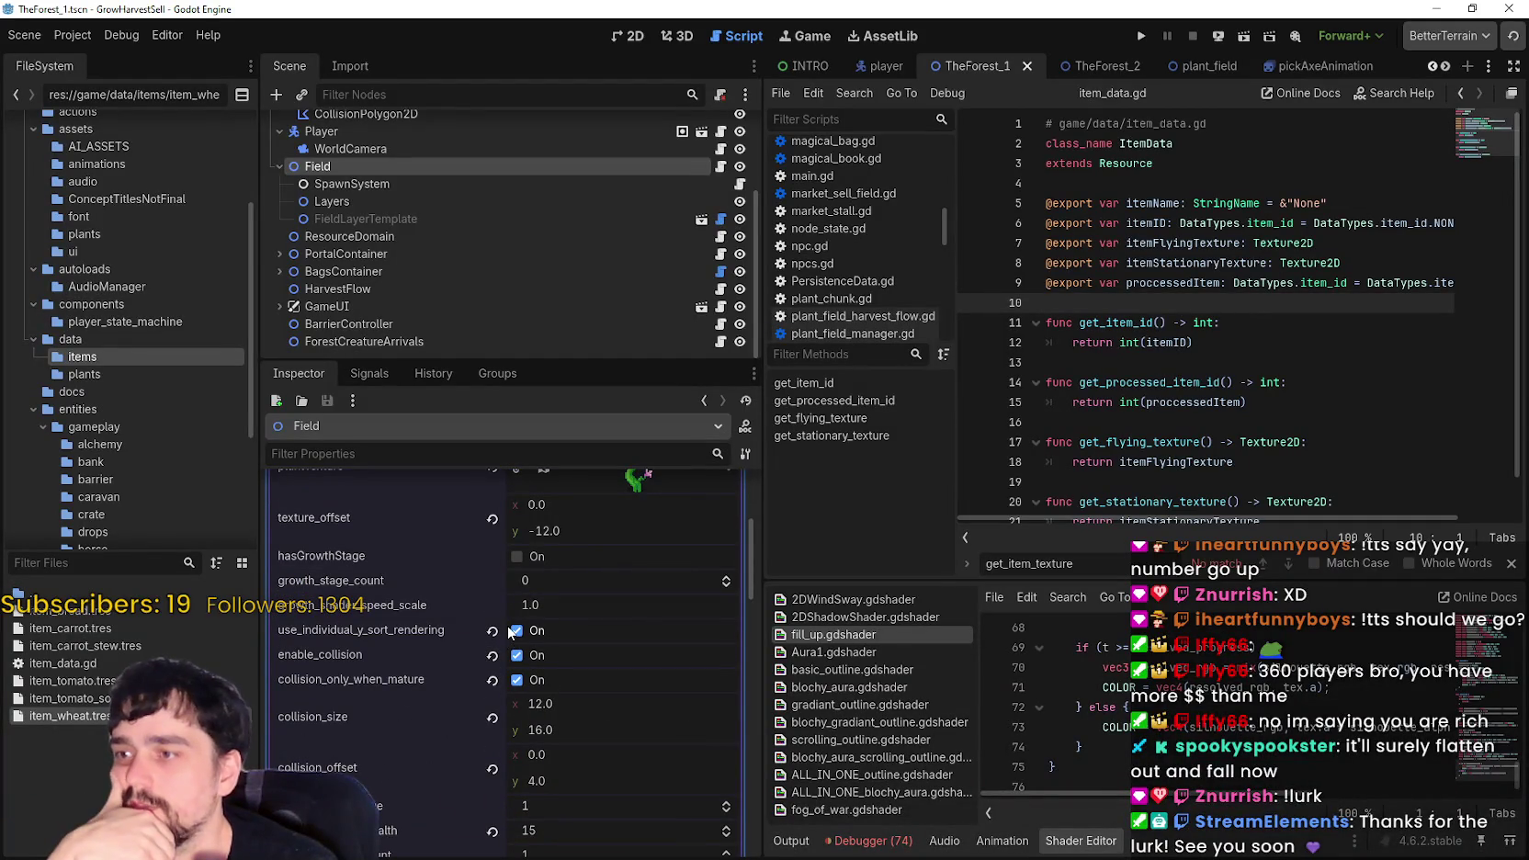
{"action": "left_click", "coordinate": [492, 632]}
{"action": "left_click", "coordinate": [492, 656]}
{"action": "left_click", "coordinate": [517, 681]}
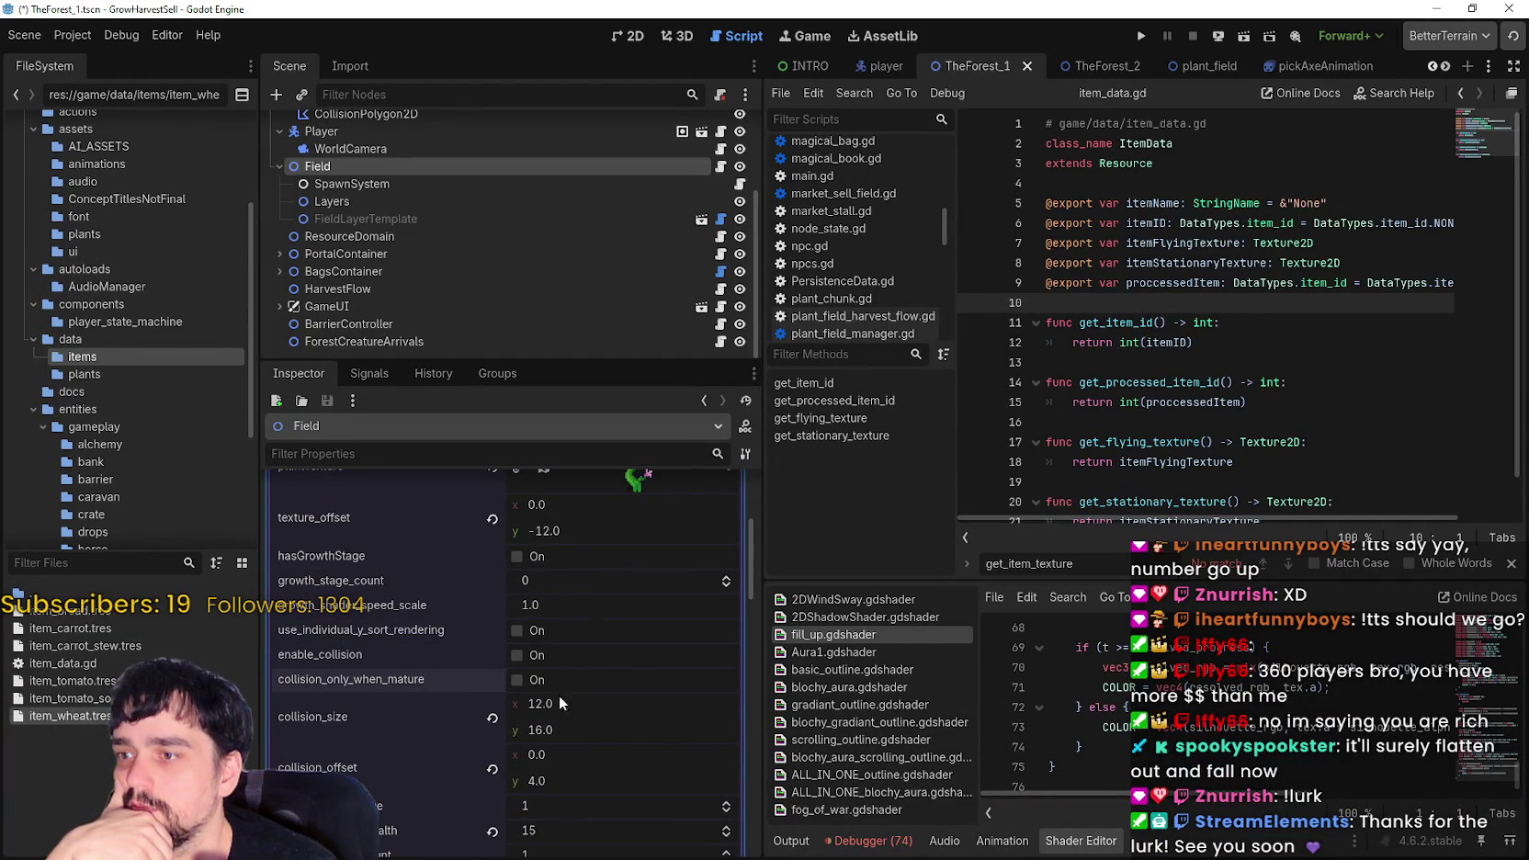
{"action": "scroll", "coordinate": [646, 698], "scroll_direction": "down", "scroll_amount": 2}
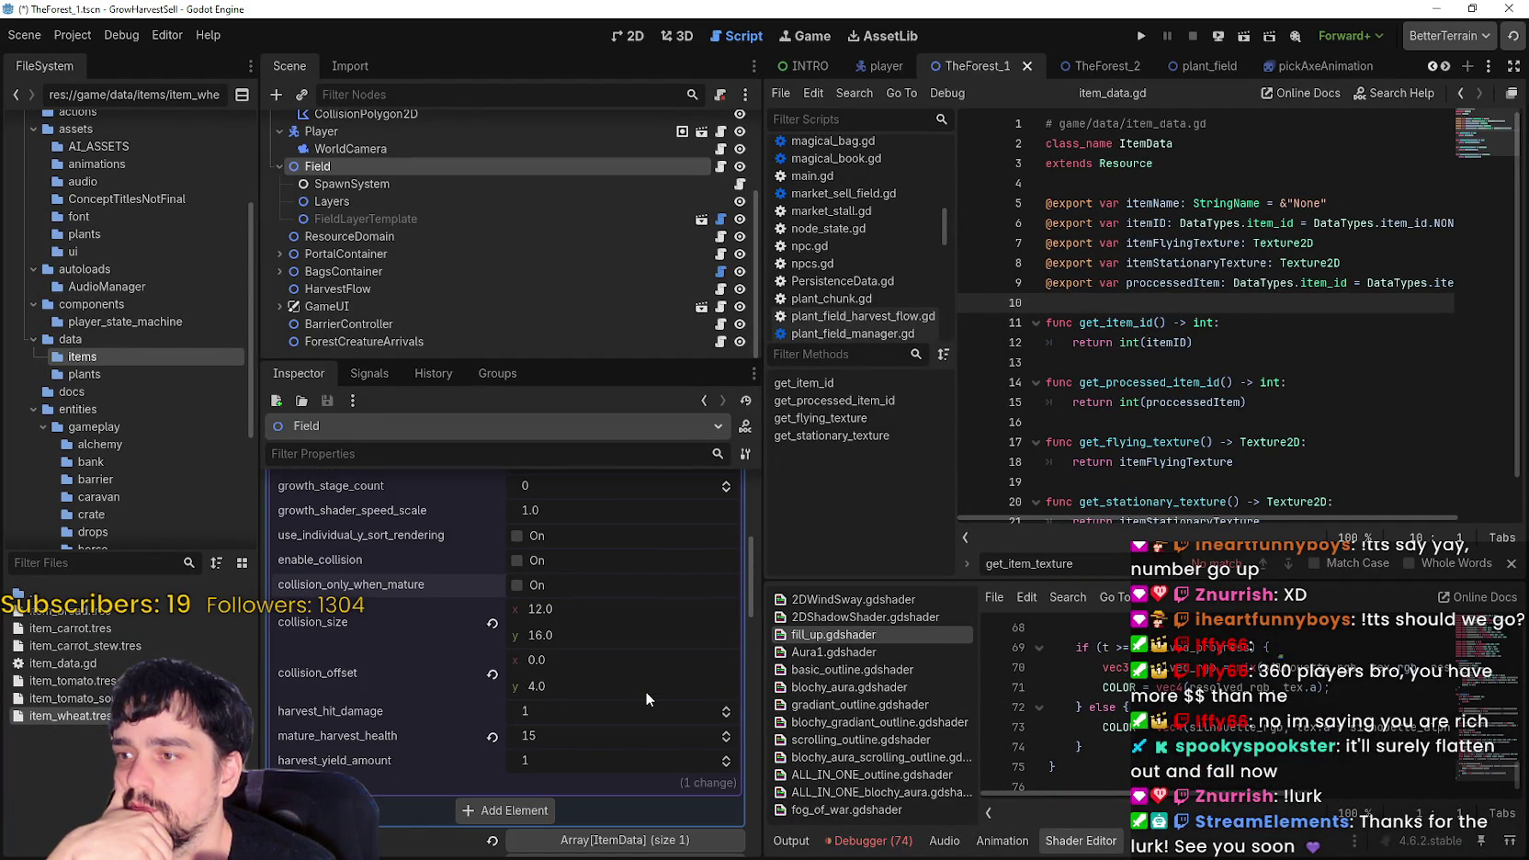
{"action": "scroll", "coordinate": [645, 690], "scroll_direction": "up", "scroll_amount": 5}
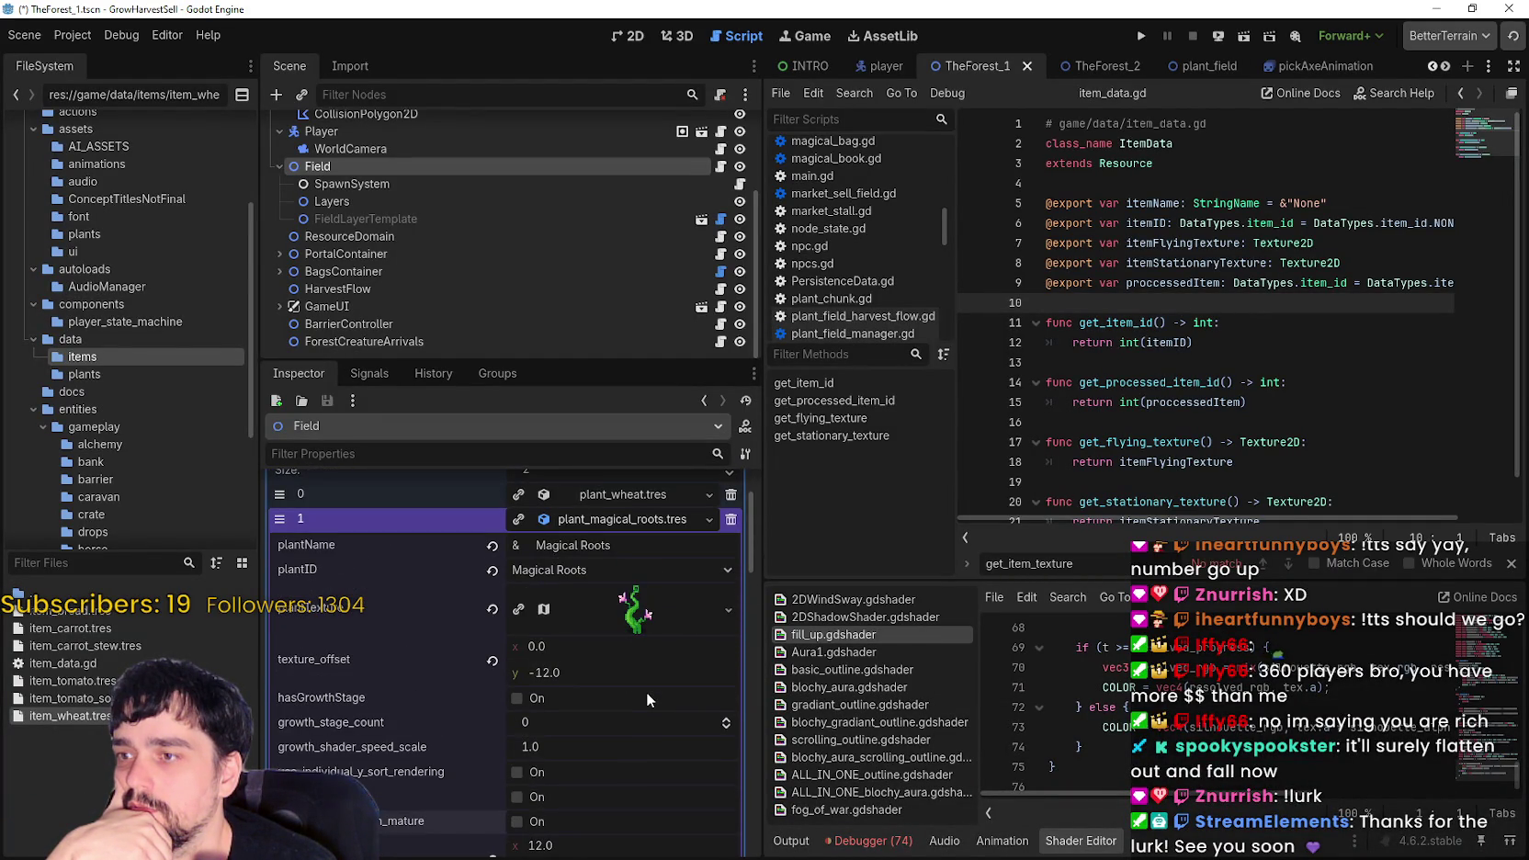
{"action": "left_click", "coordinate": [1146, 36]}
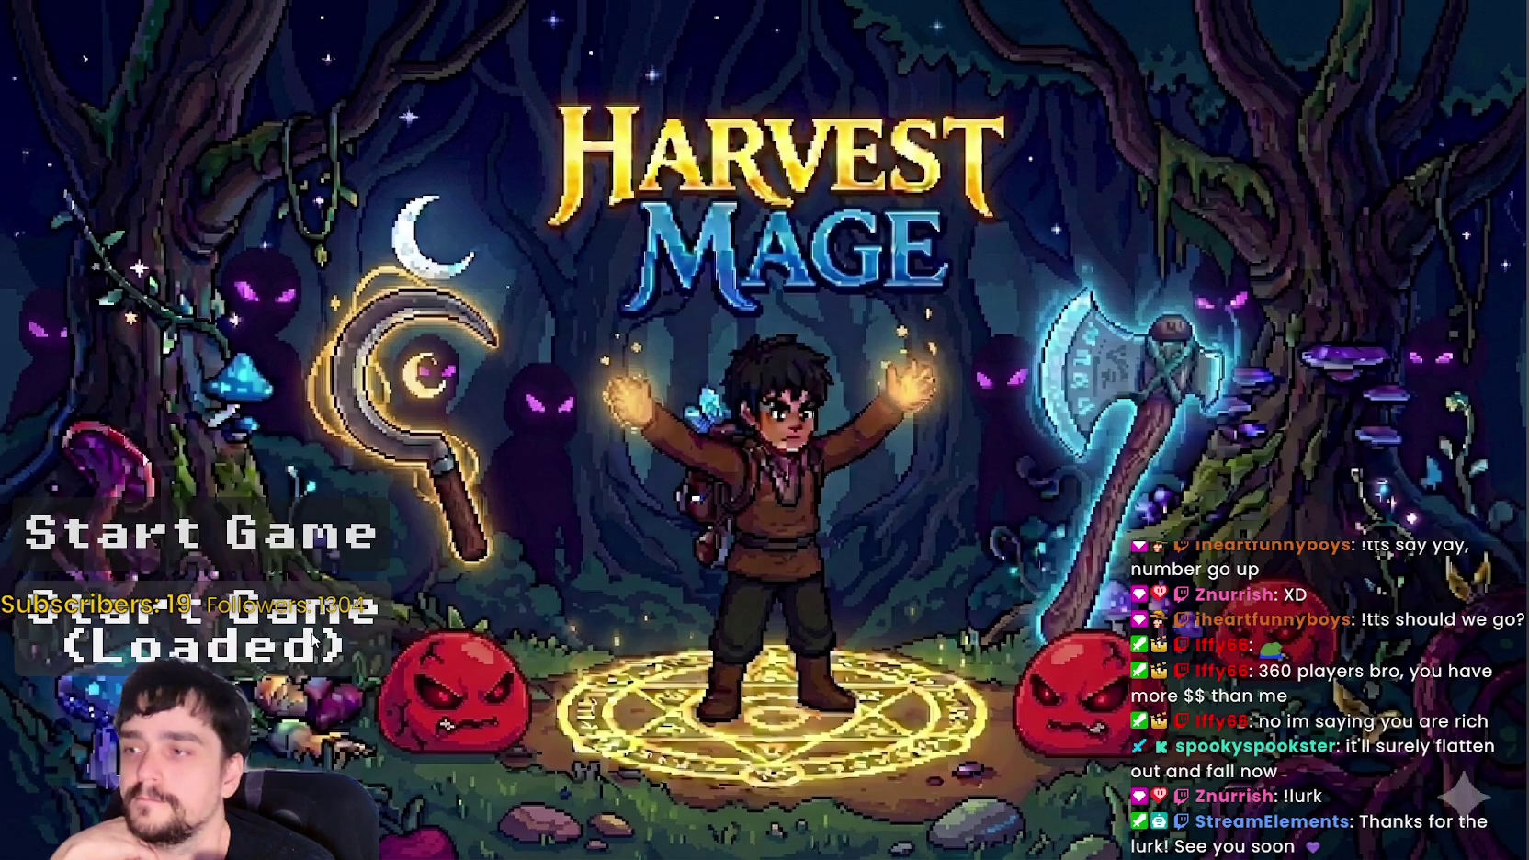
- Continue the loaded save and unlock two Prestige nodes, including Magical Bag Slots
{"action": "left_click", "coordinate": [202, 630]}
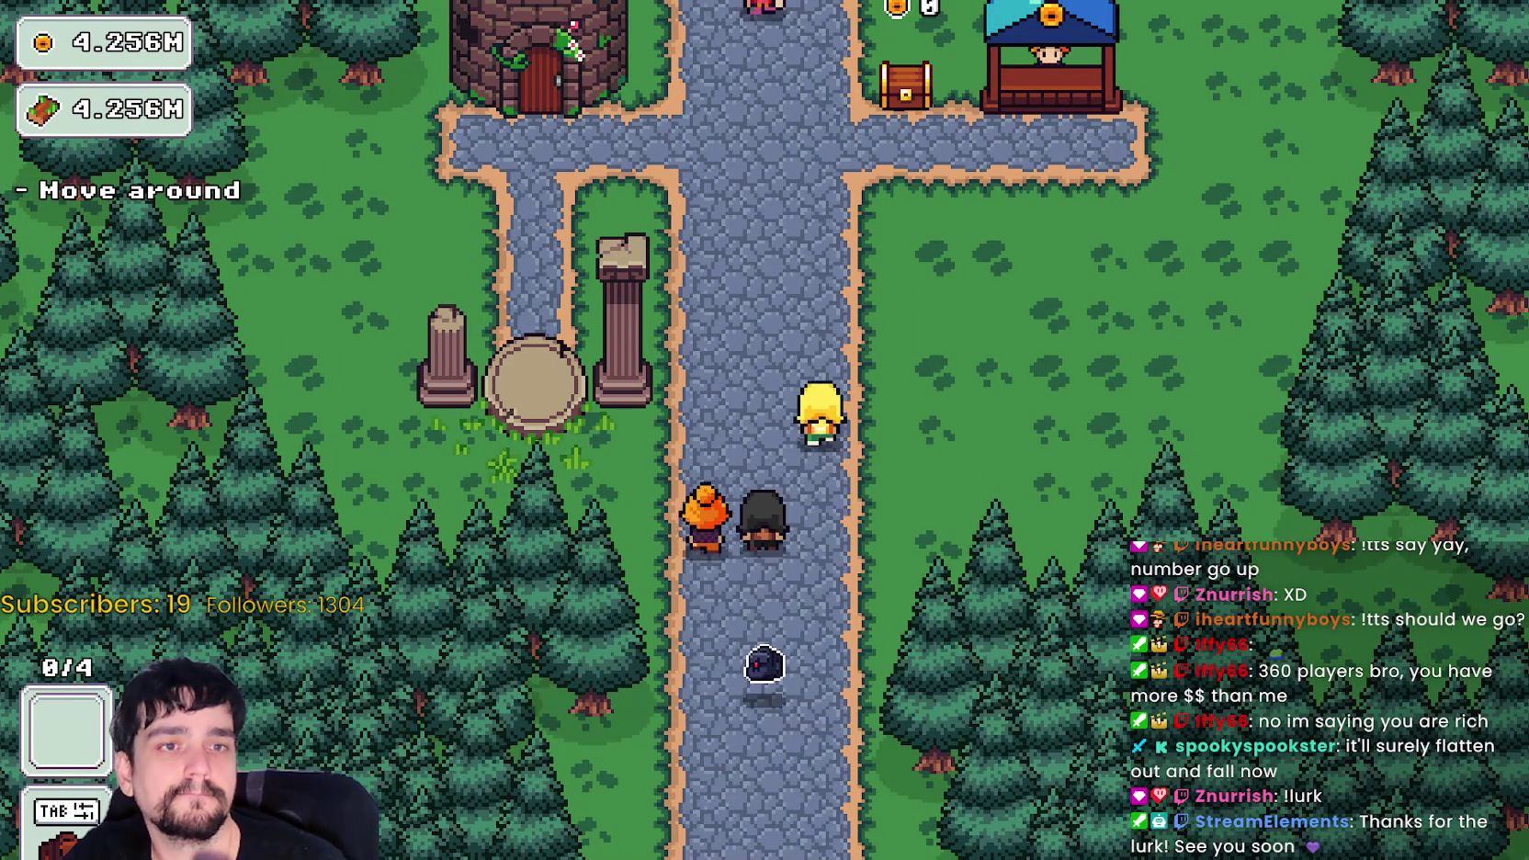
{"action": "key", "text": "w"}
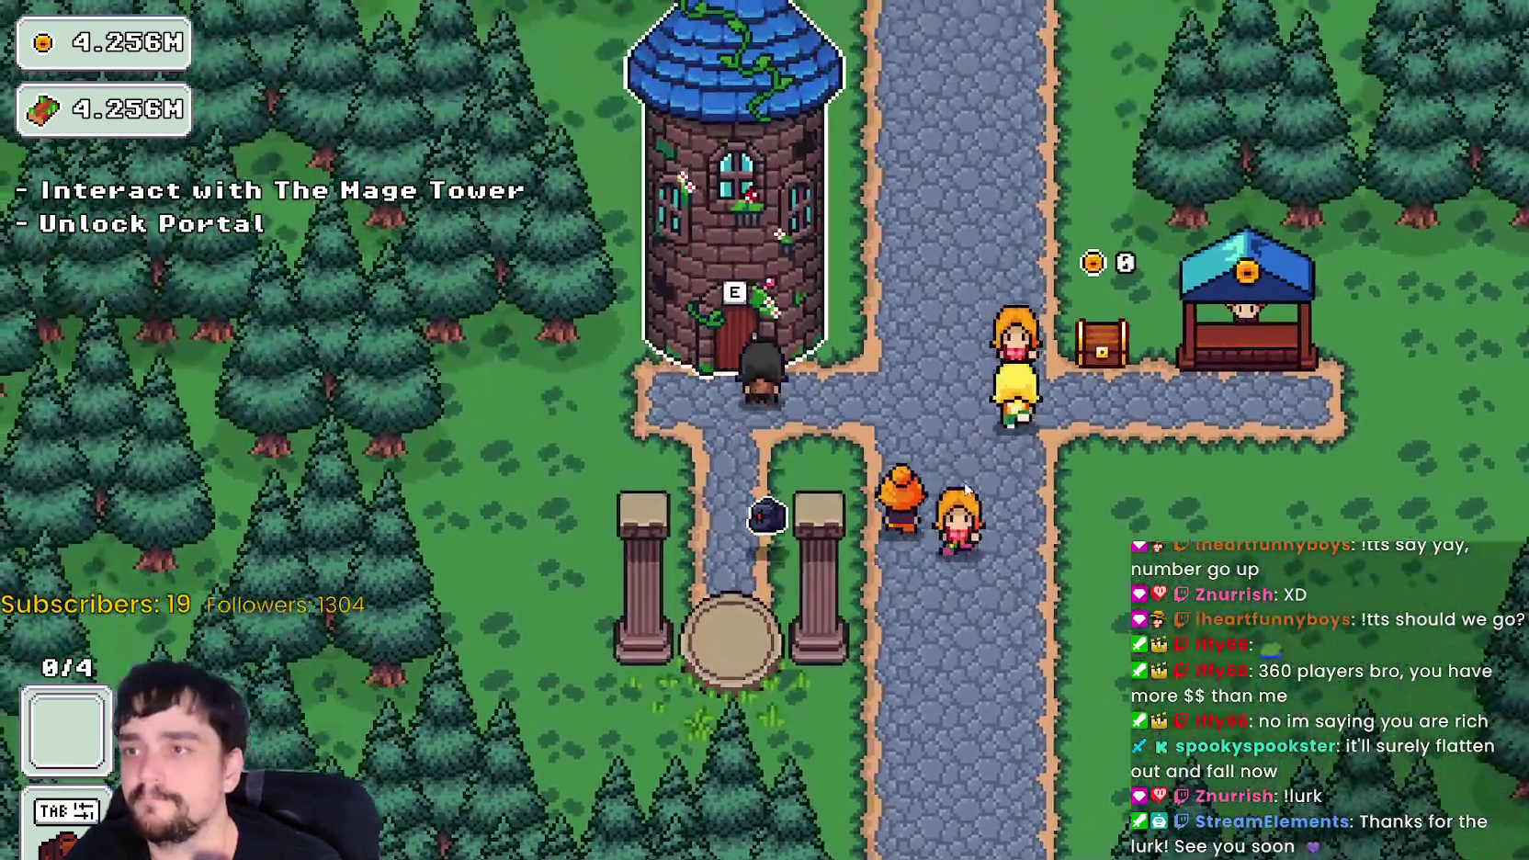
{"action": "key", "text": "e"}
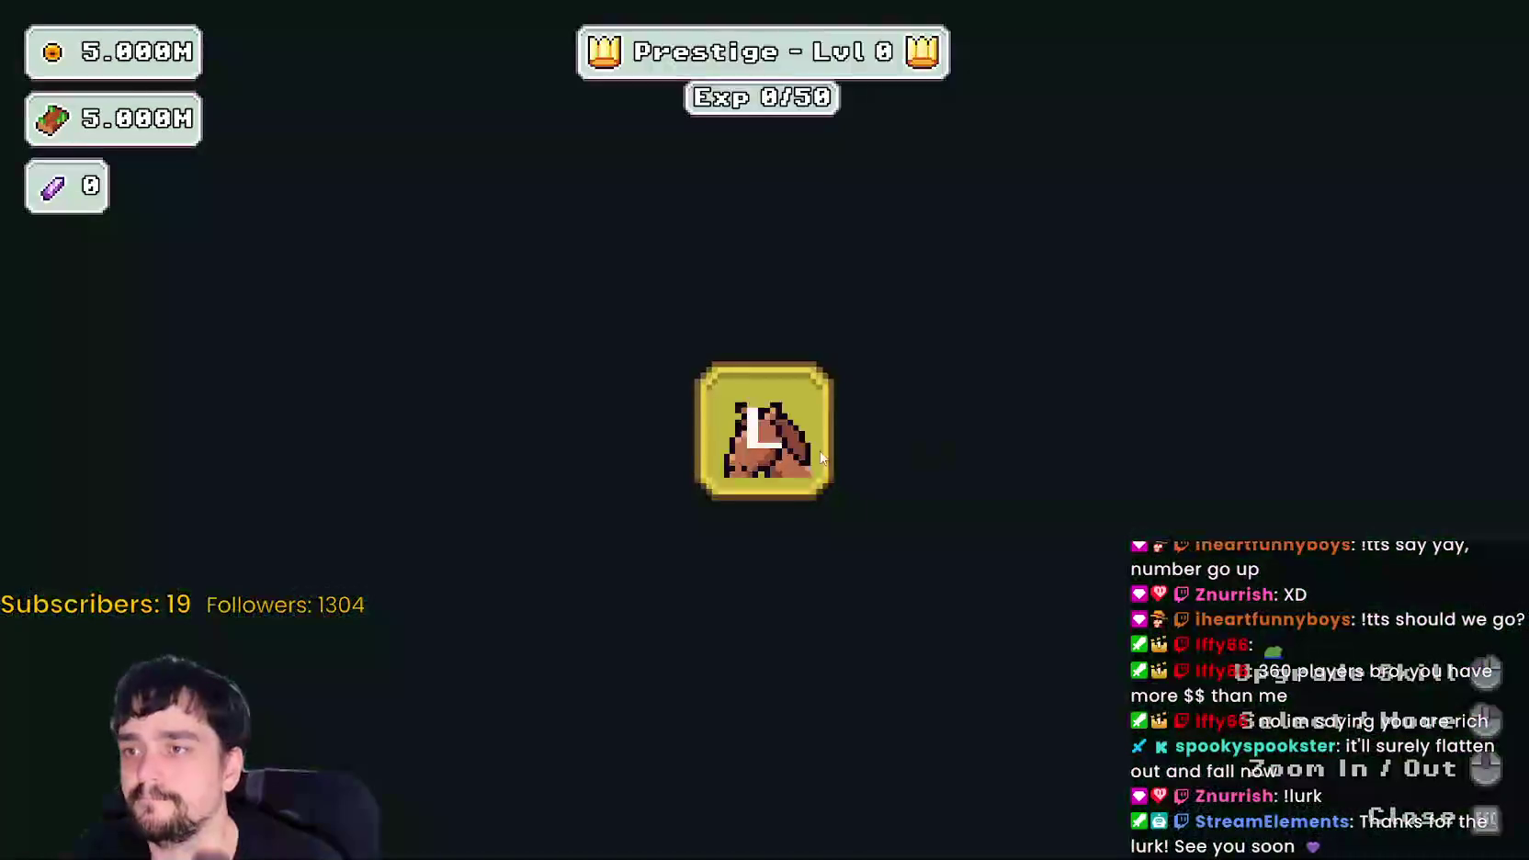
{"action": "scroll", "coordinate": [849, 482], "scroll_direction": "down", "scroll_amount": 2}
{"action": "left_click", "coordinate": [1030, 314]}
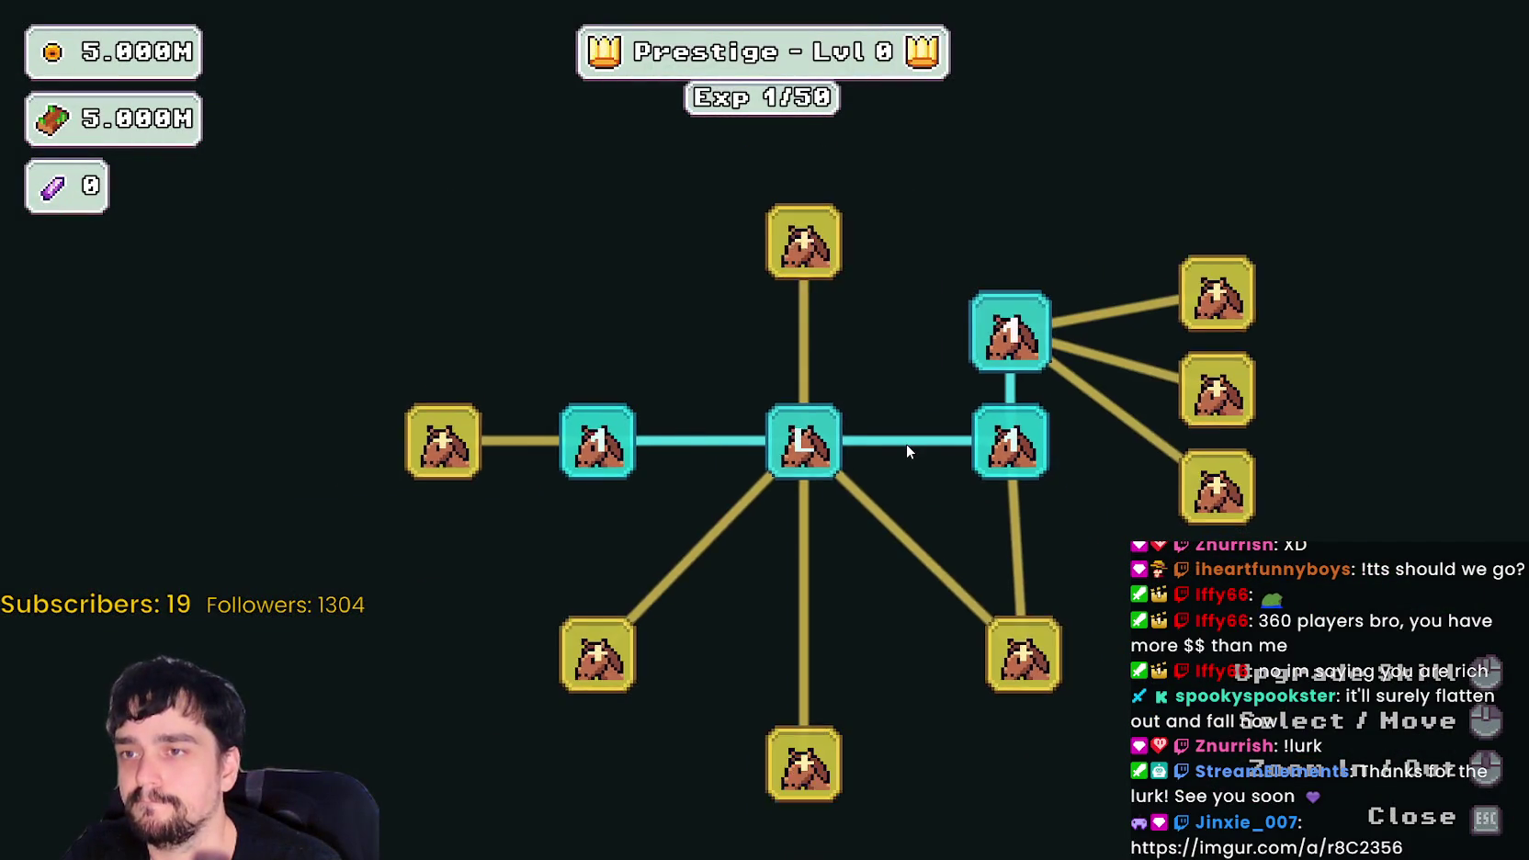
{"action": "scroll", "coordinate": [905, 445], "scroll_direction": "down", "scroll_amount": 3}
{"action": "left_click", "coordinate": [910, 464]}
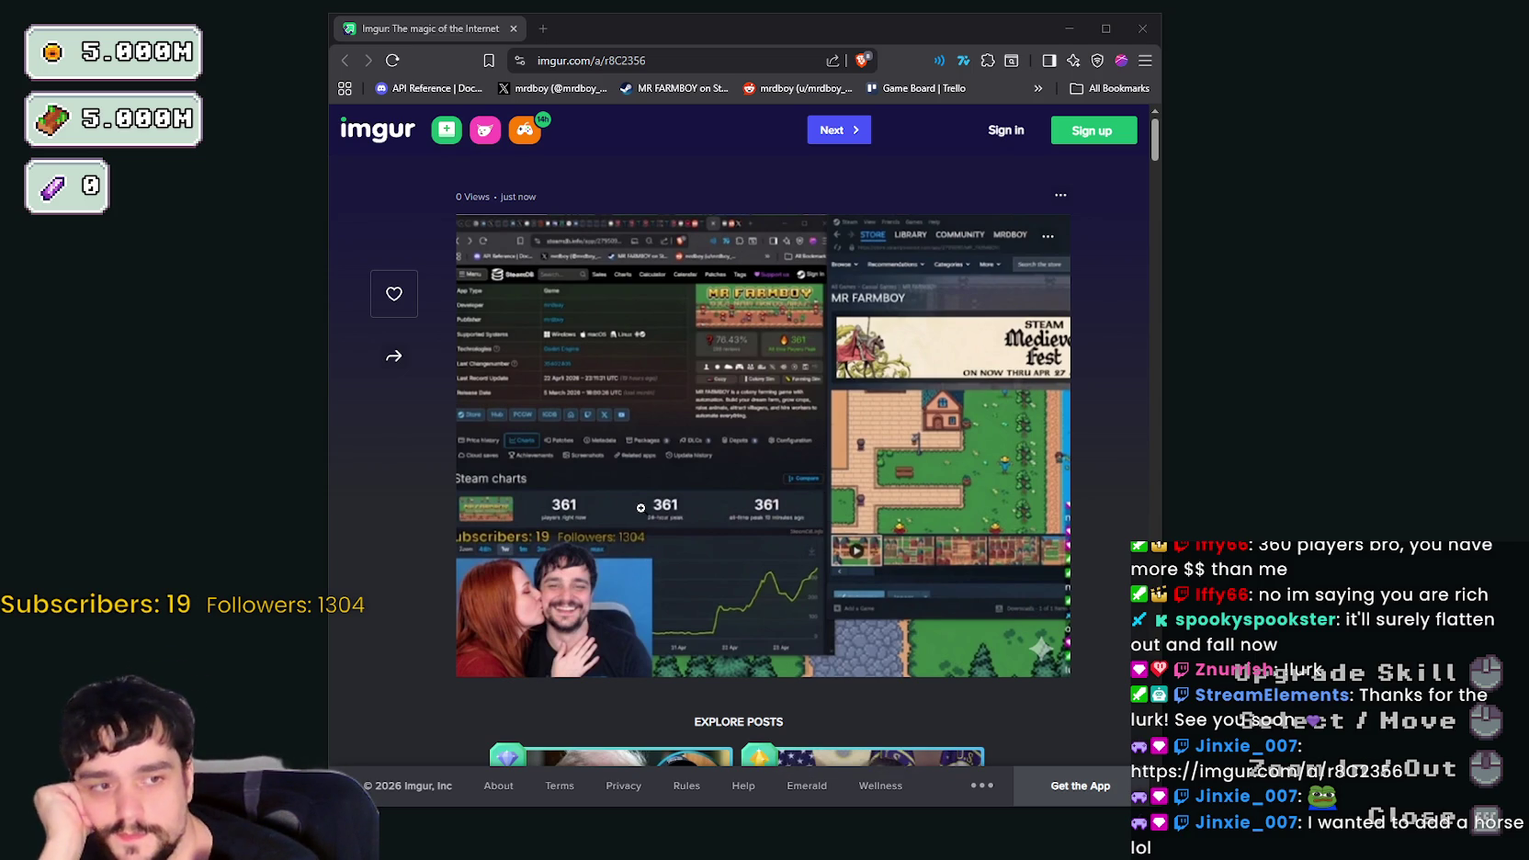
- Enlarge the Imgur screenshot, move and resize the browser to view it, then close it
{"action": "left_click", "coordinate": [552, 616]}
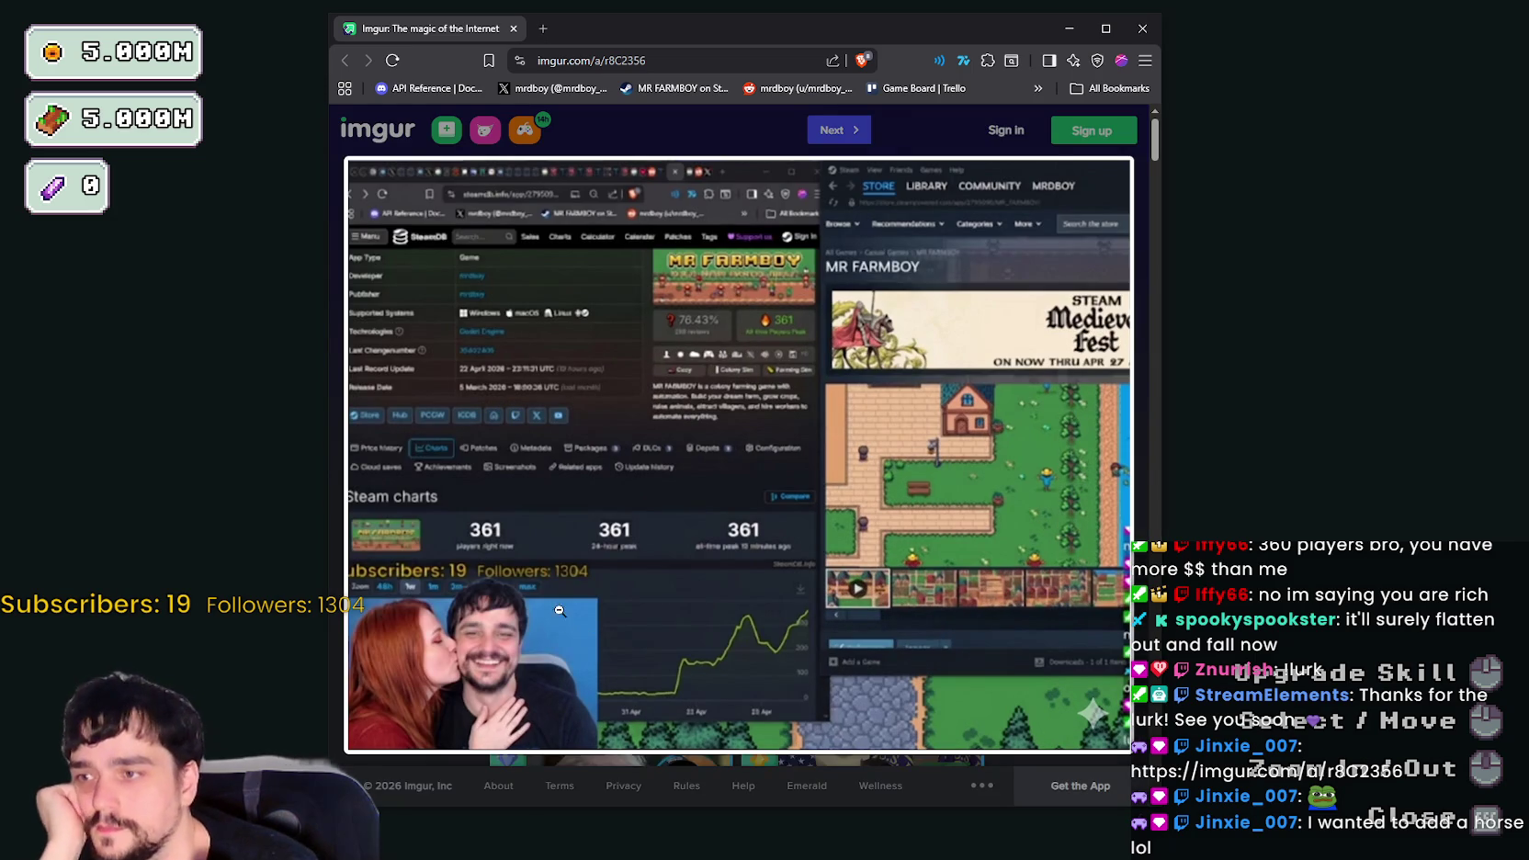
{"action": "left_click_drag", "start_coordinate": [797, 39], "coordinate": [860, 44]}
{"action": "left_click_drag", "start_coordinate": [634, 817], "coordinate": [634, 602]}
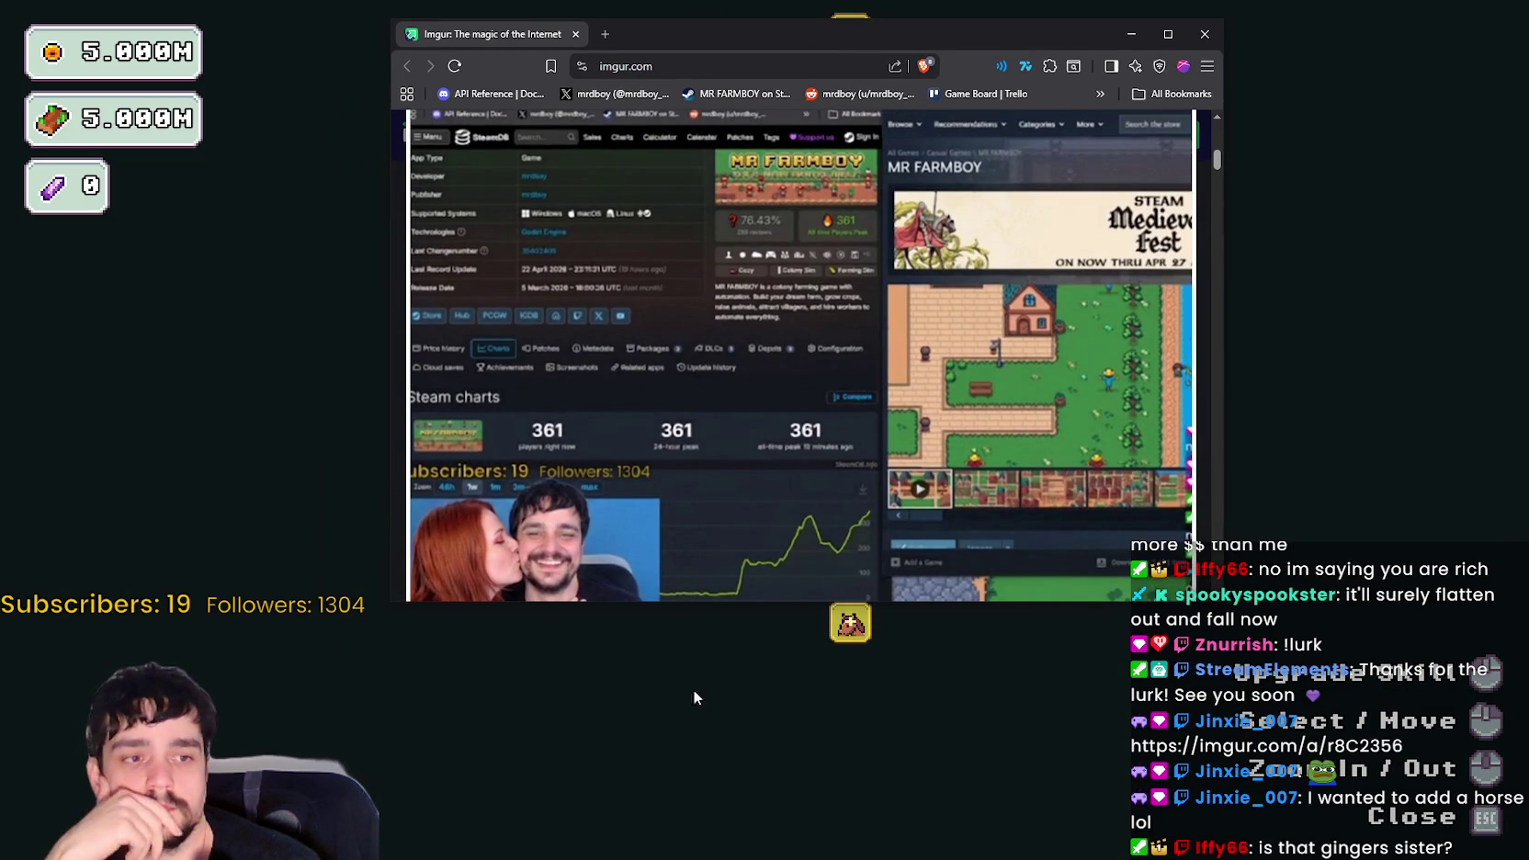
{"action": "mouse_move", "coordinate": [587, 604]}
{"action": "left_mouse_down"}
{"action": "mouse_move", "coordinate": [618, 726]}
{"action": "mouse_move", "coordinate": [639, 691]}
{"action": "left_mouse_up"}
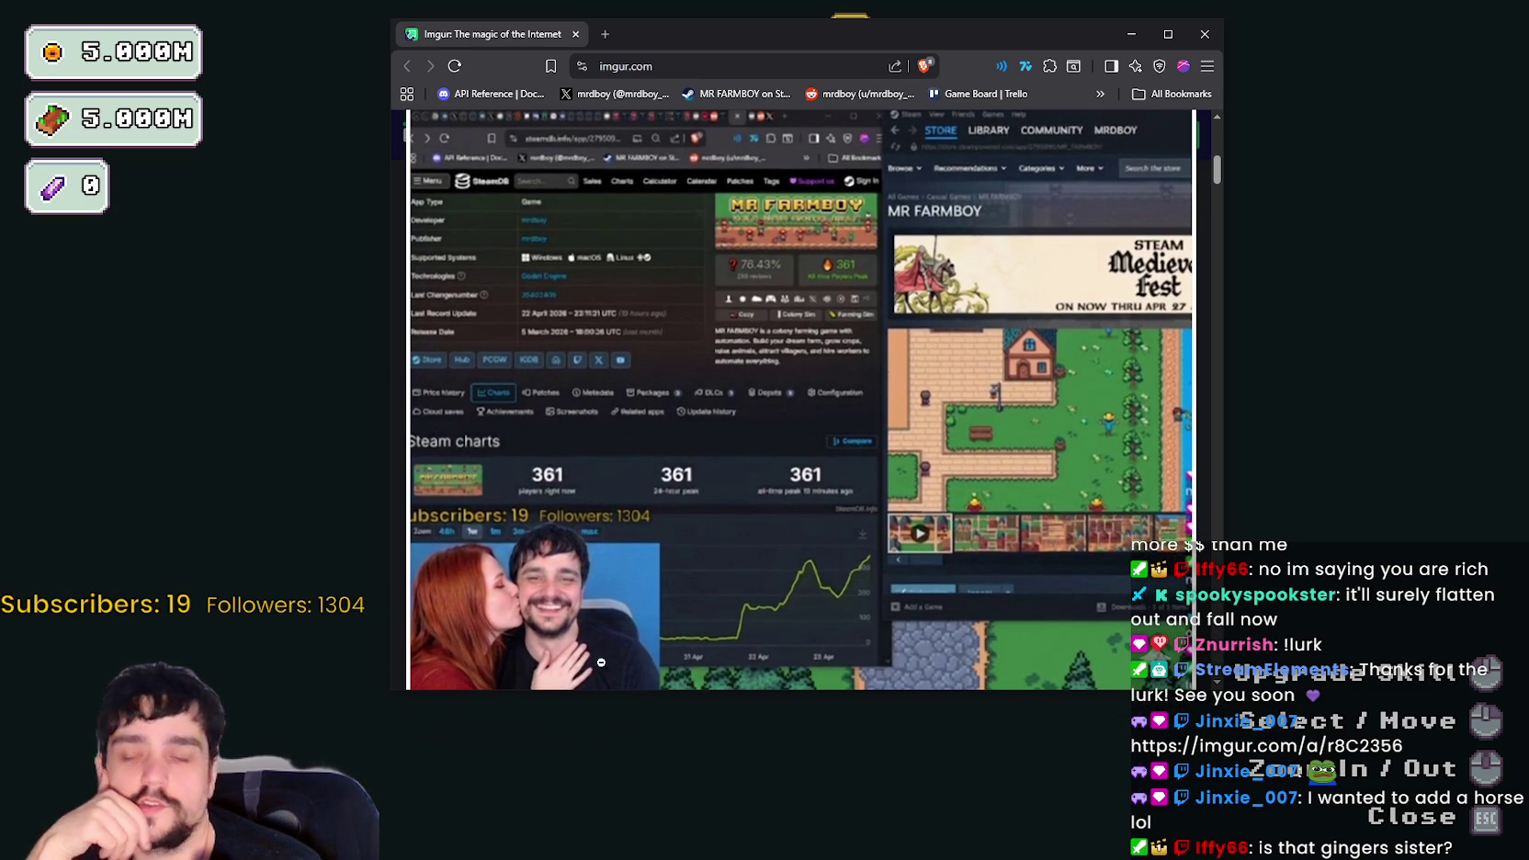
{"action": "mouse_move", "coordinate": [776, 40]}
{"action": "left_mouse_down"}
{"action": "mouse_move", "coordinate": [1081, 54]}
{"action": "mouse_move", "coordinate": [1039, 46]}
{"action": "left_mouse_up"}
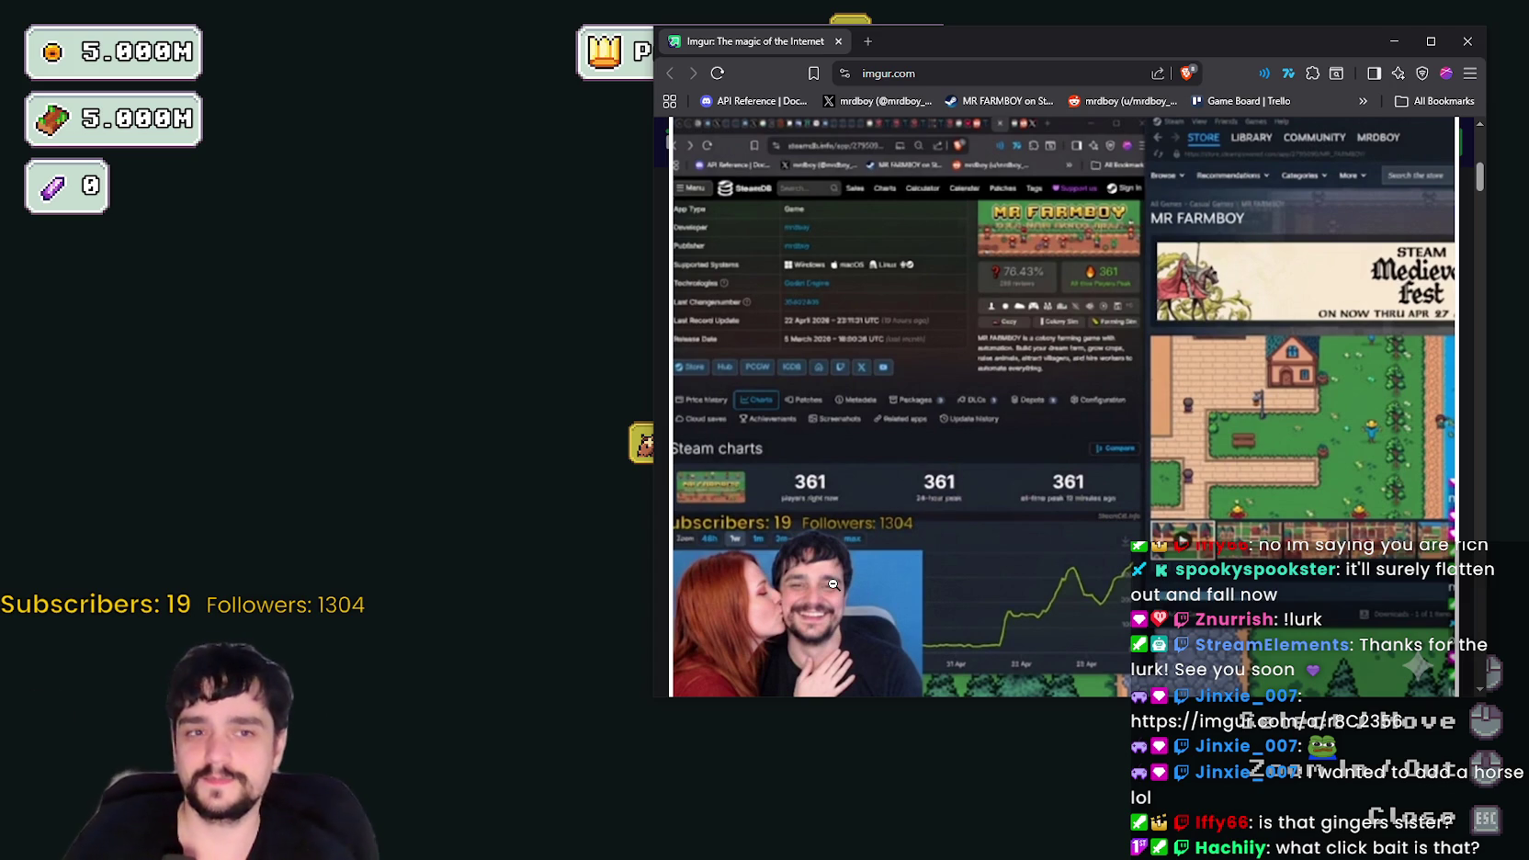
{"action": "mouse_move", "coordinate": [1097, 48]}
{"action": "left_mouse_down"}
{"action": "mouse_move", "coordinate": [888, 30]}
{"action": "mouse_move", "coordinate": [860, 45]}
{"action": "left_mouse_up"}
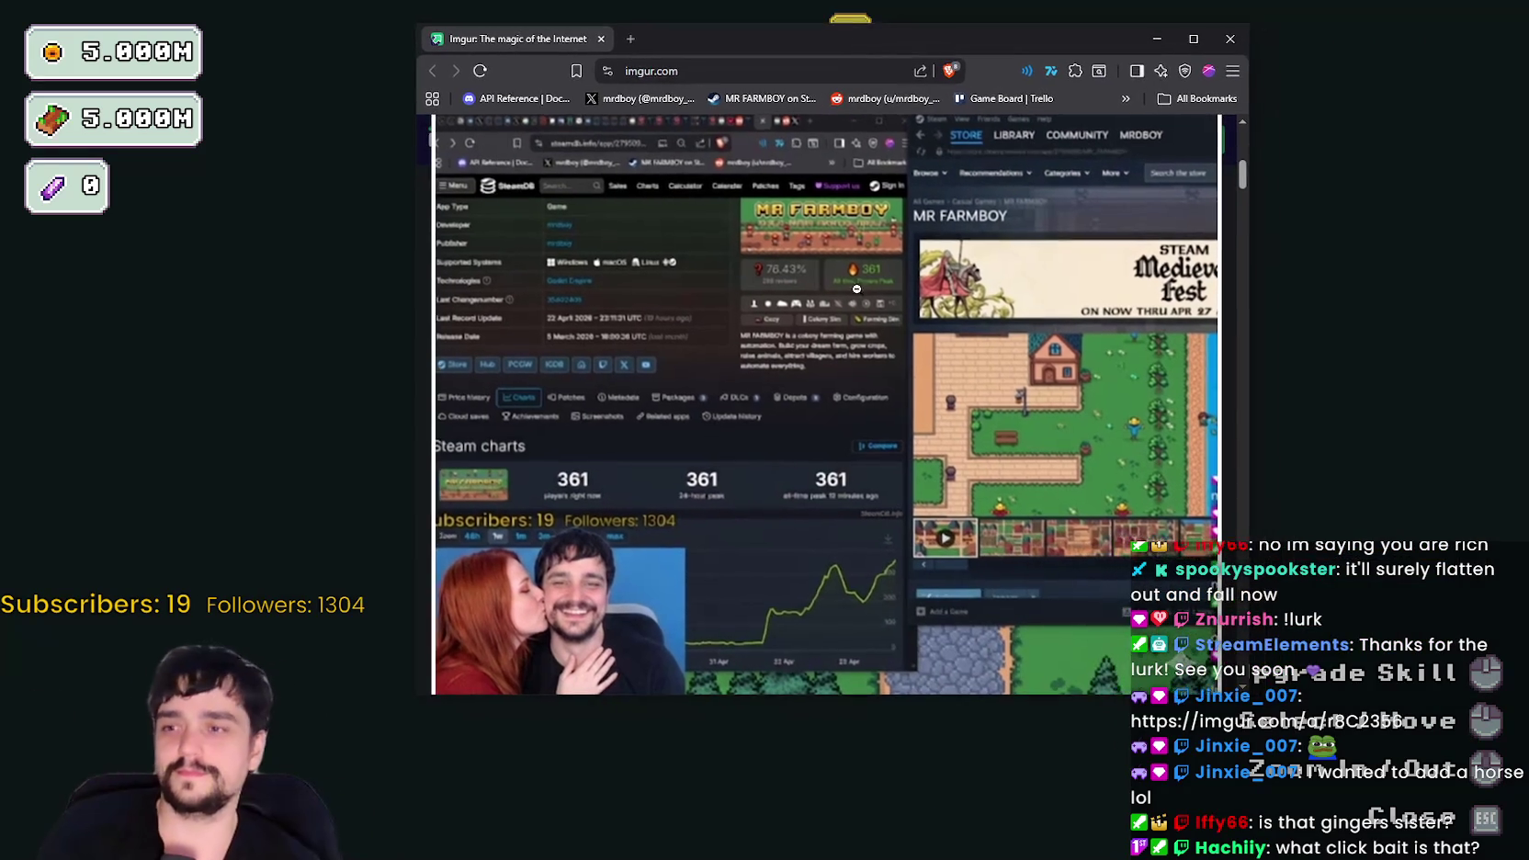
{"action": "left_click", "coordinate": [1228, 41]}
{"action": "scroll", "coordinate": [868, 666], "scroll_direction": "down", "scroll_amount": 2}
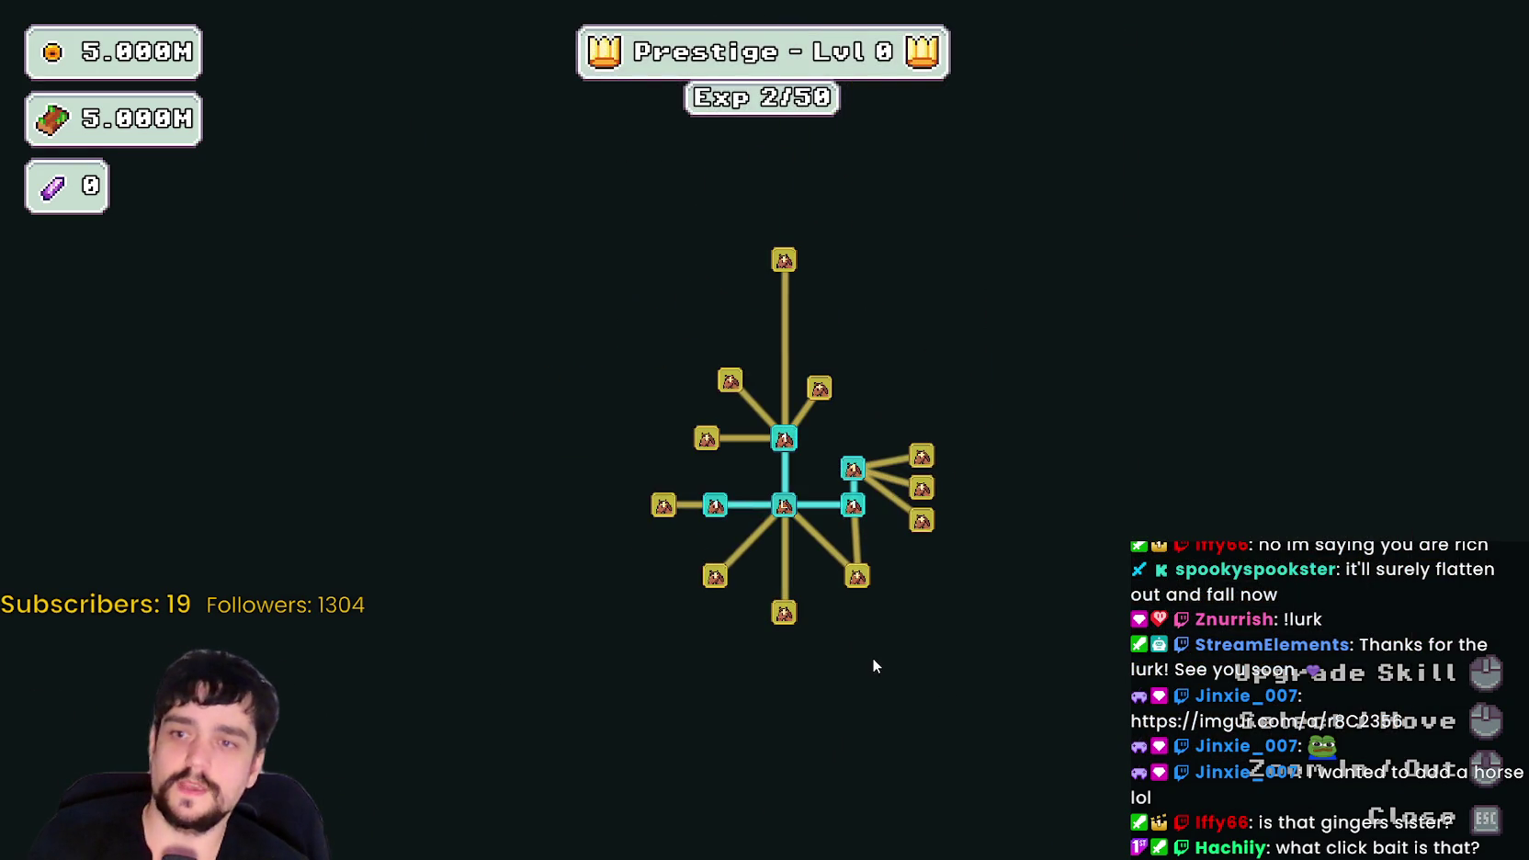
- Leave the Prestige tree, walk the mage right, and switch to SteamDB showing 361 players
{"action": "key", "text": "Escape"}
{"action": "key", "text": "d"}
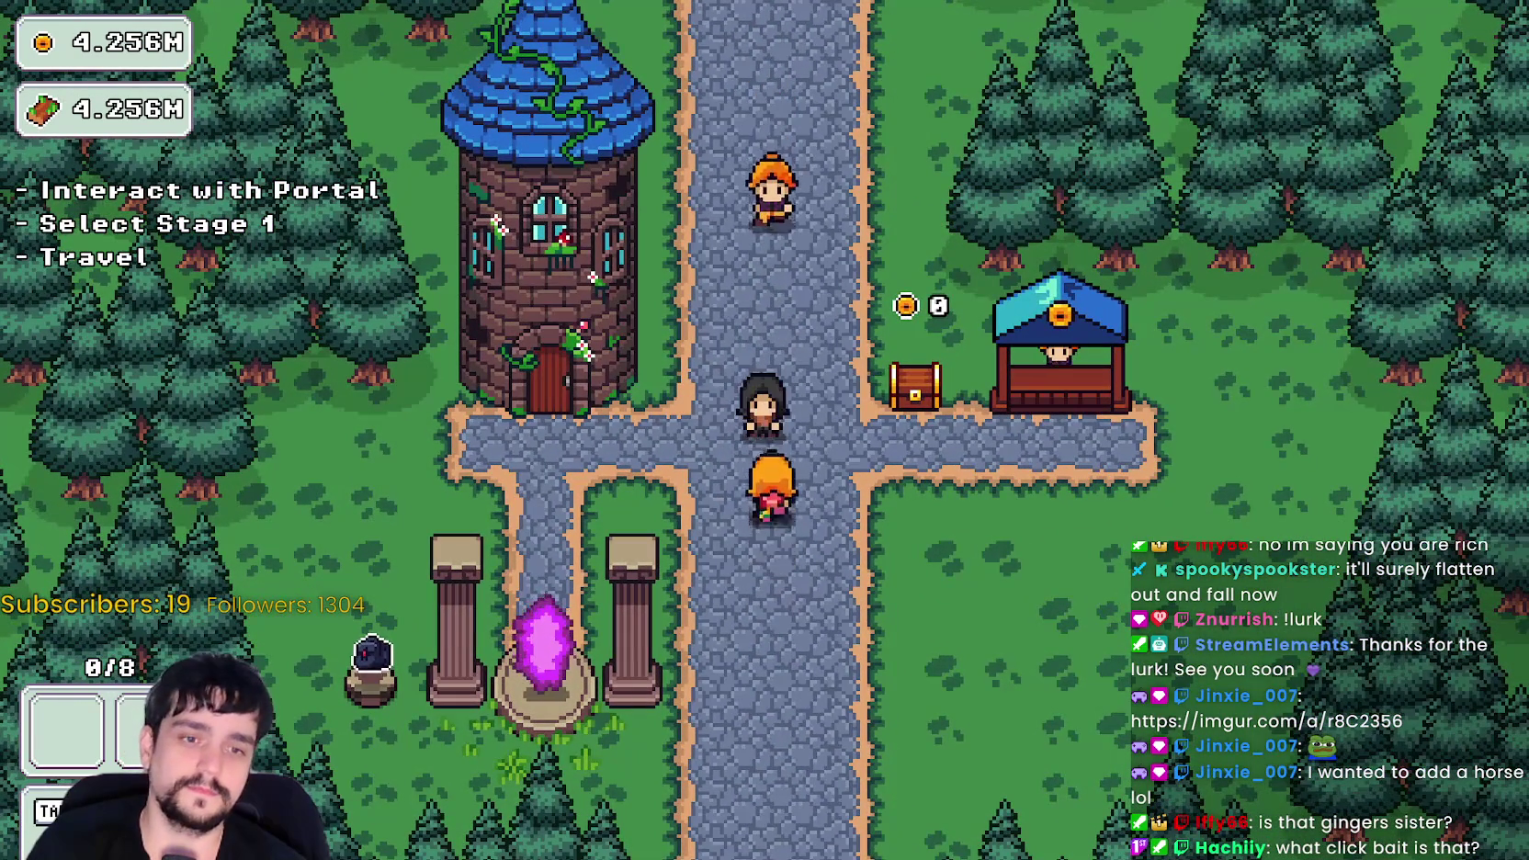
{"action": "key", "text": "alt+Tab"}
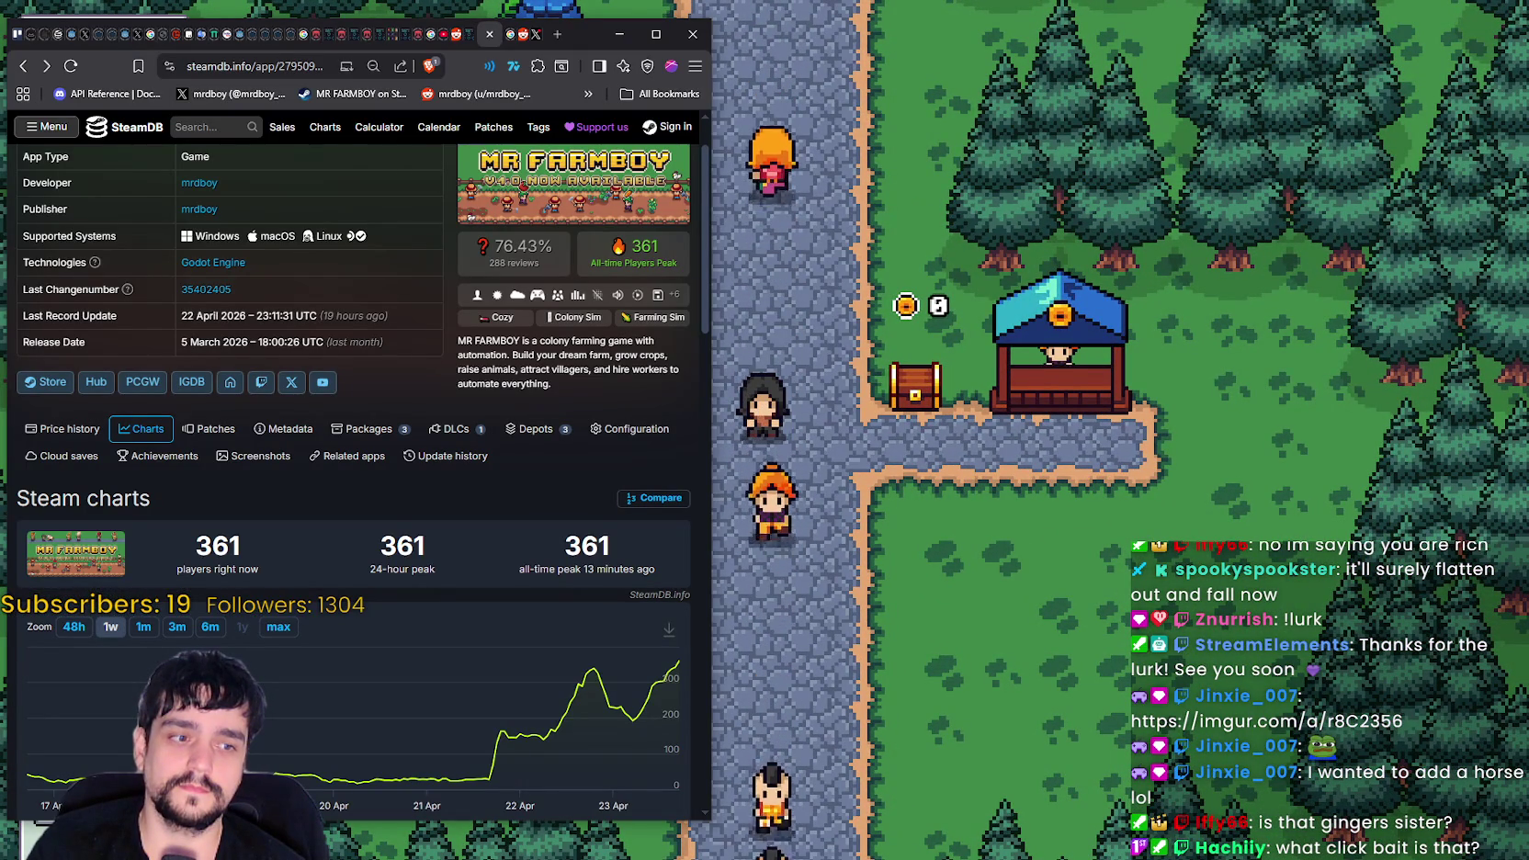
- Bring up MR FARMBOY's Steam store page beside its 361-player SteamDB chart
{"action": "key", "text": "alt+Tab"}
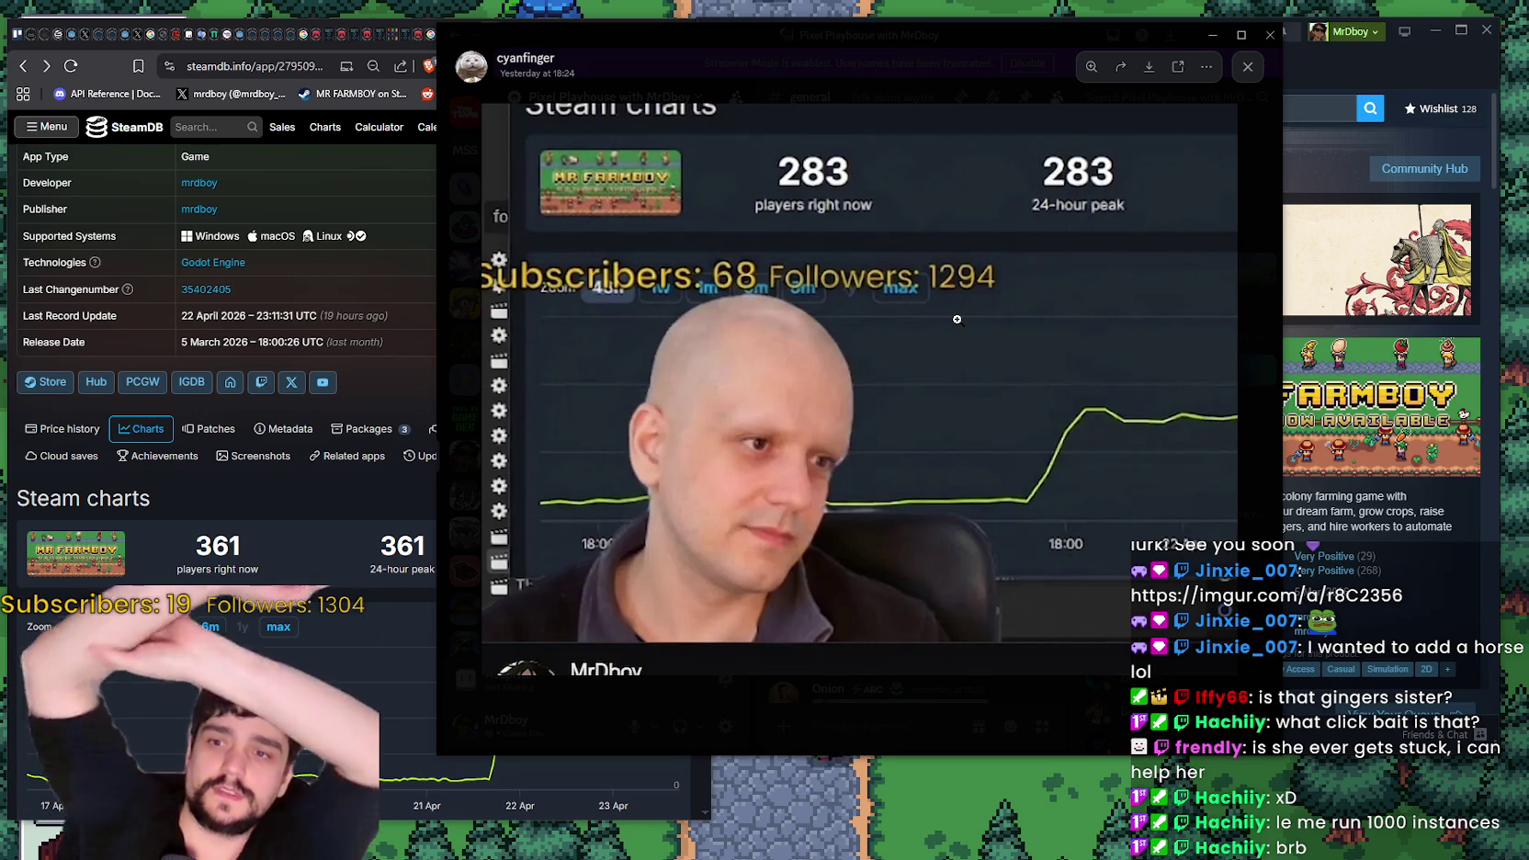
- Close the shared chart image, refocus the game, and walk the mage to the portal and back
{"action": "key", "text": "super+Down"}
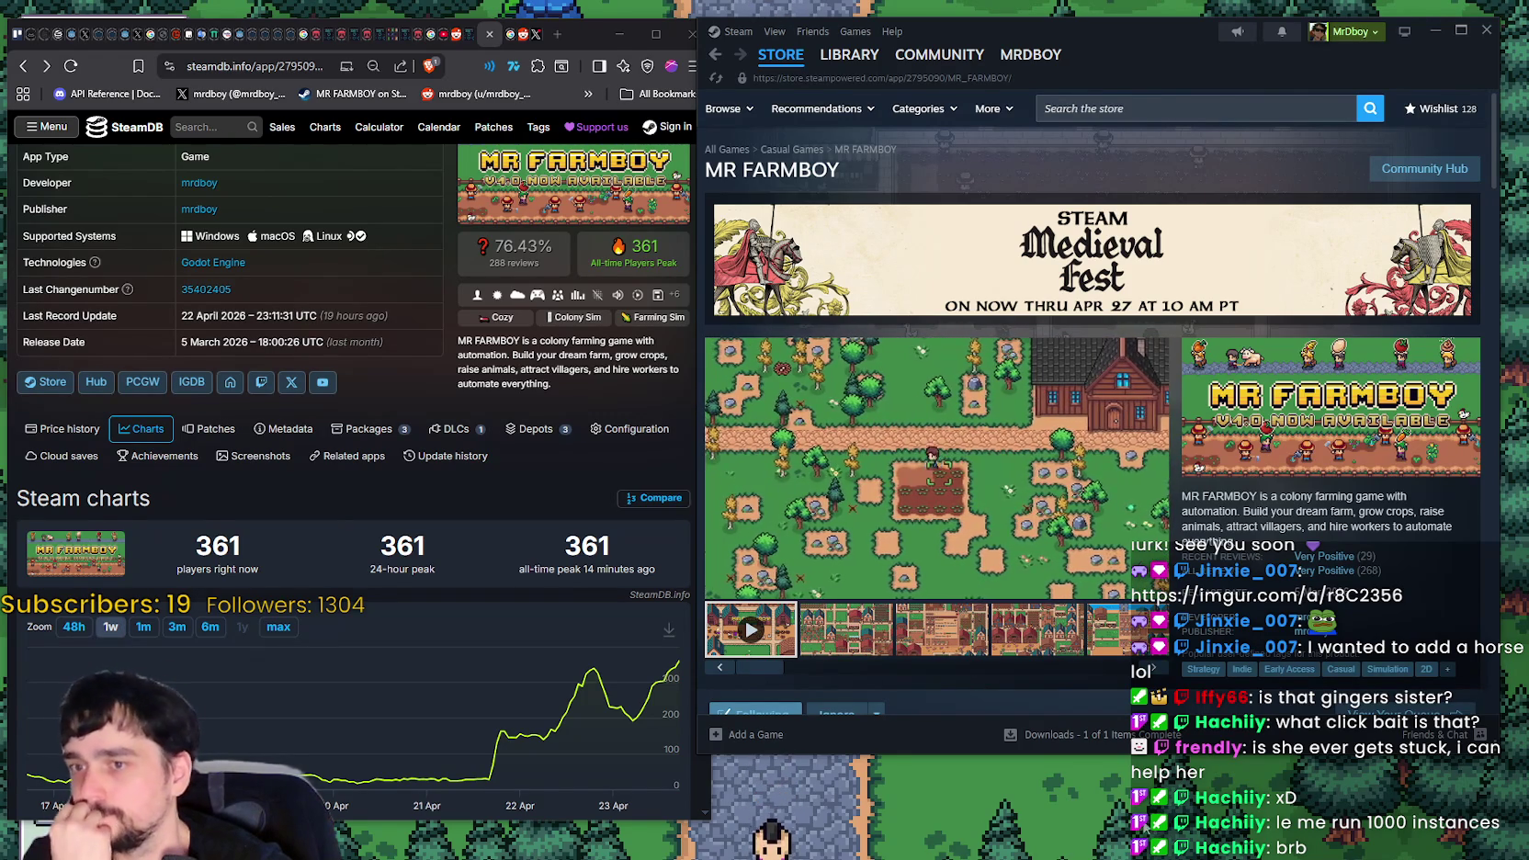
{"action": "left_click", "coordinate": [1033, 818]}
{"action": "key", "text": "a"}
{"action": "key", "text": "s"}
{"action": "key", "text": "e"}
{"action": "key", "text": "Escape"}
{"action": "key", "text": "w"}
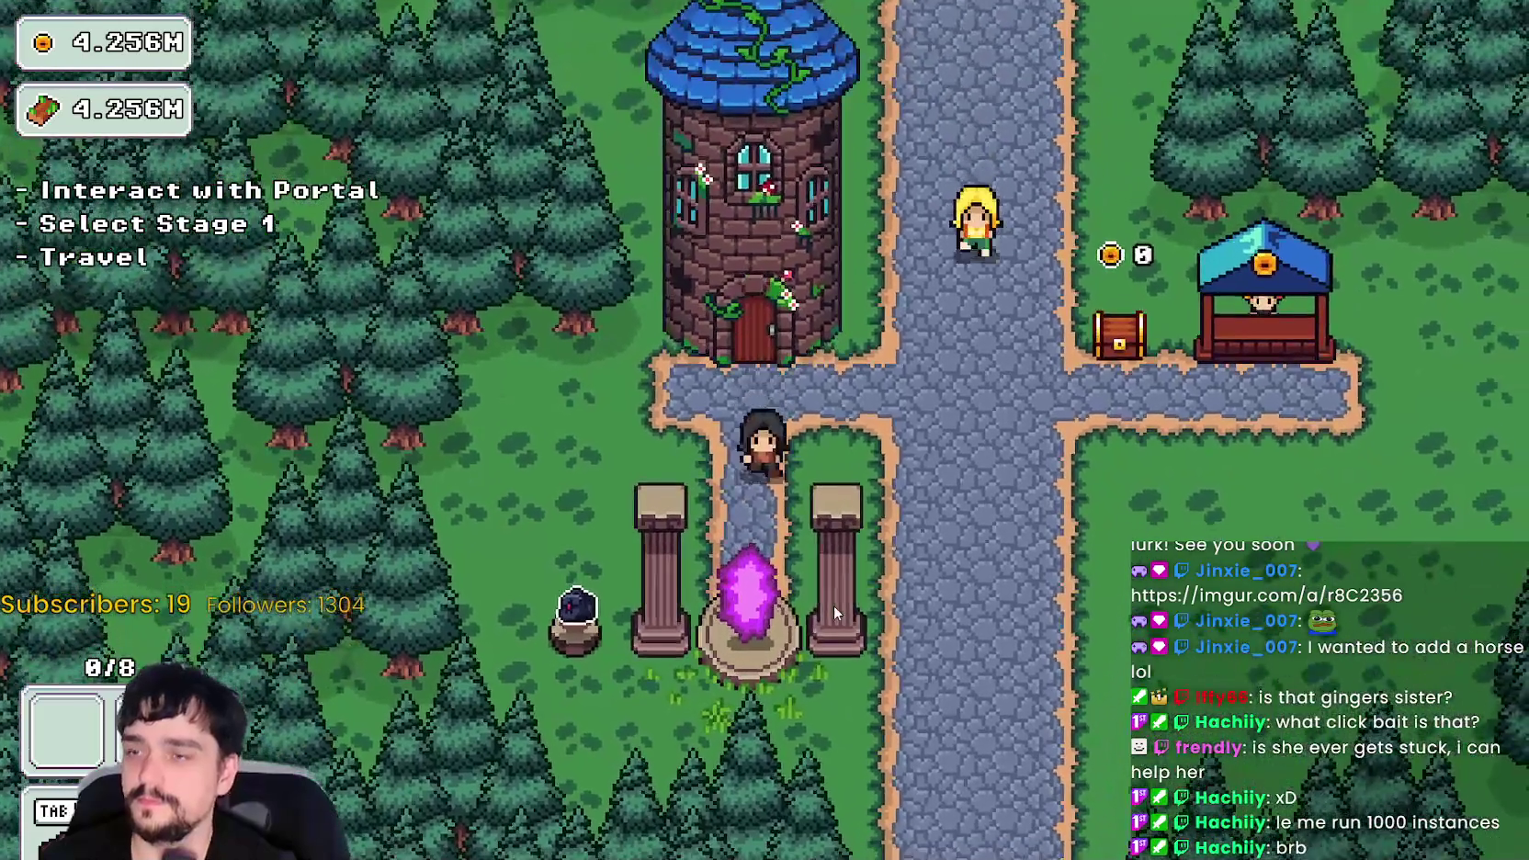
{"action": "key", "text": "s"}
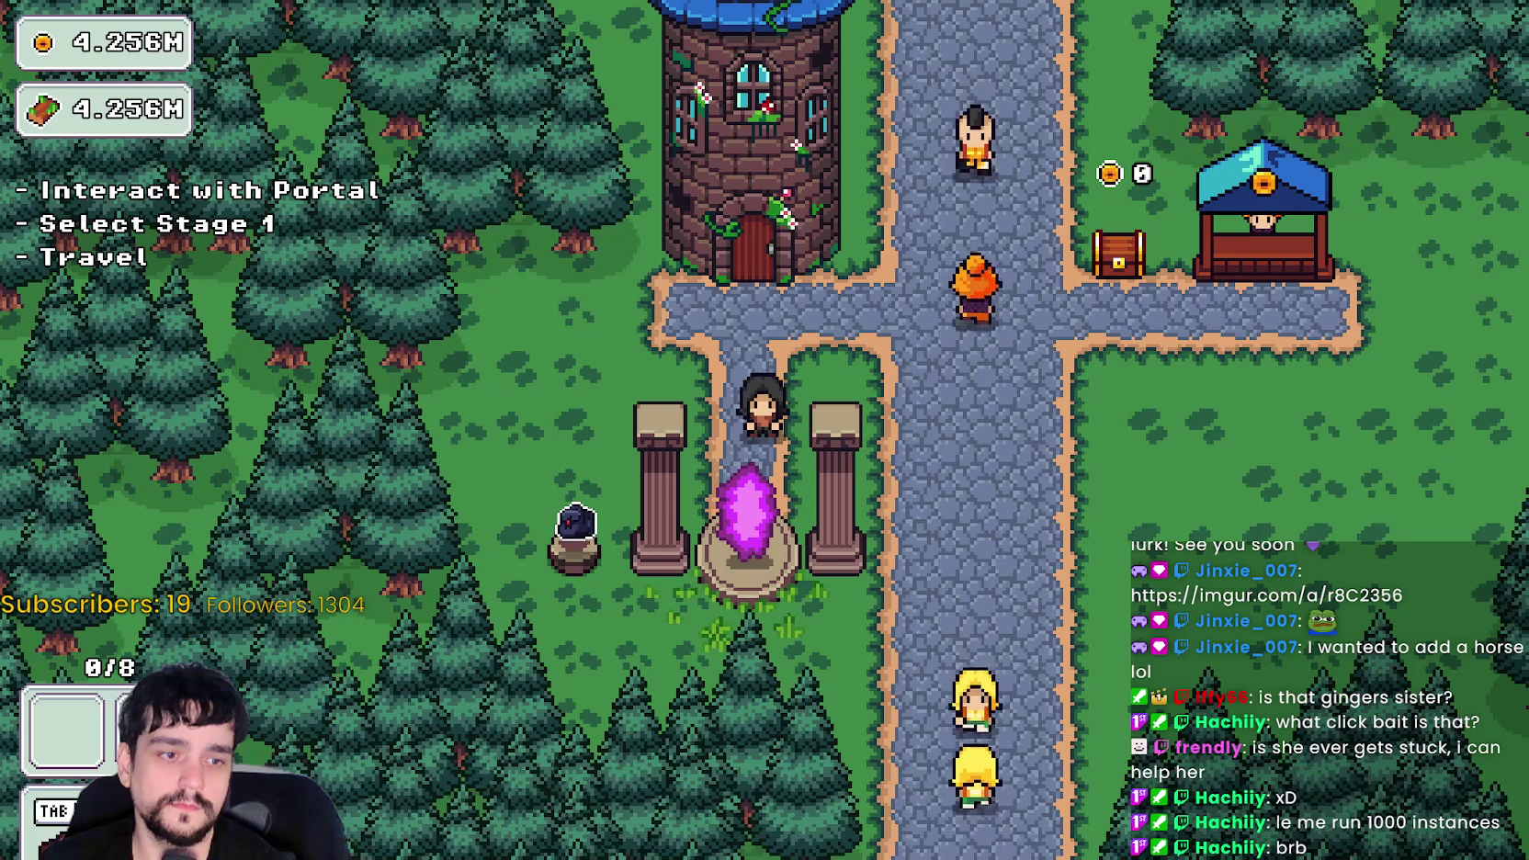
- Check line 12 of item_data.gd in the editor, then return to the running game
{"action": "key", "text": "alt+Tab"}
{"action": "left_click", "coordinate": [1142, 343]}
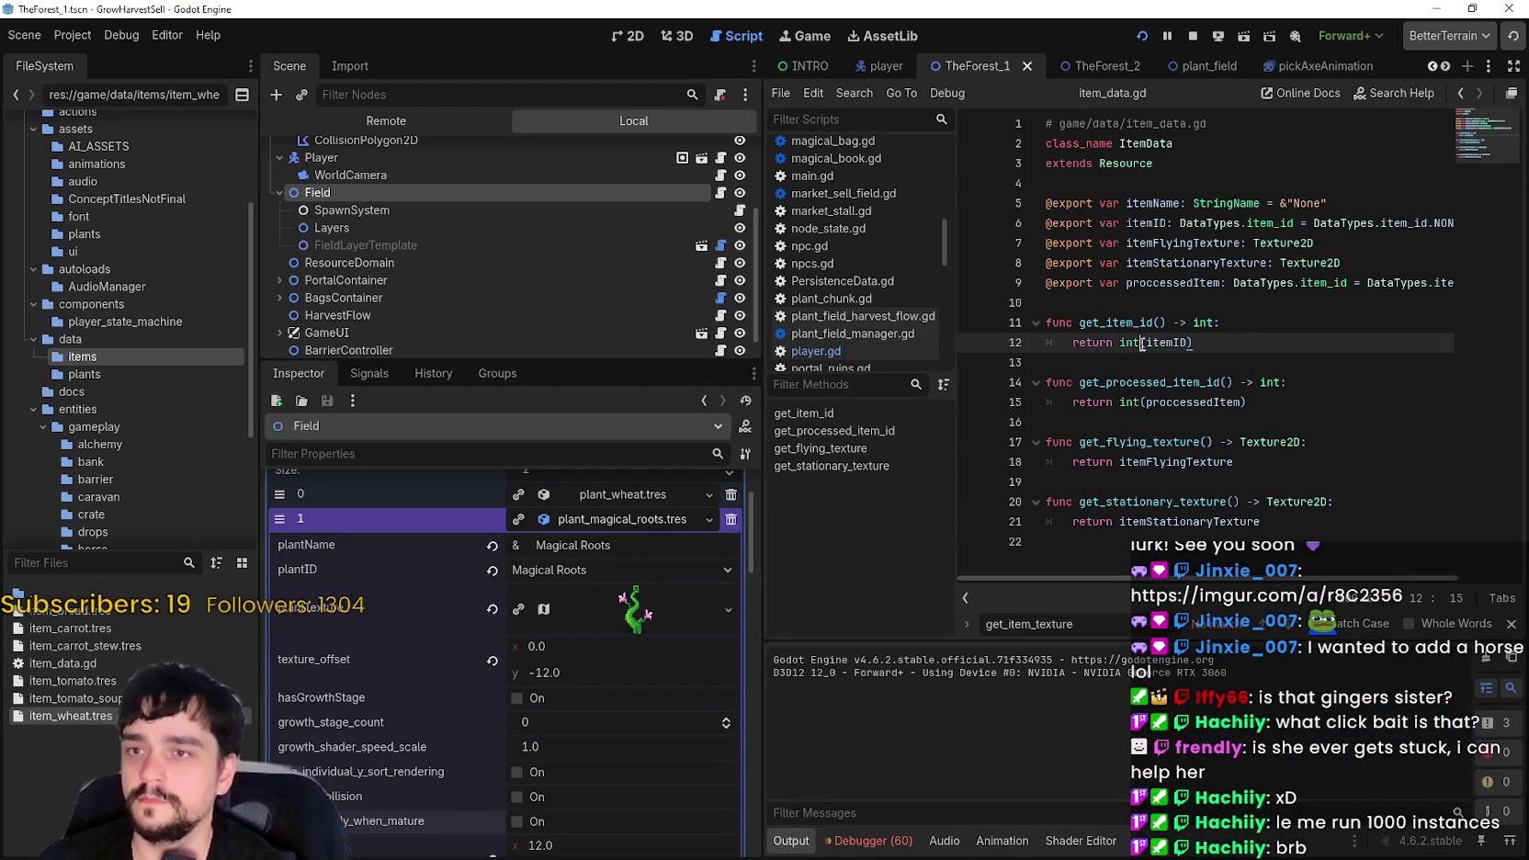
{"action": "scroll", "coordinate": [529, 706], "scroll_direction": "down", "scroll_amount": 1}
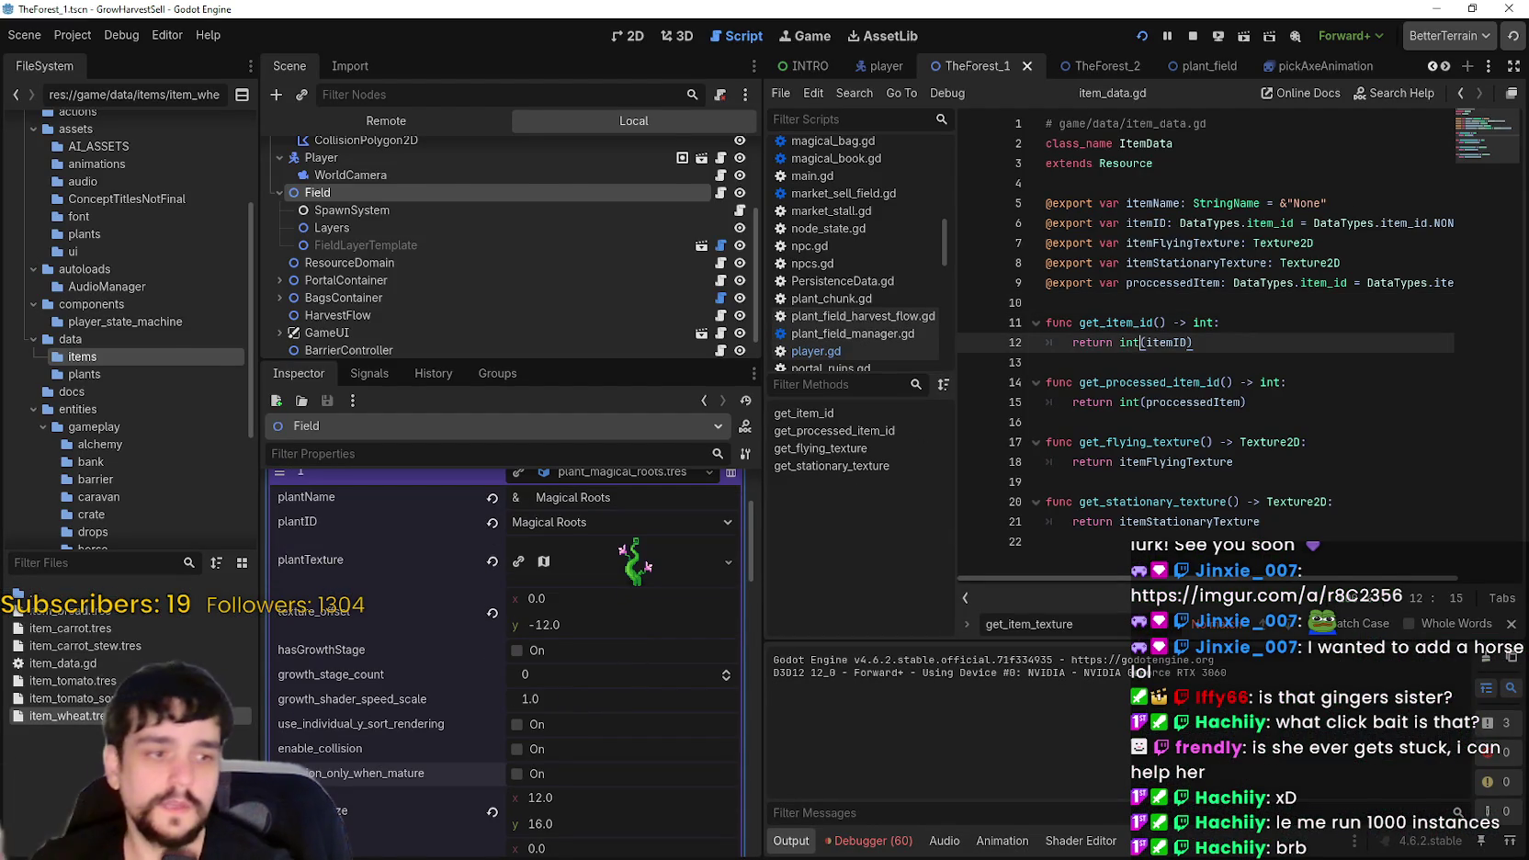
{"action": "key", "text": "alt+Tab"}
- Travel to Forest stage 1, walk among the tall plants, and end the stage at the portal tree
{"action": "key", "text": "e"}
{"action": "key", "text": "Return"}
{"action": "key", "text": "a"}
{"action": "key", "text": "w"}
{"action": "key", "text": "d"}
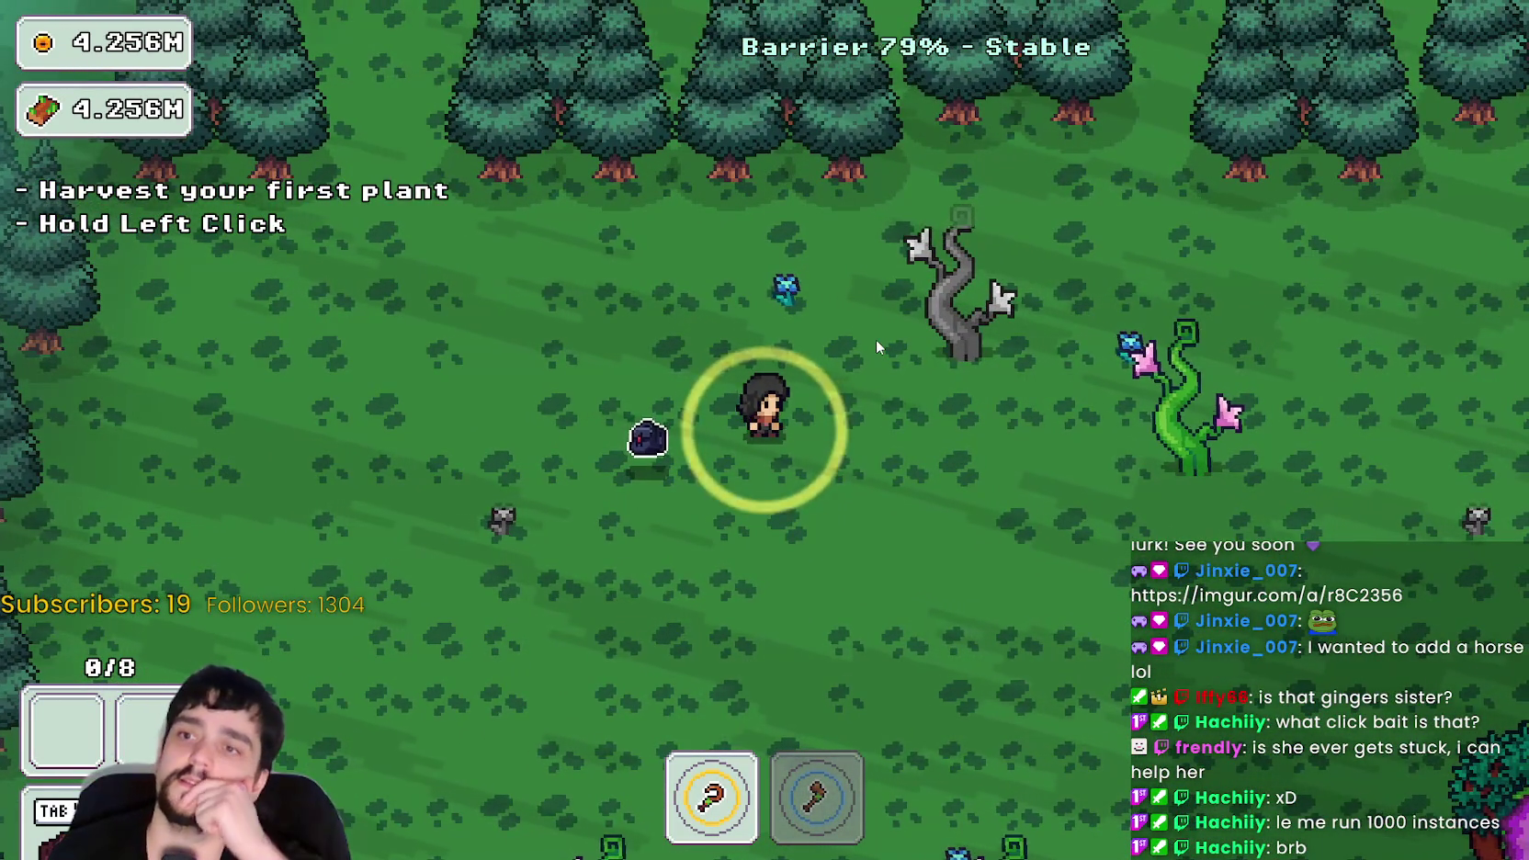
{"action": "key", "text": "w"}
{"action": "key", "text": "s"}
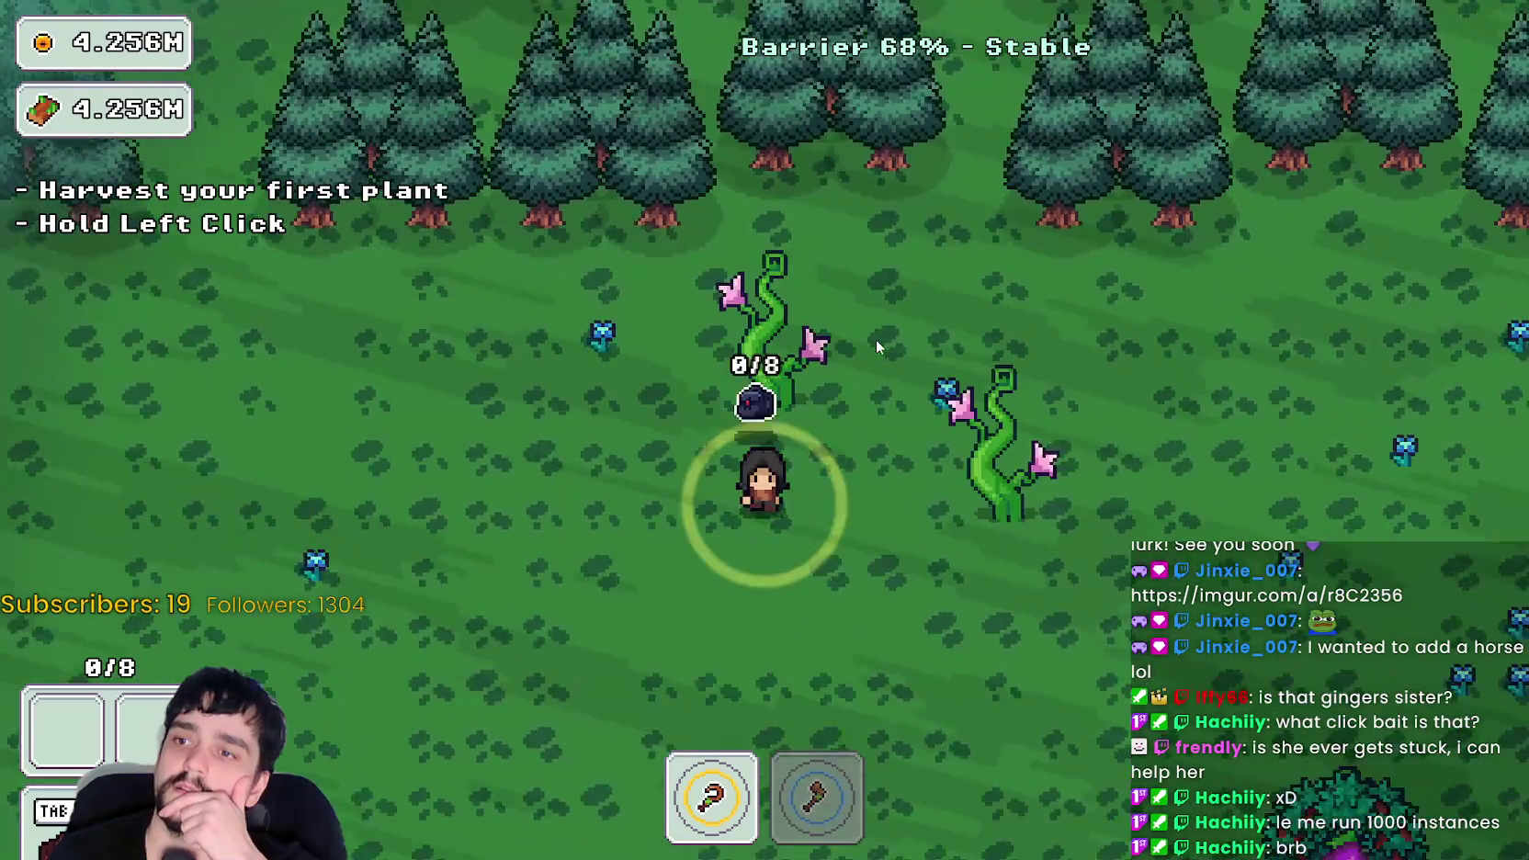
{"action": "key", "text": "s"}
{"action": "key", "text": "d"}
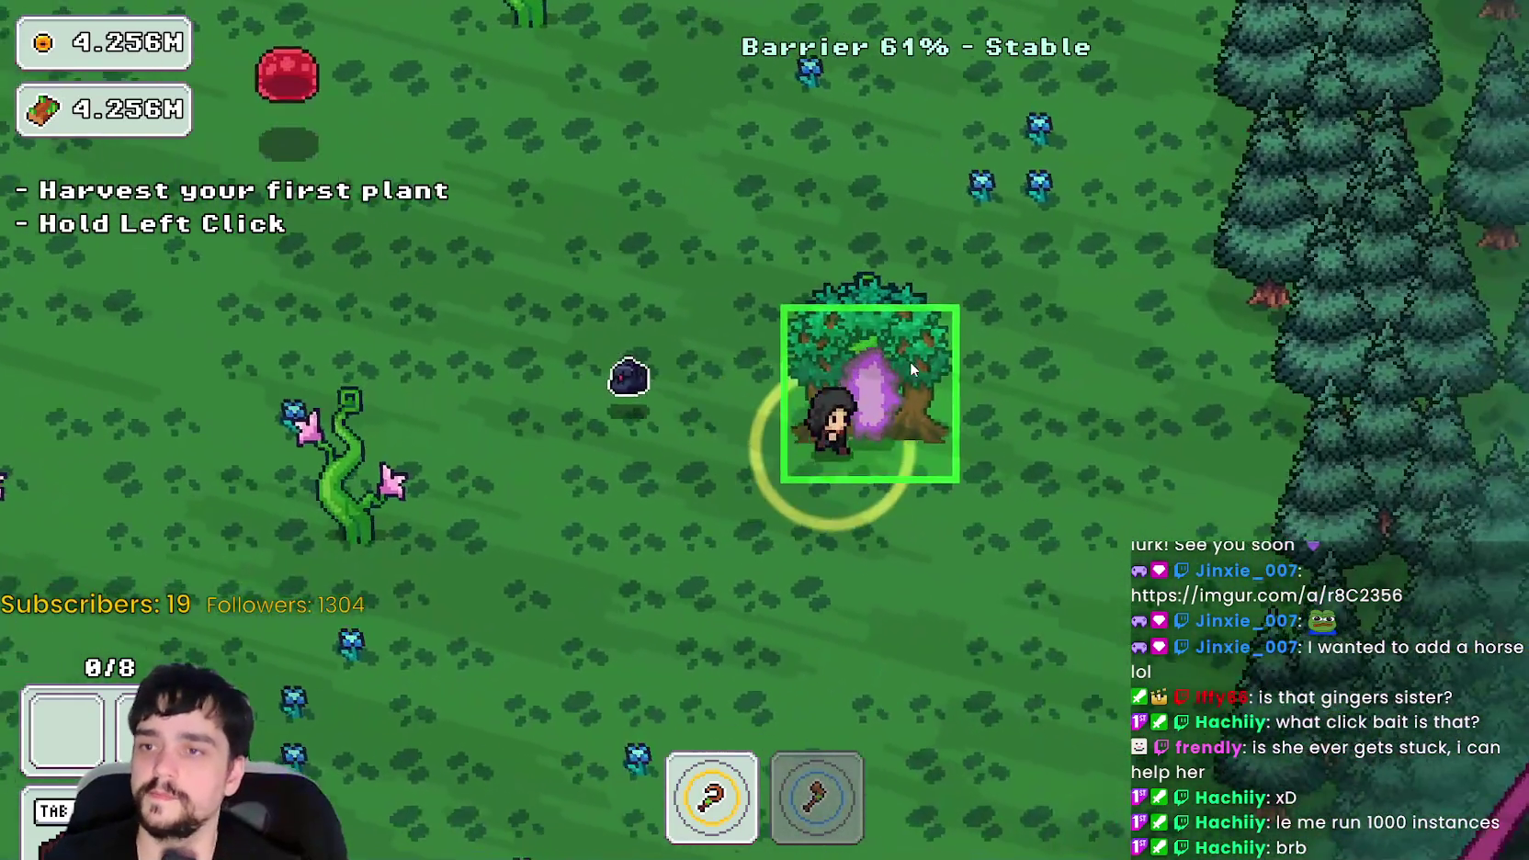
{"action": "left_click", "coordinate": [911, 365]}
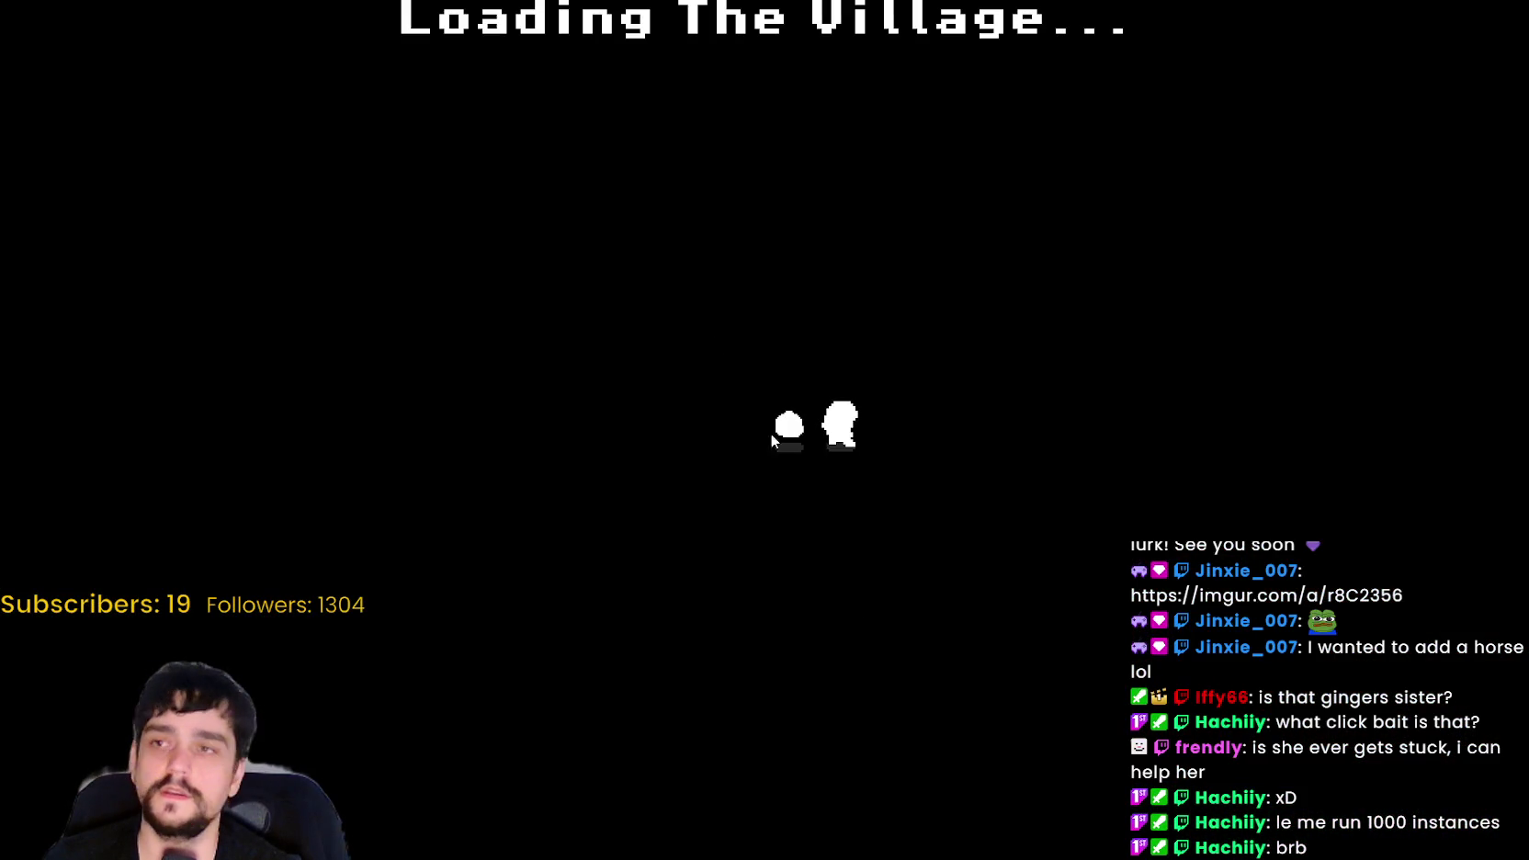
- Walk the mage through the village, toggle the game options, and go back to the editor
{"action": "key", "text": "d"}
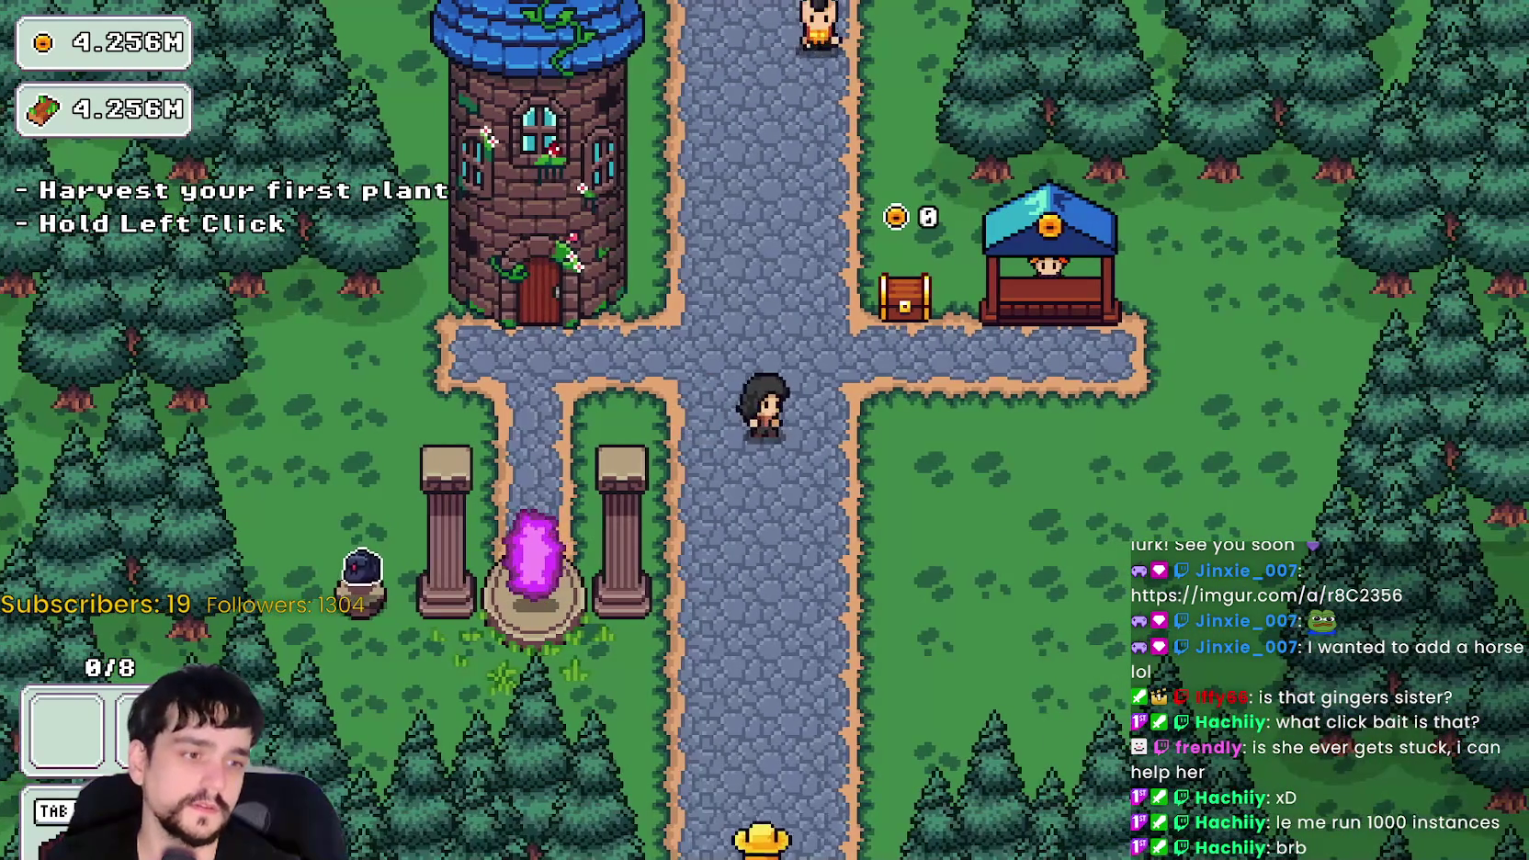
{"action": "key", "text": "Escape"}
{"action": "key", "text": "Escape"}
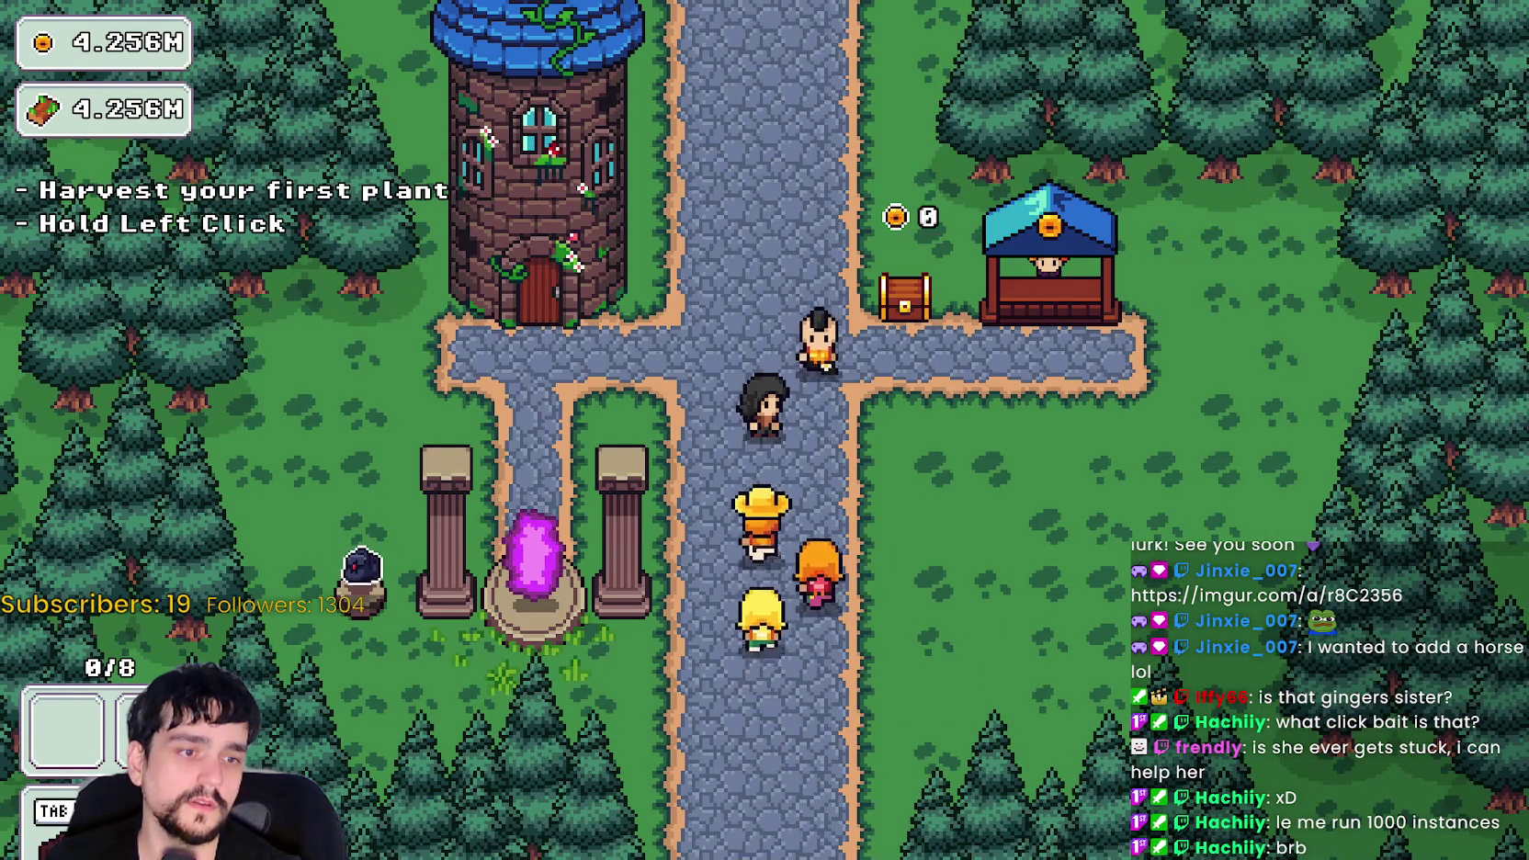
{"action": "key", "text": "F8"}
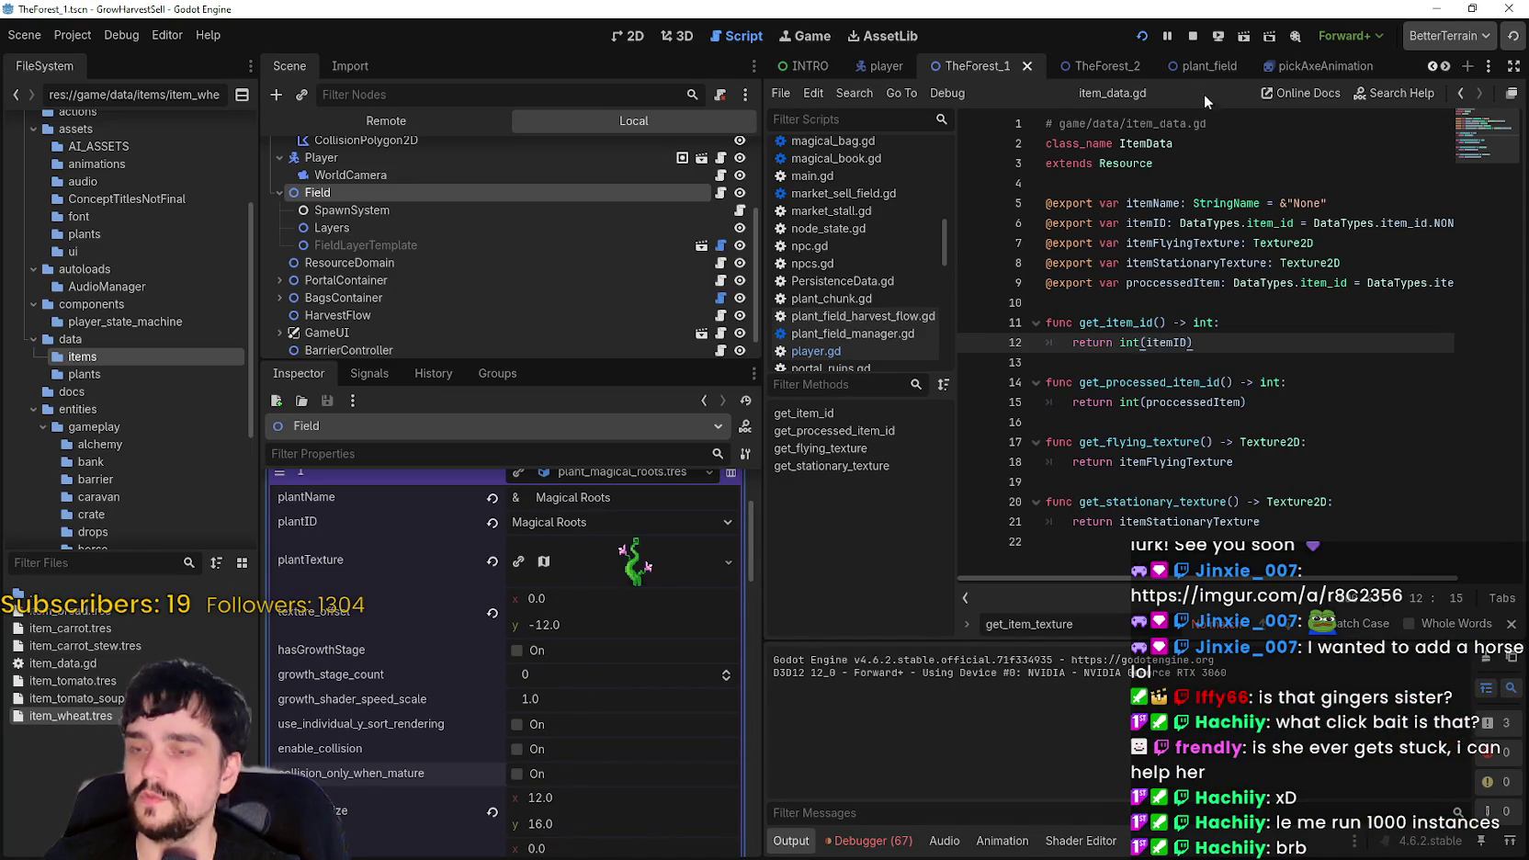
- Stop the game, enable use_individual_y_sort_rendering for plant_magical_roots, and save and relaunch
{"action": "left_click", "coordinate": [1192, 37]}
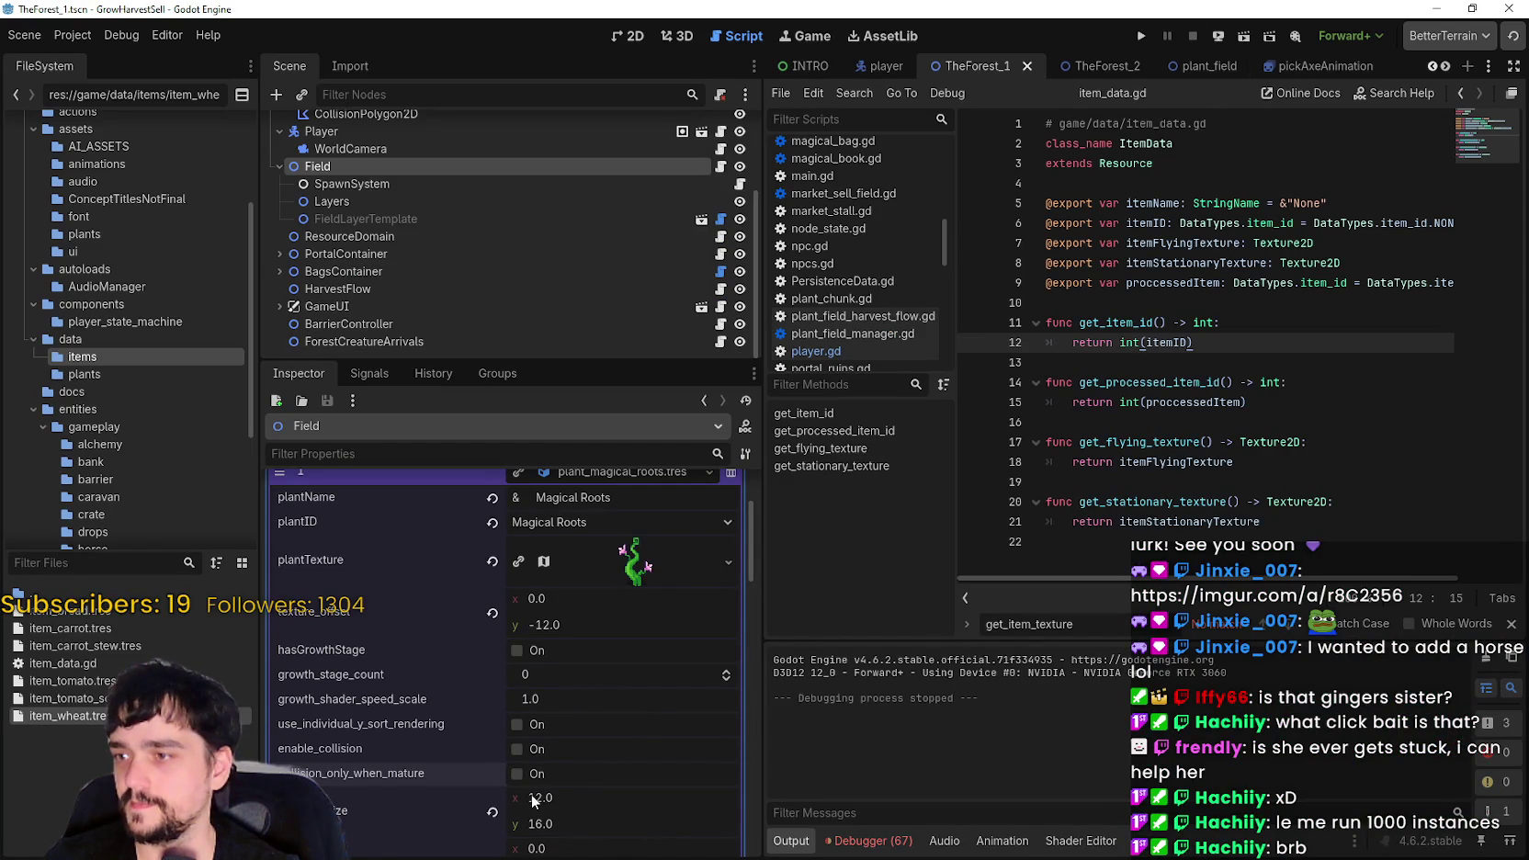
{"action": "scroll", "coordinate": [542, 759], "scroll_direction": "down", "scroll_amount": 1}
{"action": "left_click", "coordinate": [517, 677]}
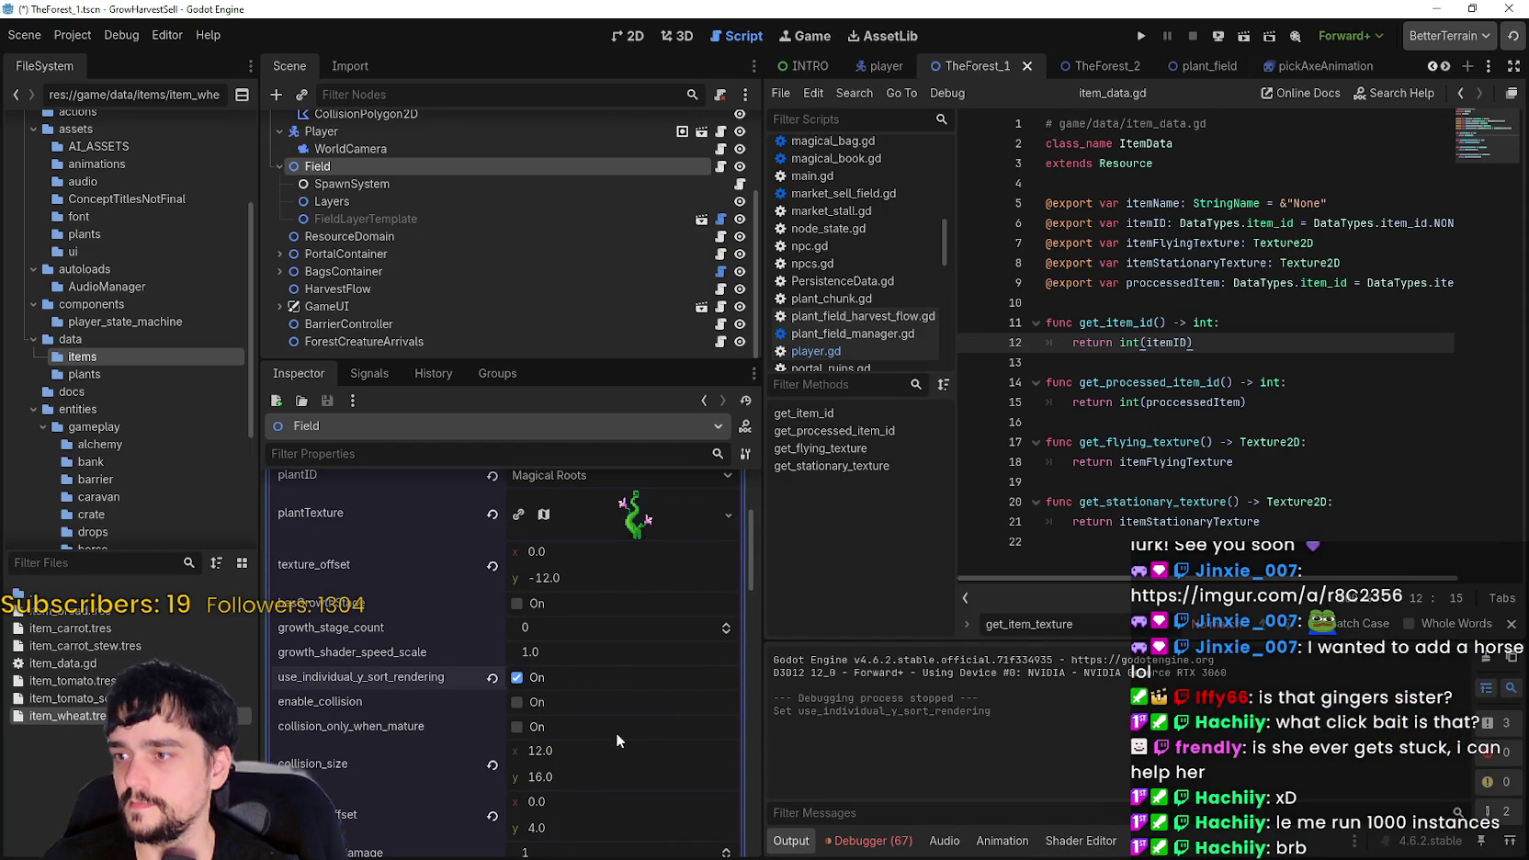
{"action": "left_click", "coordinate": [1142, 38]}
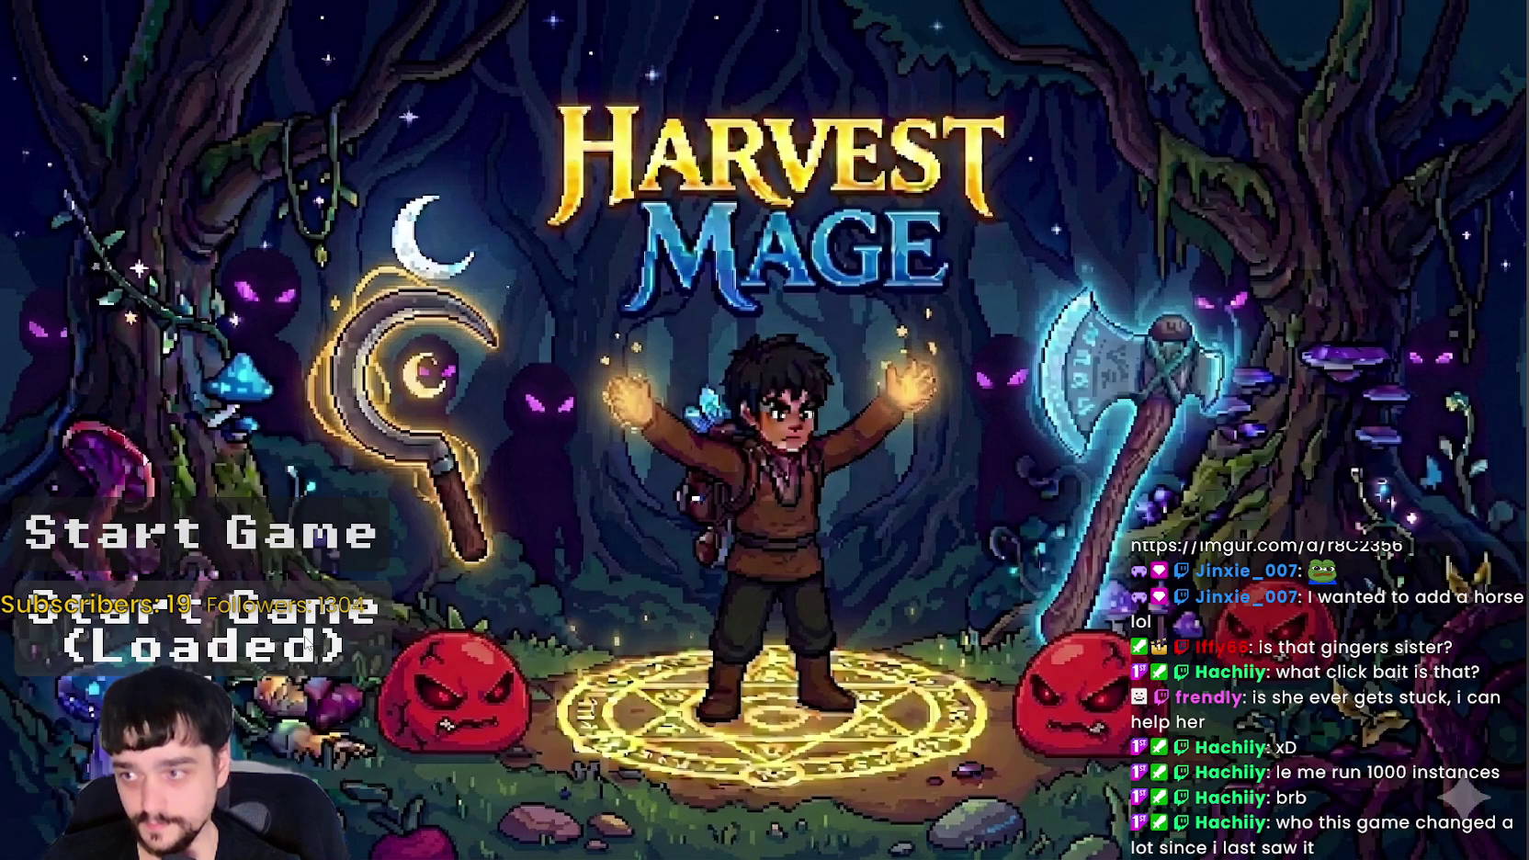
- Start the game from the loaded save, then bring up Harvest Mage's Steam store page in Brave
{"action": "left_click", "coordinate": [307, 646]}
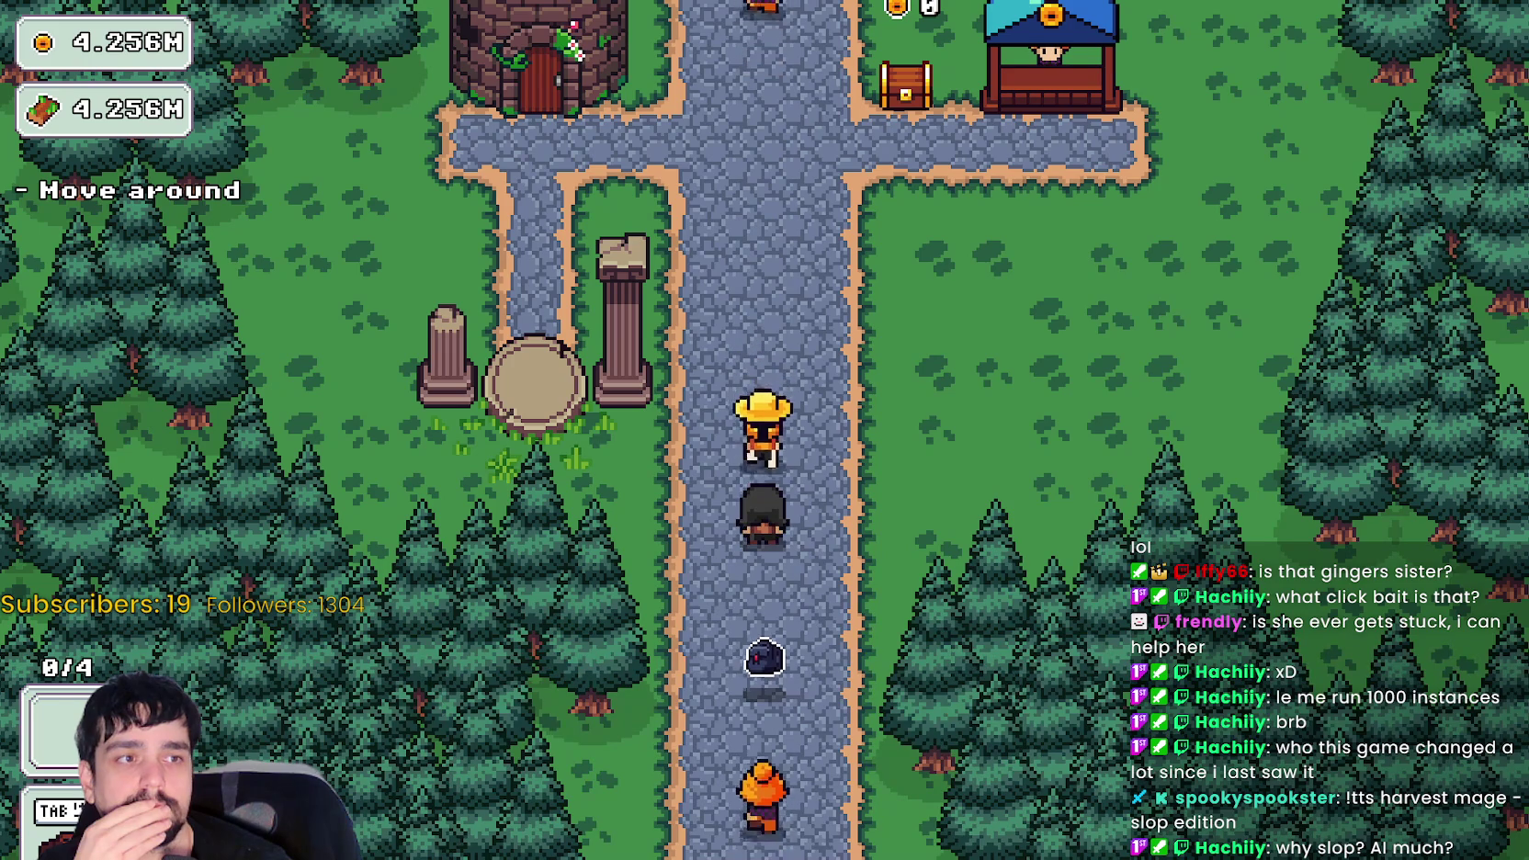
{"action": "key", "text": "alt+Tab"}
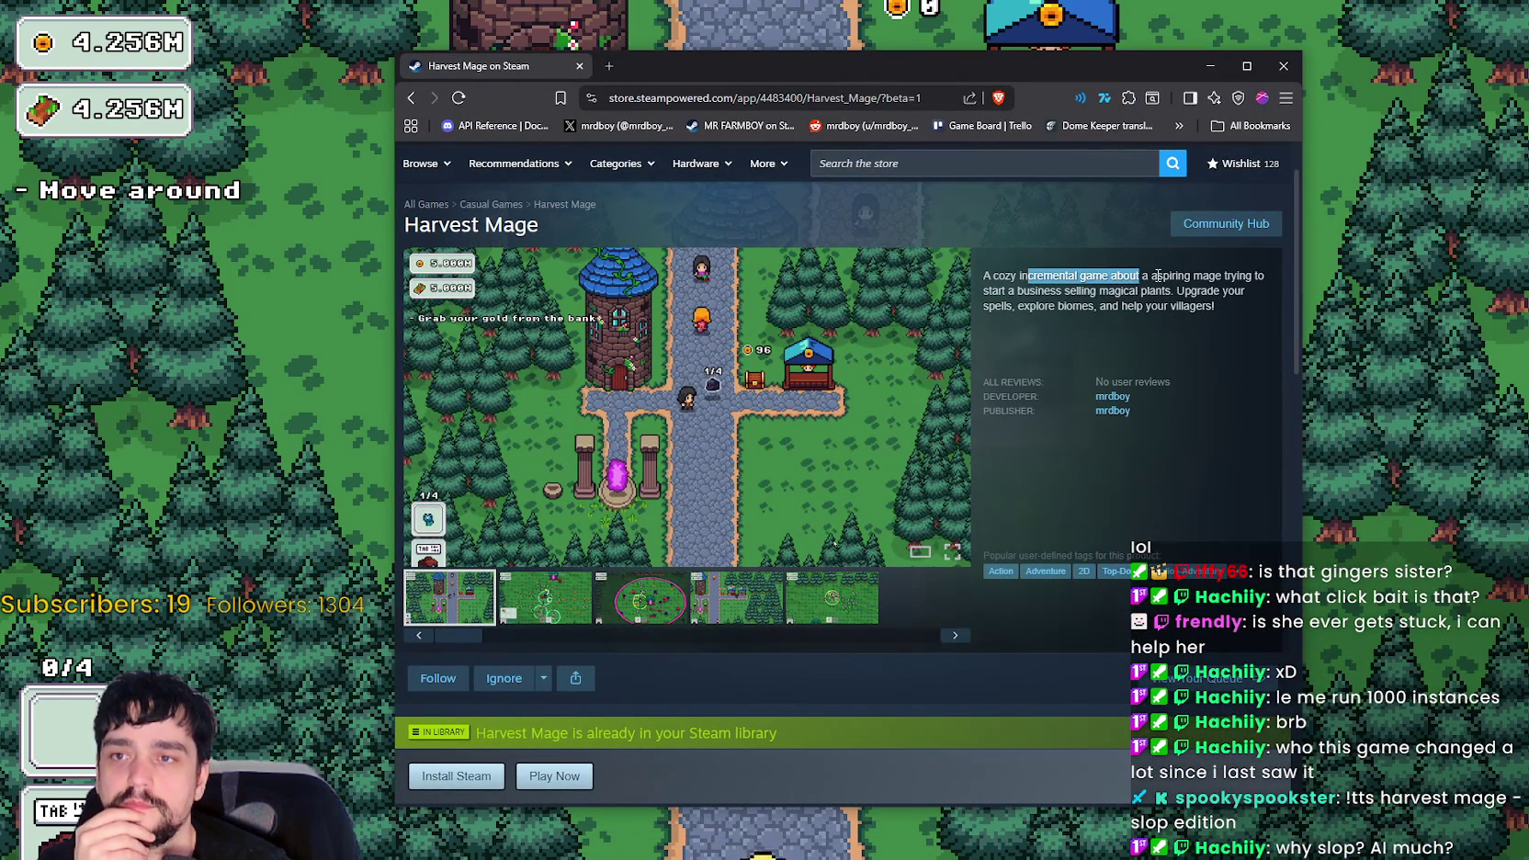
- Highlight lines of the description, including the 'Upgrade your spells' sentence, then close the browser
{"action": "mouse_move", "coordinate": [1183, 285]}
{"action": "left_mouse_down"}
{"action": "mouse_move", "coordinate": [1260, 293]}
{"action": "mouse_move", "coordinate": [1037, 291]}
{"action": "left_mouse_up"}
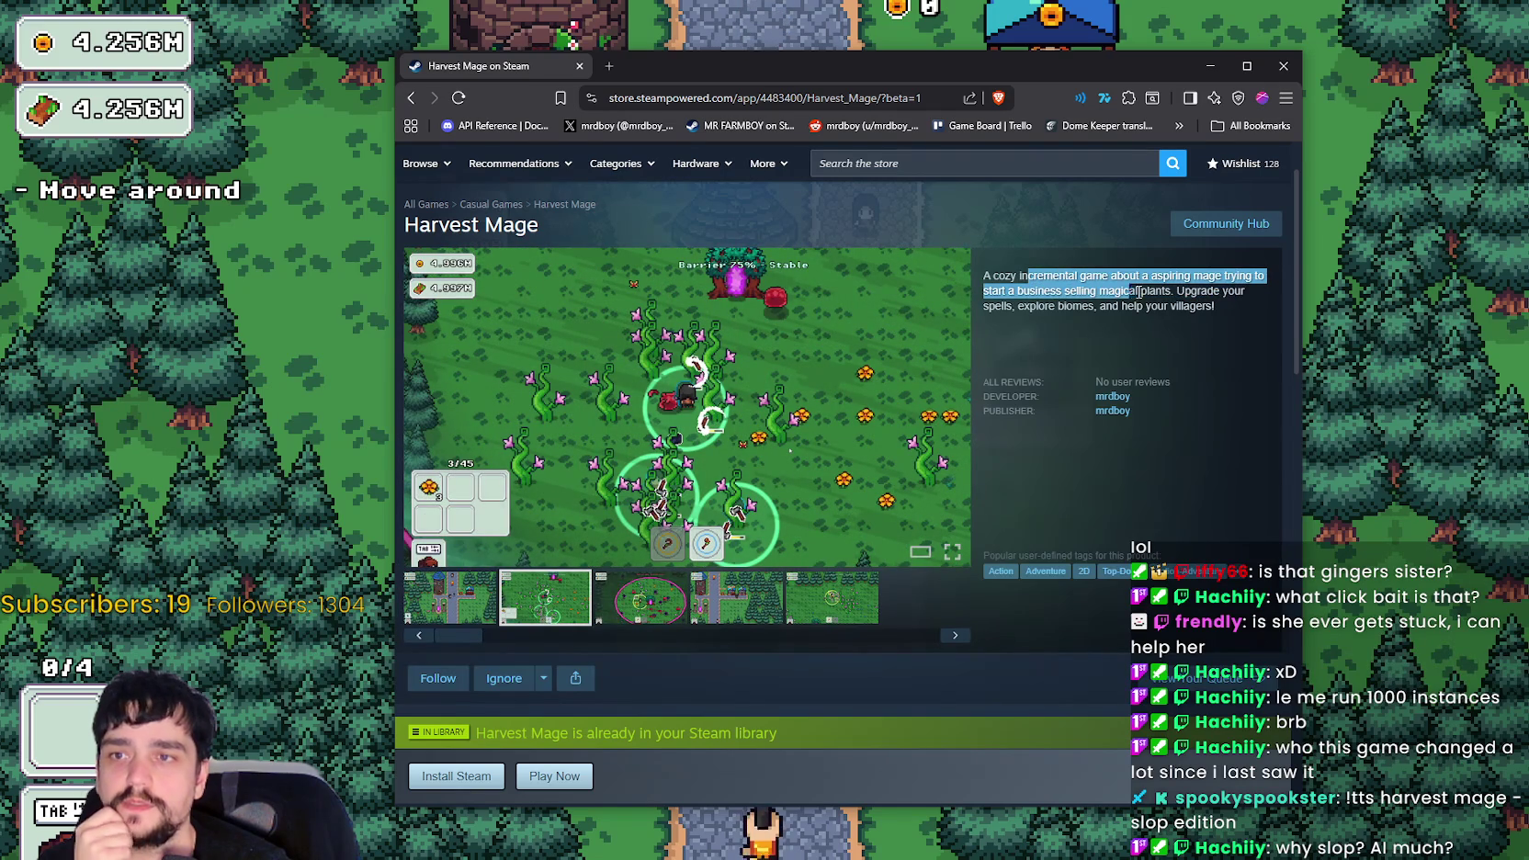
{"action": "left_click", "coordinate": [1193, 292]}
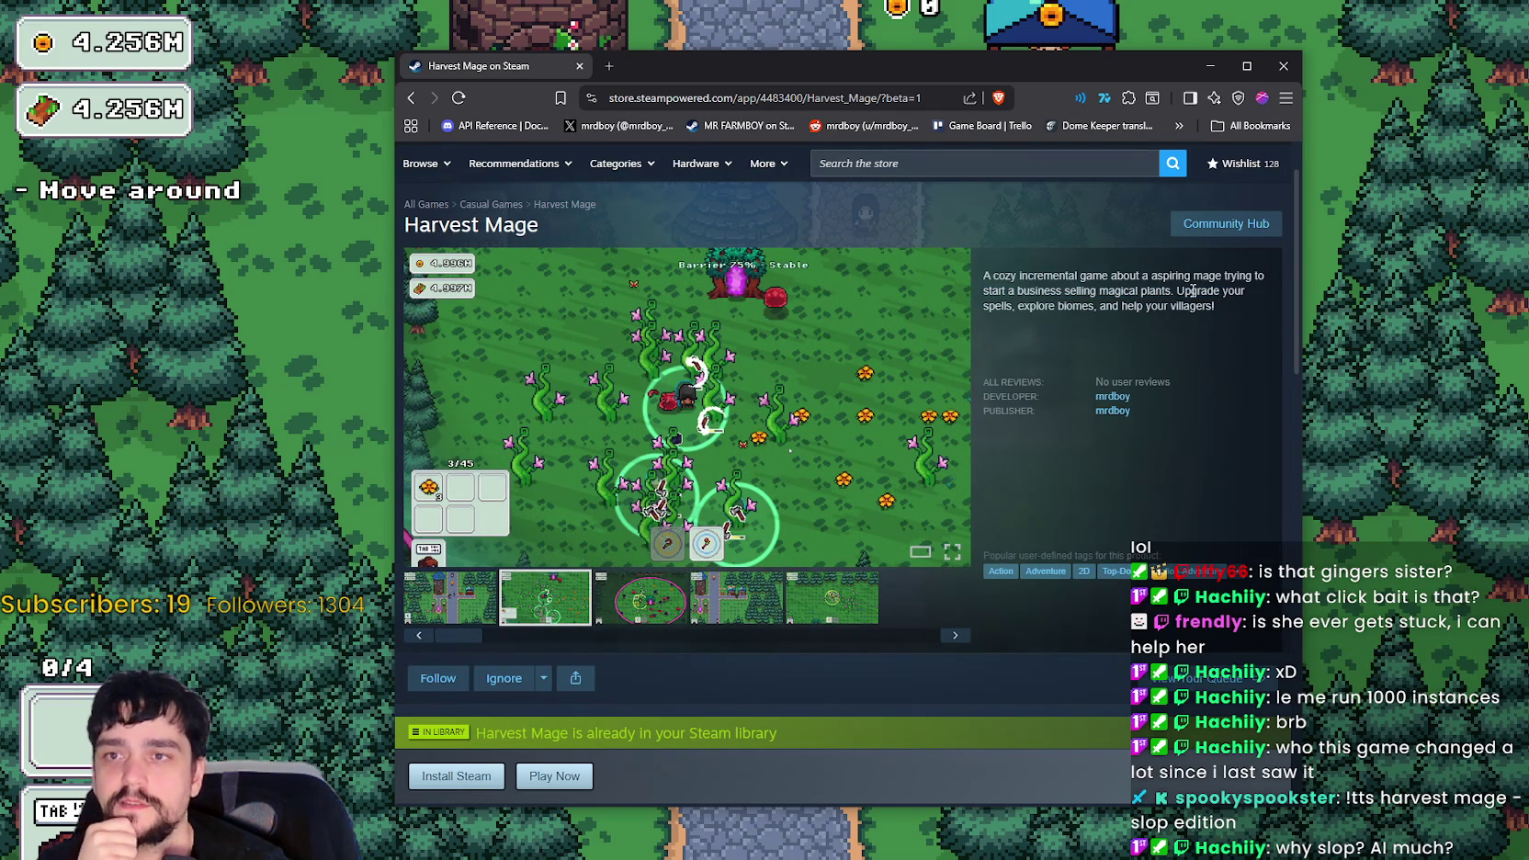
{"action": "left_click_drag", "start_coordinate": [1195, 291], "coordinate": [1011, 312]}
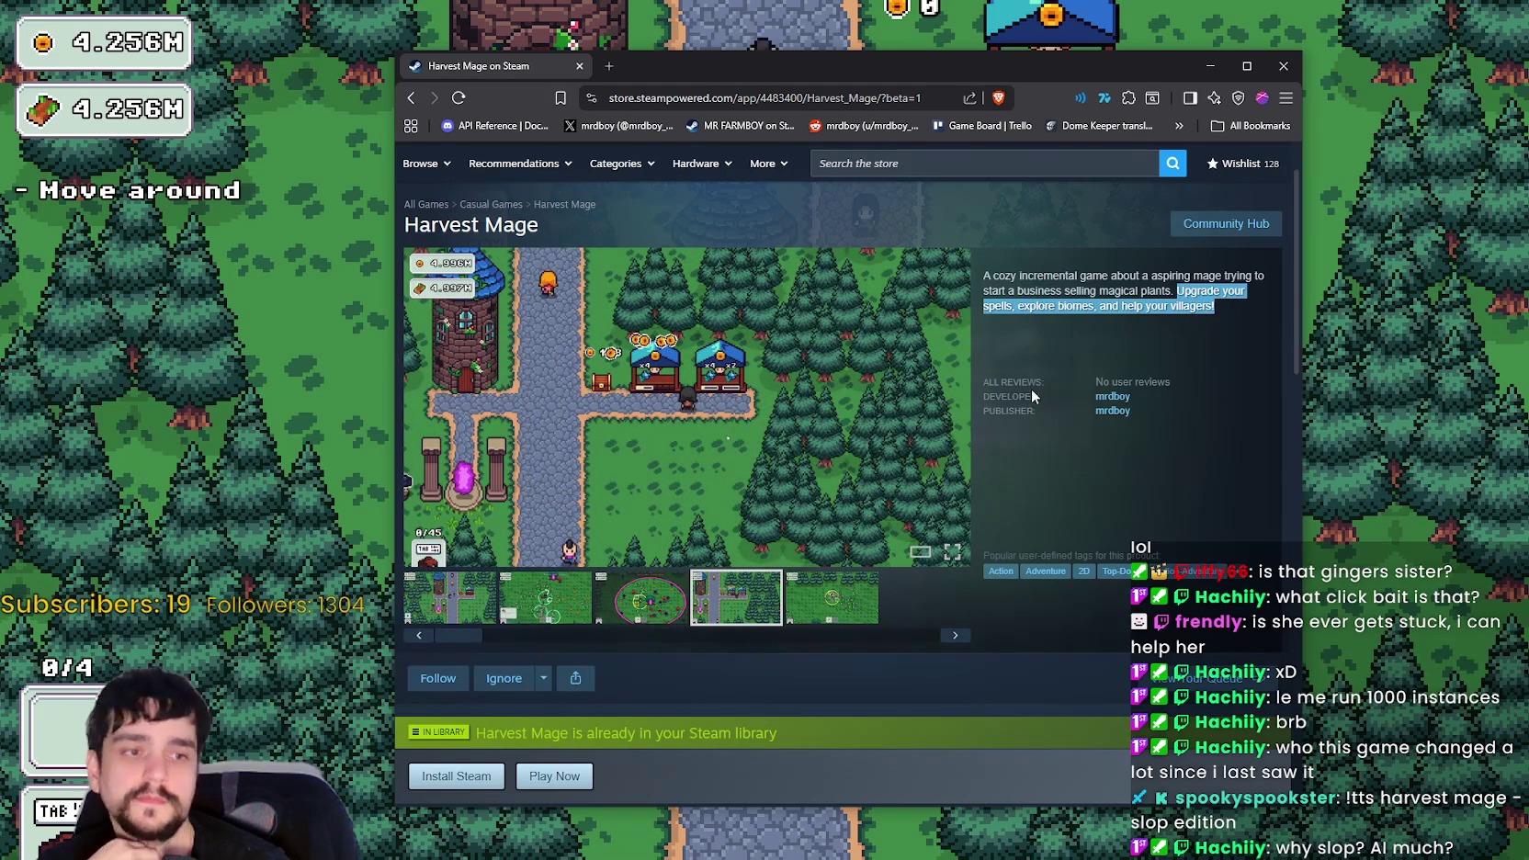
{"action": "left_click", "coordinate": [1284, 66]}
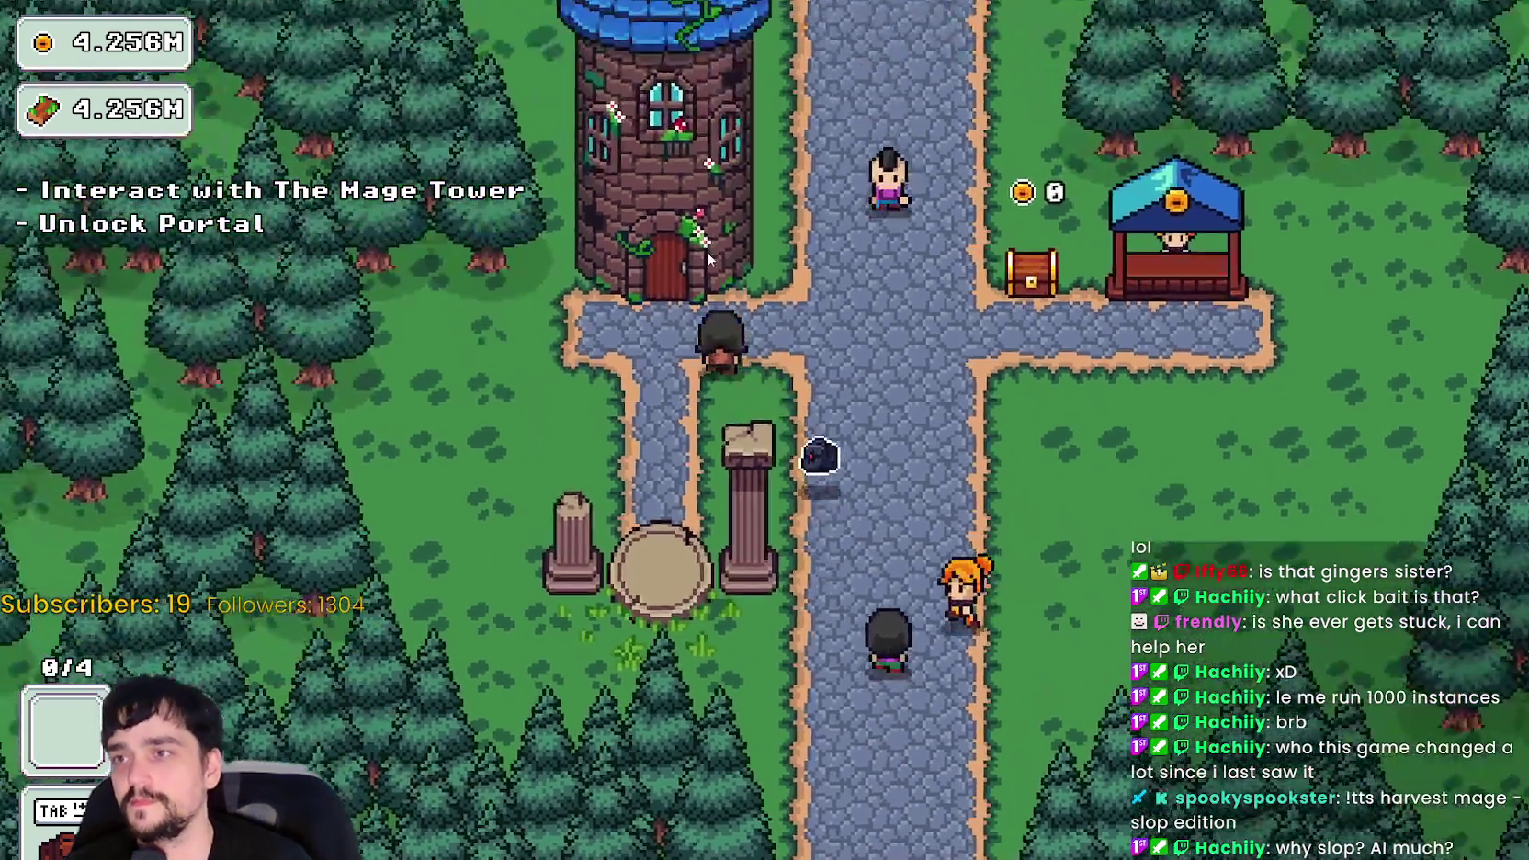
- Unlock the Portal node in the Mage Tower's prestige skill tree
{"action": "key", "text": "e"}
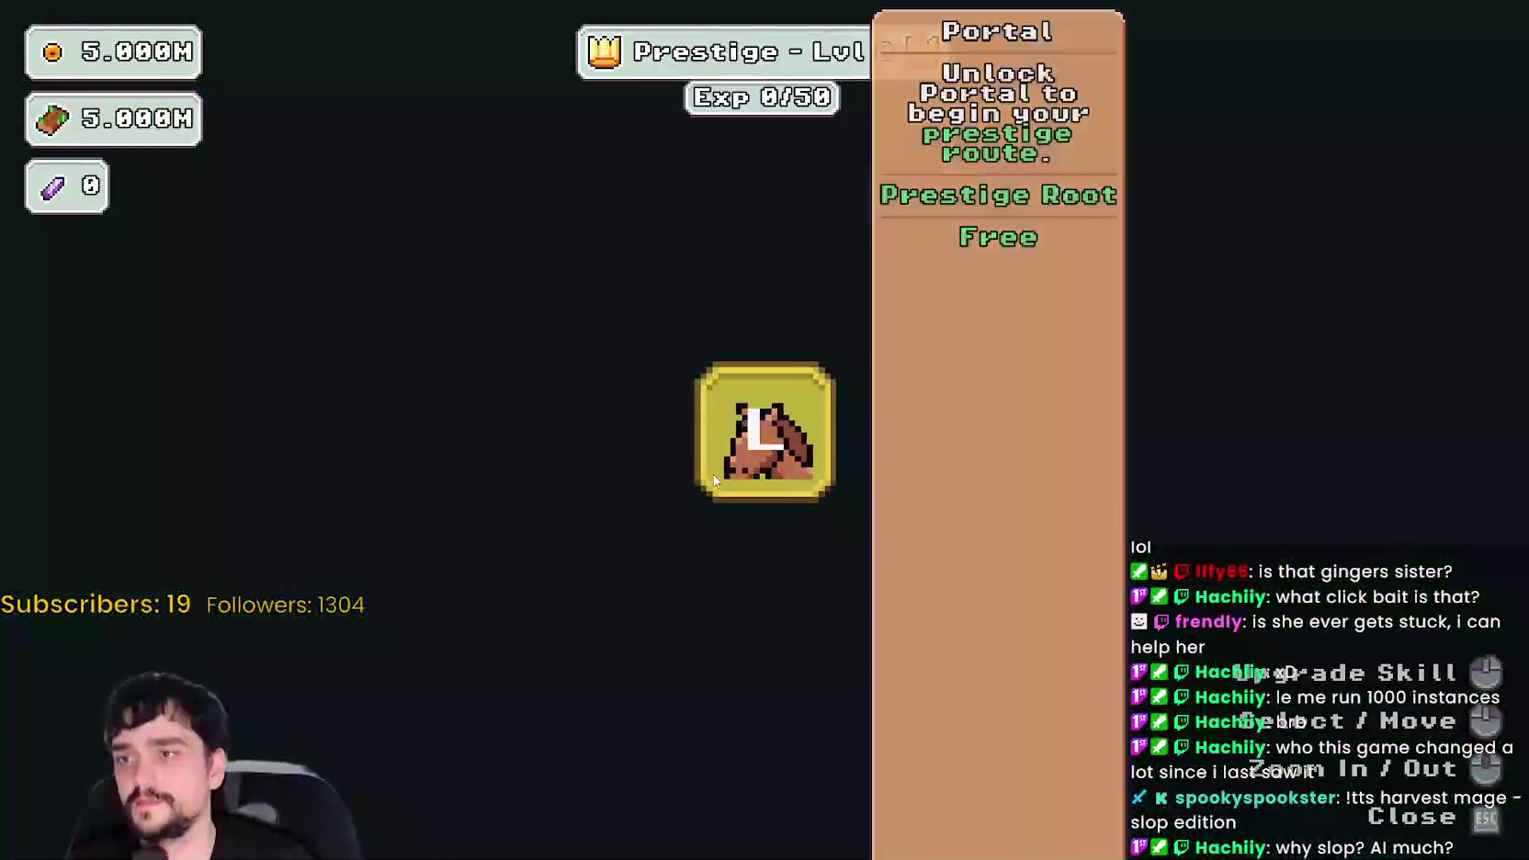
{"action": "left_click", "coordinate": [712, 478]}
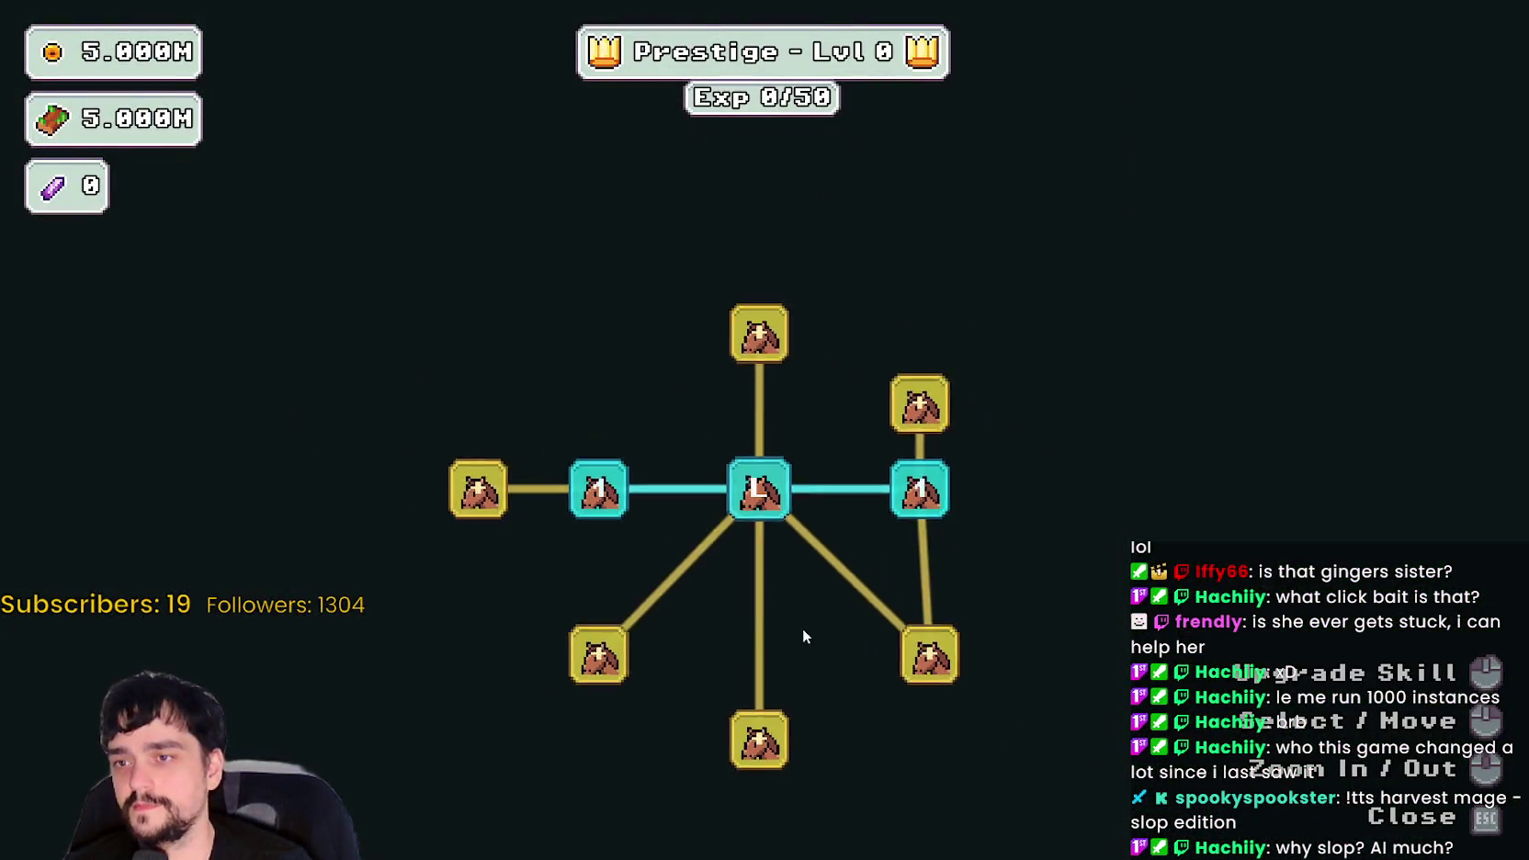
{"action": "key", "text": "Escape"}
- Travel to forest Stage 1, walk past the portal tree and plants, return home, and close the game
{"action": "key", "text": "e"}
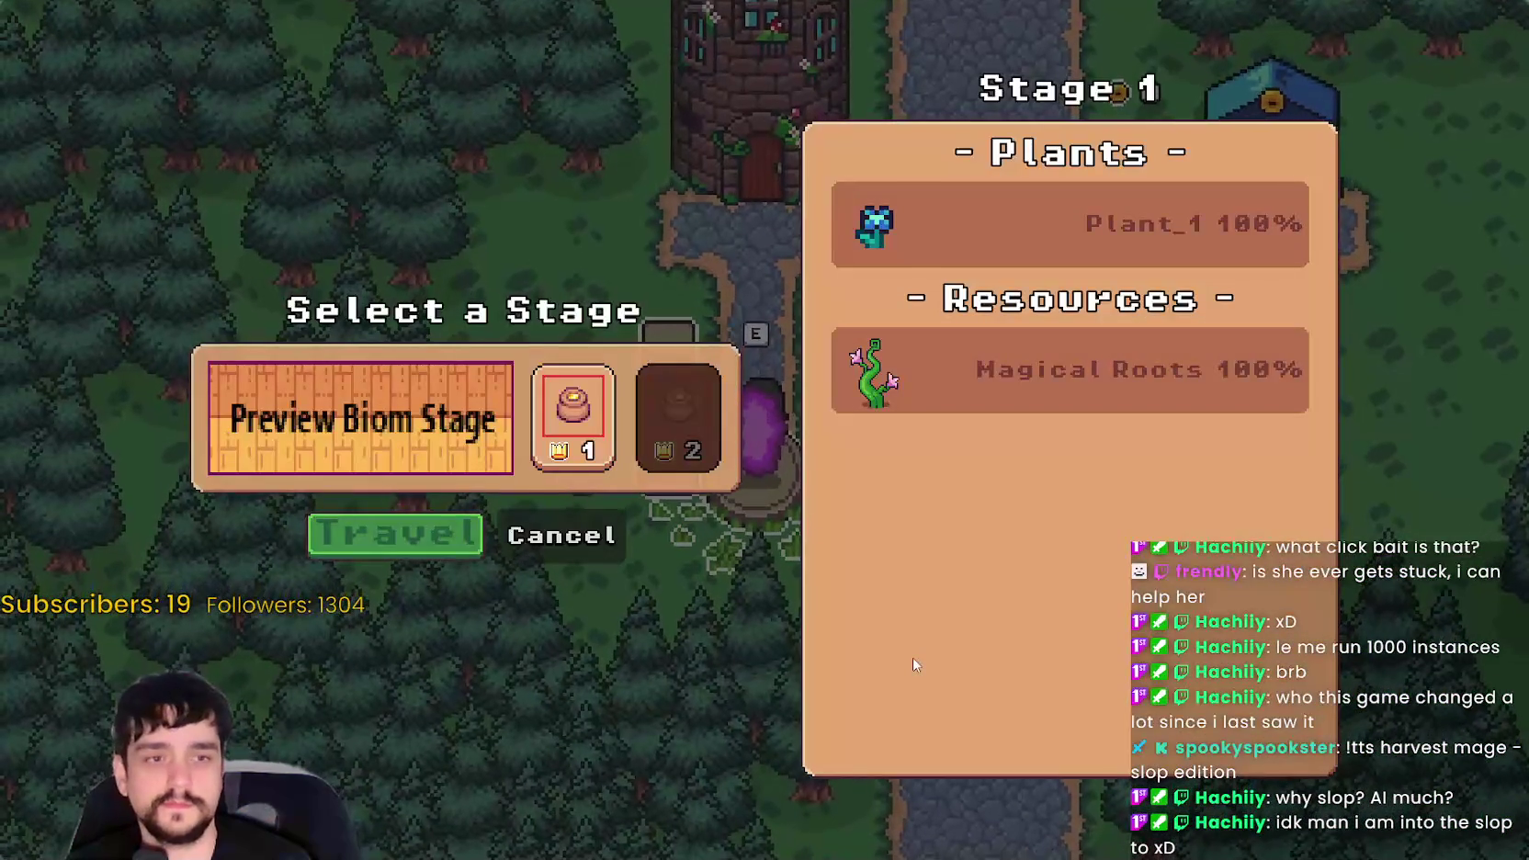
{"action": "left_click", "coordinate": [441, 544]}
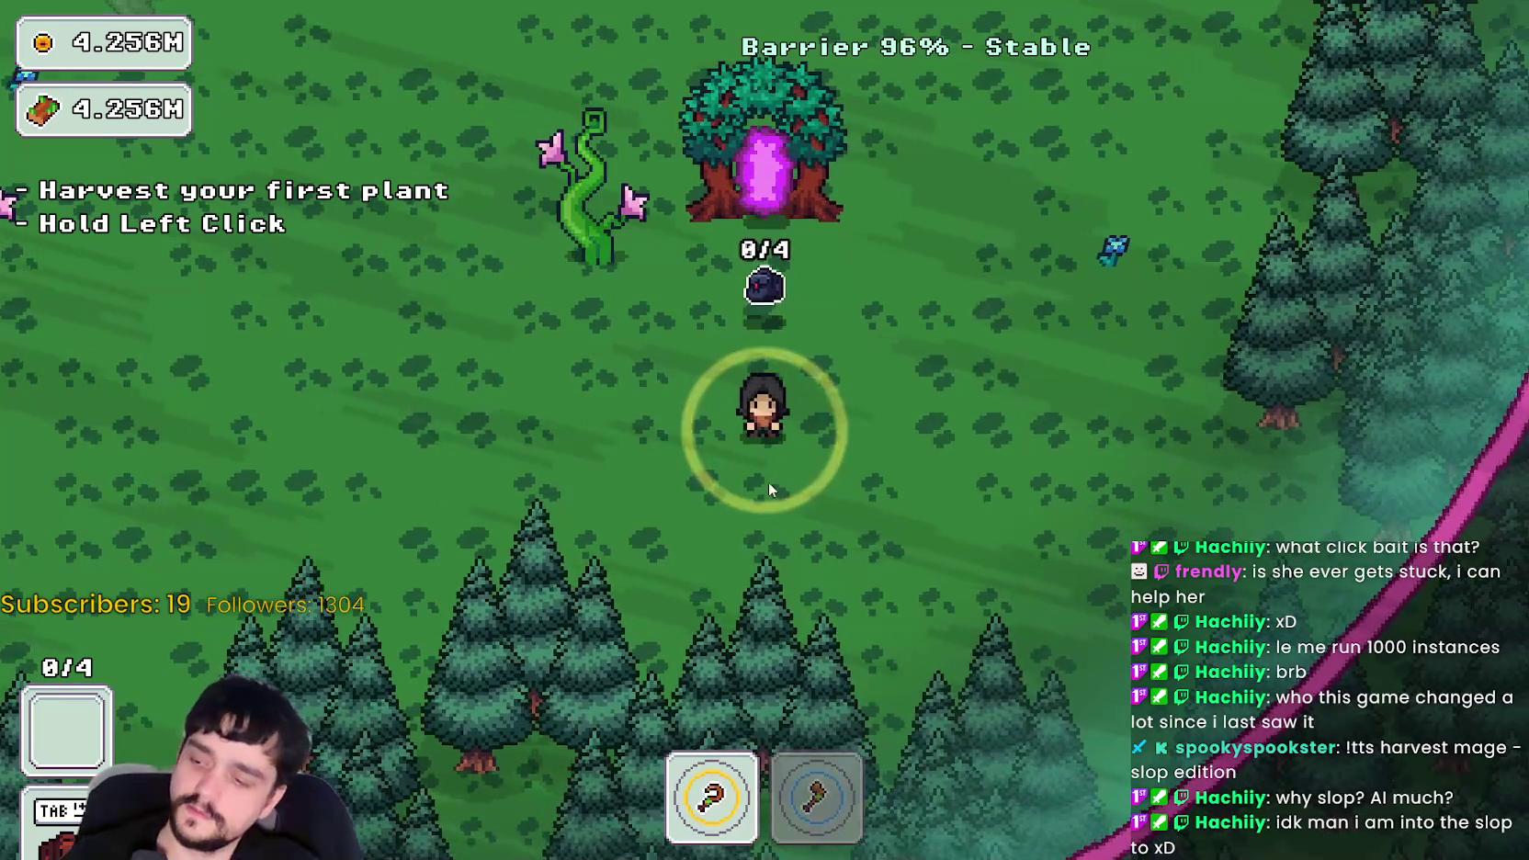
{"action": "key", "text": "w+a"}
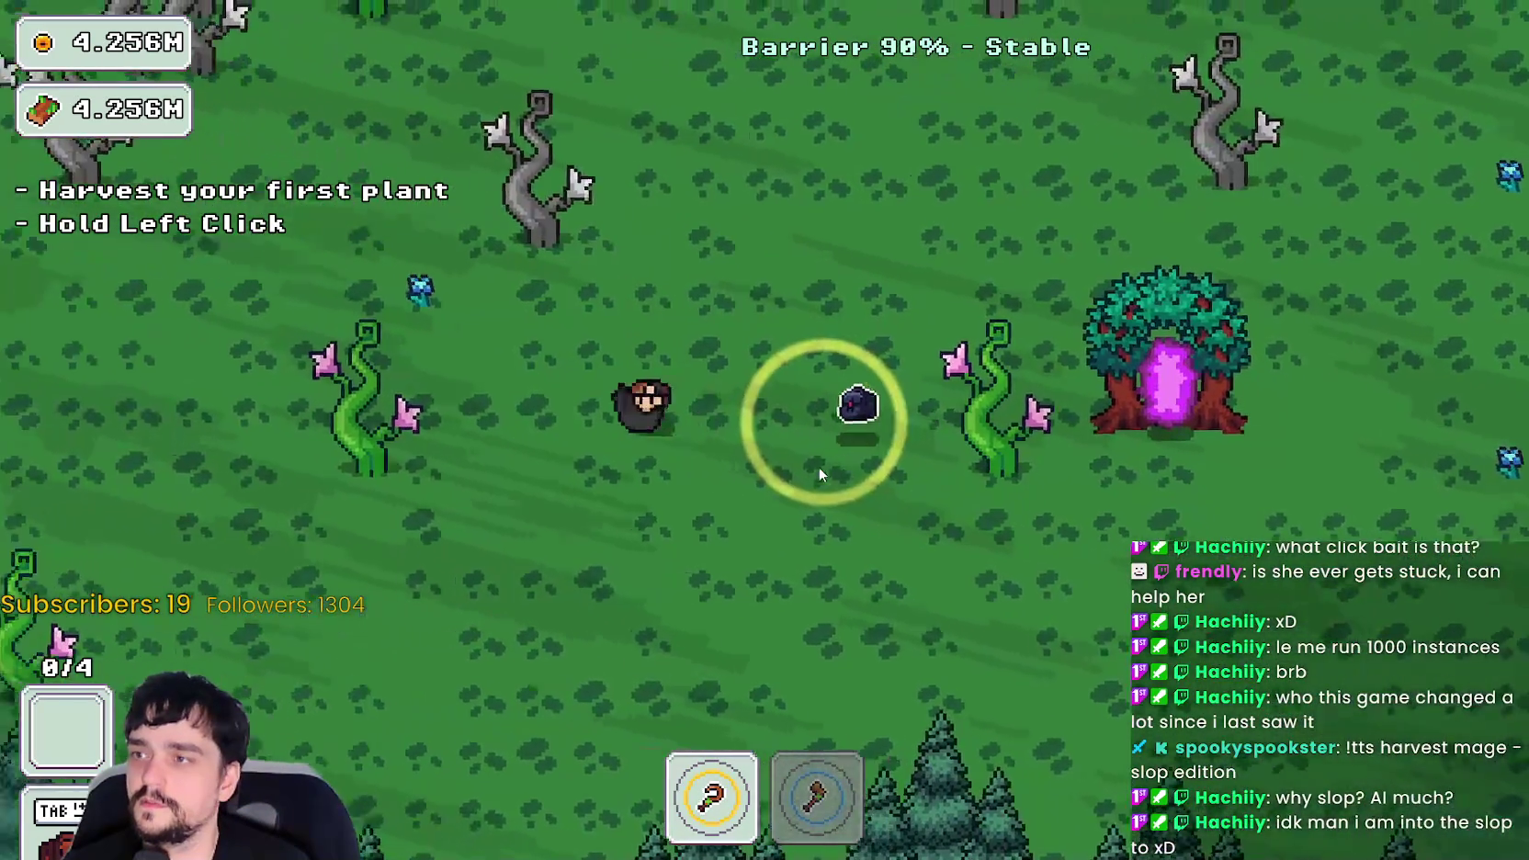
{"action": "key", "text": "w+d"}
{"action": "key", "text": "s+d"}
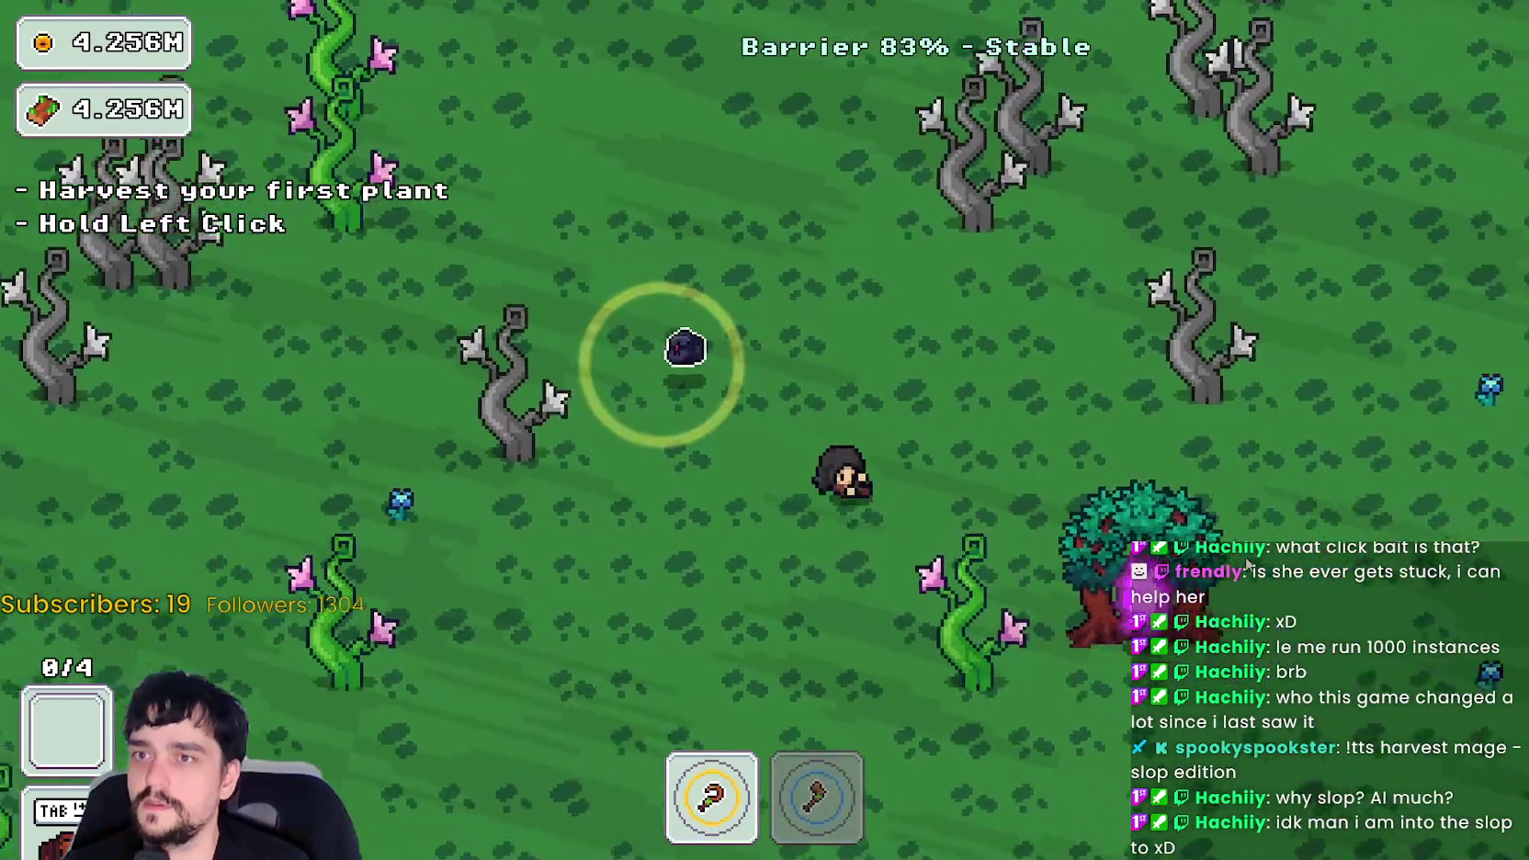
{"action": "key", "text": "w+d"}
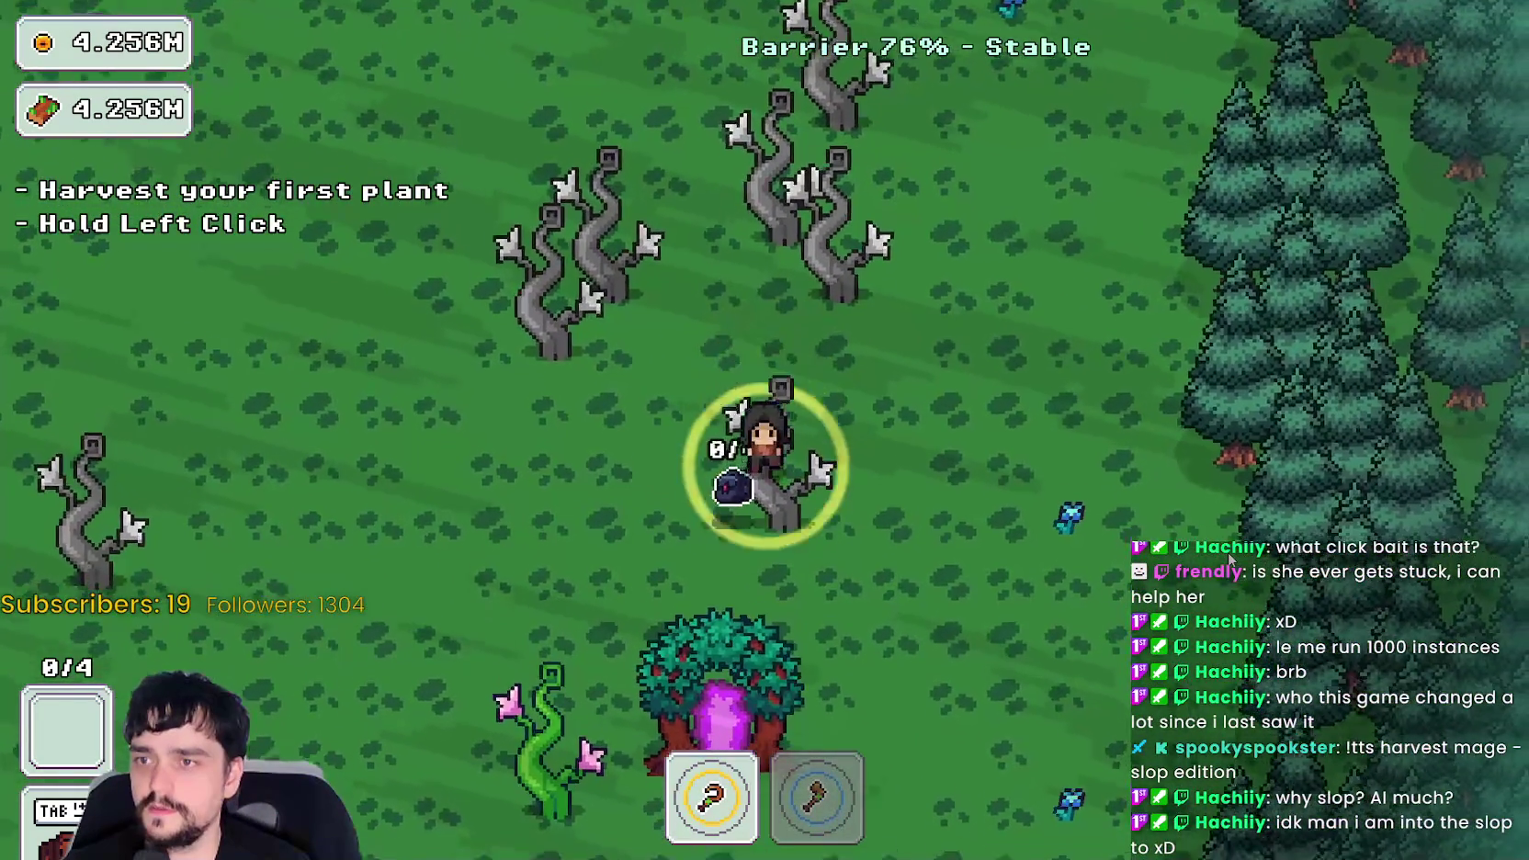
{"action": "key", "text": "s"}
{"action": "key", "text": "s"}
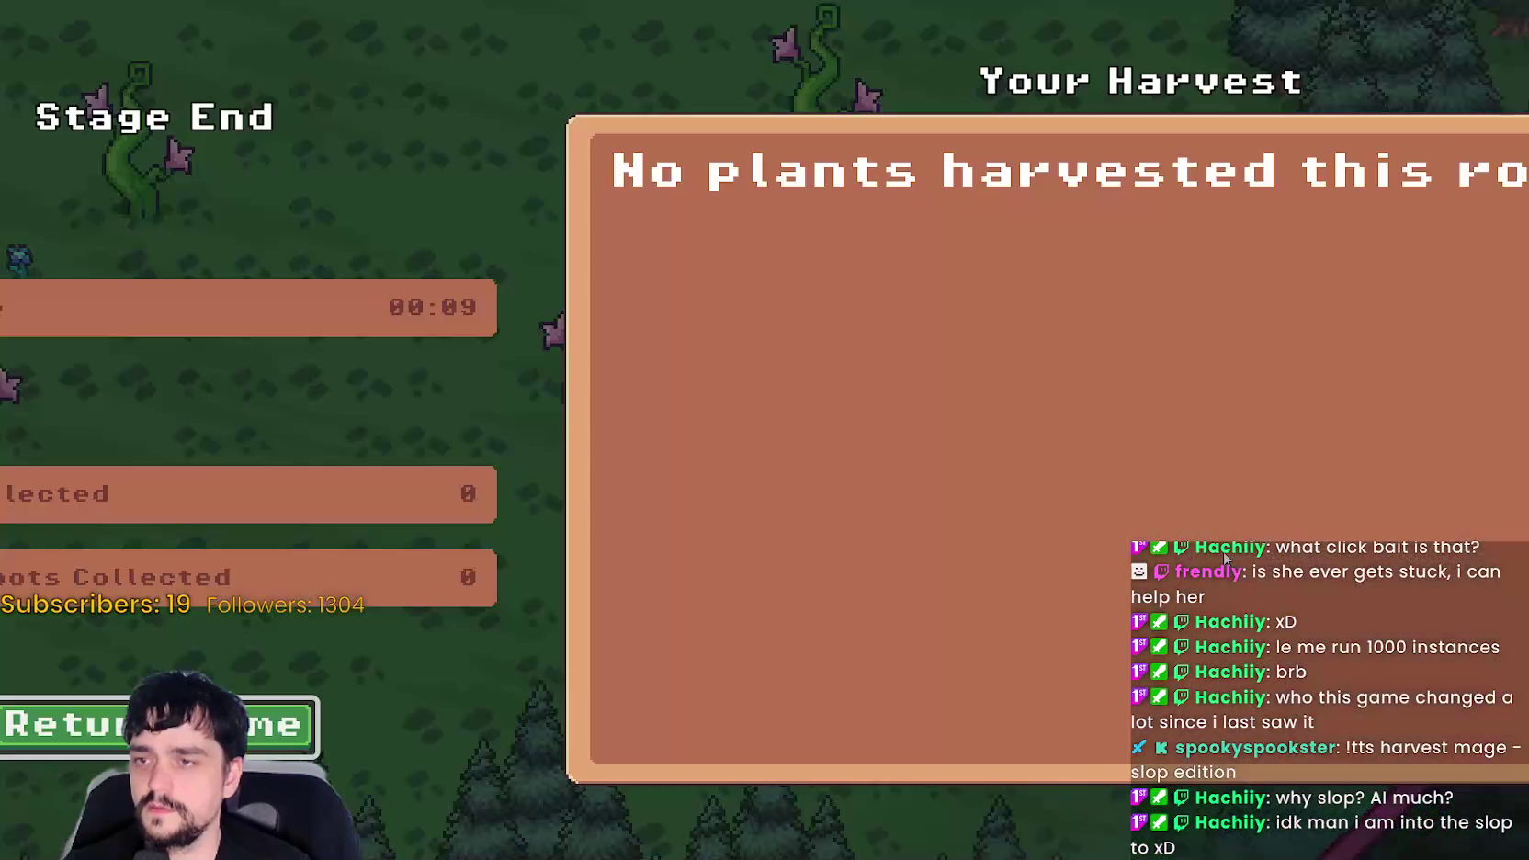
{"action": "key", "text": "Return"}
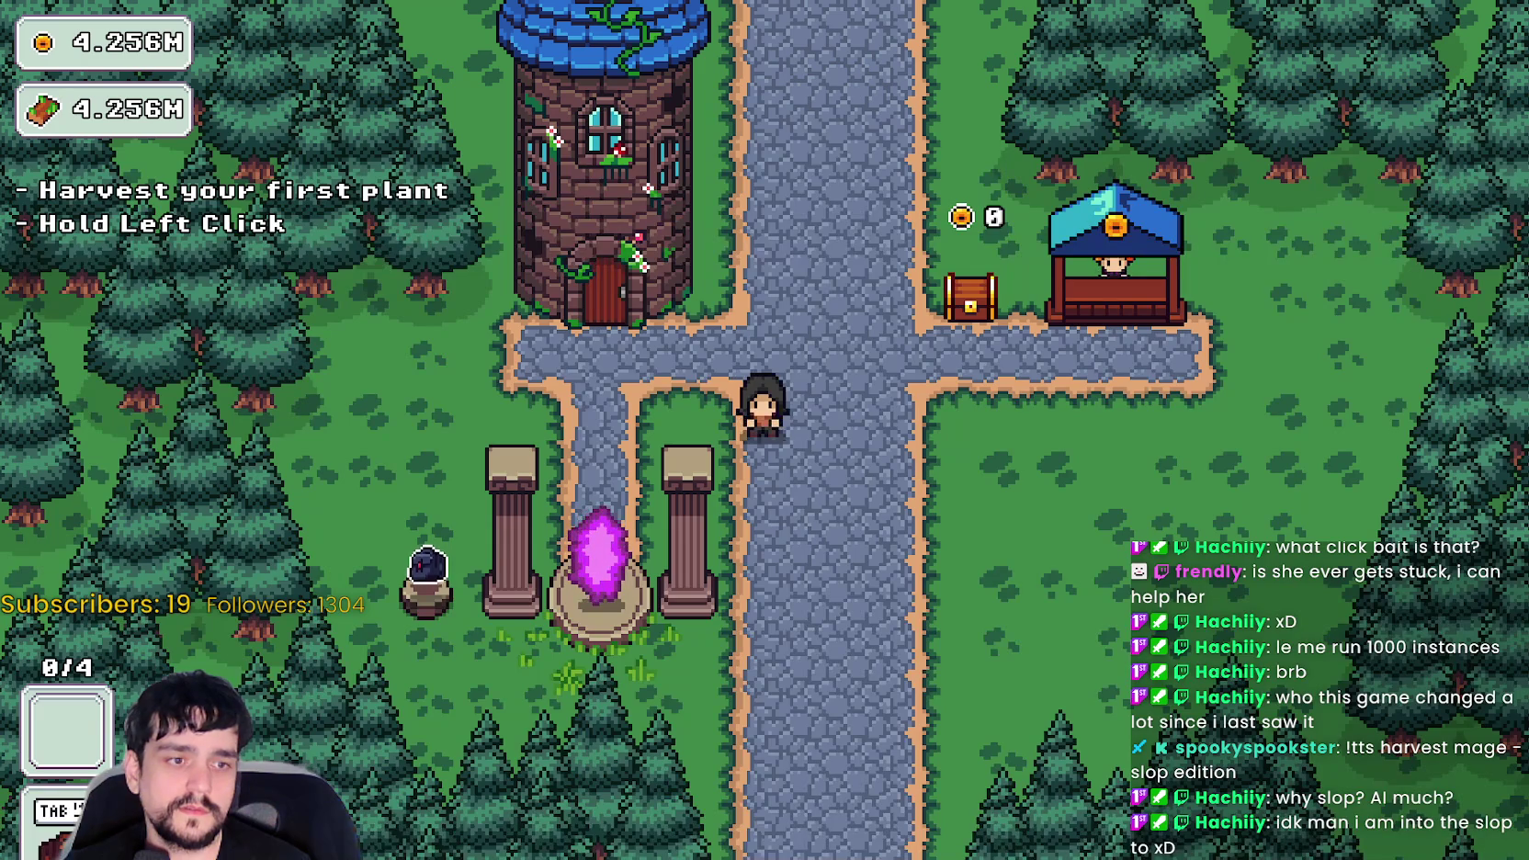
{"action": "key", "text": "F8"}
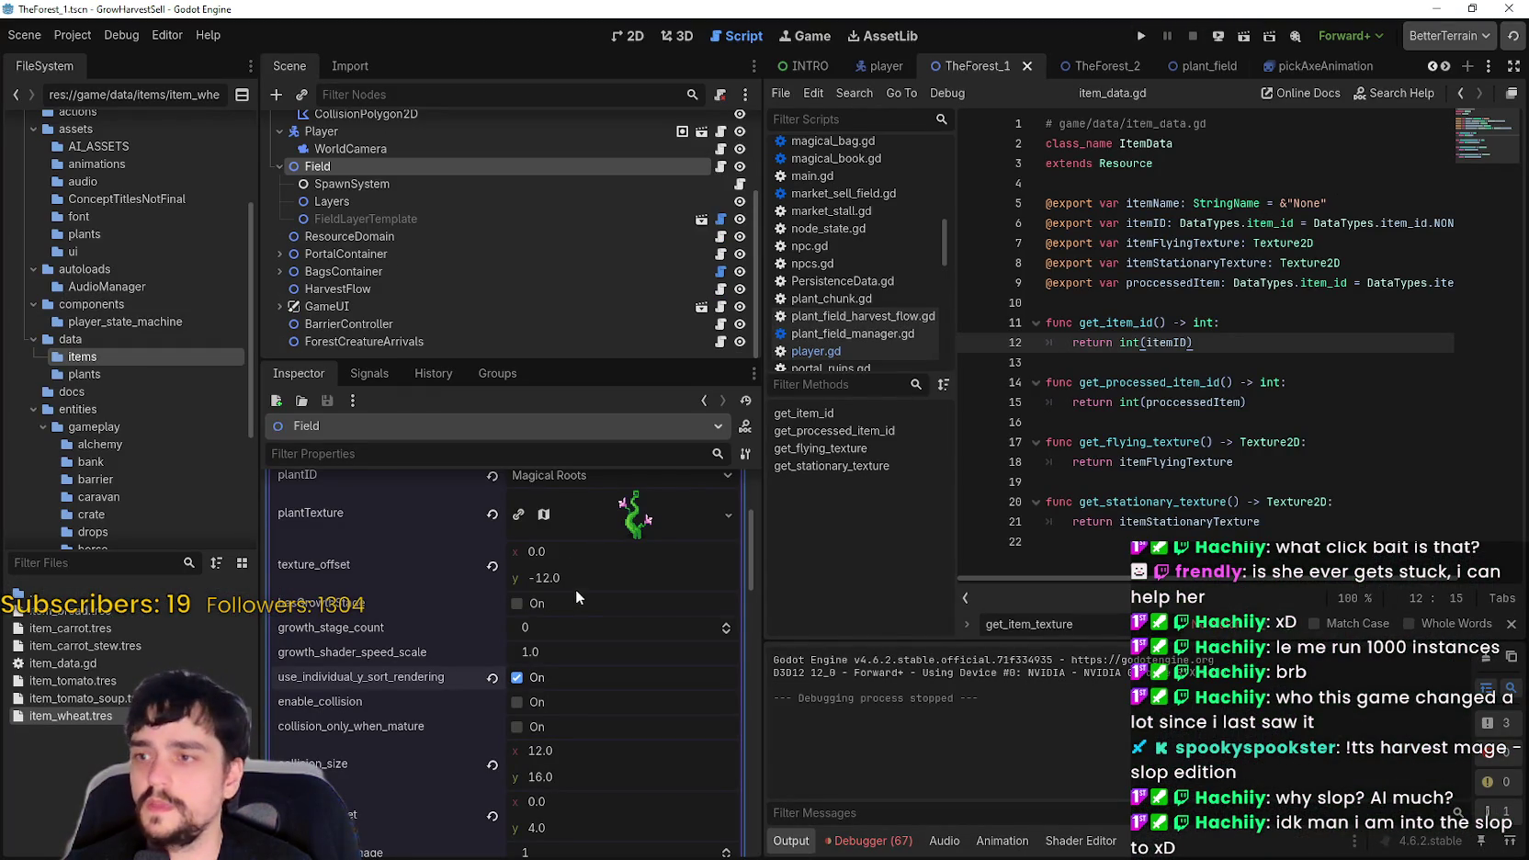
- Enable collision and collision_only_when_mature for Magical Roots, then save and relaunch the game
{"action": "left_click", "coordinate": [537, 702]}
{"action": "left_click", "coordinate": [536, 727]}
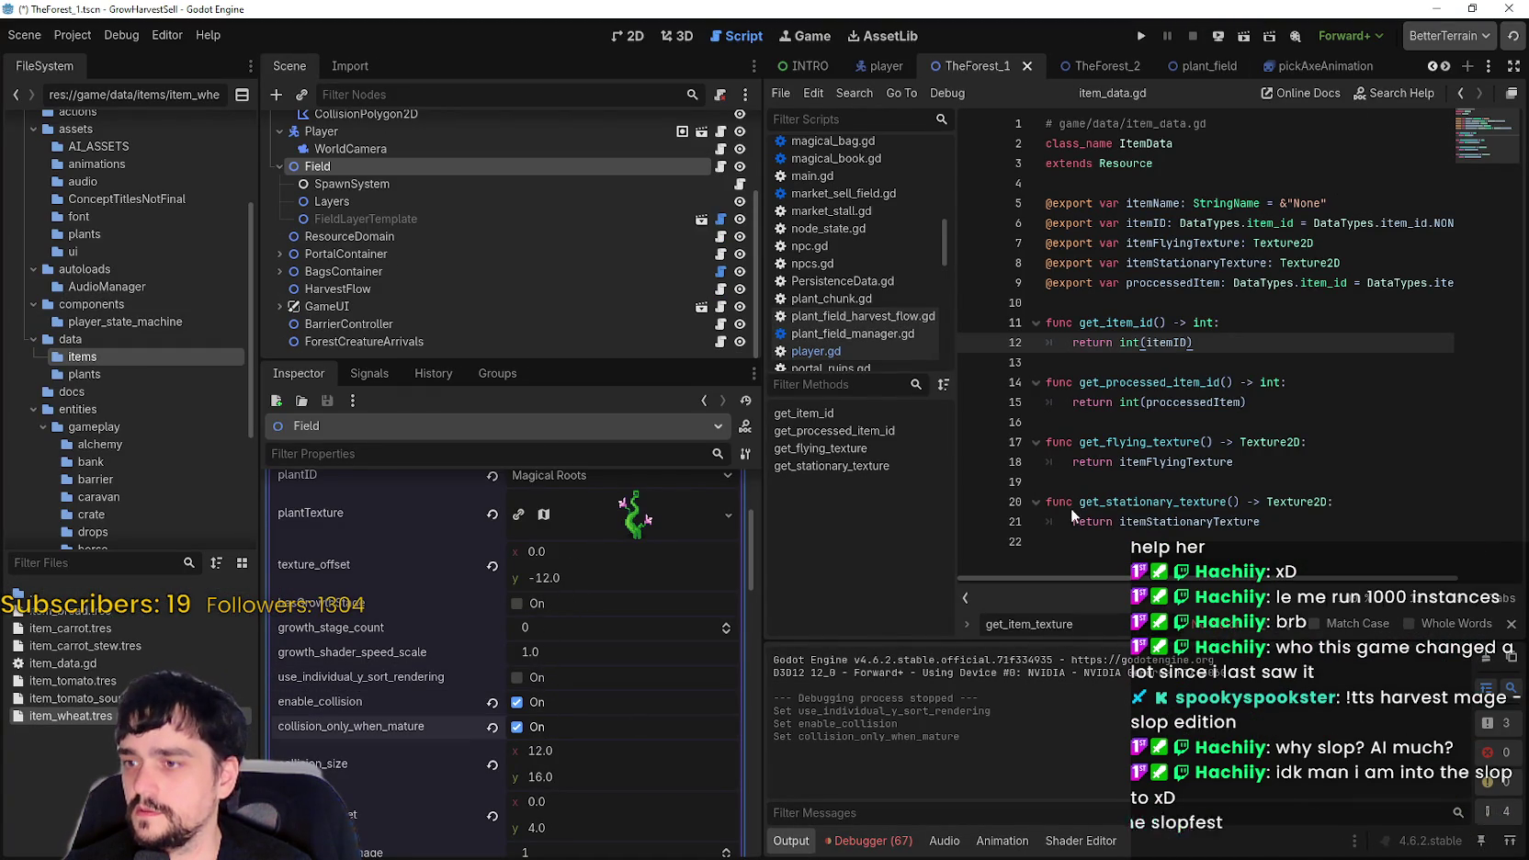
{"action": "left_click", "coordinate": [1145, 35]}
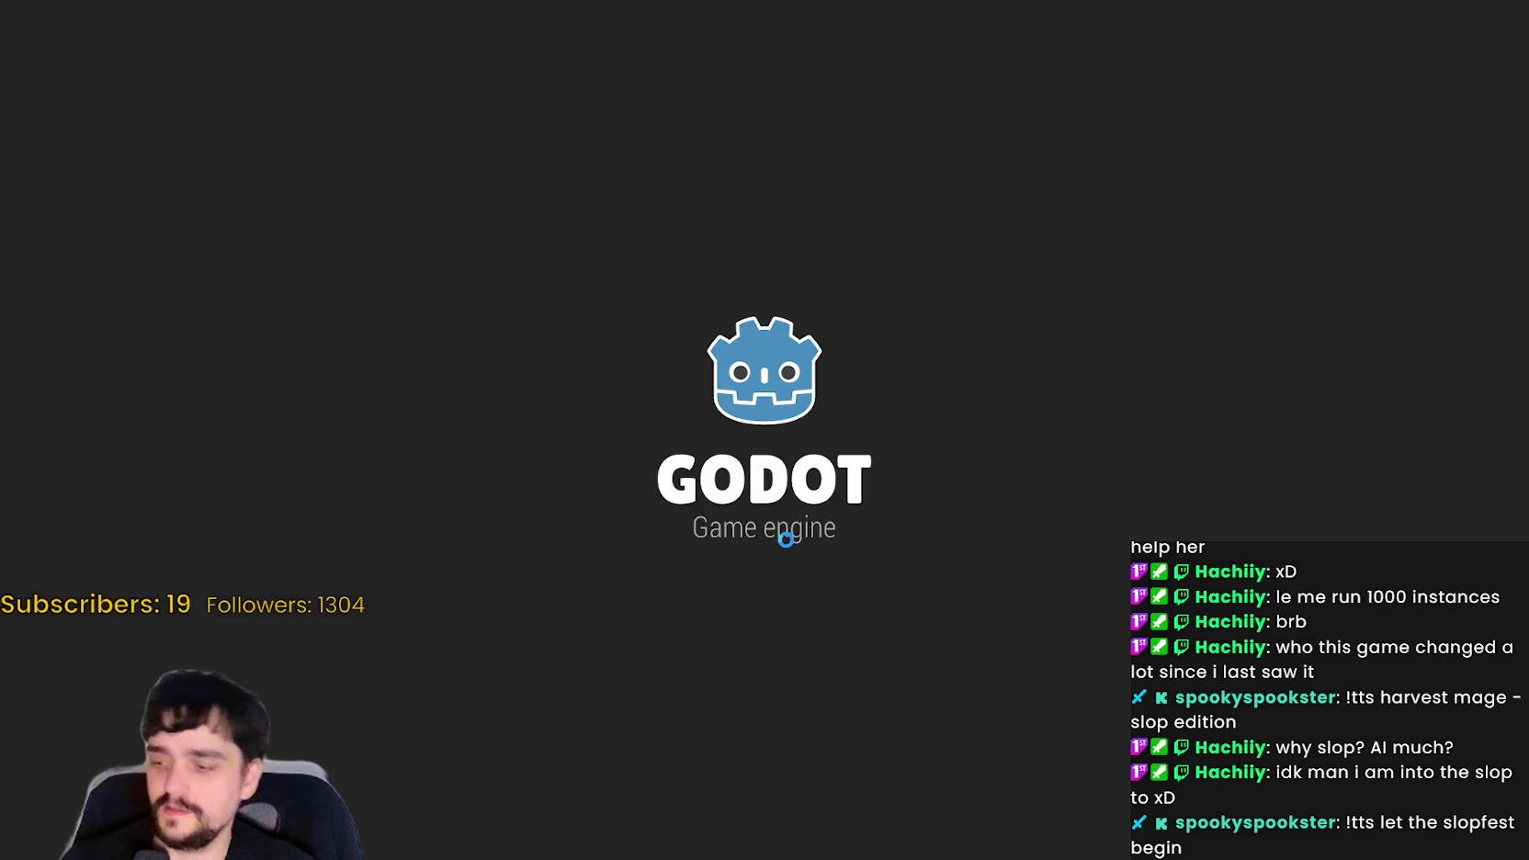
- Start the game and visit the Mage Tower's prestige skill tree, then close it
{"action": "key", "text": "Return"}
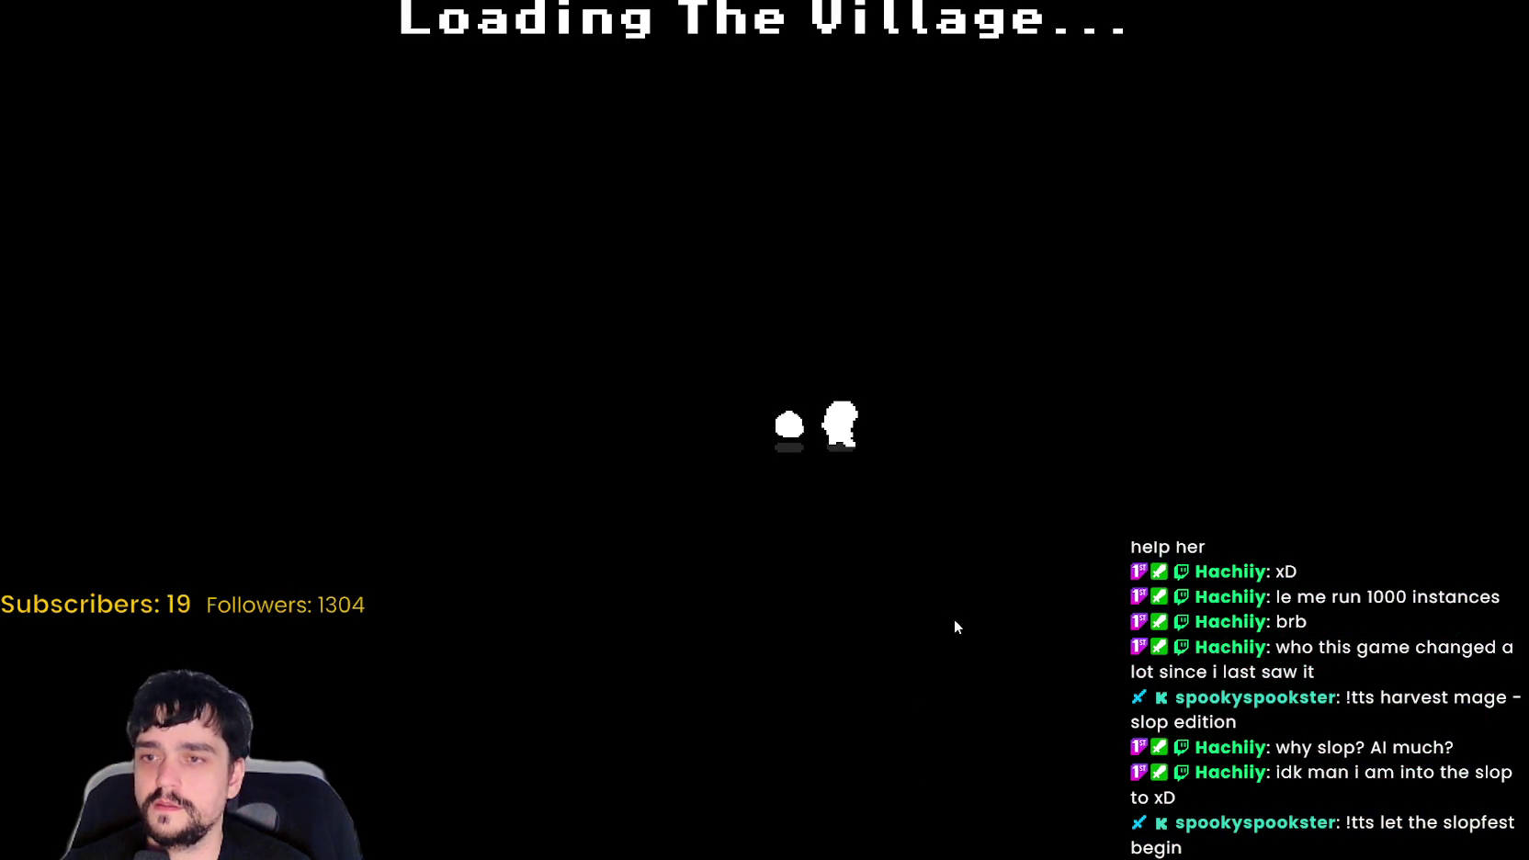
{"action": "key", "text": "w"}
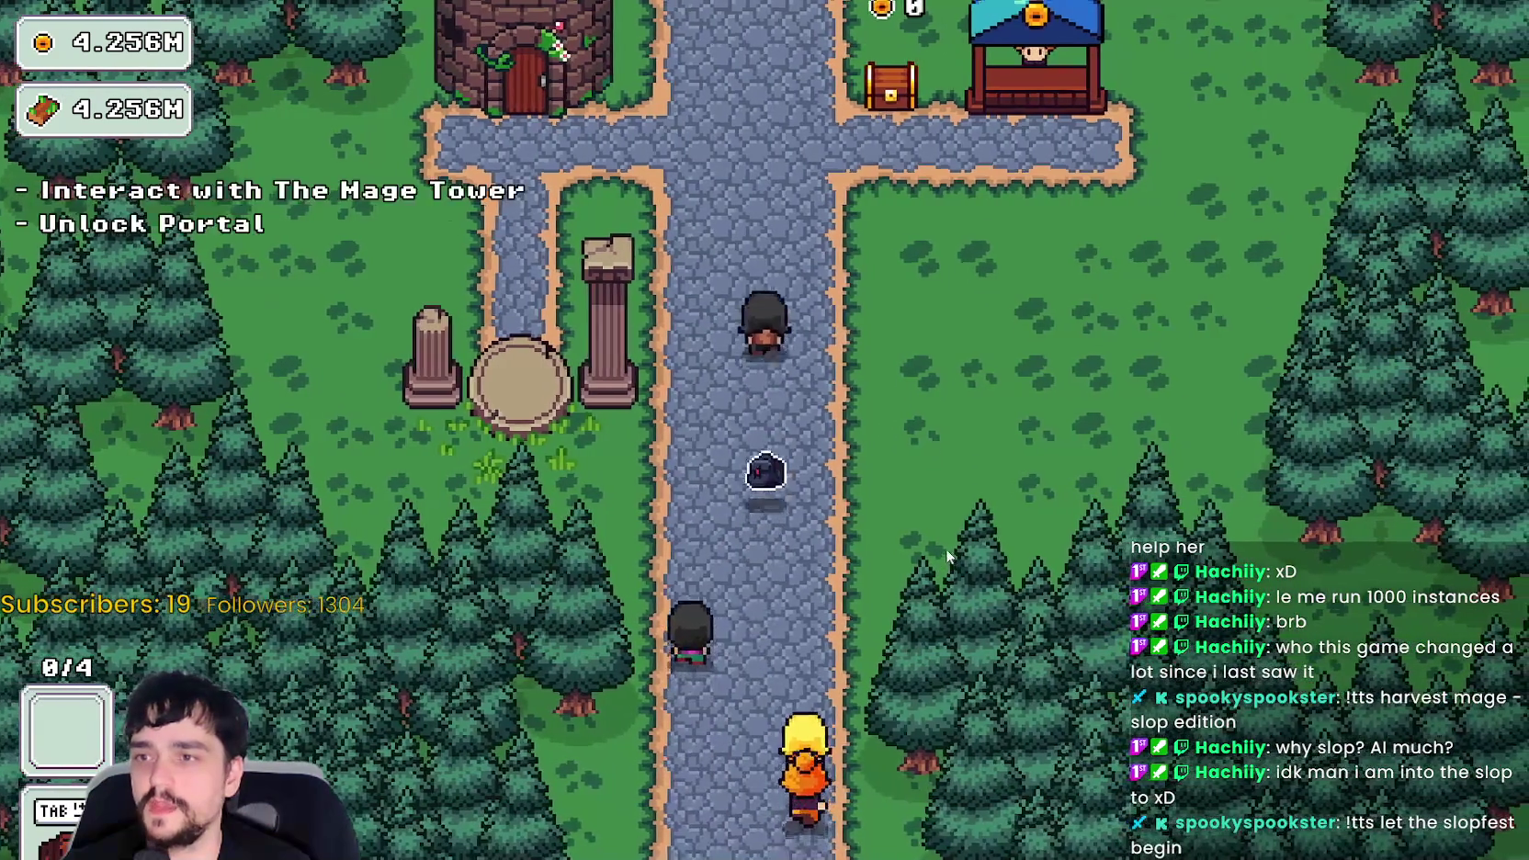
{"action": "key", "text": "a"}
{"action": "key", "text": "w"}
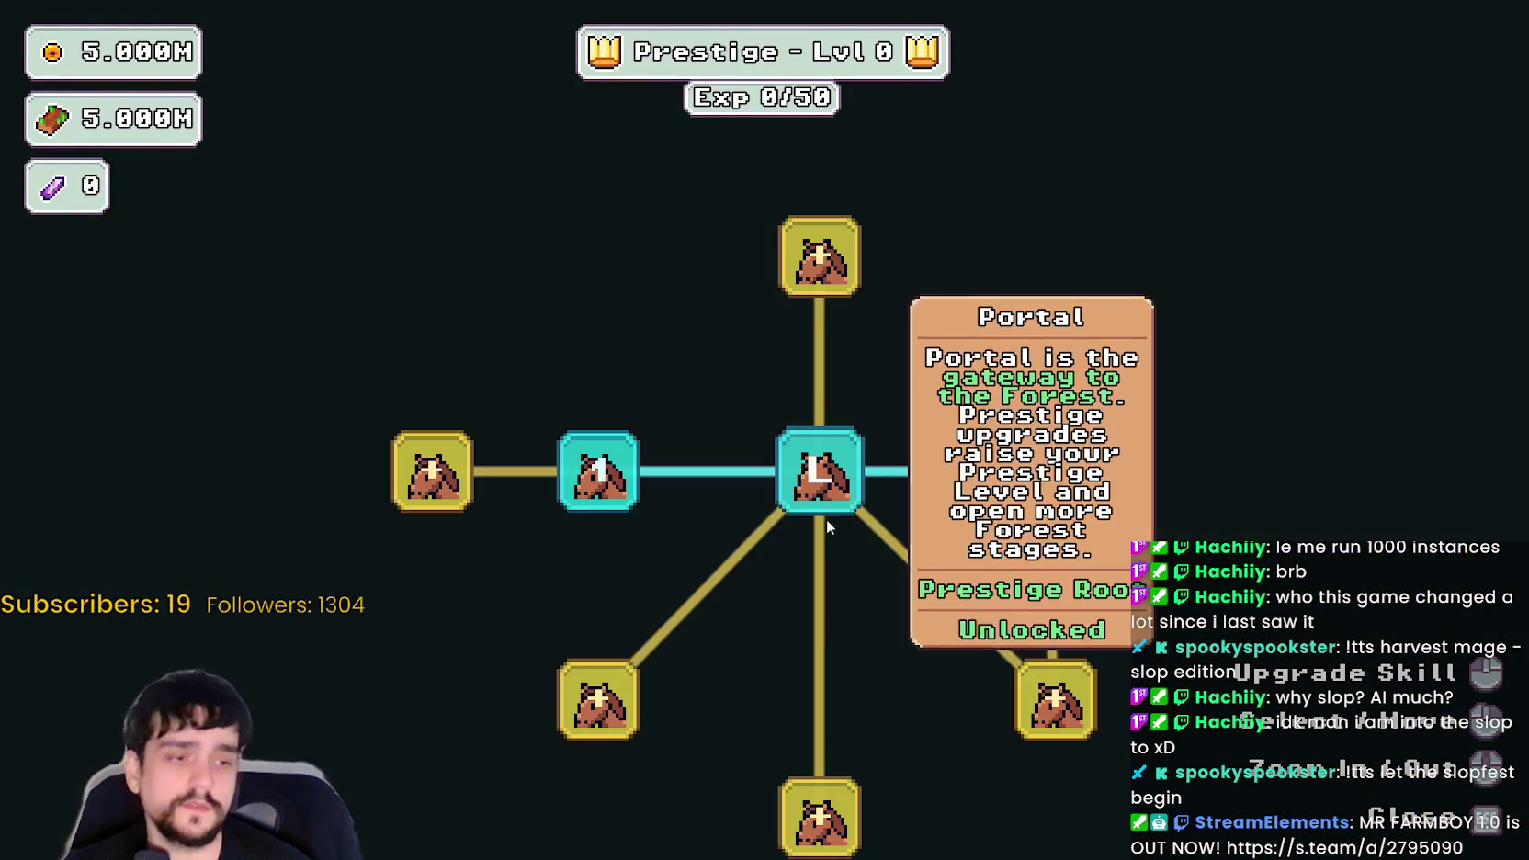
{"action": "key", "text": "Escape"}
- Travel to forest Stage 1 and walk the player around the forest
{"action": "key", "text": "s"}
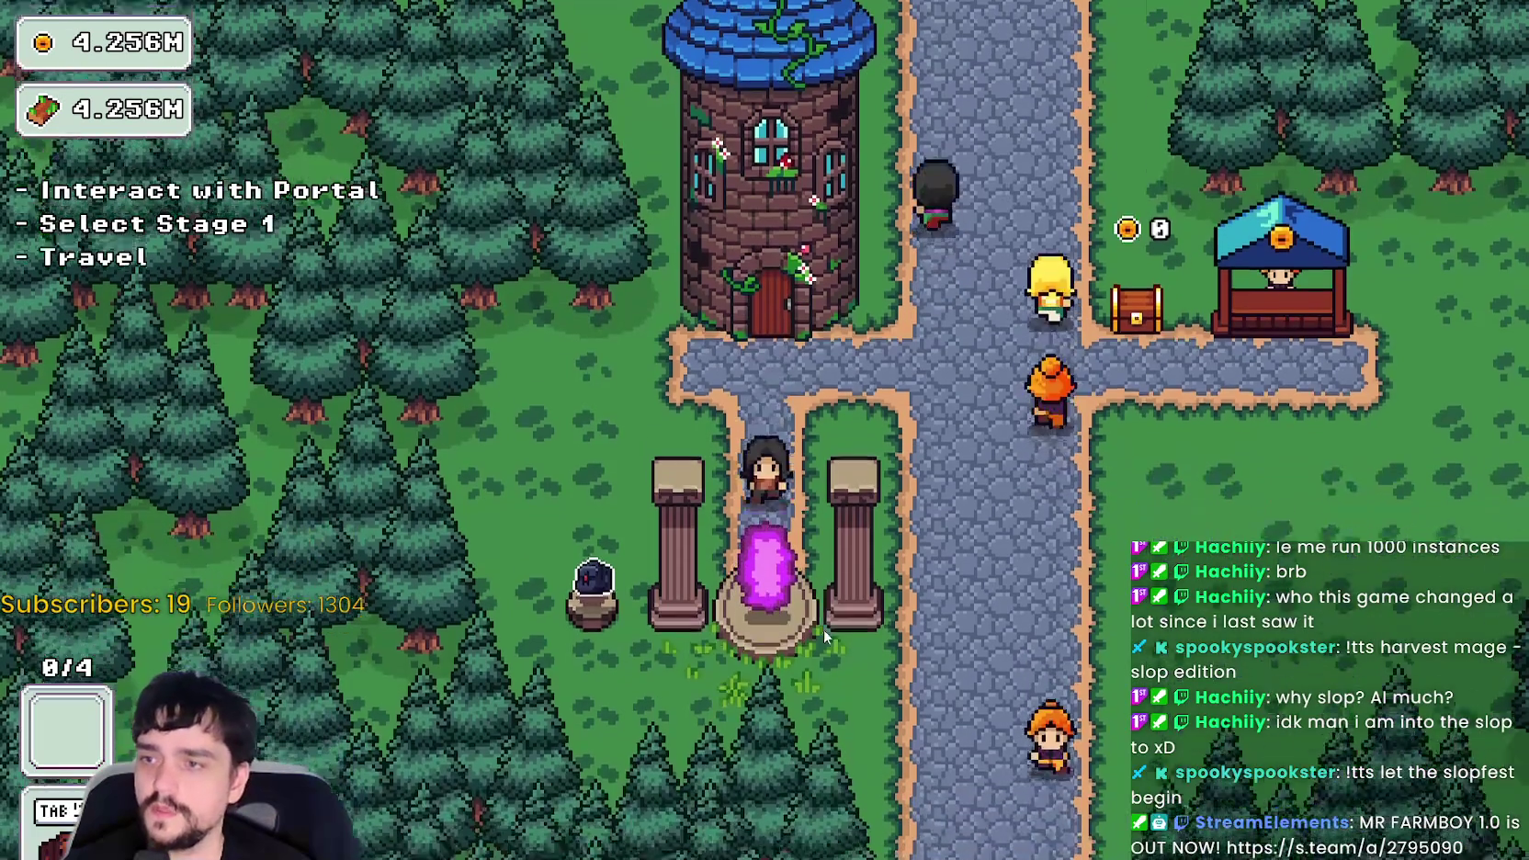
{"action": "left_click", "coordinate": [392, 532]}
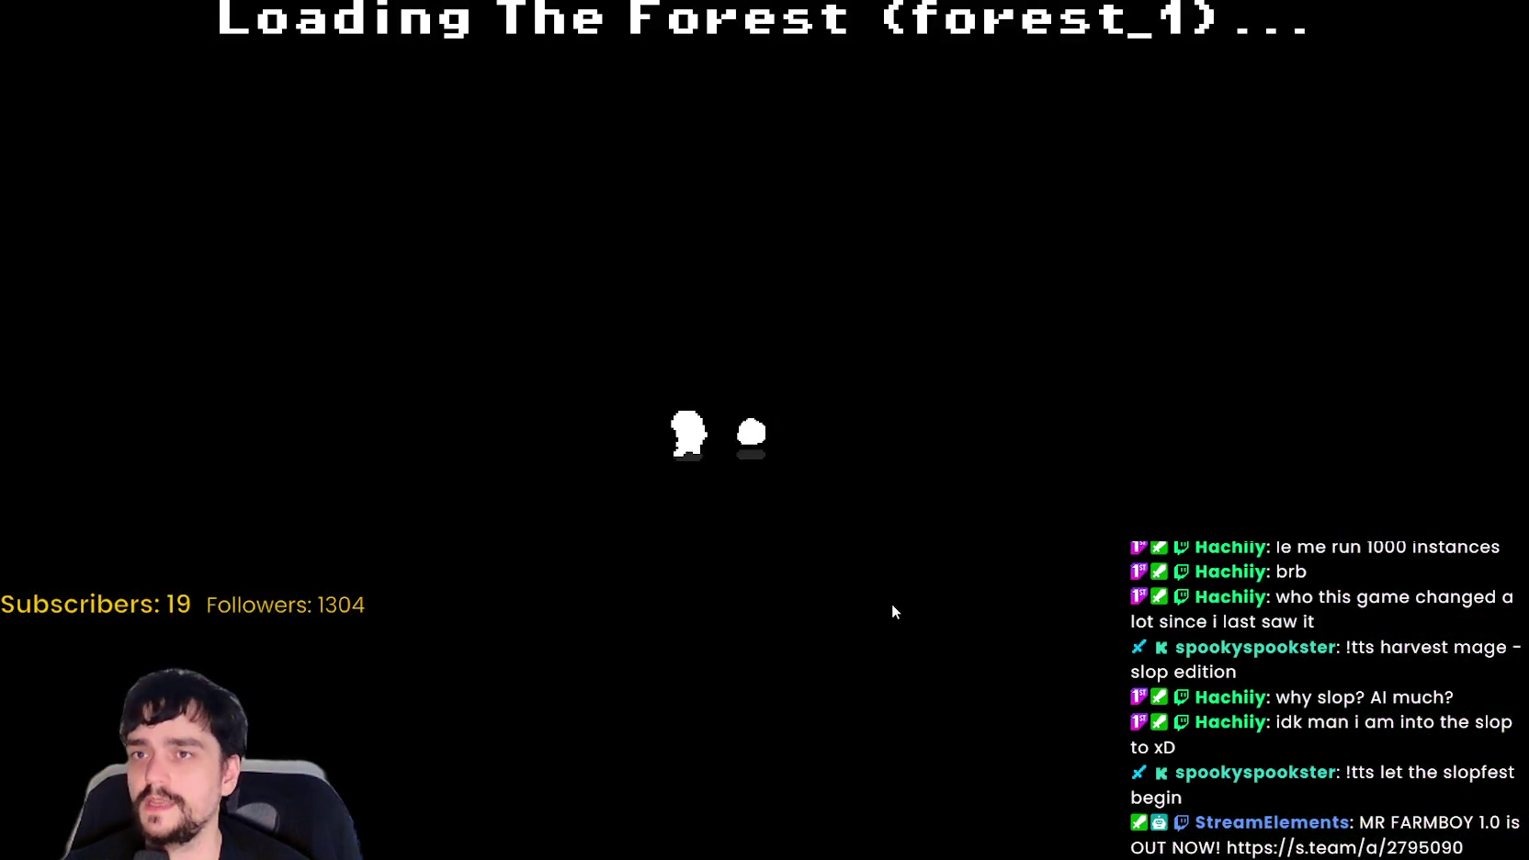
{"action": "key", "text": "a"}
{"action": "key", "text": "s"}
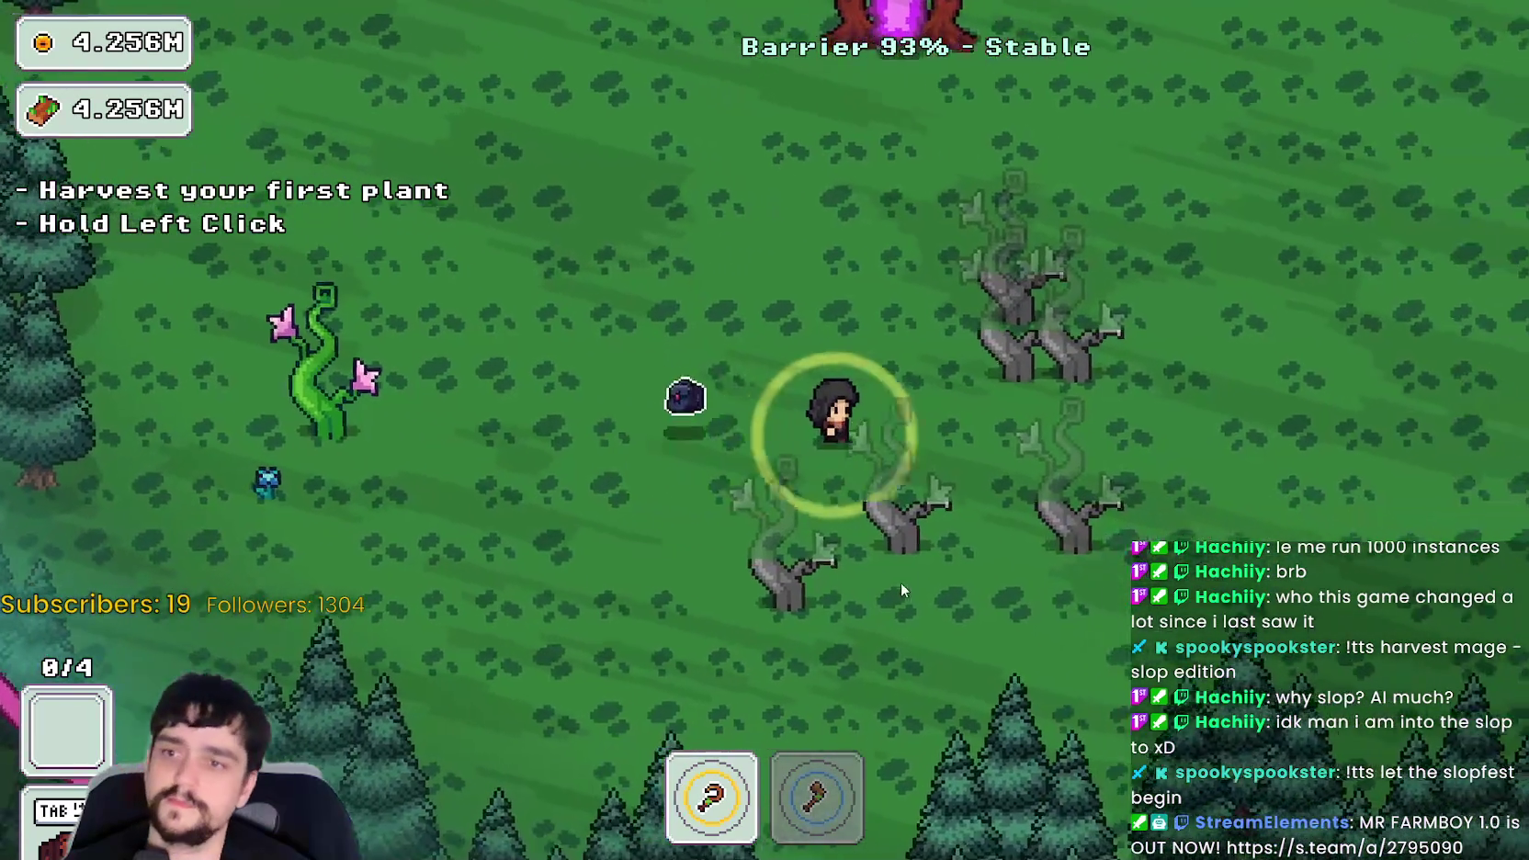
{"action": "key", "text": "d"}
{"action": "key", "text": "w"}
{"action": "key", "text": "d"}
{"action": "key", "text": "s"}
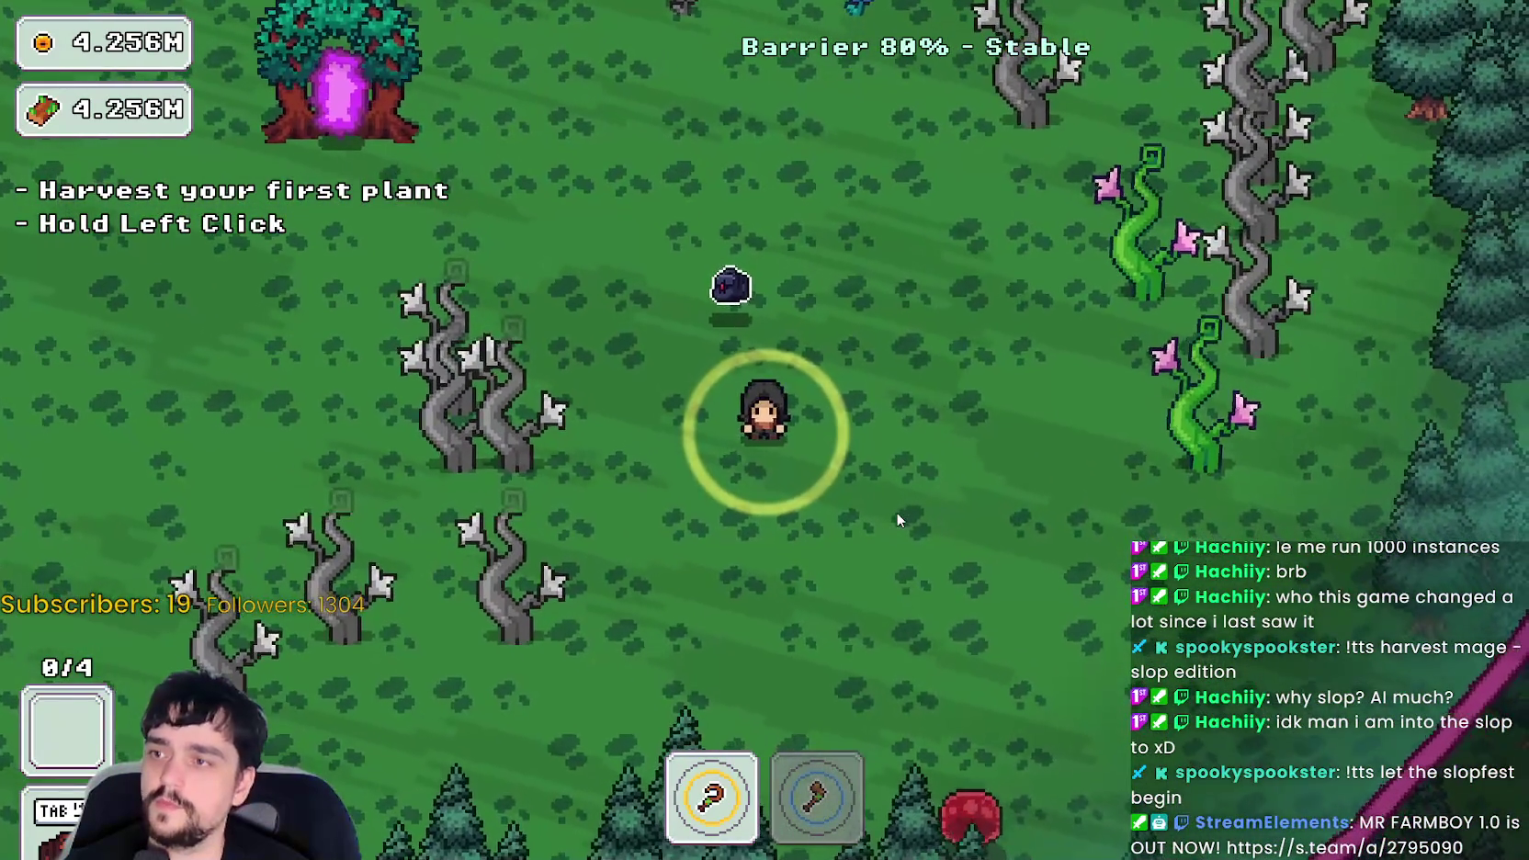
- Walk among the Magical Roots to test collision, end at the portal tree, and return to Godot
{"action": "key", "text": "a"}
{"action": "key", "text": "w"}
{"action": "key", "text": "s"}
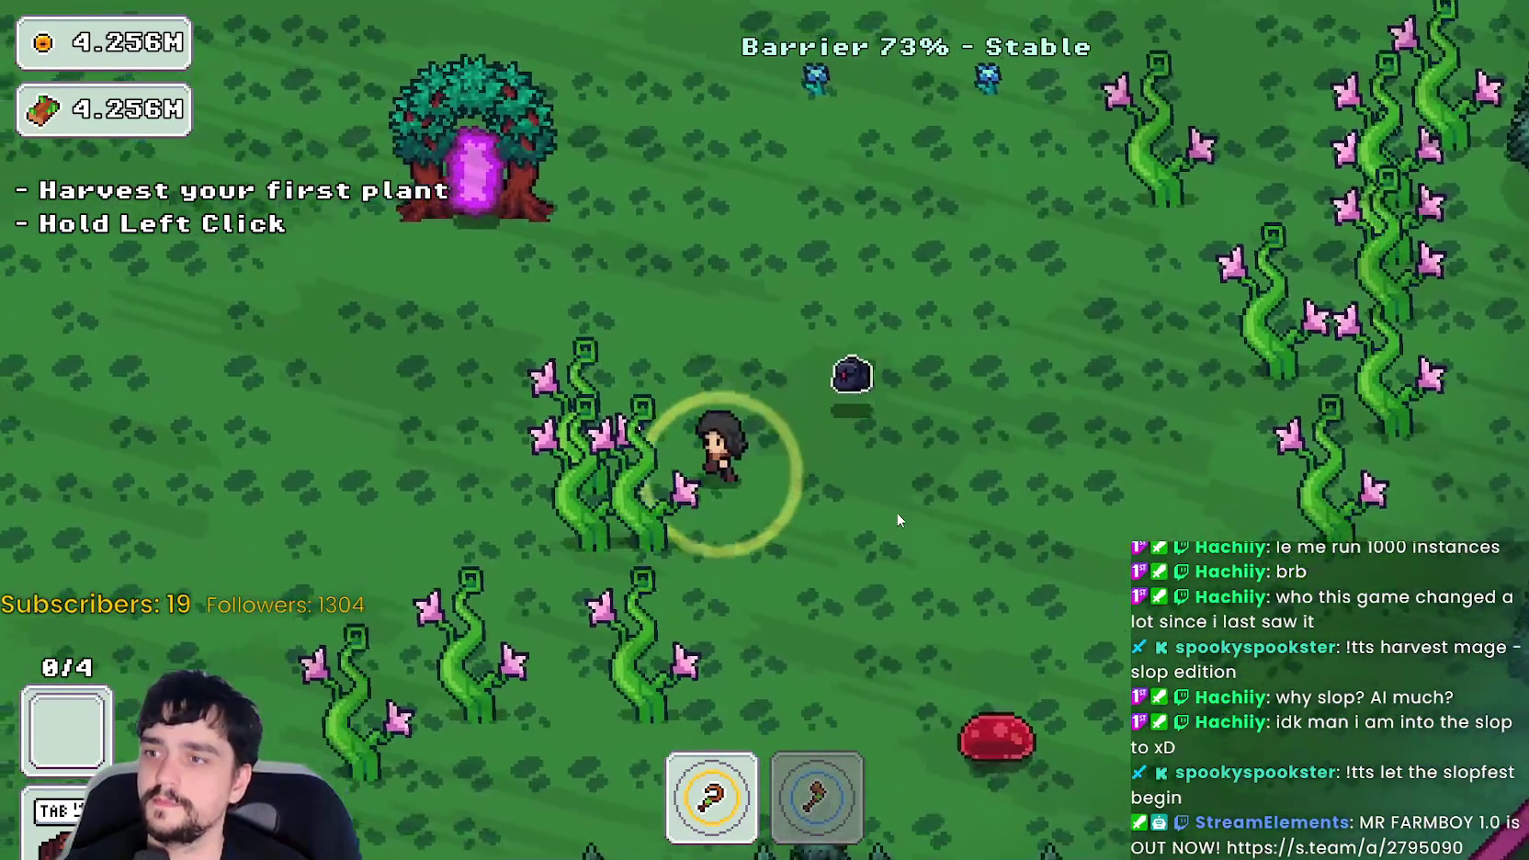
{"action": "key", "text": "a"}
{"action": "key", "text": "w"}
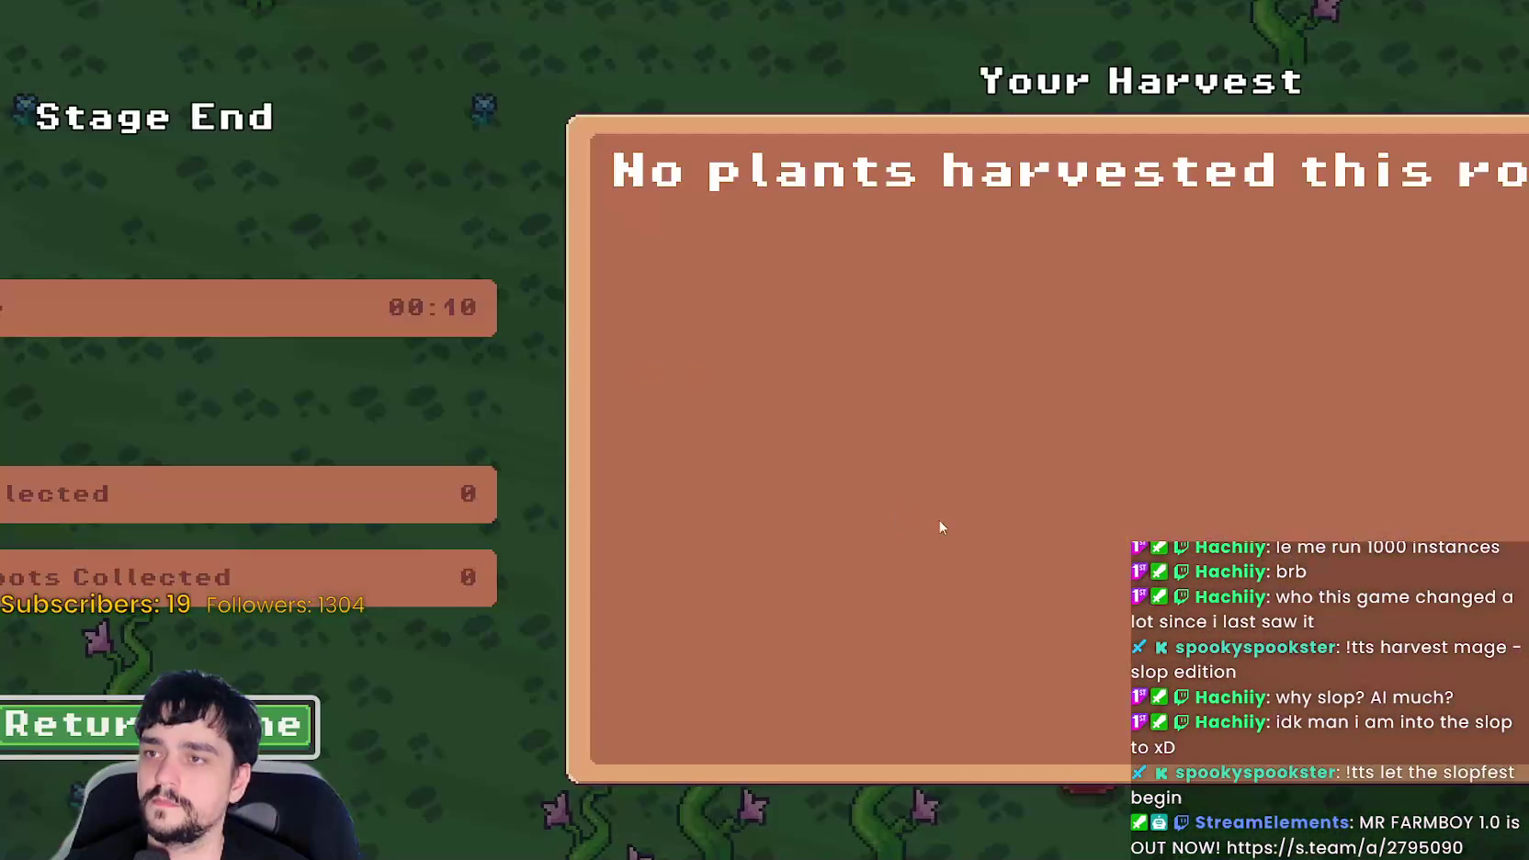
{"action": "left_click", "coordinate": [328, 772]}
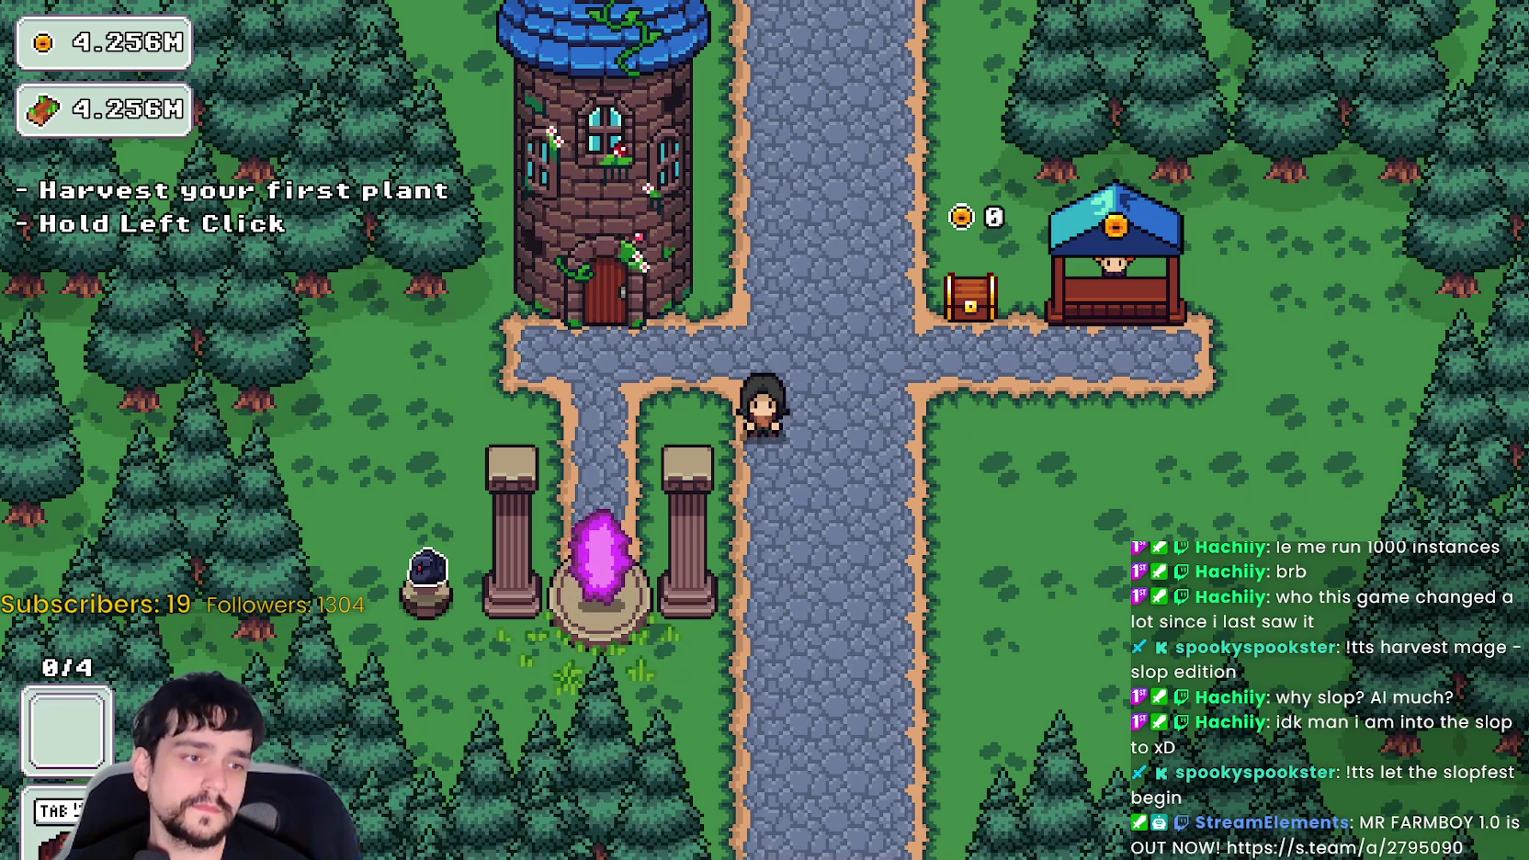
{"action": "key", "text": "Escape"}
{"action": "key", "text": "Escape"}
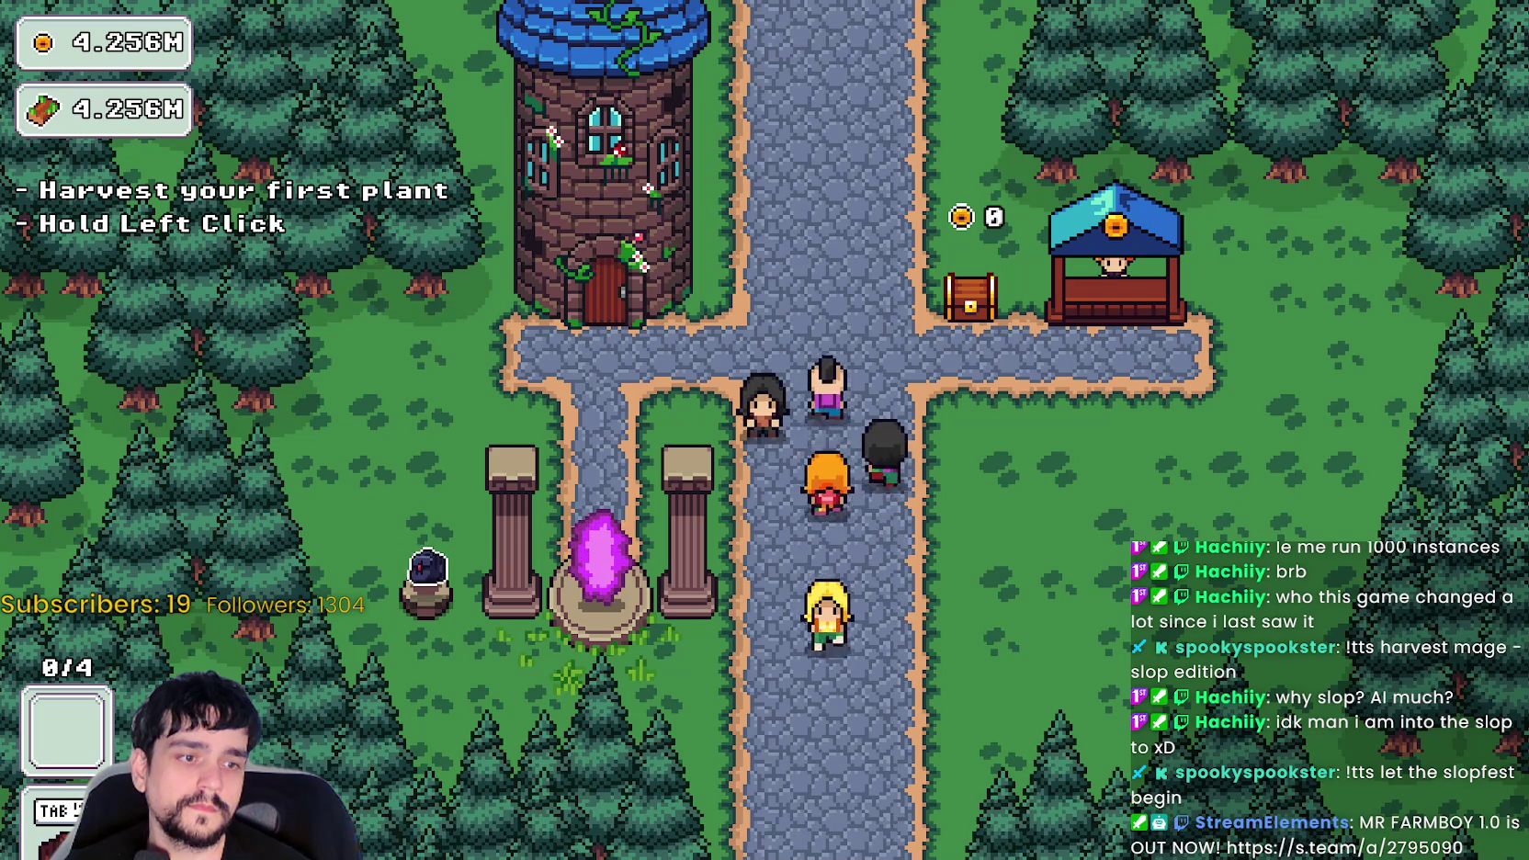
{"action": "key", "text": "F8"}
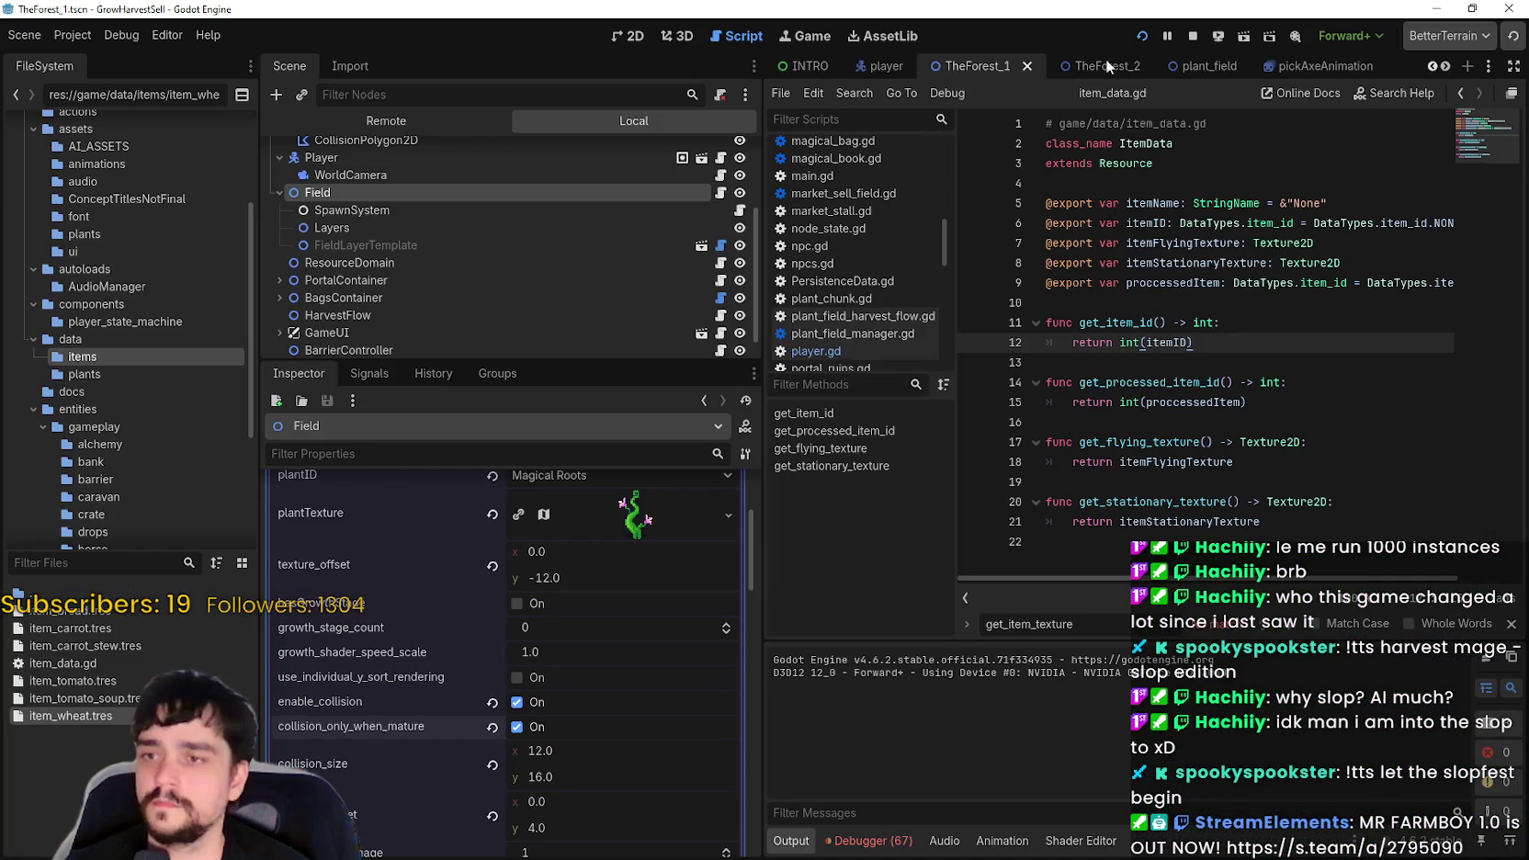
- Stop the game, enable growth stages for Magical Roots with a stage count of 2, and save
{"action": "left_click", "coordinate": [1192, 39]}
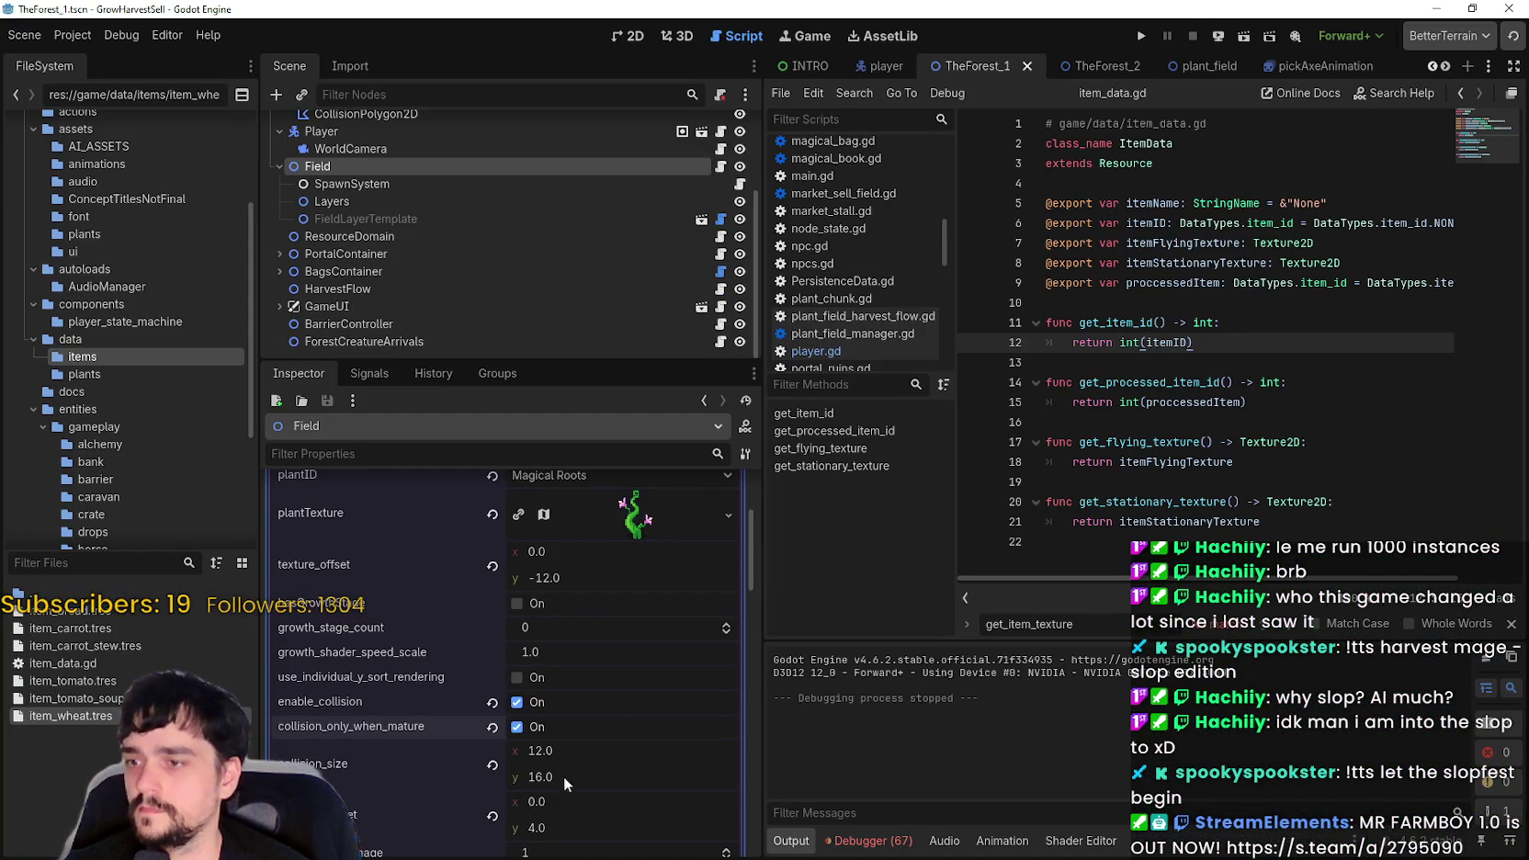
{"action": "scroll", "coordinate": [609, 741], "scroll_direction": "up", "scroll_amount": 2}
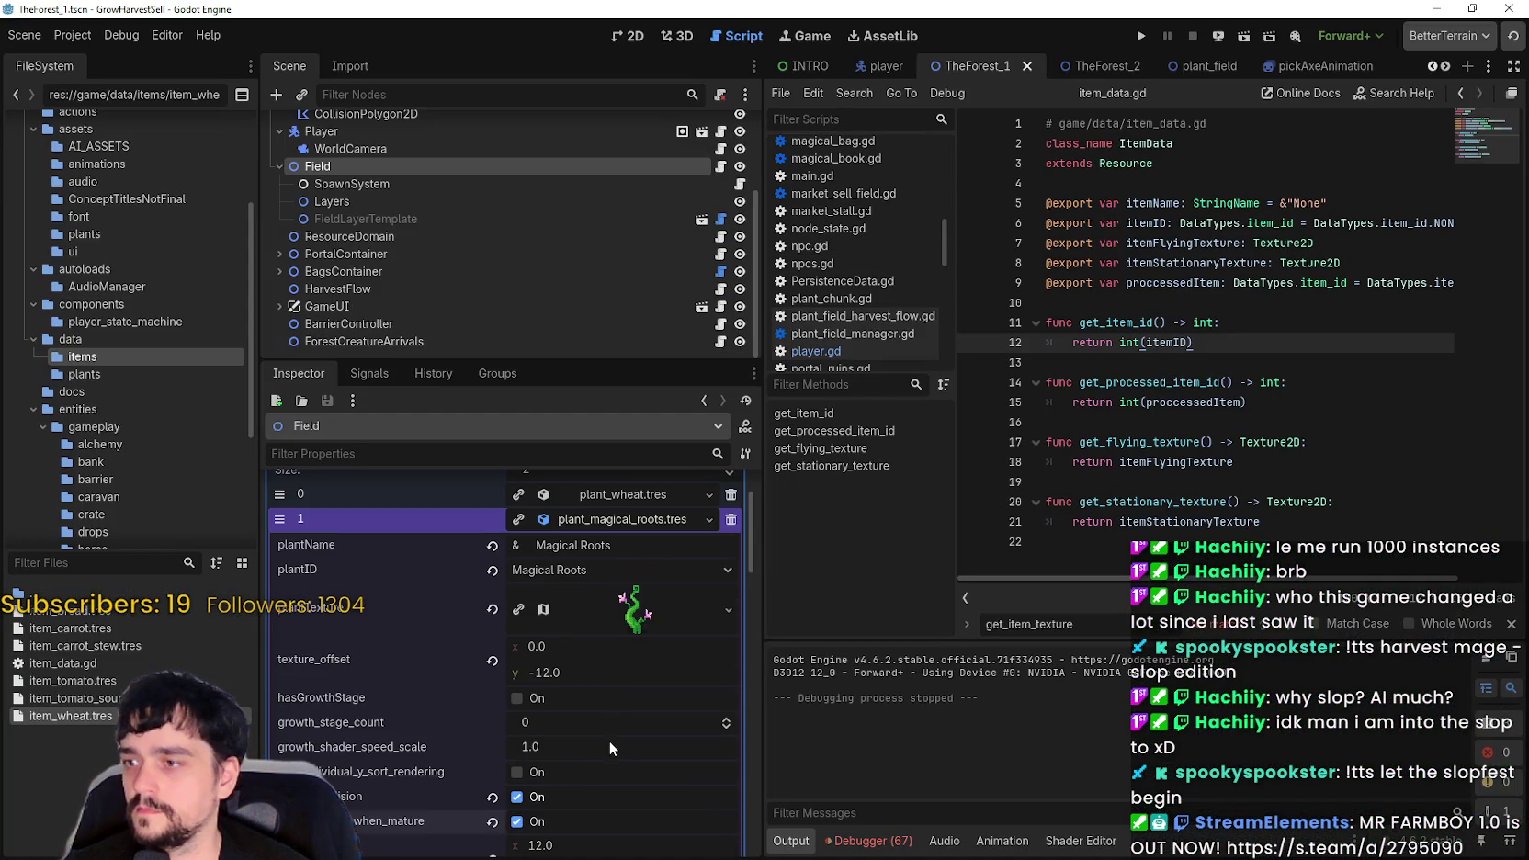
{"action": "left_click", "coordinate": [542, 701]}
{"action": "key", "text": "ctrl+s"}
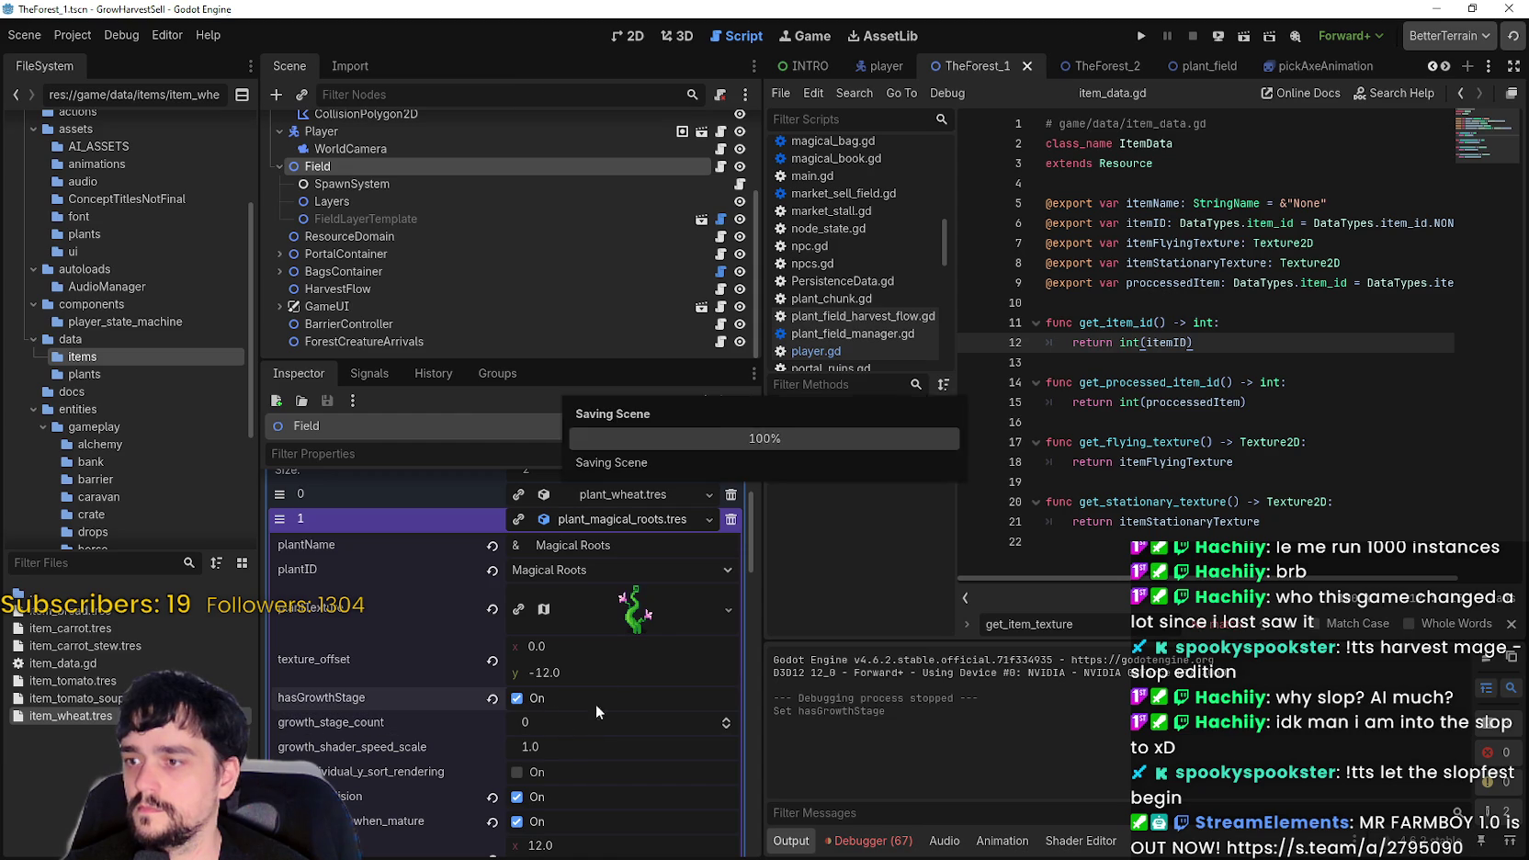
{"action": "double_click", "coordinate": [732, 725]}
{"action": "key", "text": "ctrl+s"}
- Crop the plant texture's atlas region to a single 32×44 sprite using grid snap, then launch the game
{"action": "left_click", "coordinate": [634, 610]}
{"action": "scroll", "coordinate": [597, 678], "scroll_direction": "down", "scroll_amount": 5}
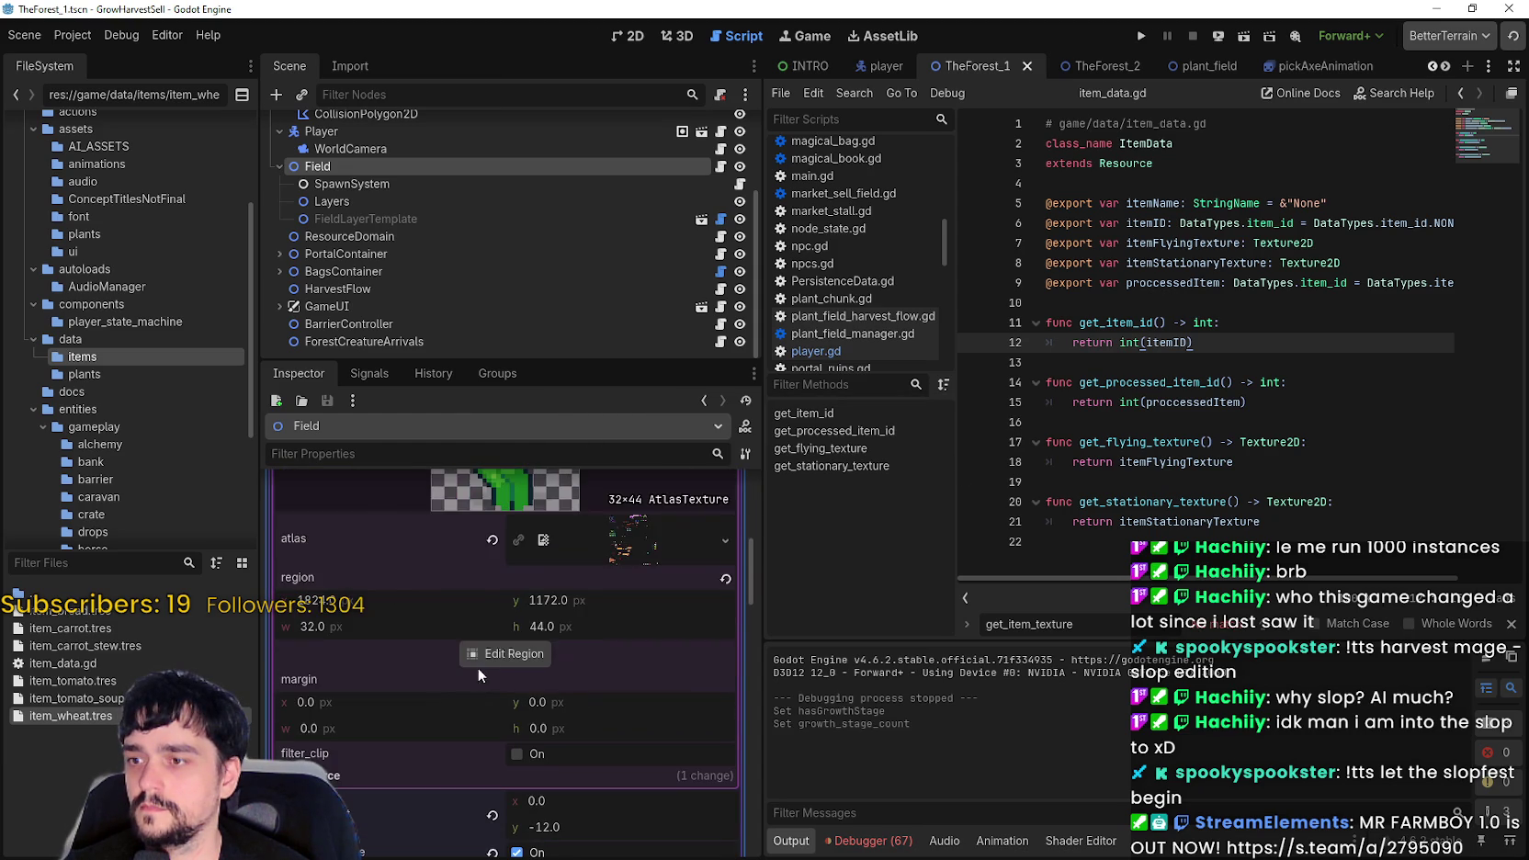
{"action": "left_click", "coordinate": [487, 655]}
{"action": "left_click", "coordinate": [507, 236]}
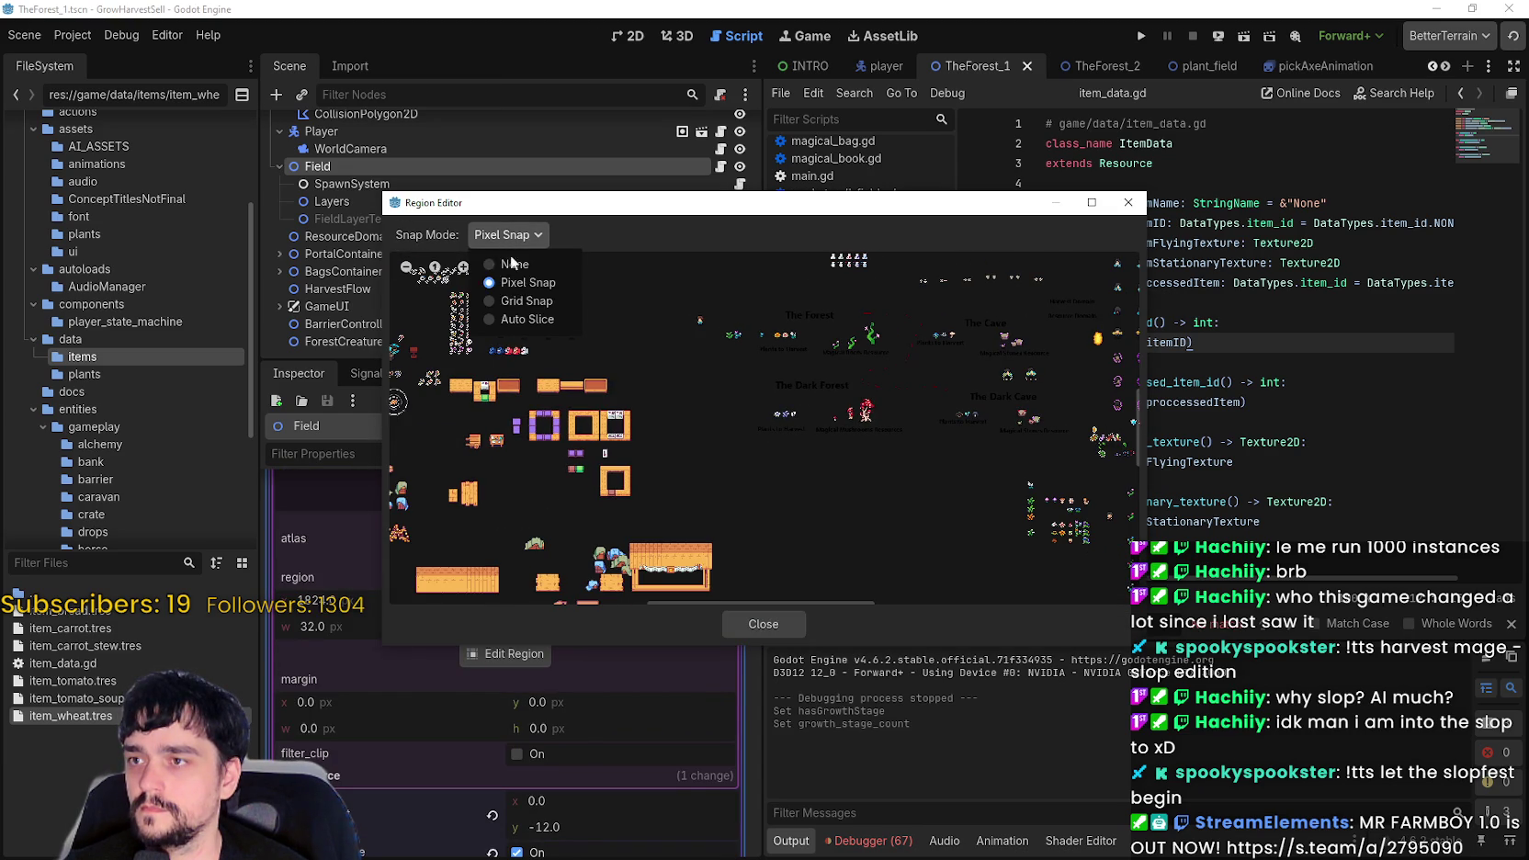
{"action": "left_click", "coordinate": [510, 302]}
{"action": "scroll", "coordinate": [763, 404], "scroll_direction": "up", "scroll_amount": 3}
{"action": "scroll", "coordinate": [808, 439], "scroll_direction": "up", "scroll_amount": 4}
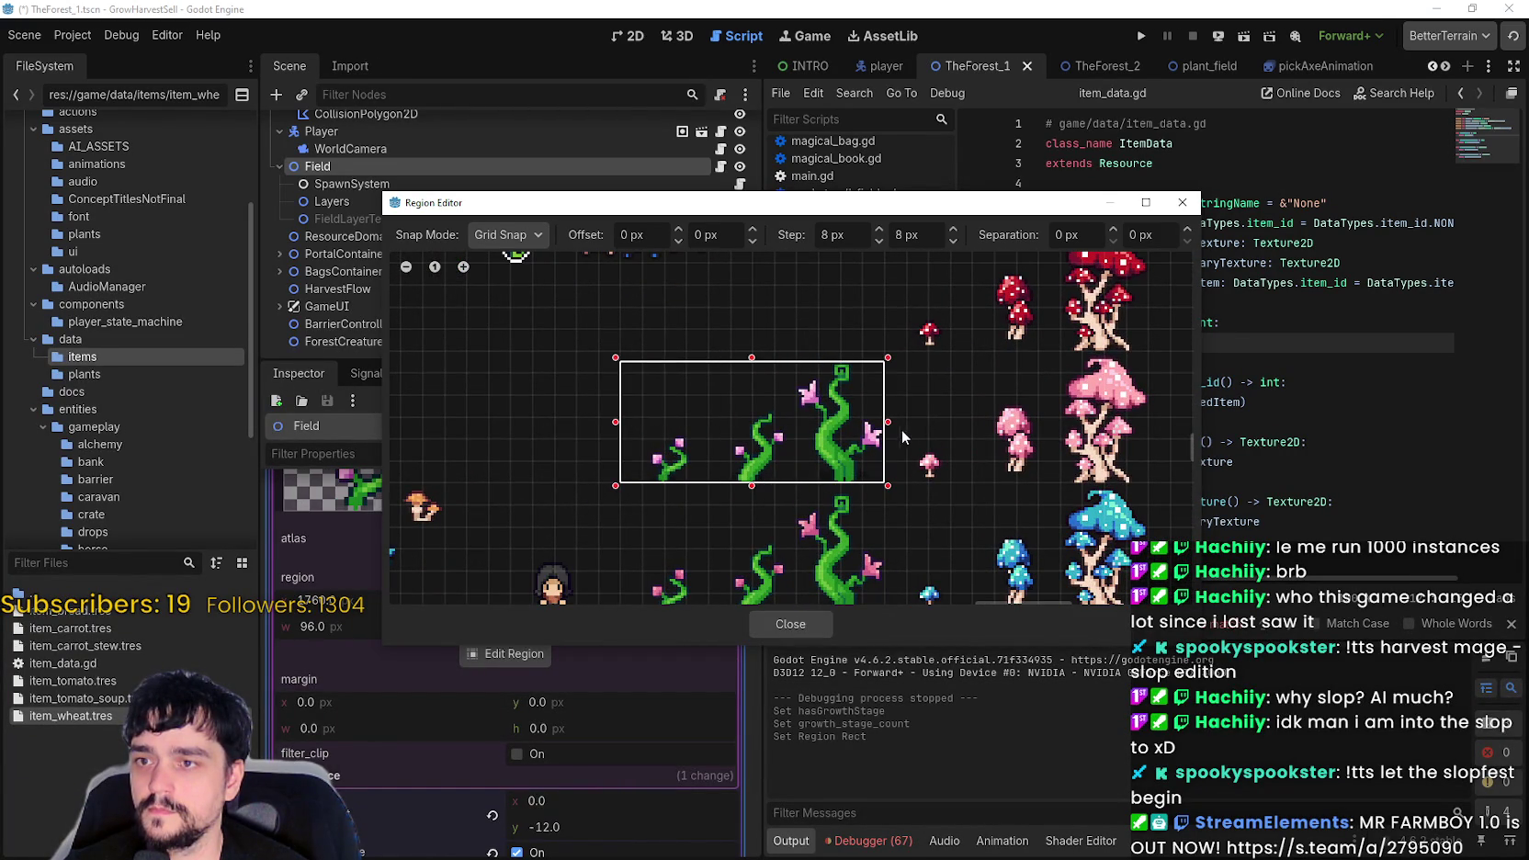
{"action": "left_click_drag", "start_coordinate": [725, 422], "coordinate": [720, 426]}
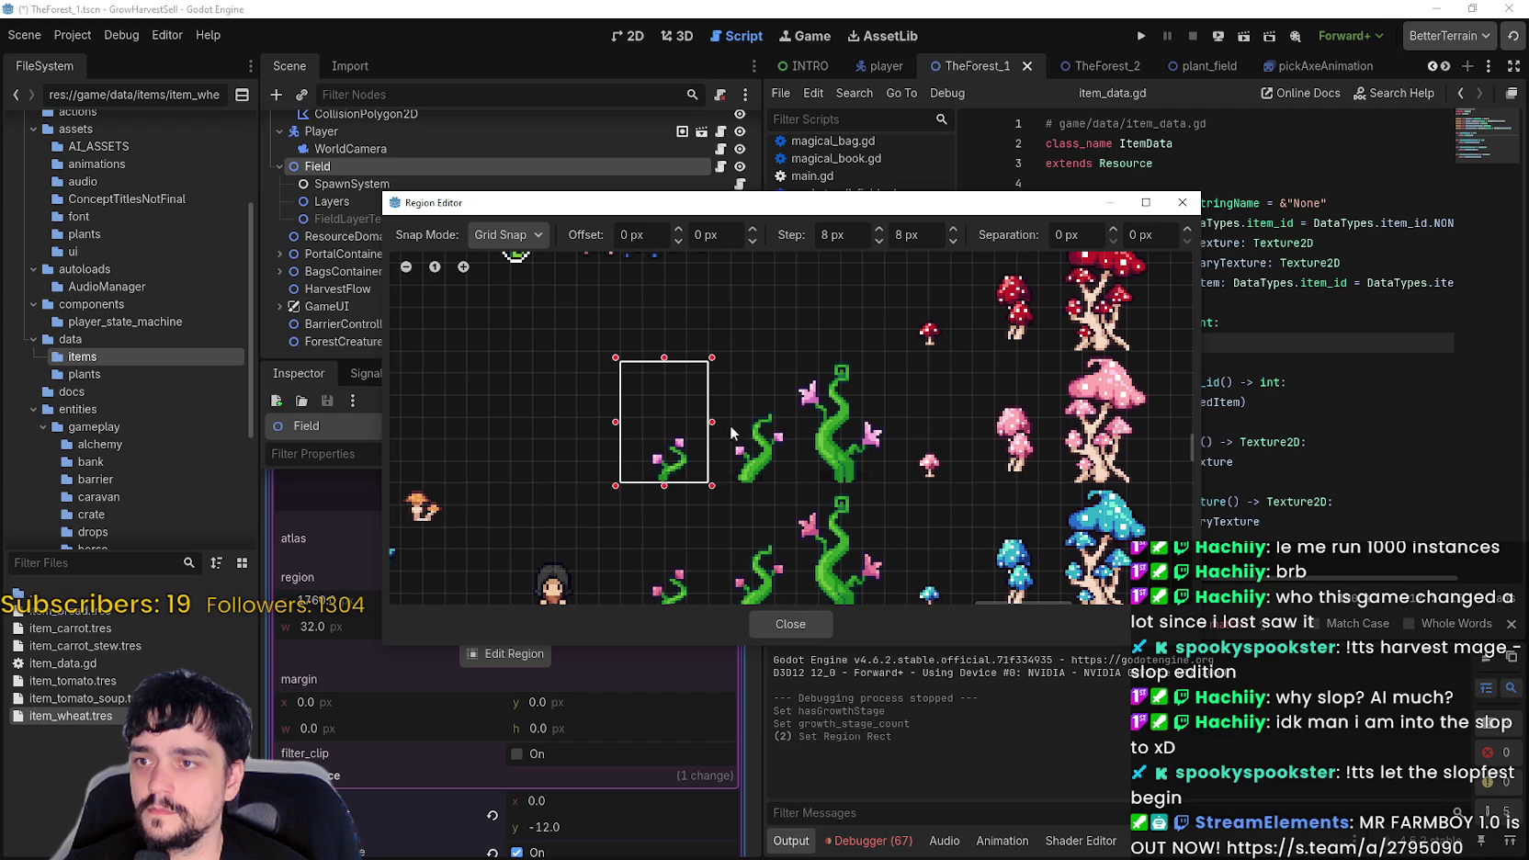
{"action": "left_click", "coordinate": [809, 624]}
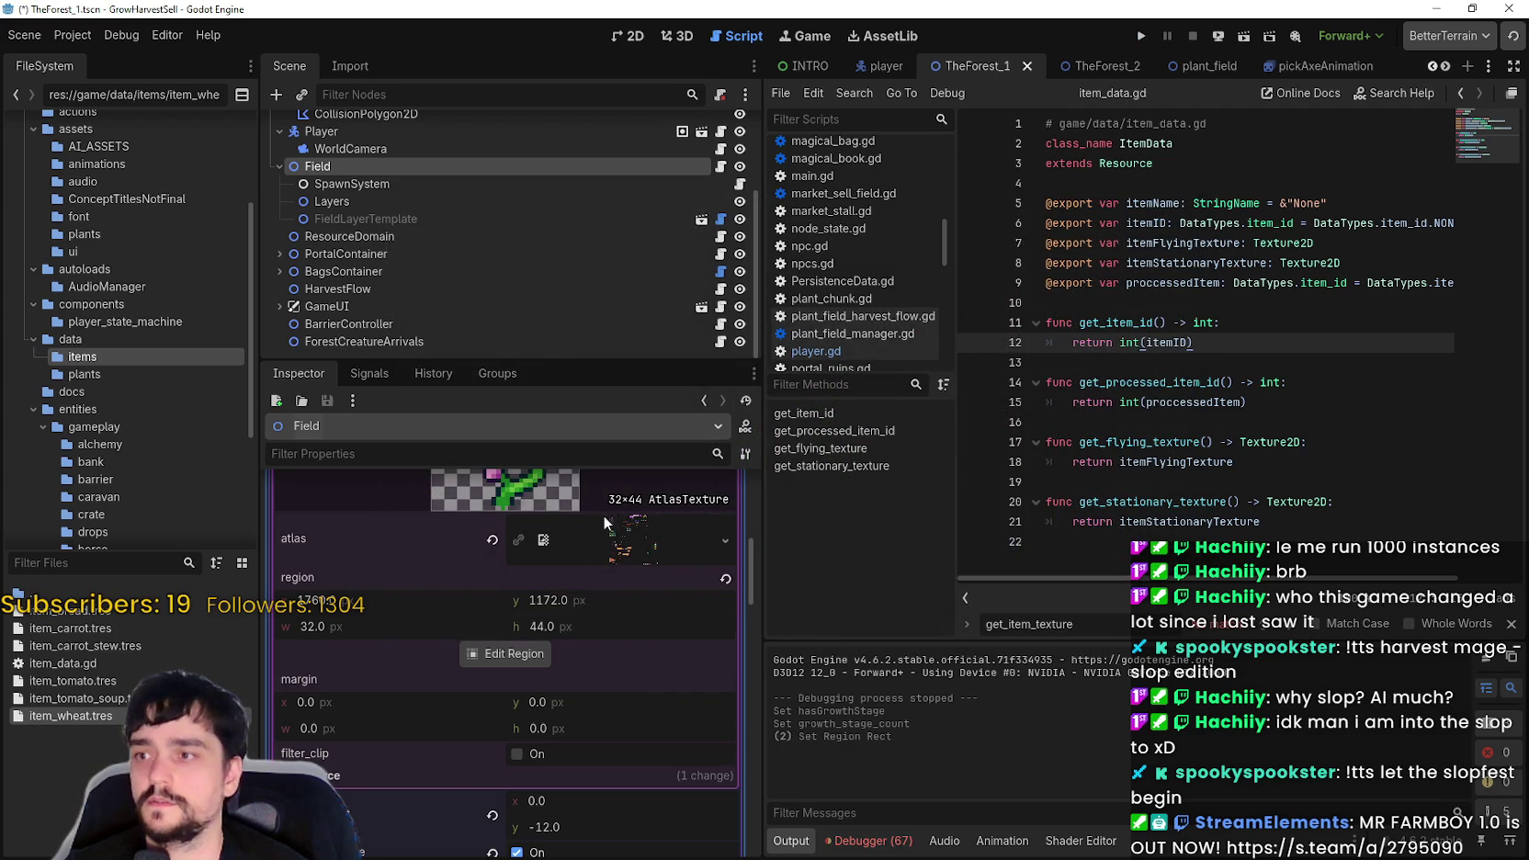
{"action": "scroll", "coordinate": [604, 616], "scroll_direction": "up", "scroll_amount": 5}
{"action": "left_click", "coordinate": [1141, 37]}
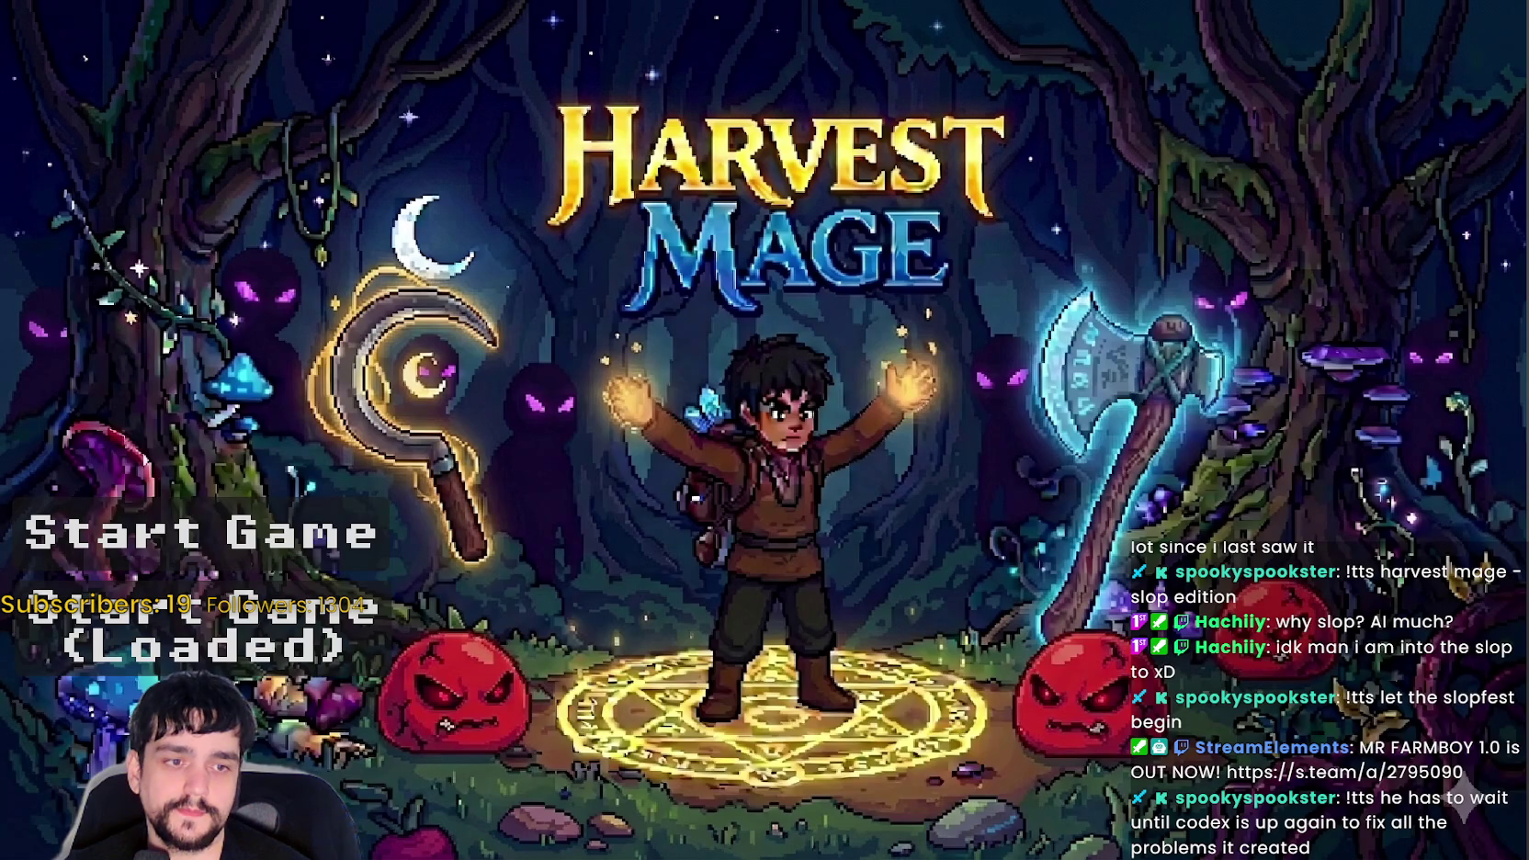
- Start a game from the Harvest Mage title menu and close the shared SteamDB screenshot viewer
{"action": "left_click", "coordinate": [223, 541]}
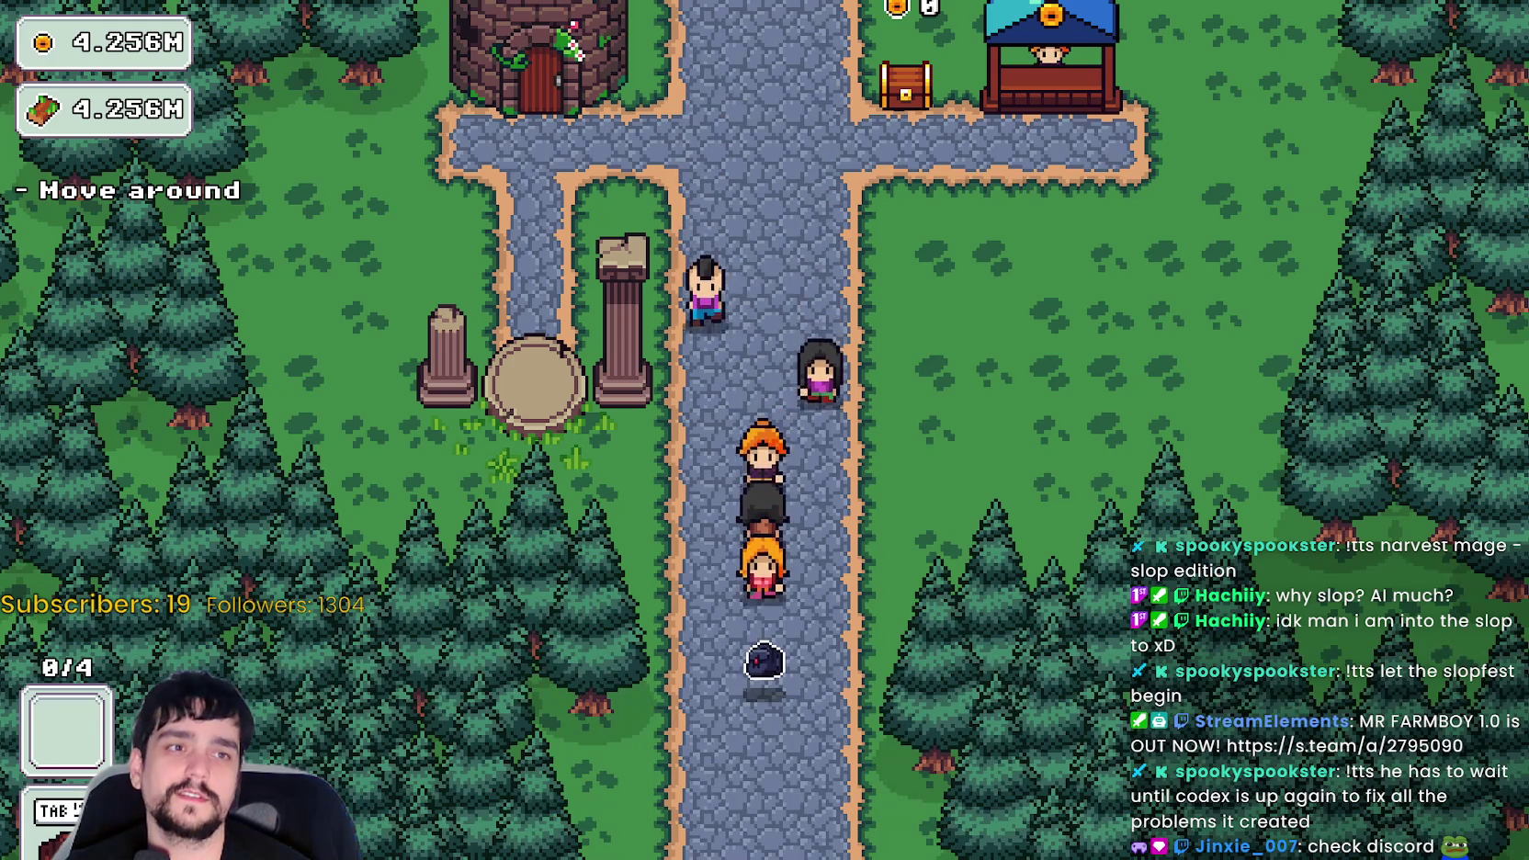
{"action": "mouse_move", "coordinate": [1206, 200]}
{"action": "left_mouse_down"}
{"action": "mouse_move", "coordinate": [711, 77]}
{"action": "mouse_move", "coordinate": [737, 46]}
{"action": "left_mouse_up"}
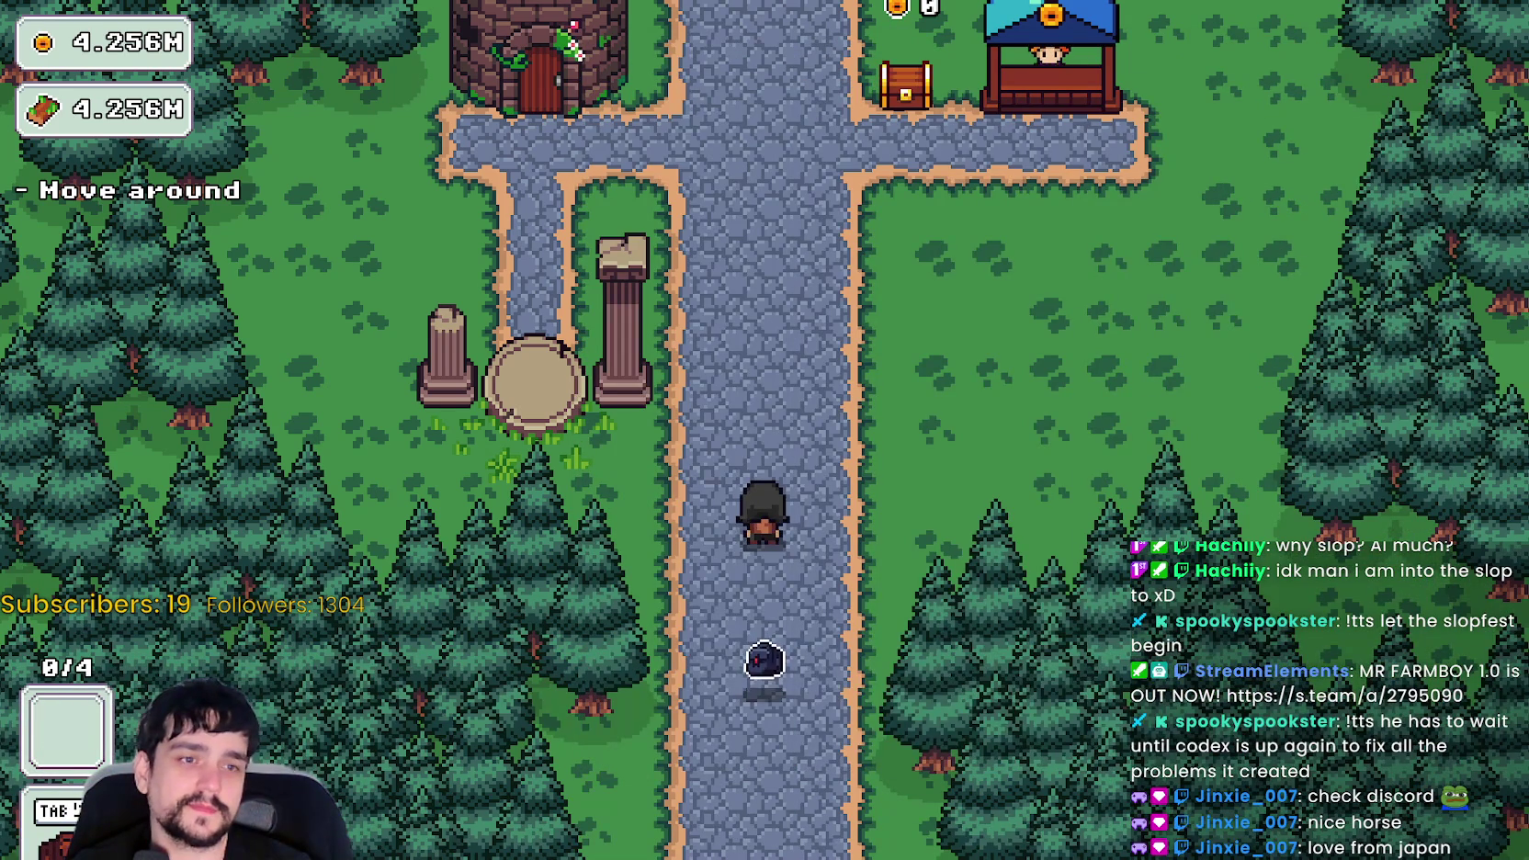
- Visit the mage tower's prestige tree, then take the village portal to The Forest stage
{"action": "key", "text": "w"}
{"action": "key", "text": "a"}
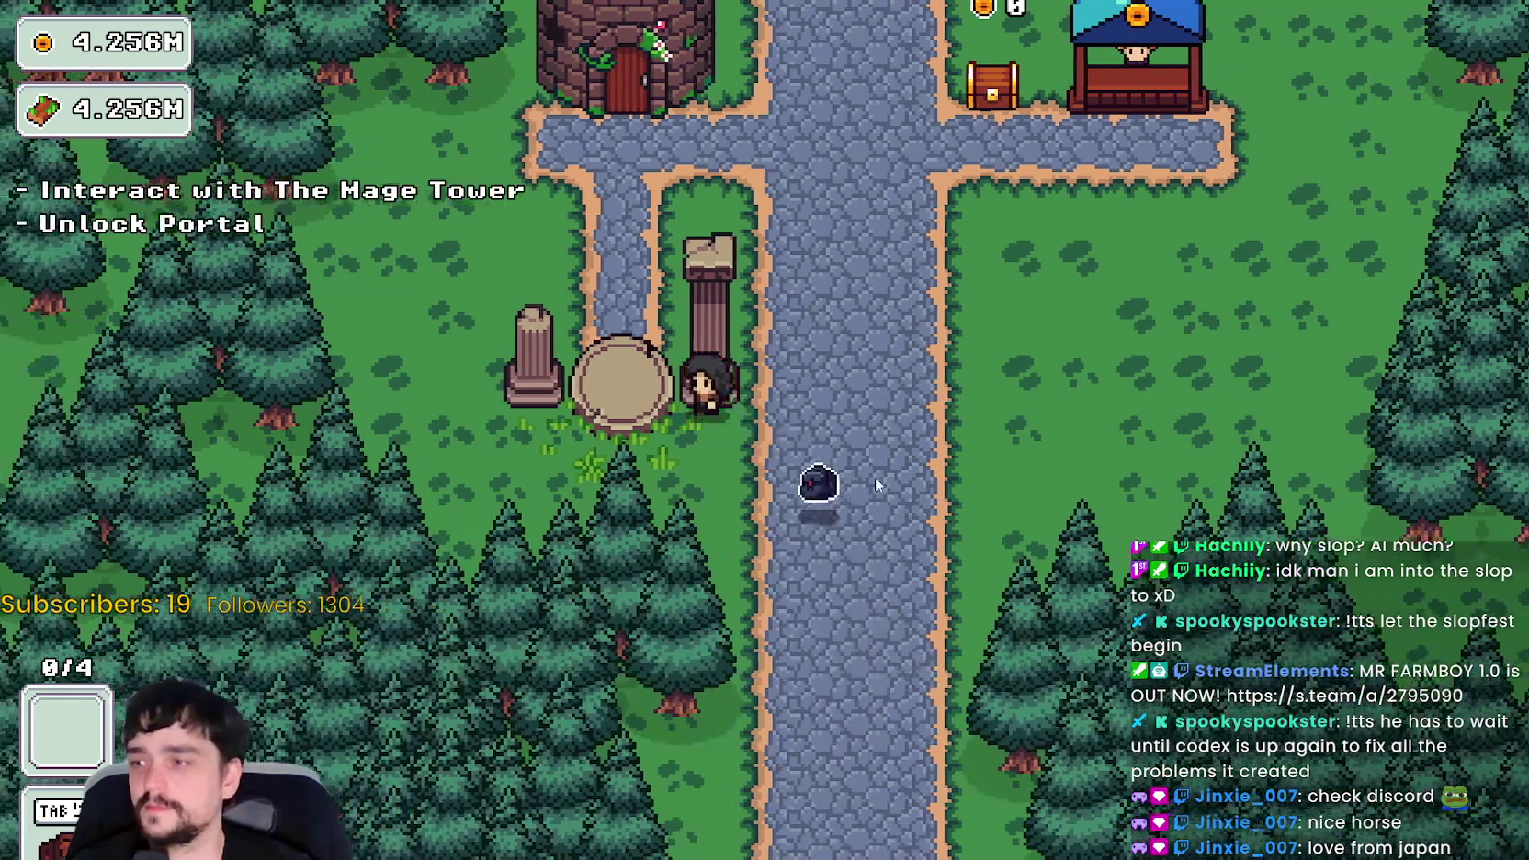
{"action": "key", "text": "e"}
{"action": "key", "text": "Escape"}
{"action": "key", "text": "s"}
{"action": "key", "text": "e"}
{"action": "key", "text": "Return"}
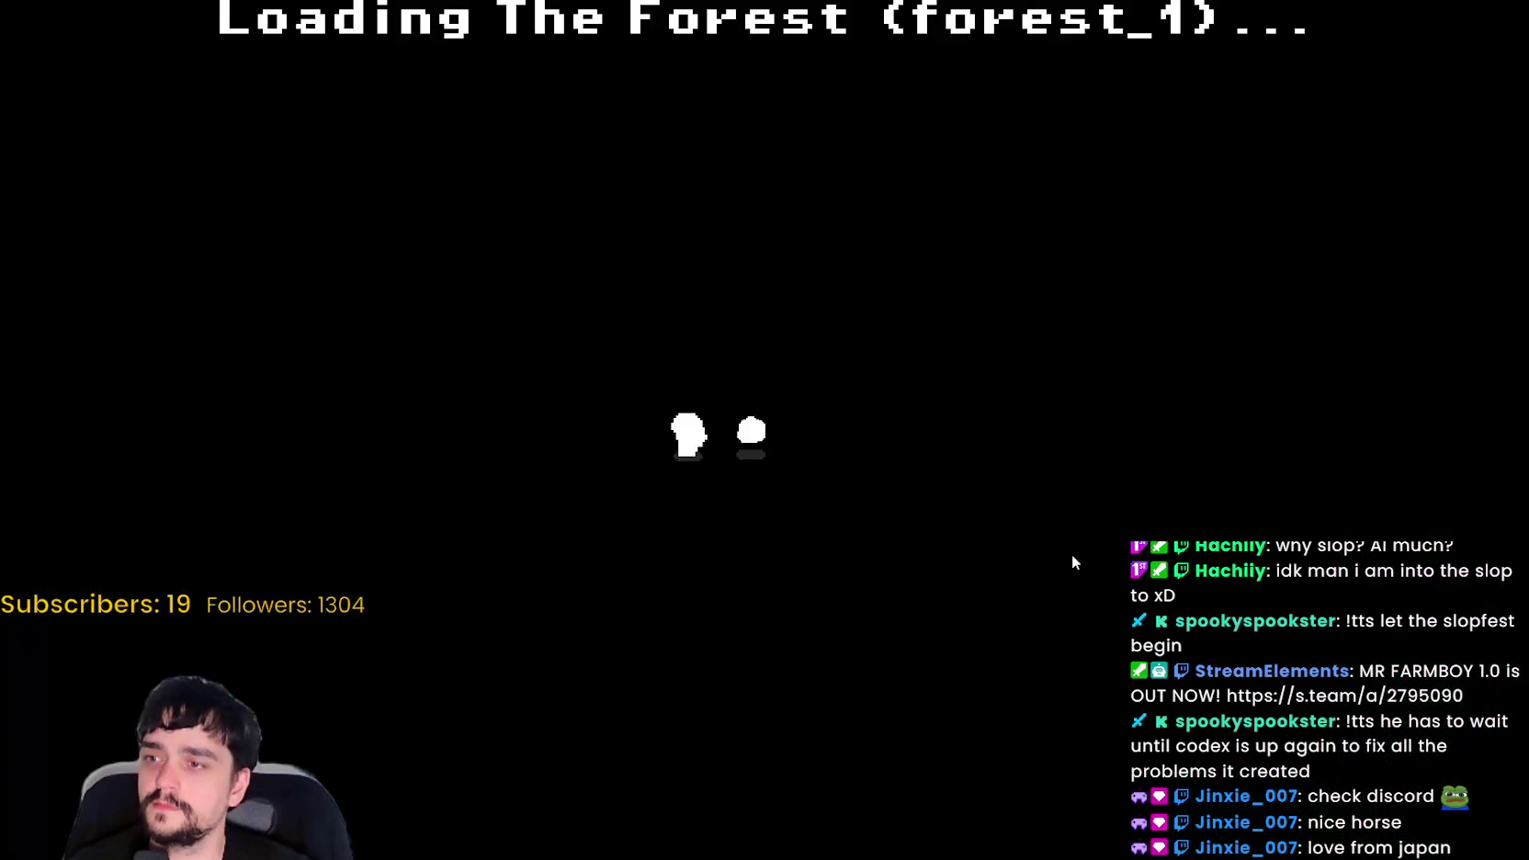
- Walk through the forest past the vine plants up to the barrier
{"action": "key", "text": "s"}
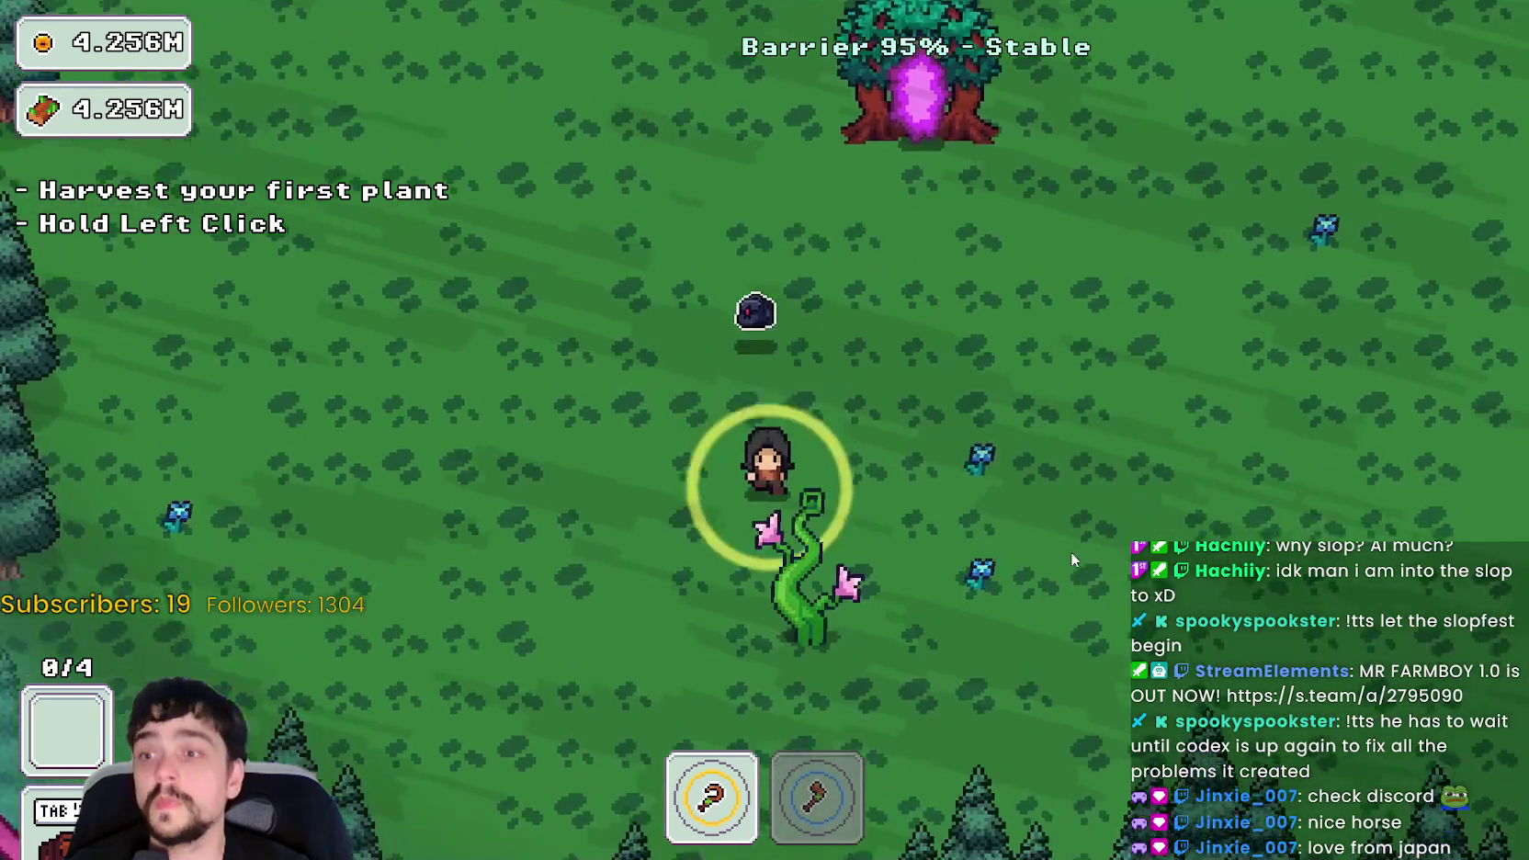
{"action": "key", "text": "d"}
{"action": "key", "text": "w"}
{"action": "key", "text": "d"}
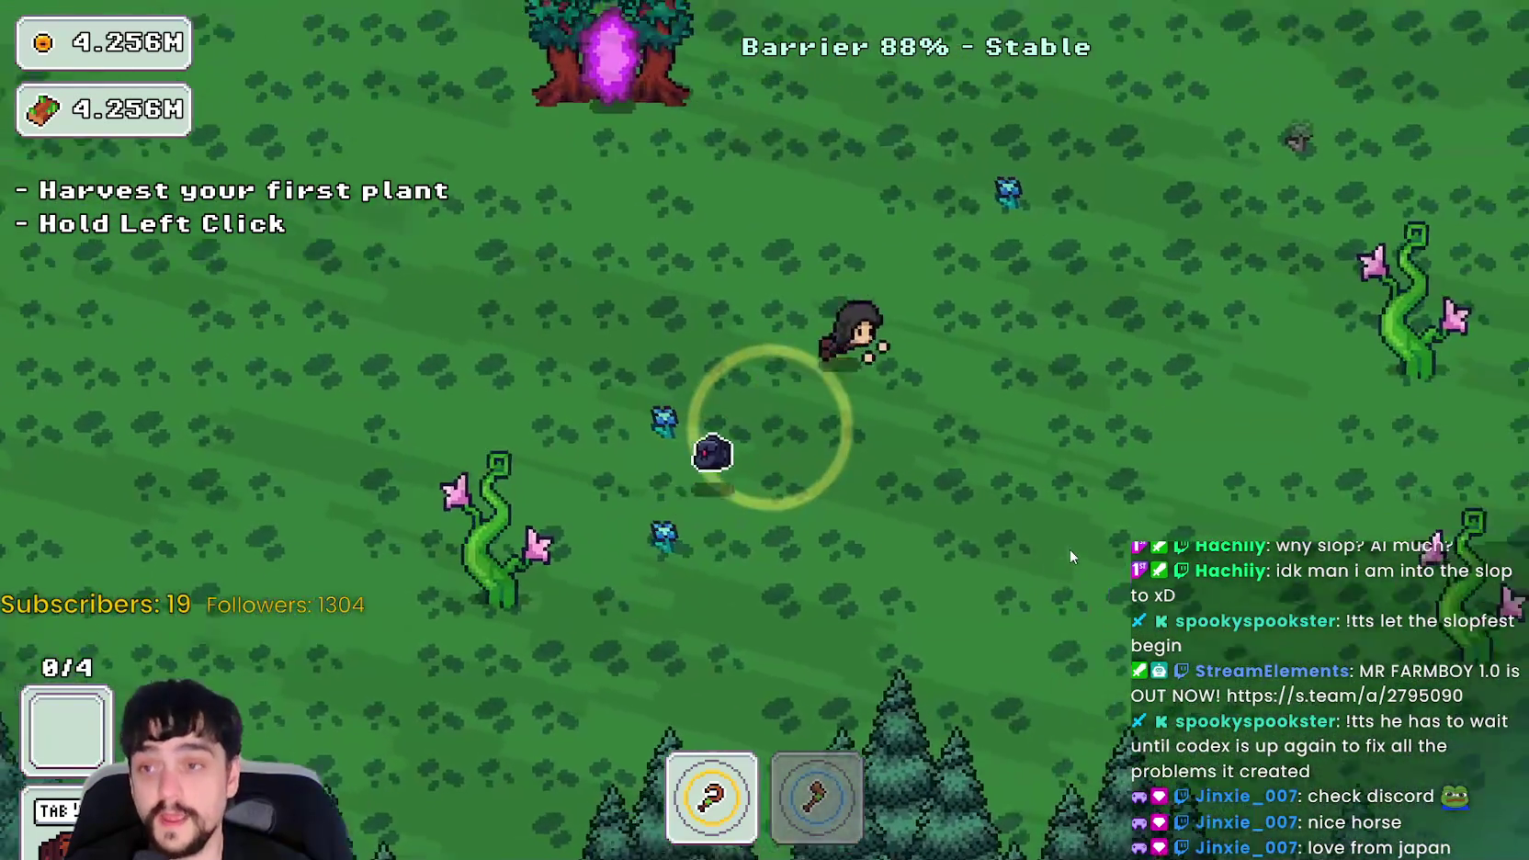
{"action": "key", "text": "a"}
{"action": "key", "text": "w"}
{"action": "key", "text": "d"}
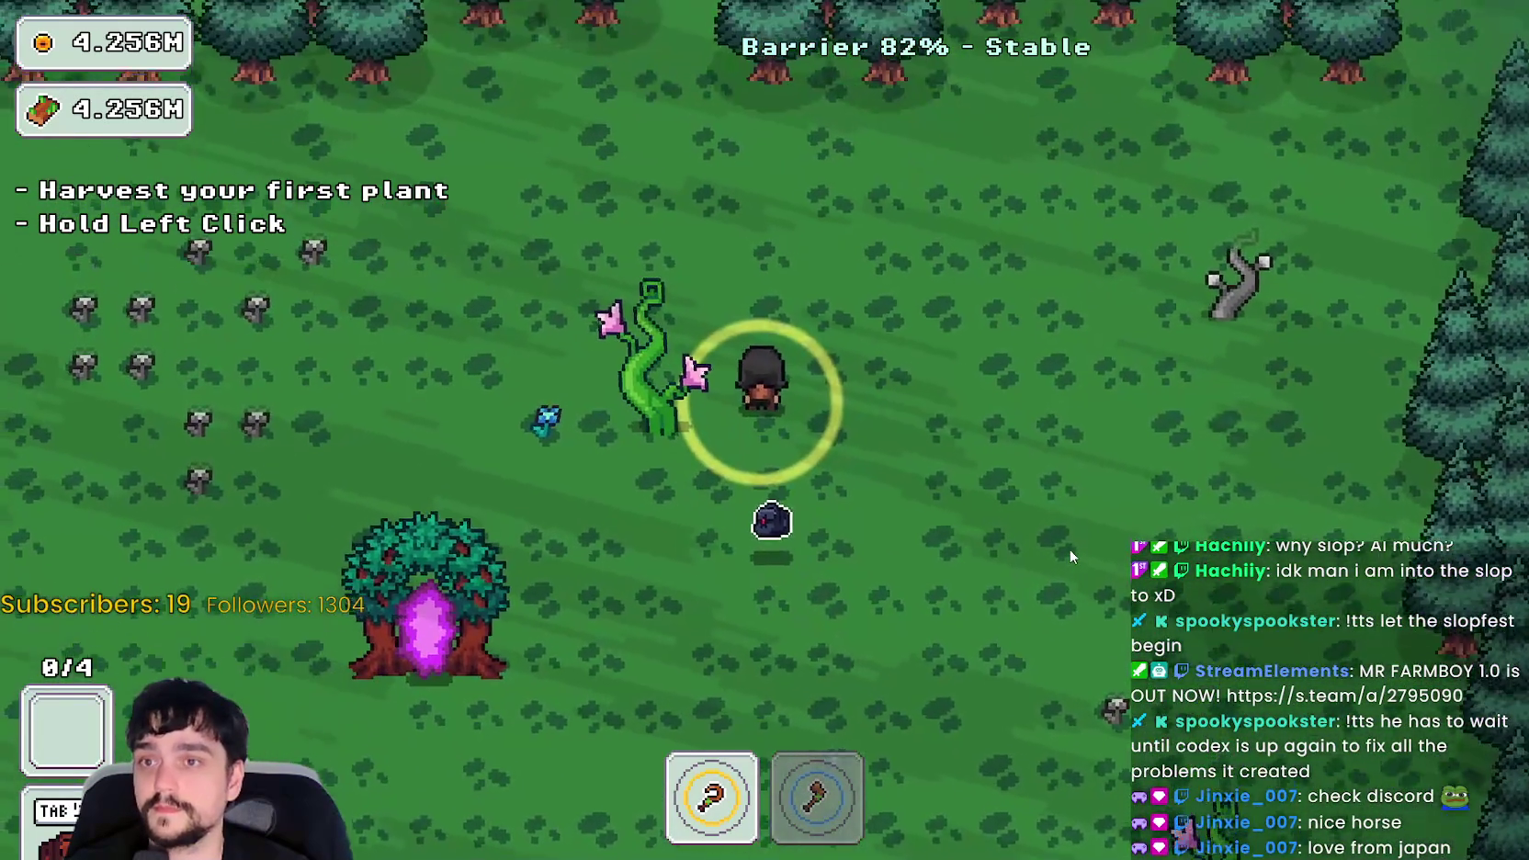
{"action": "key", "text": "d"}
{"action": "key", "text": "w"}
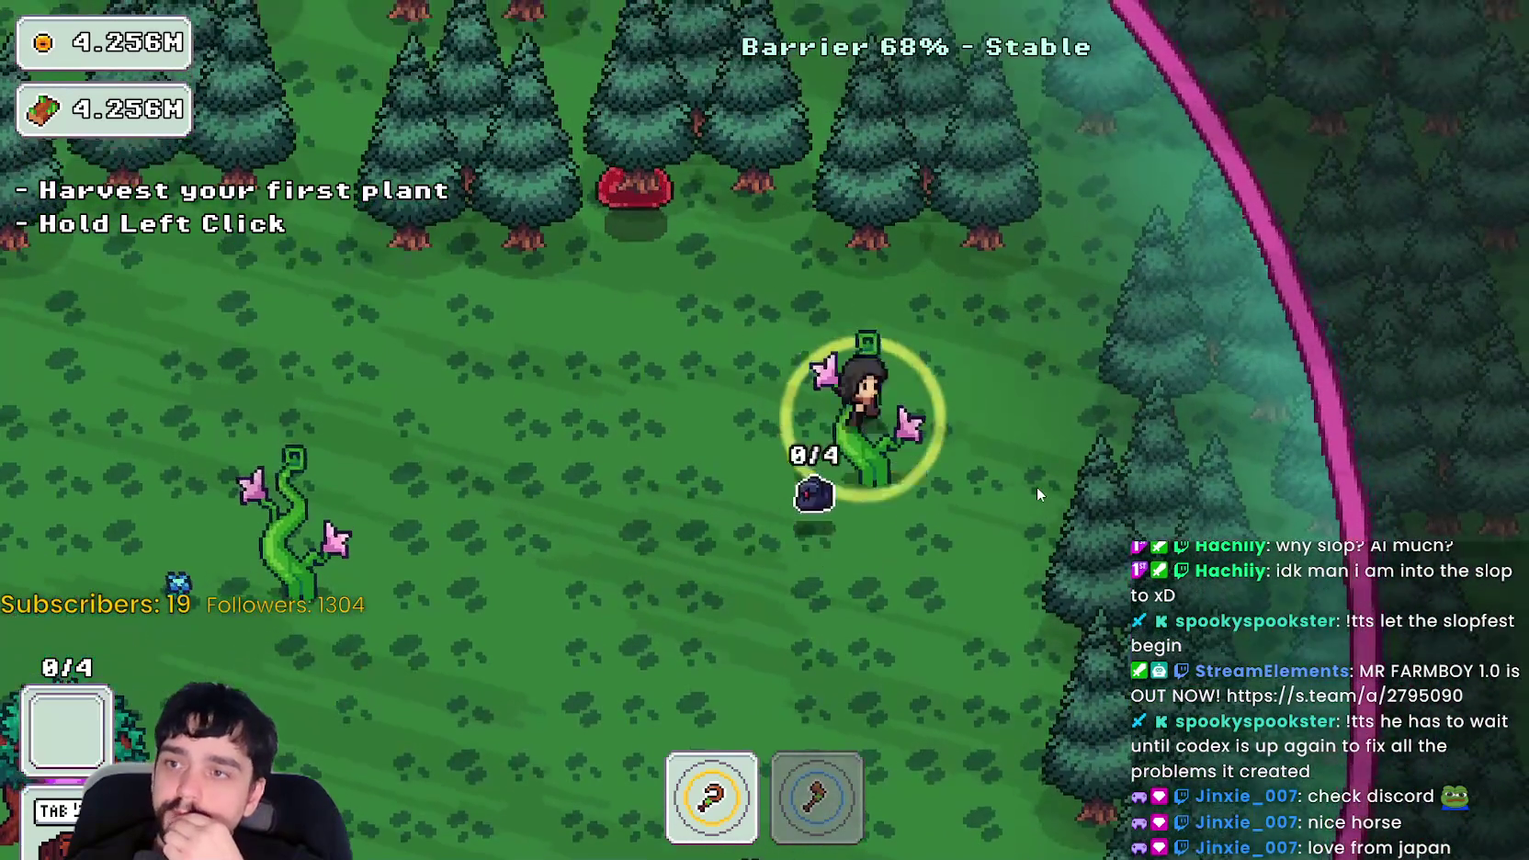
- Walk back across the field and end the first forest run at the portal tree
{"action": "key", "text": "a"}
{"action": "key", "text": "s"}
{"action": "key", "text": "a"}
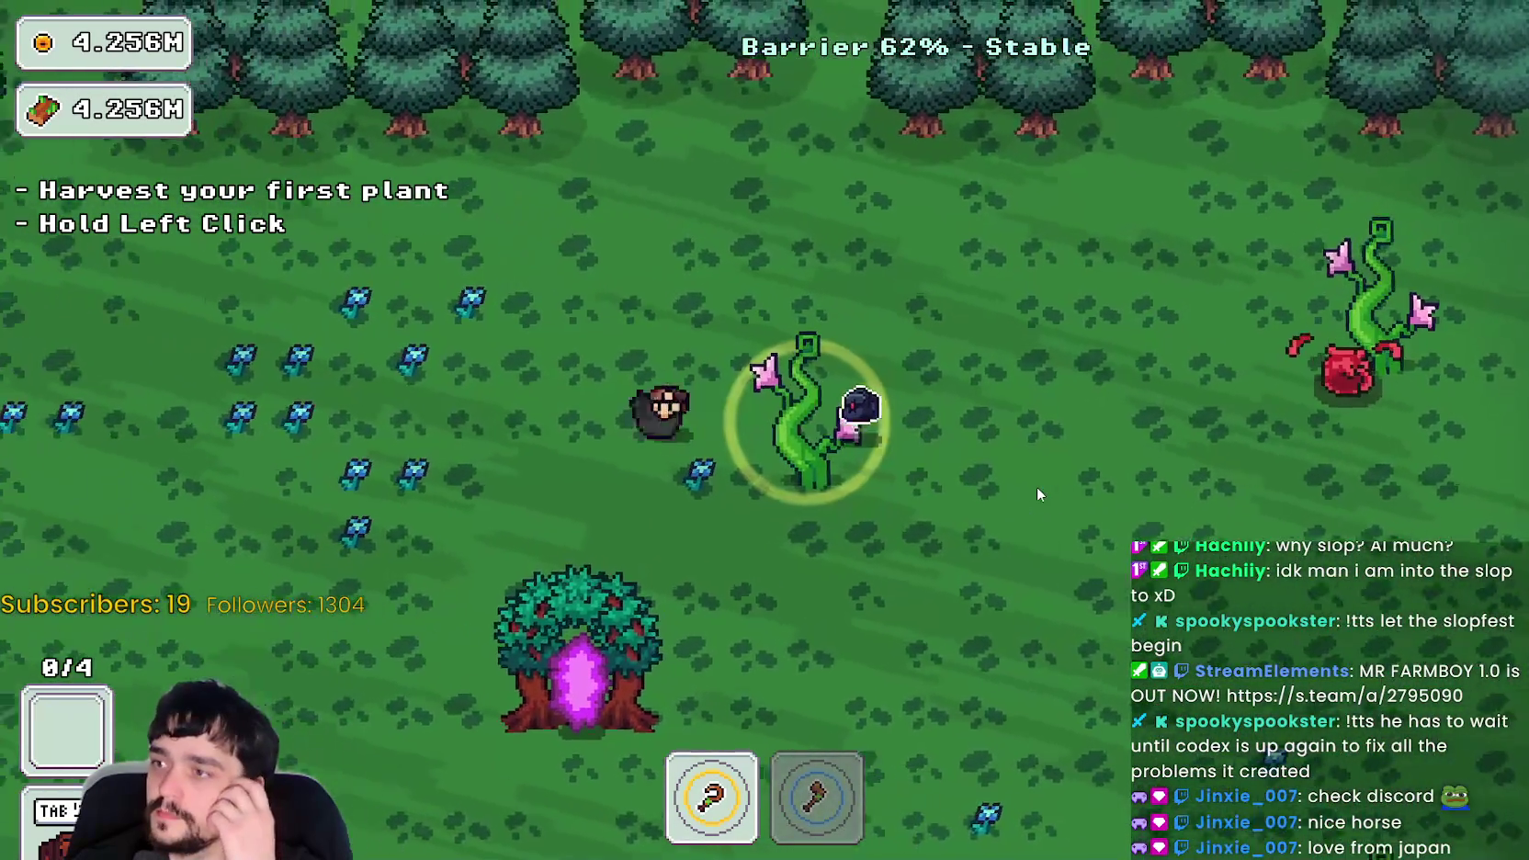
{"action": "key", "text": "s"}
{"action": "key", "text": "w"}
{"action": "key", "text": "a"}
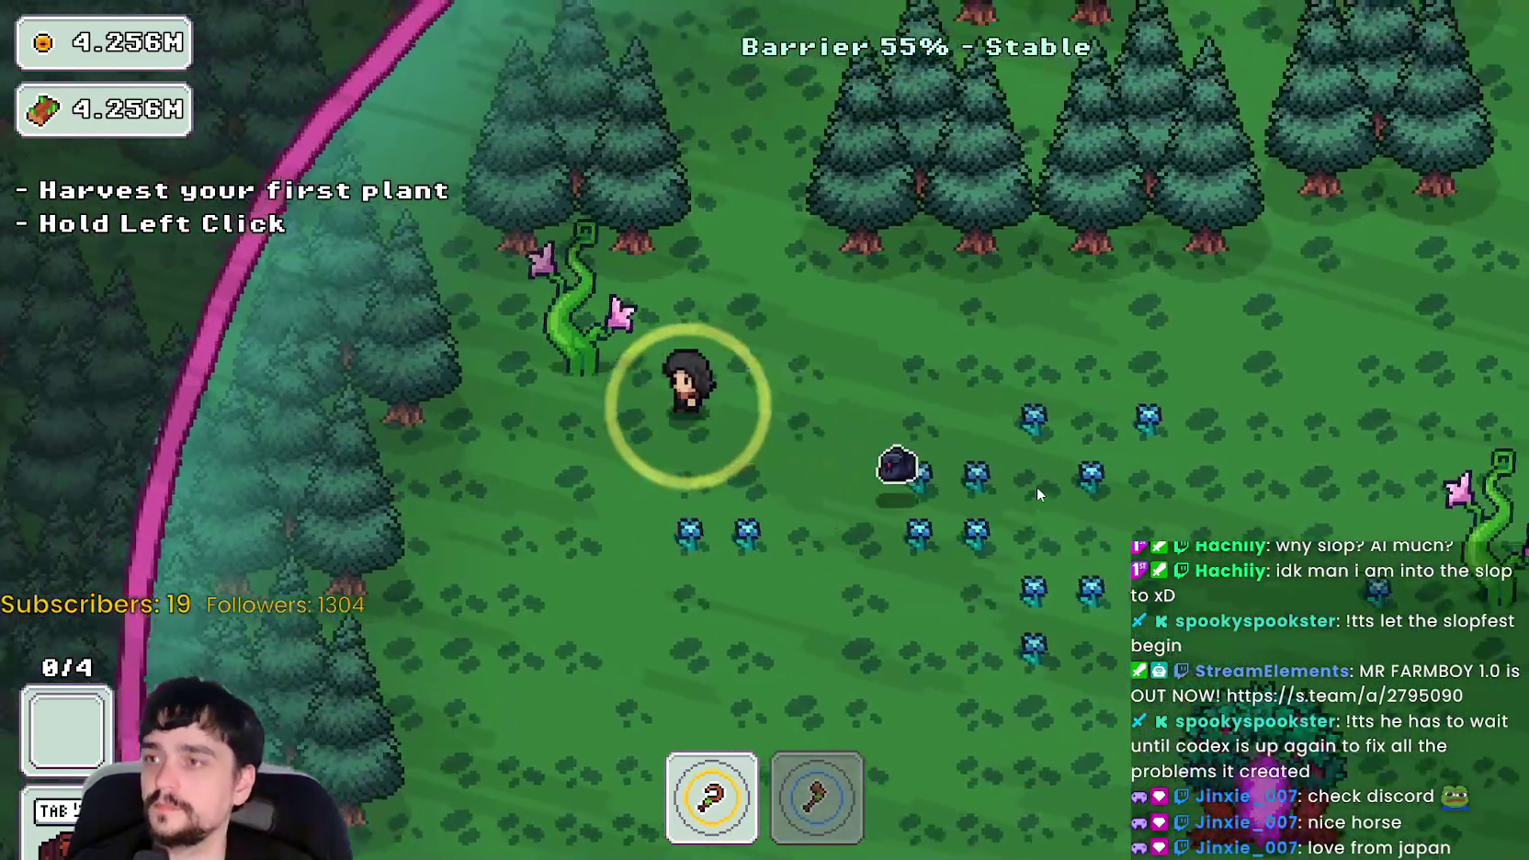
{"action": "key", "text": "s"}
{"action": "key", "text": "d"}
{"action": "key", "text": "d"}
{"action": "key", "text": "s"}
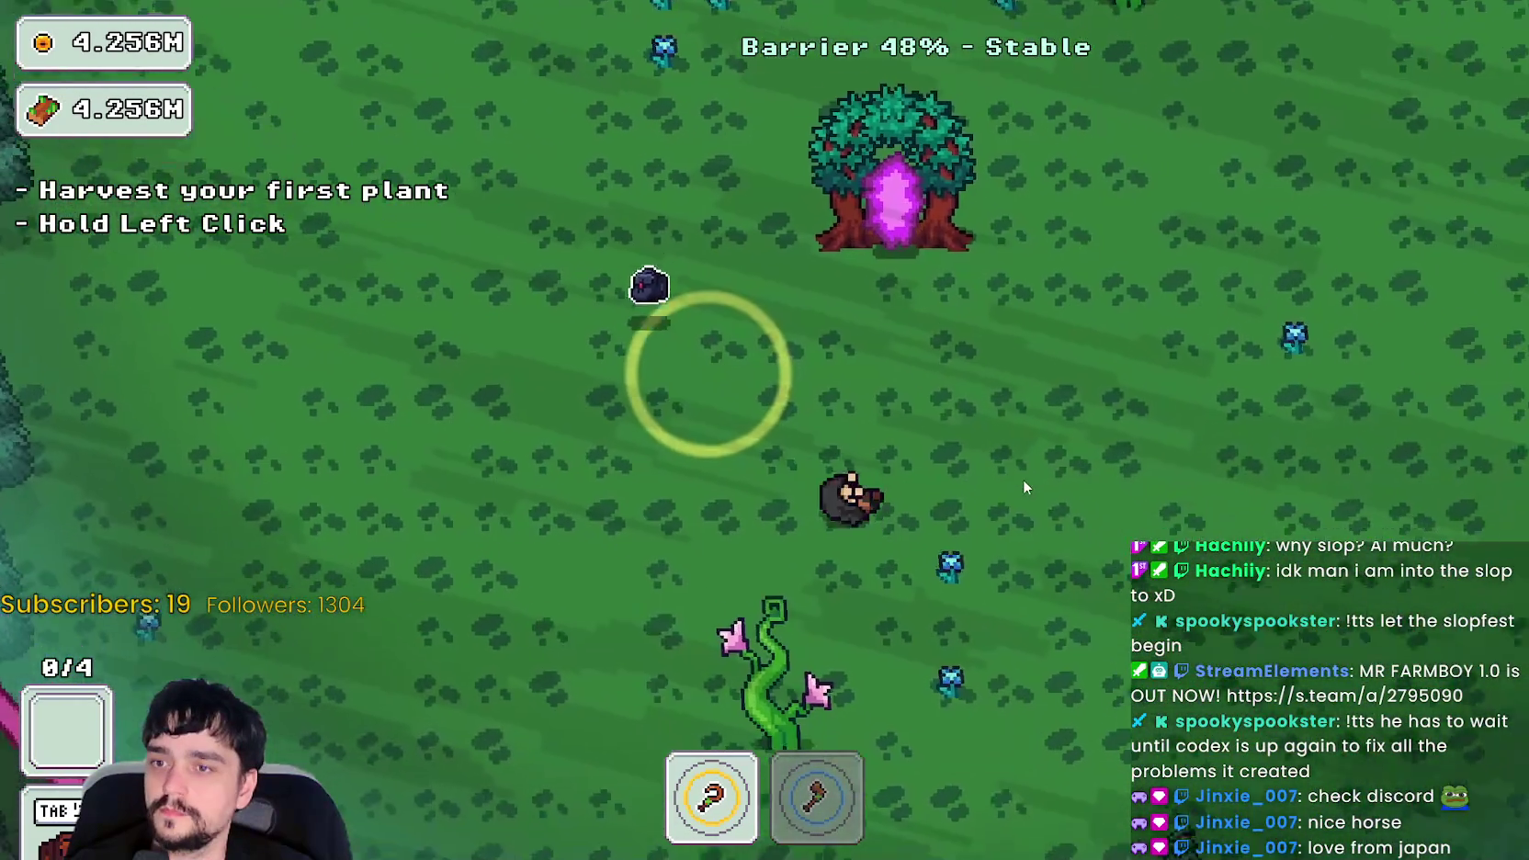
{"action": "key", "text": "w"}
{"action": "key", "text": "a"}
{"action": "key", "text": "e"}
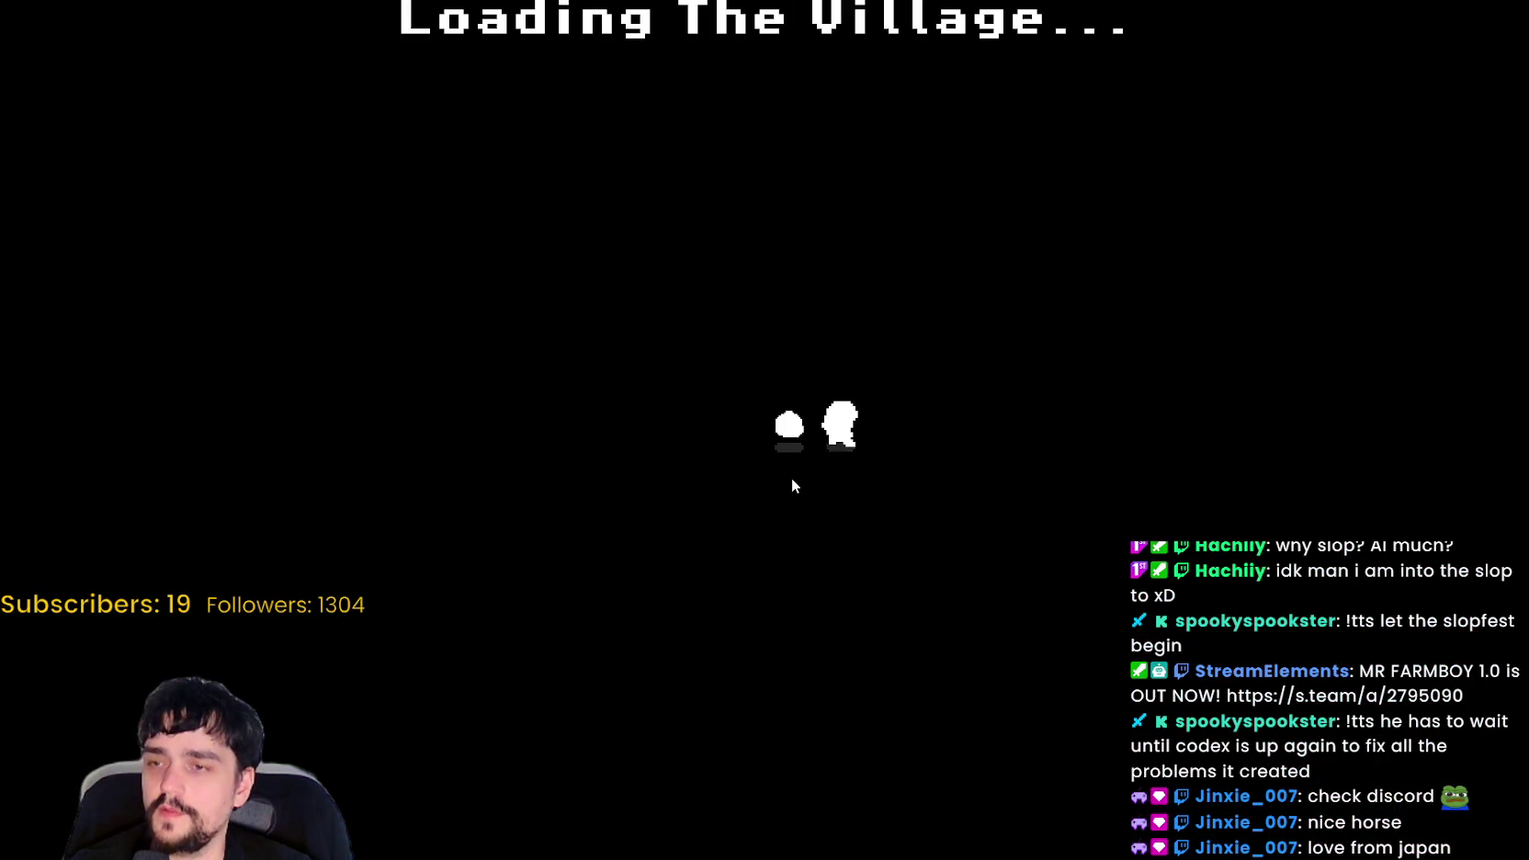
- Walk onto the village portal between the pillars and travel to The Forest again
{"action": "key", "text": "d"}
{"action": "key", "text": "a"}
{"action": "key", "text": "s"}
{"action": "key", "text": "e"}
{"action": "key", "text": "e"}
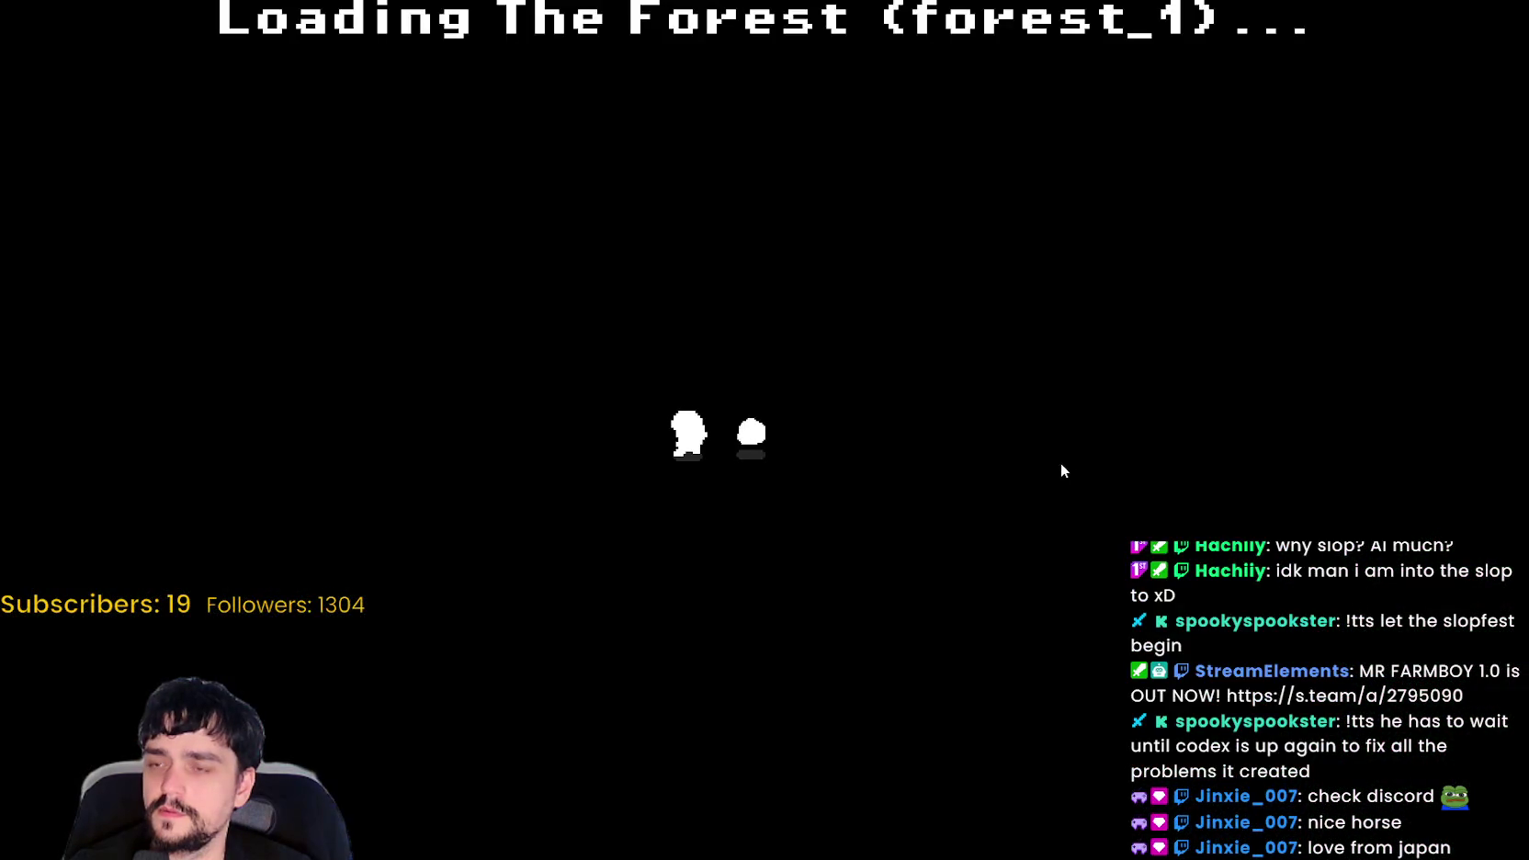
- Explore among the clustered vine plants, reach the portal, return home, and close the game
{"action": "key", "text": "a"}
{"action": "key", "text": "s"}
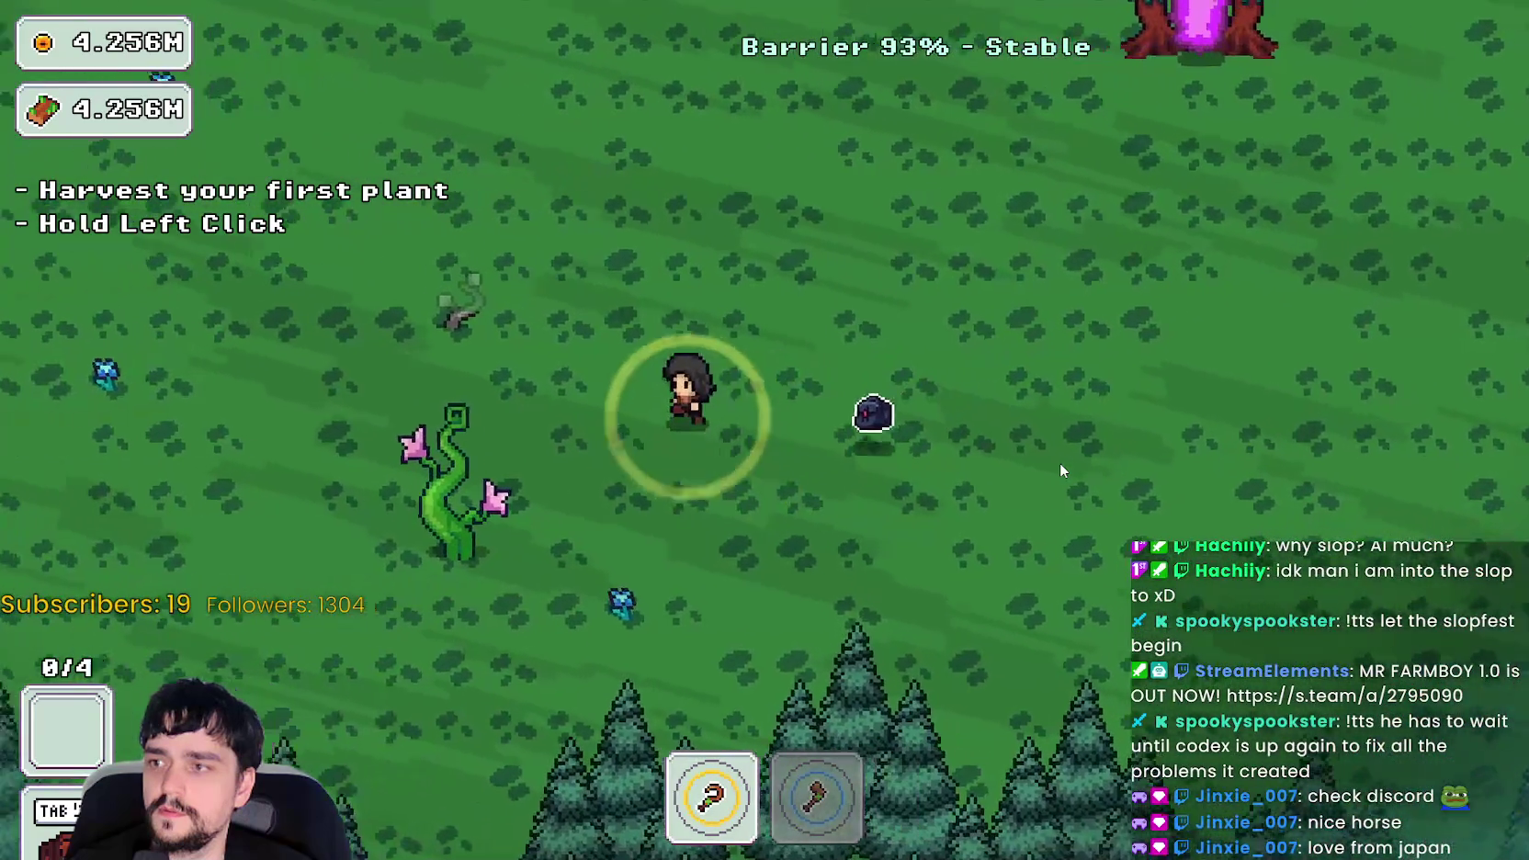
{"action": "key", "text": "w"}
{"action": "key", "text": "a"}
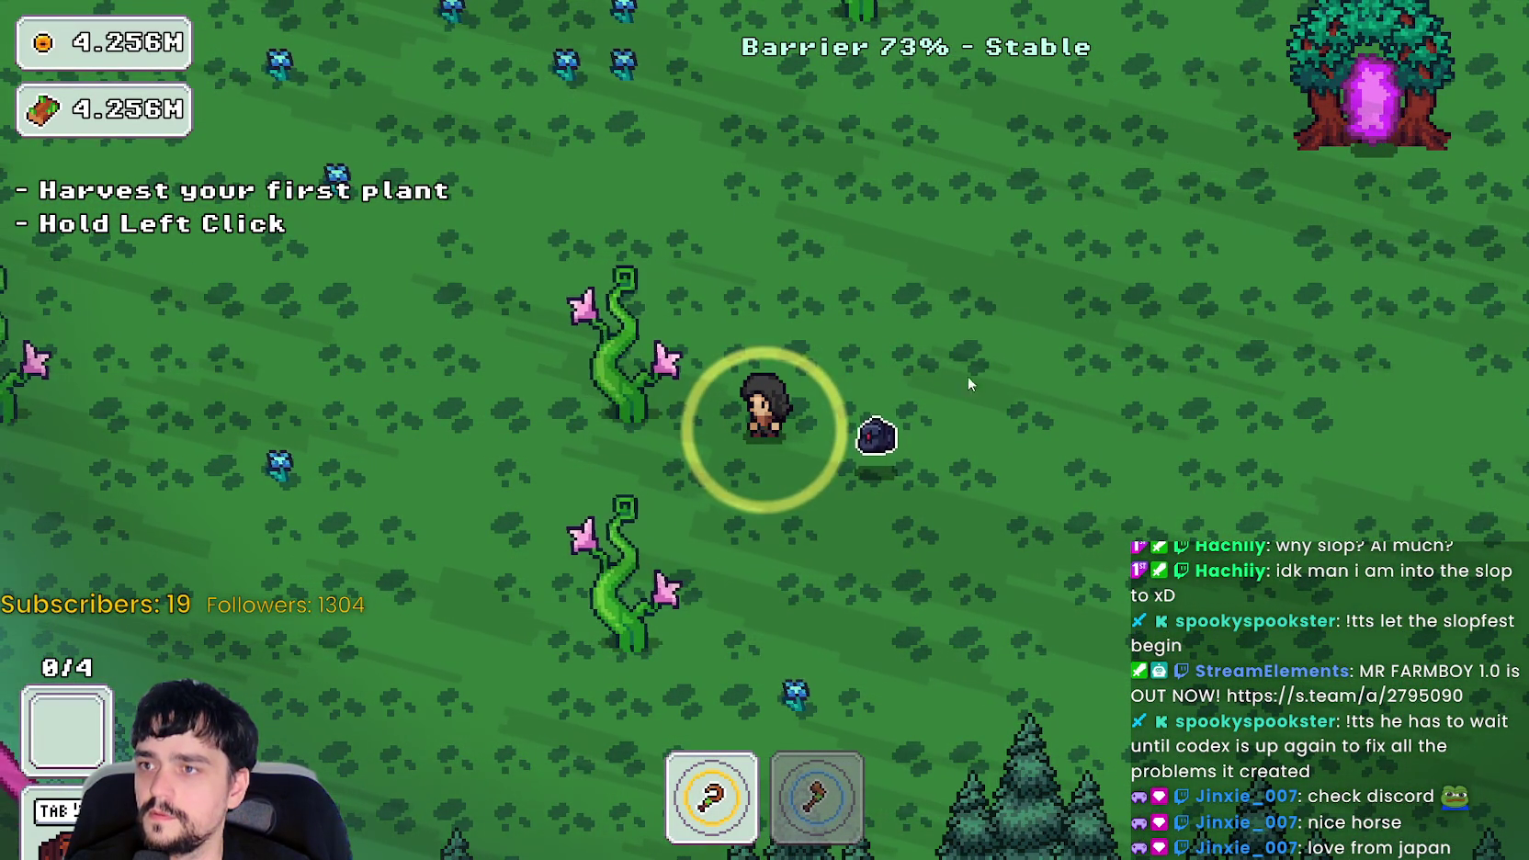
{"action": "key", "text": "w"}
{"action": "key", "text": "a"}
{"action": "key", "text": "w"}
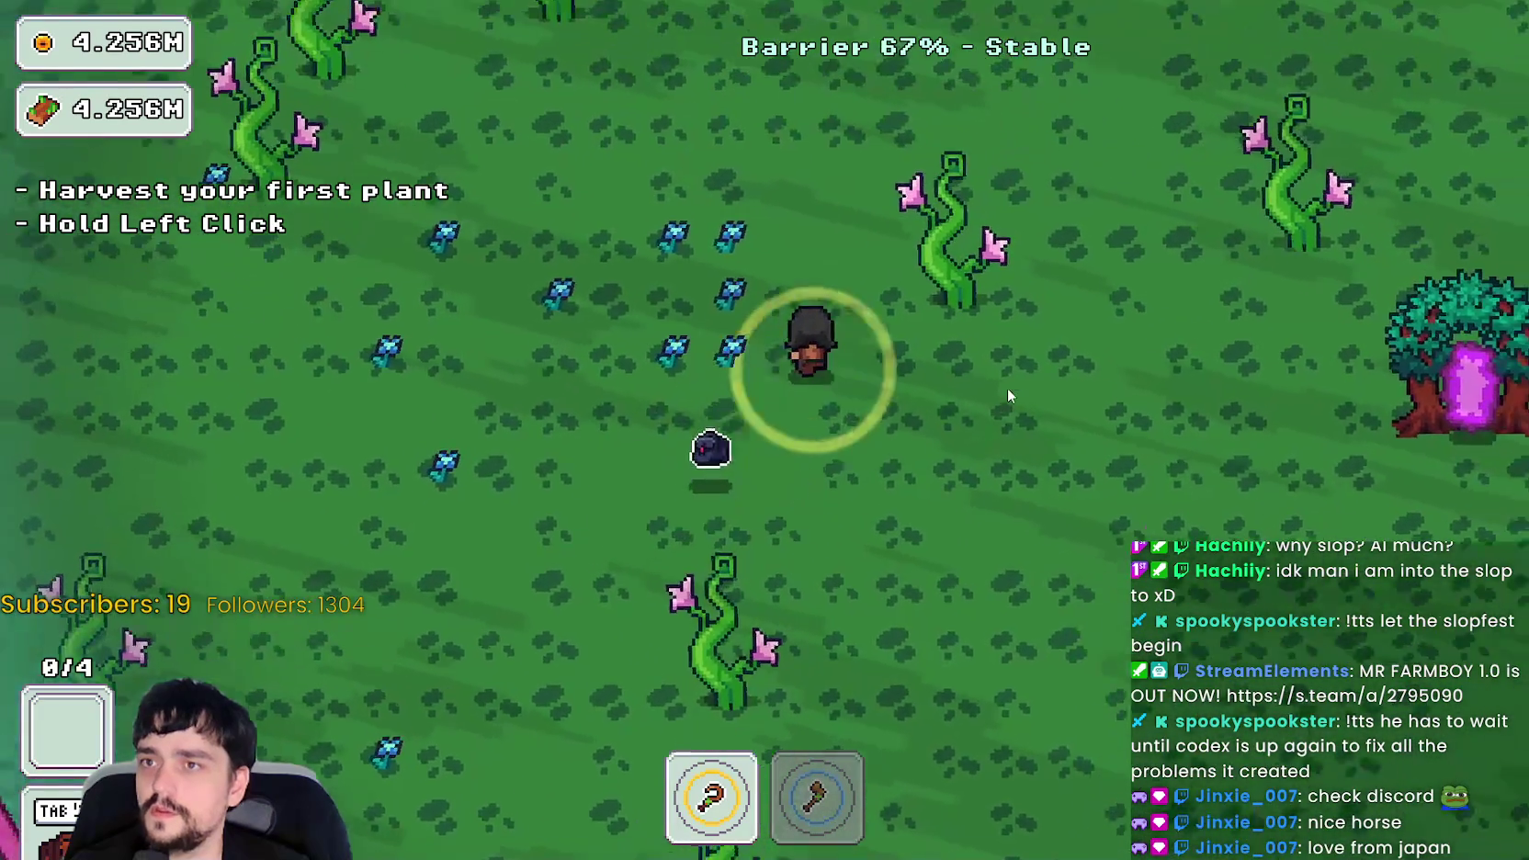
{"action": "key", "text": "a"}
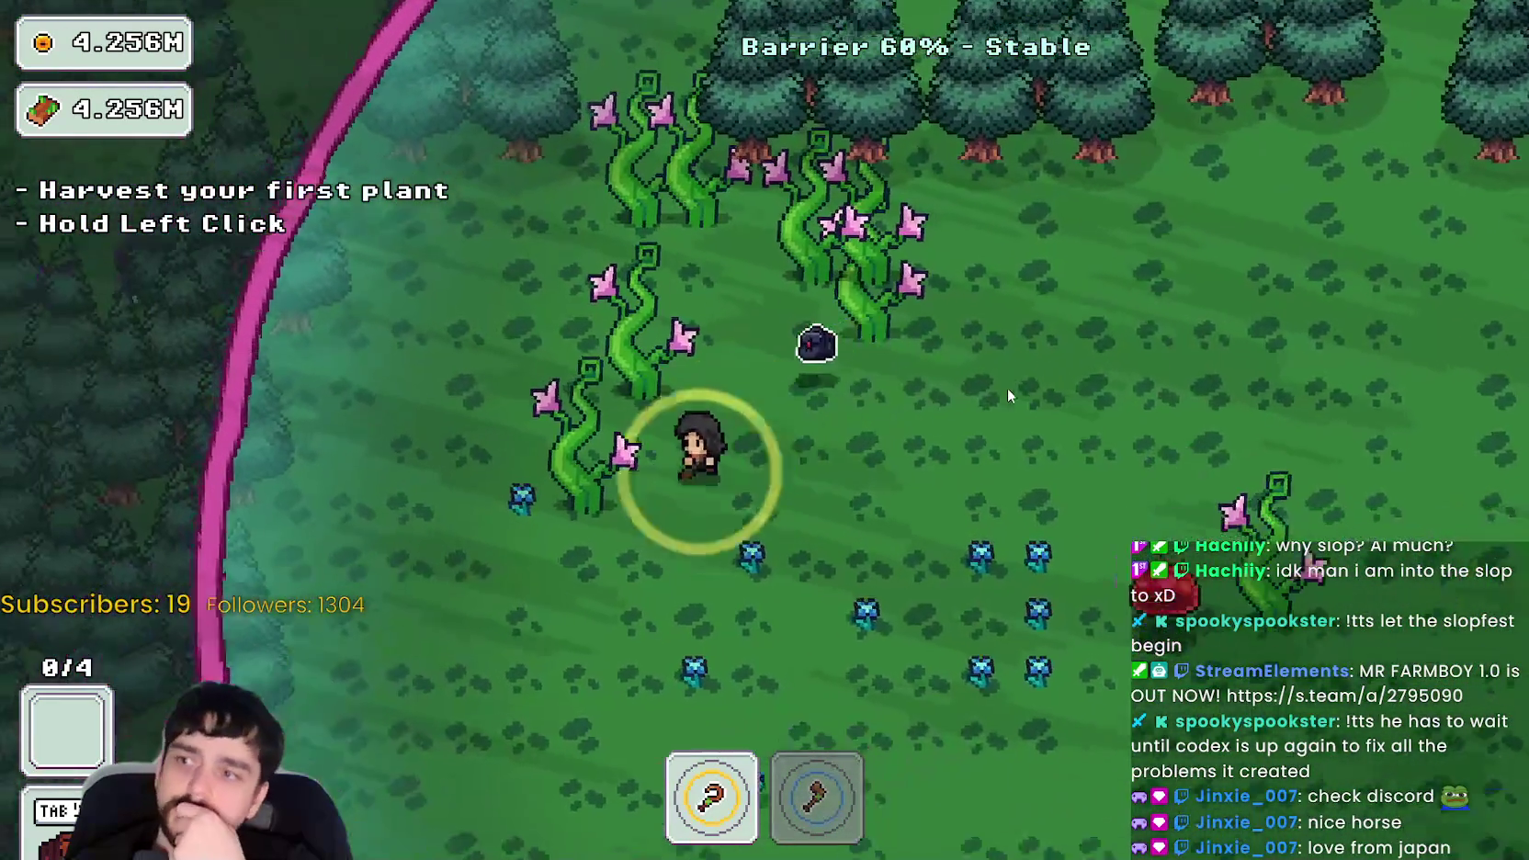
{"action": "key", "text": "d"}
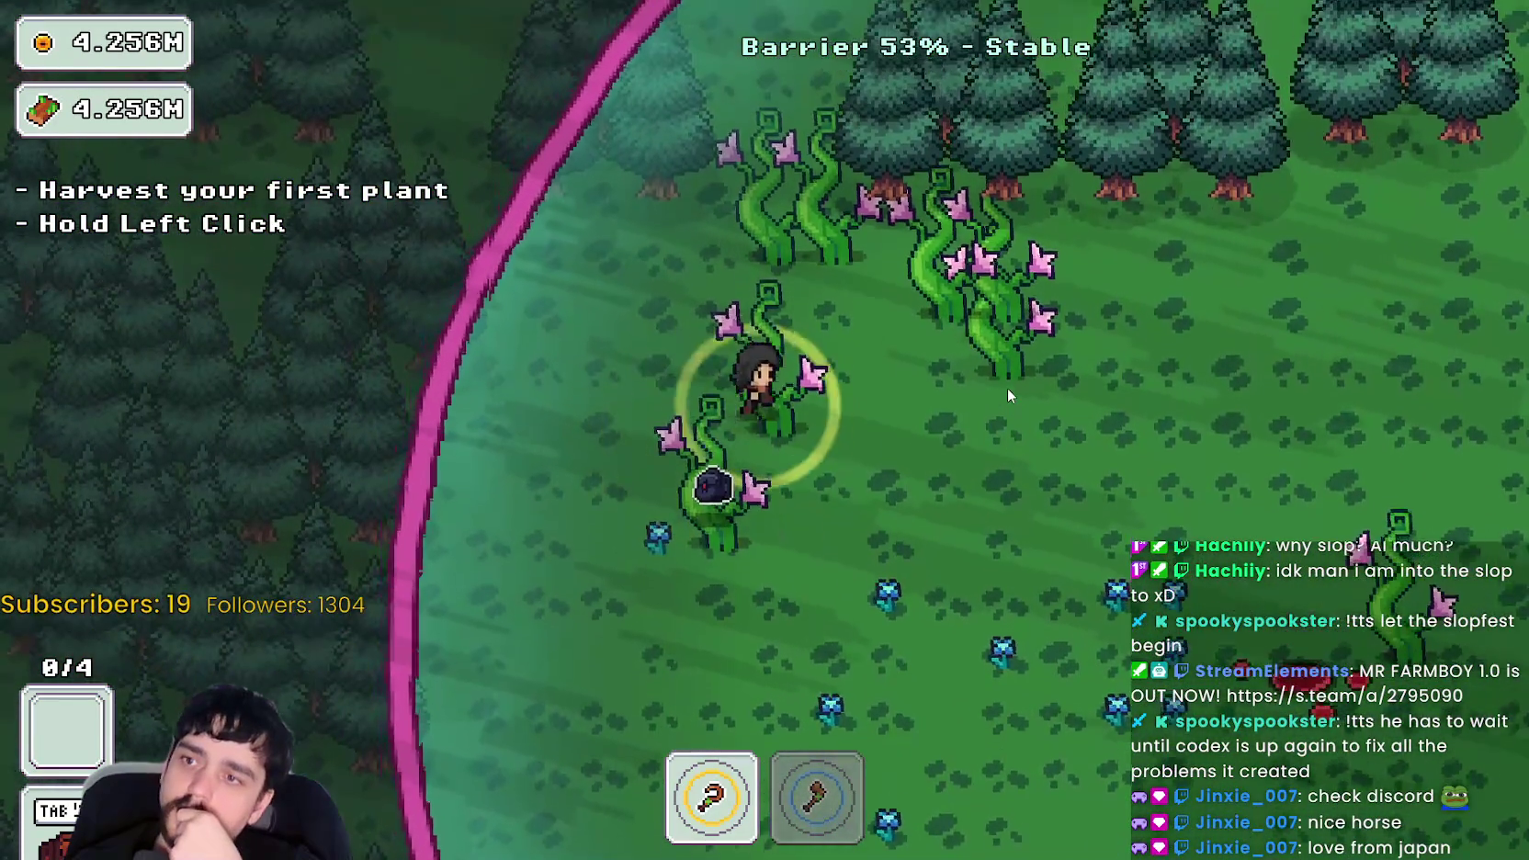
{"action": "key", "text": "d"}
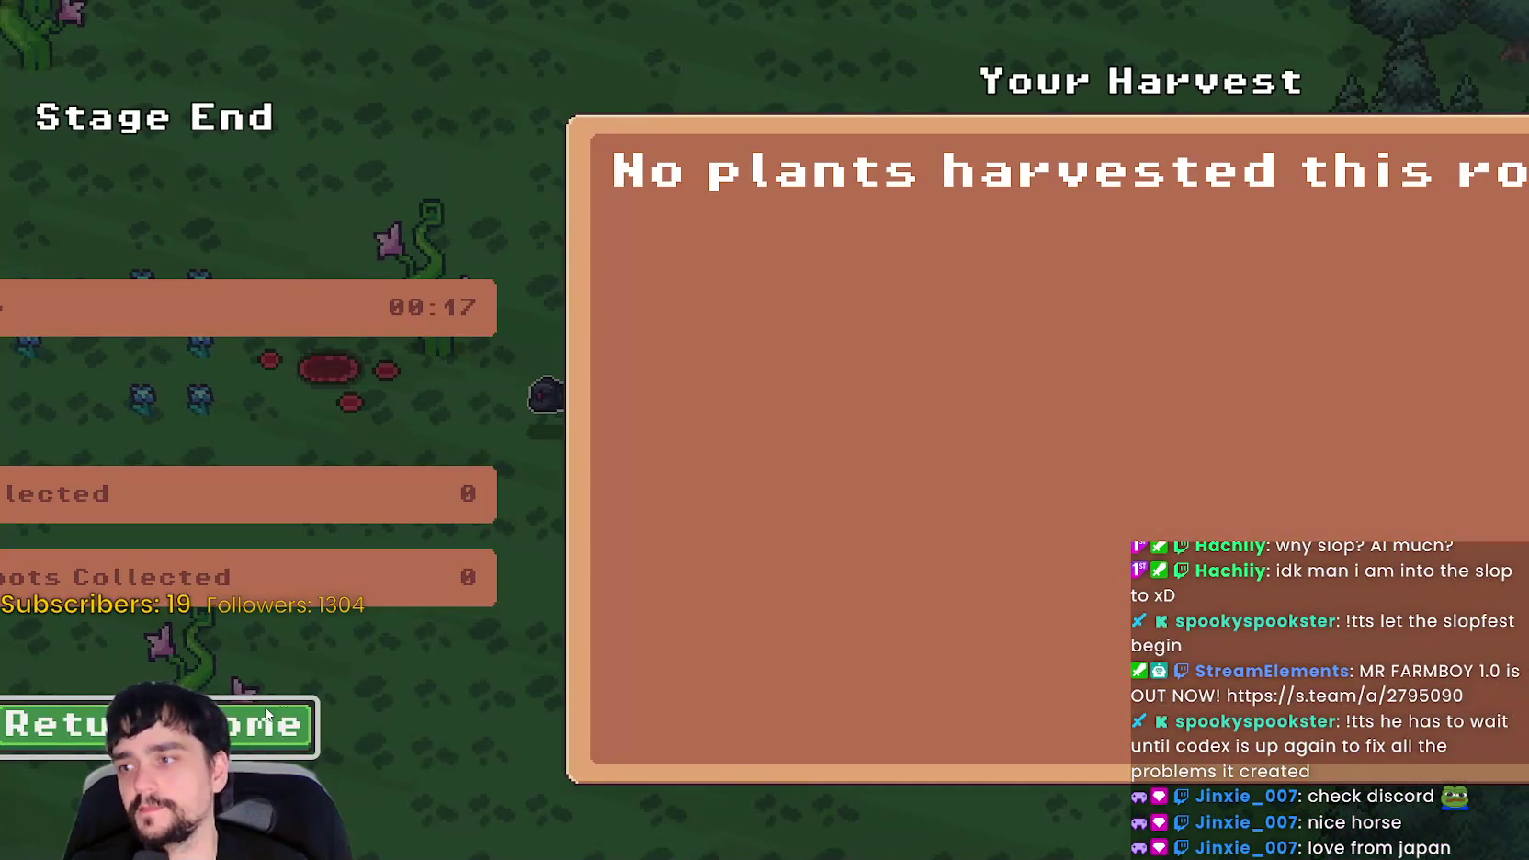
{"action": "left_click", "coordinate": [267, 714]}
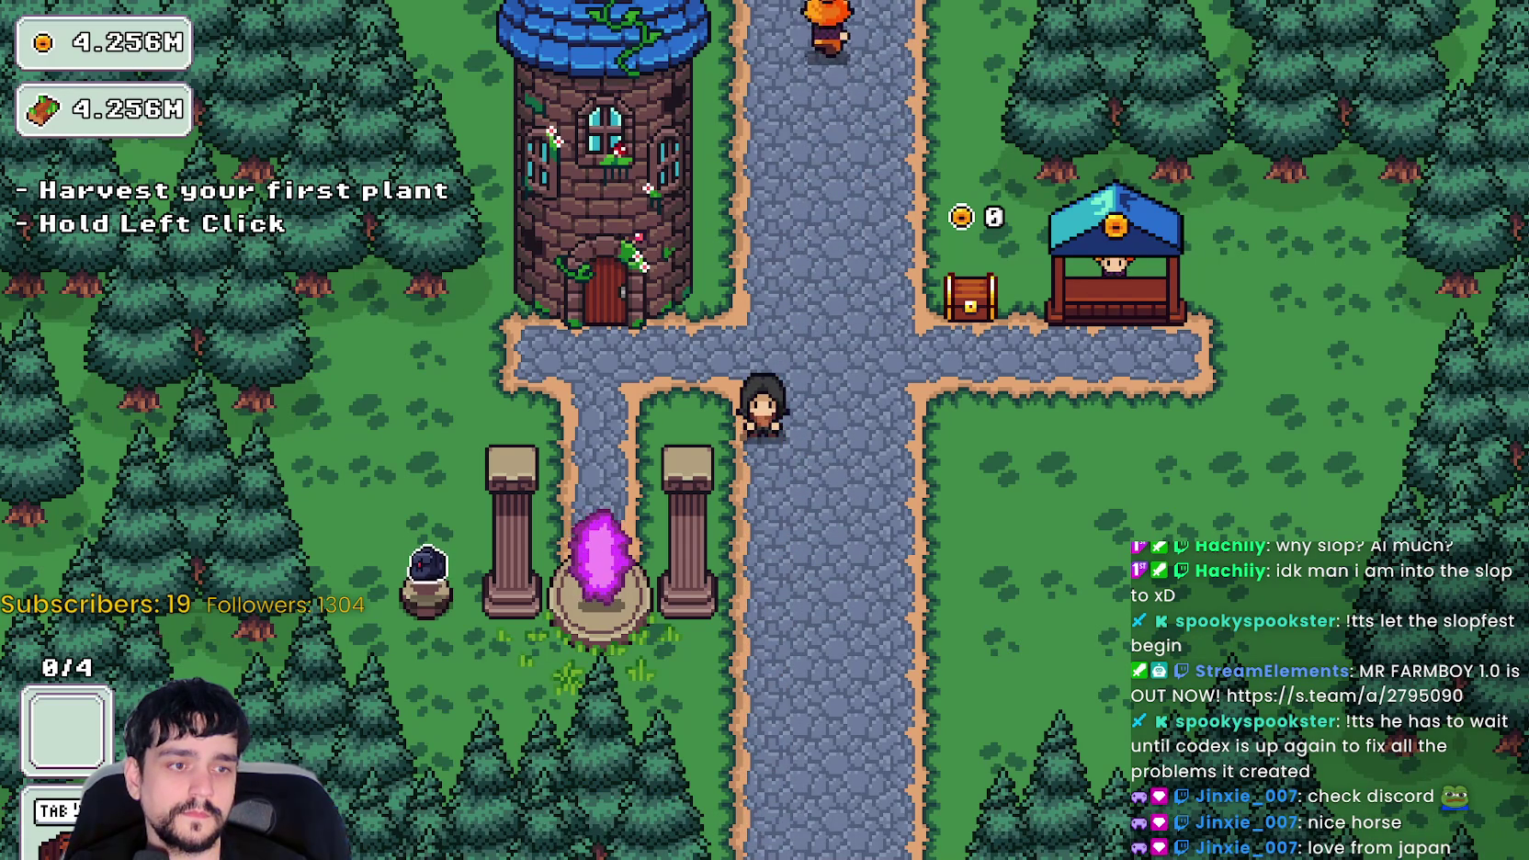
{"action": "key", "text": "F8"}
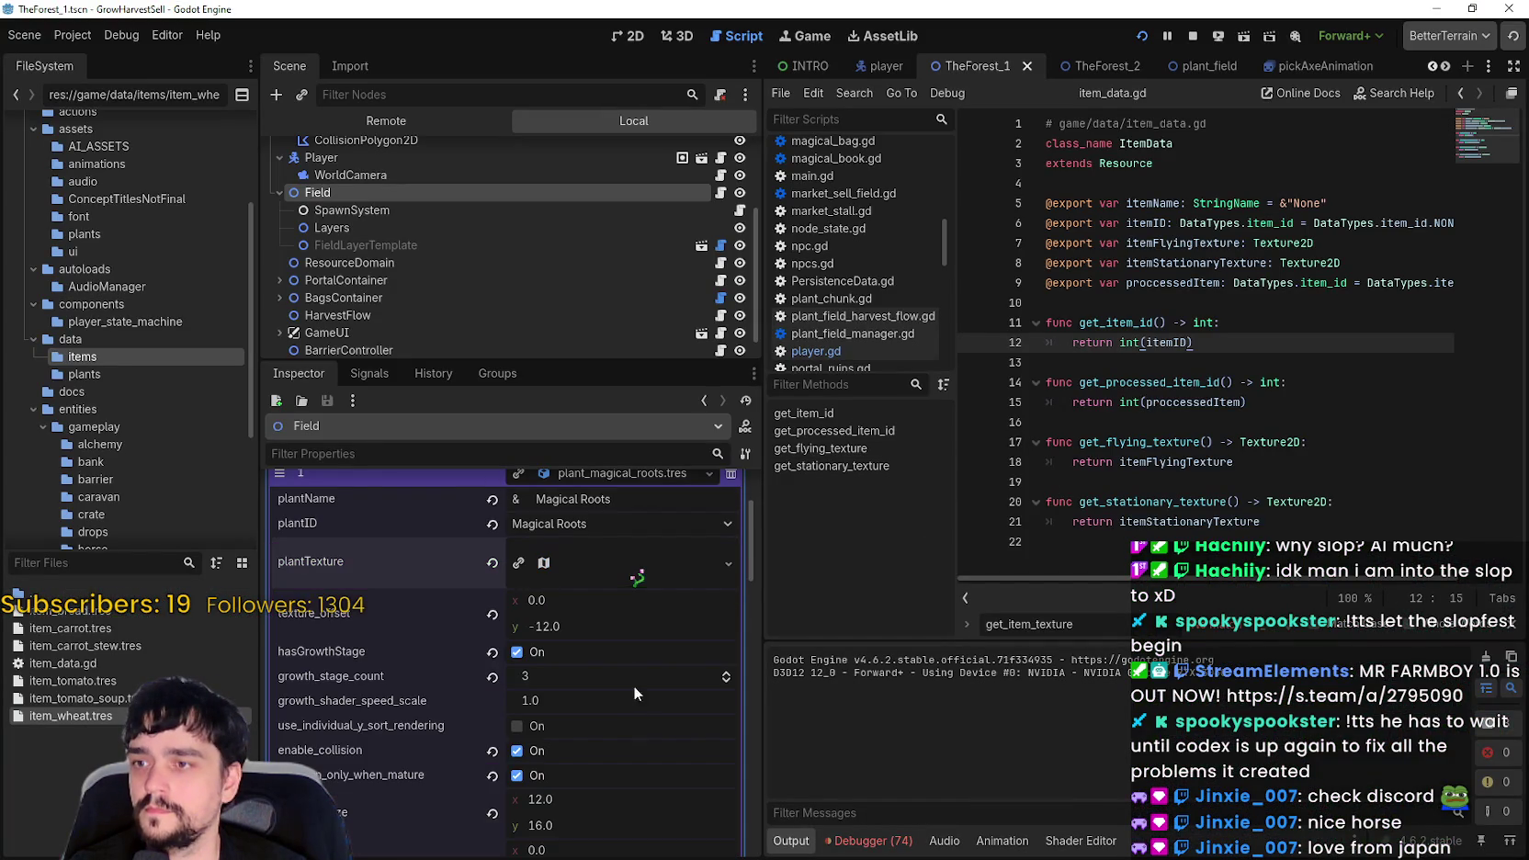
- Enable use_individual_y_sort_rendering on the Magical Roots plant entry and save TheForest_1 with Ctrl+S
{"action": "scroll", "coordinate": [626, 726], "scroll_direction": "down", "scroll_amount": 3}
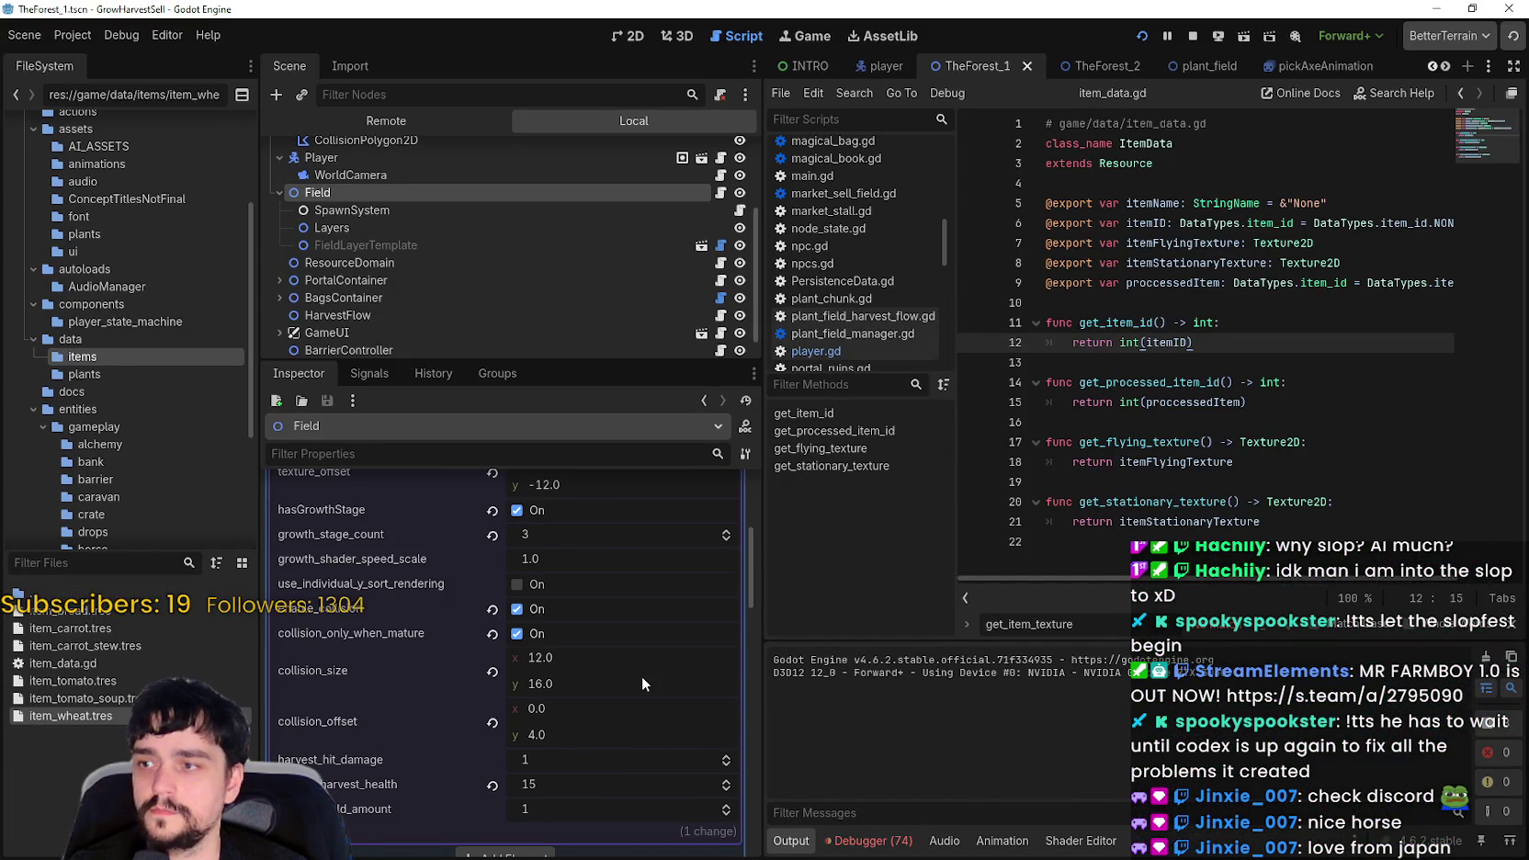
{"action": "left_click", "coordinate": [517, 584]}
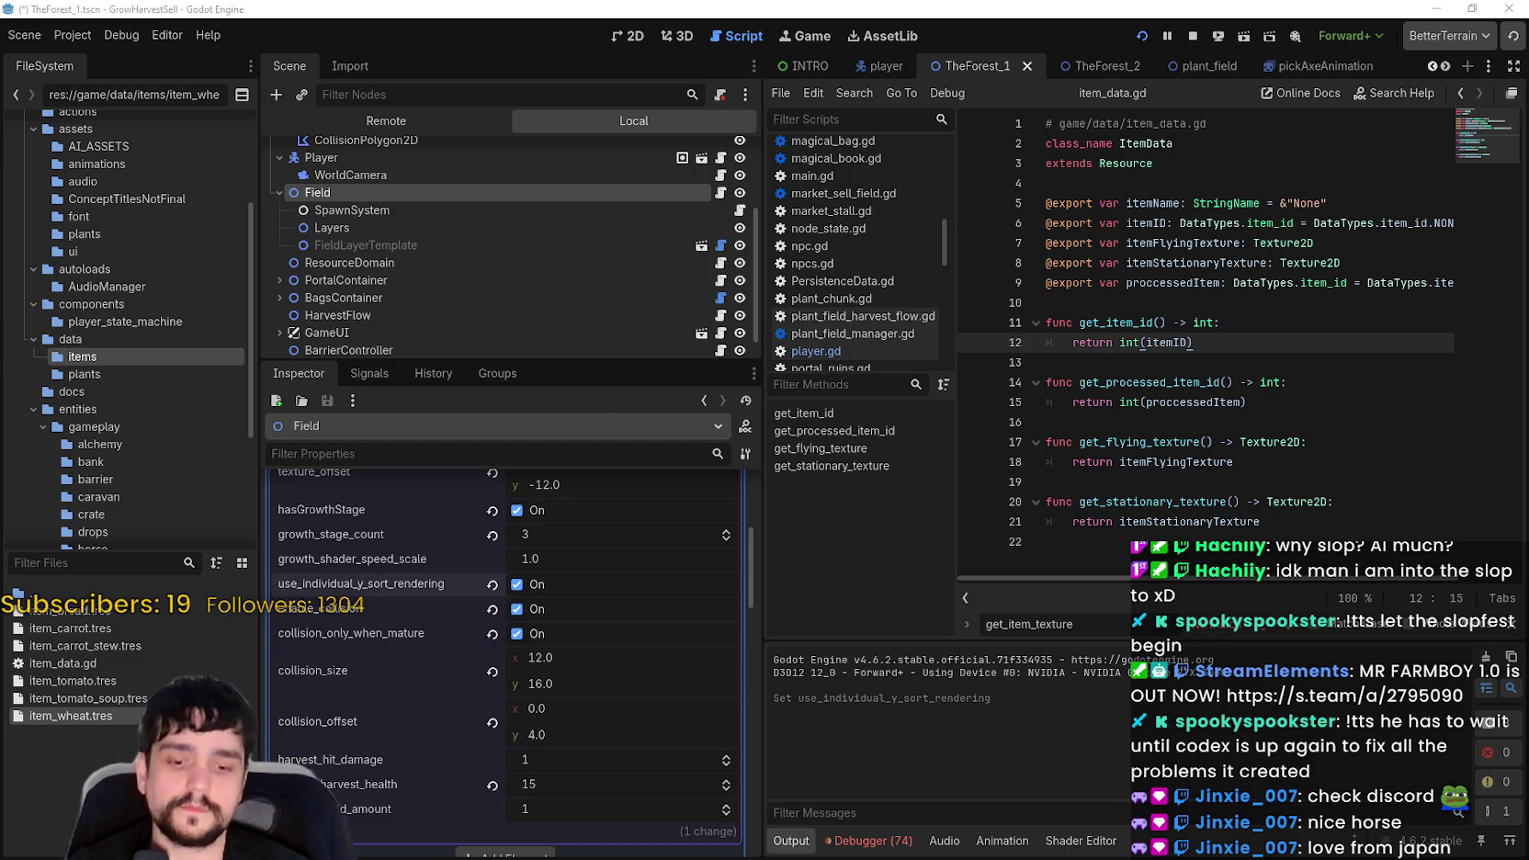
{"action": "left_click", "coordinate": [1223, 283]}
{"action": "key", "text": "ctrl+s"}
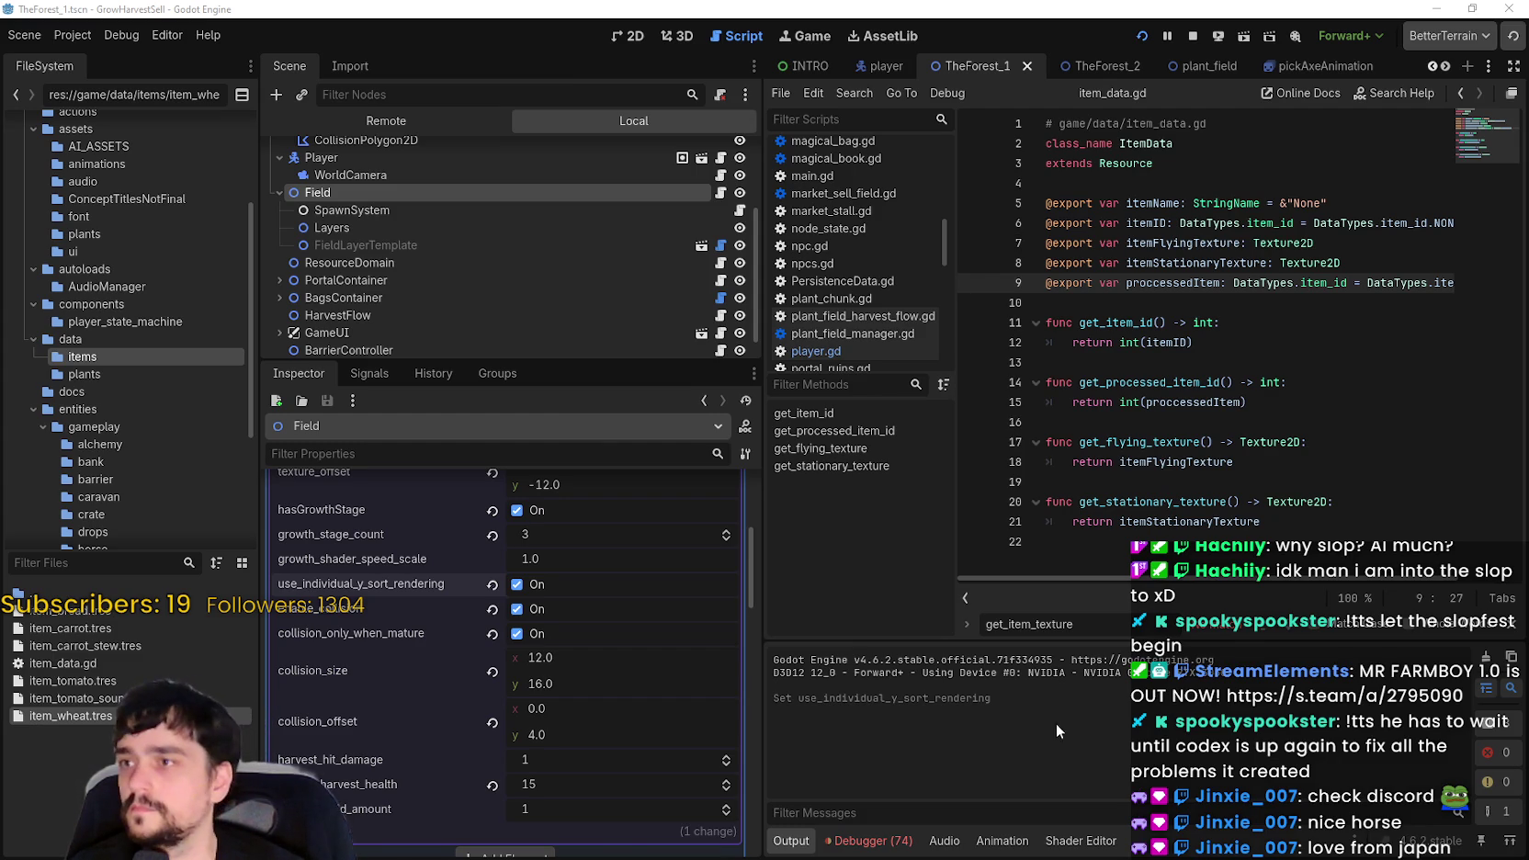
- Scroll the Field's Inspector and collapse the Magical Roots resource and the plants_data array
{"action": "scroll", "coordinate": [576, 816], "scroll_direction": "down", "scroll_amount": 10}
{"action": "scroll", "coordinate": [634, 668], "scroll_direction": "down", "scroll_amount": 10}
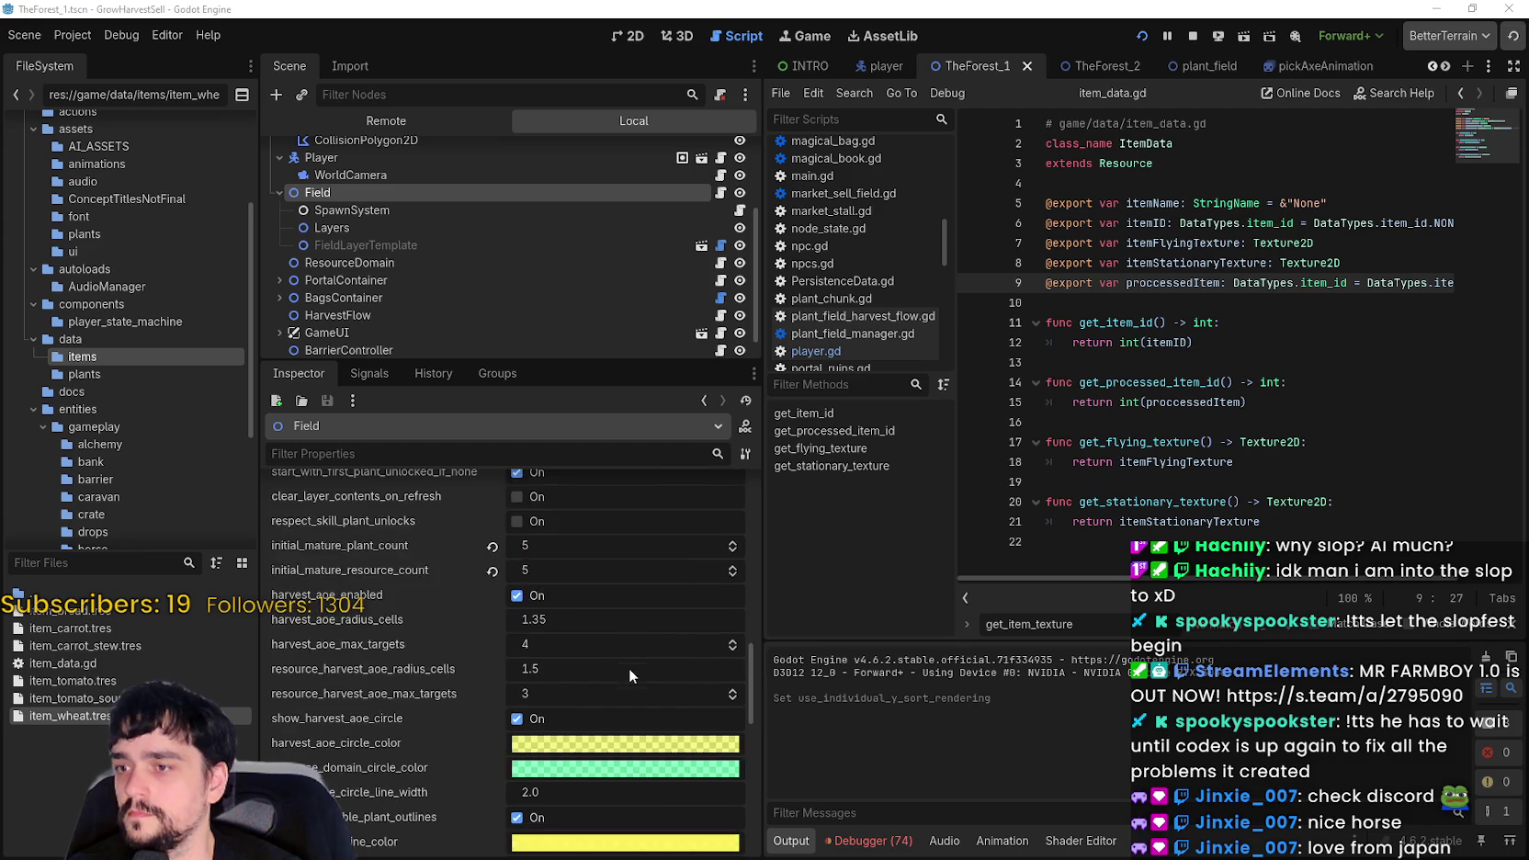
{"action": "left_click_drag", "start_coordinate": [745, 729], "coordinate": [745, 487]}
{"action": "left_click", "coordinate": [612, 611]}
{"action": "scroll", "coordinate": [652, 712], "scroll_direction": "down", "scroll_amount": 7}
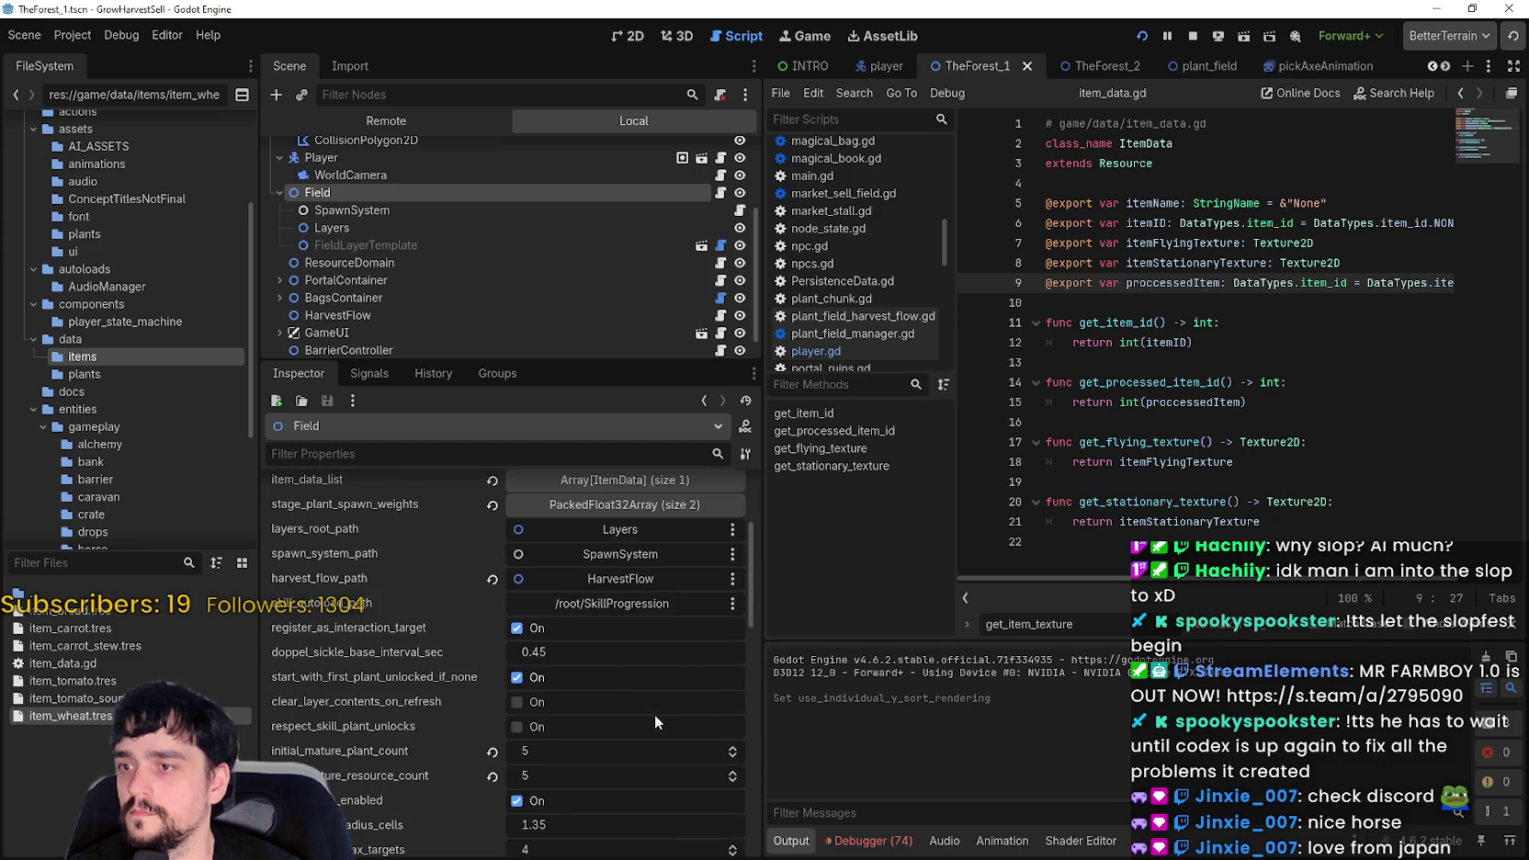
{"action": "scroll", "coordinate": [636, 713], "scroll_direction": "down", "scroll_amount": 3}
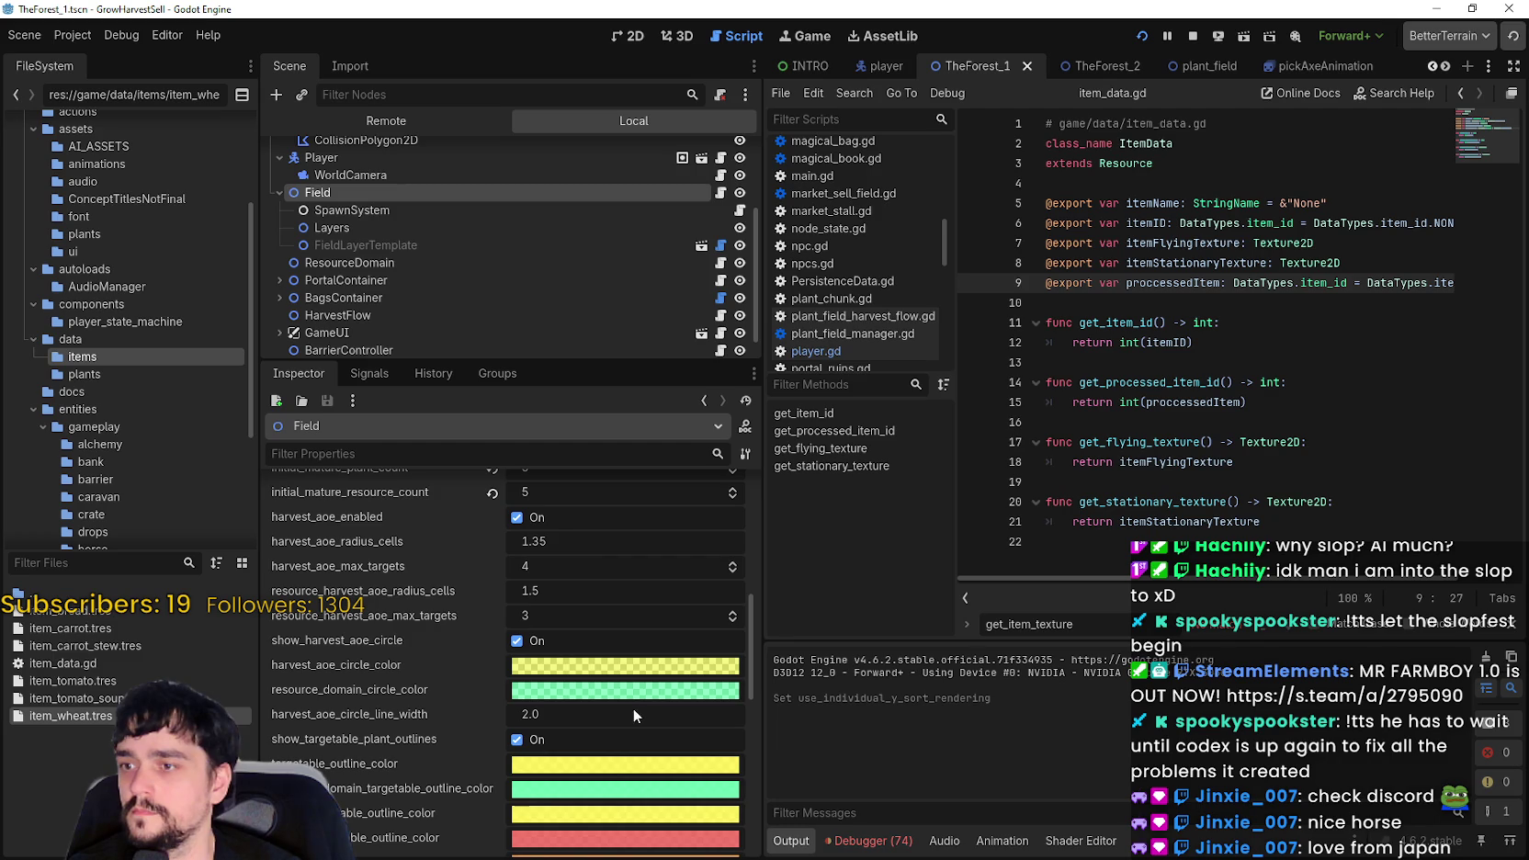
{"action": "scroll", "coordinate": [633, 699], "scroll_direction": "up", "scroll_amount": 6}
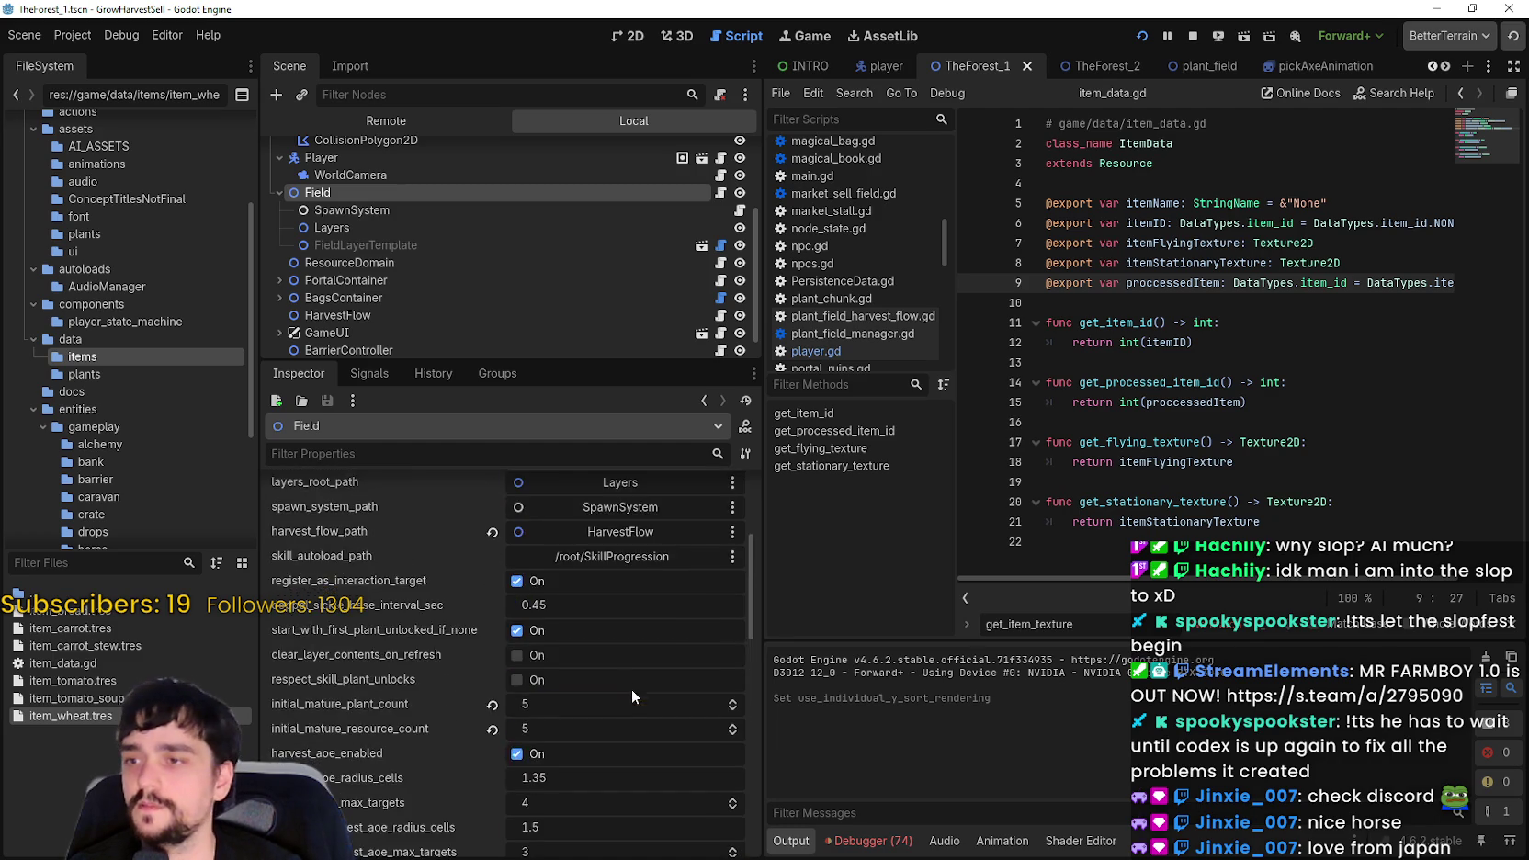
{"action": "scroll", "coordinate": [662, 634], "scroll_direction": "up", "scroll_amount": 3}
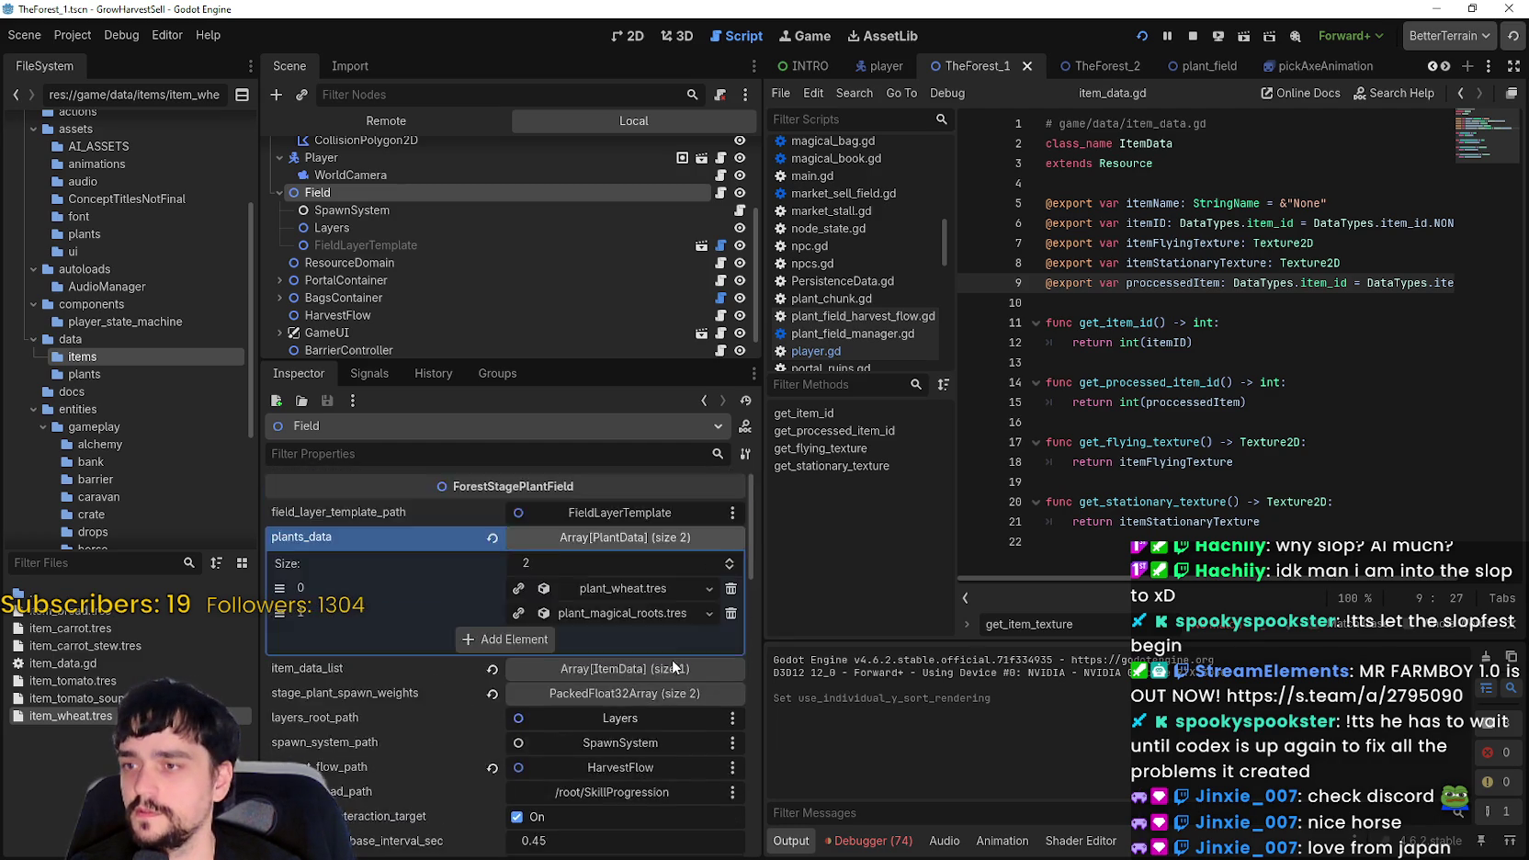
{"action": "left_click", "coordinate": [613, 540]}
- Check SpawnSystem, review Field's harvest effect scenes, then select the FieldLayerTemplate node
{"action": "left_click", "coordinate": [433, 209]}
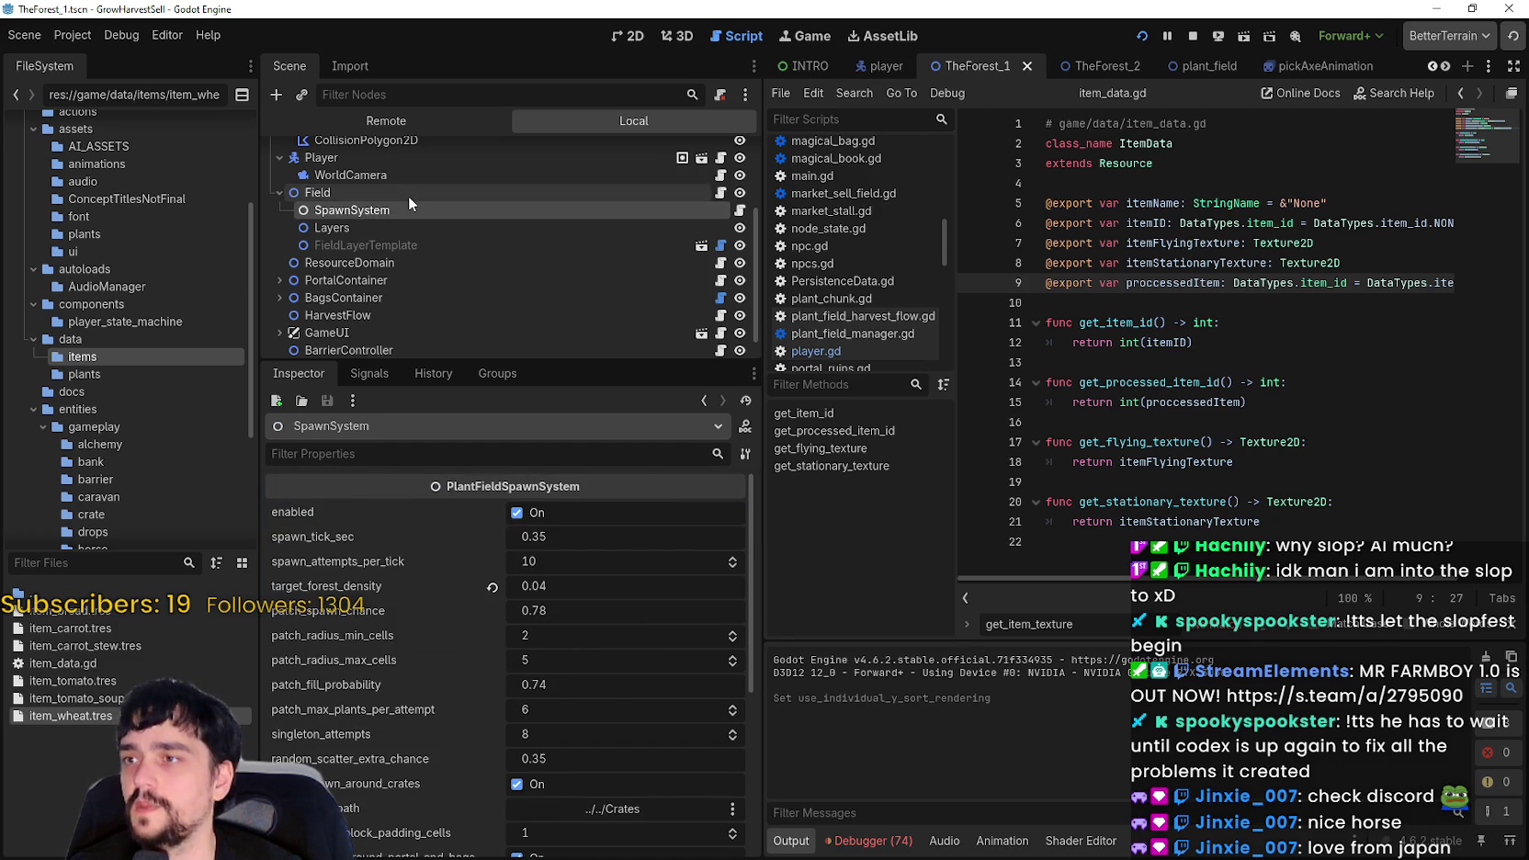
{"action": "left_click", "coordinate": [406, 192]}
{"action": "scroll", "coordinate": [434, 295], "scroll_direction": "down", "scroll_amount": 1}
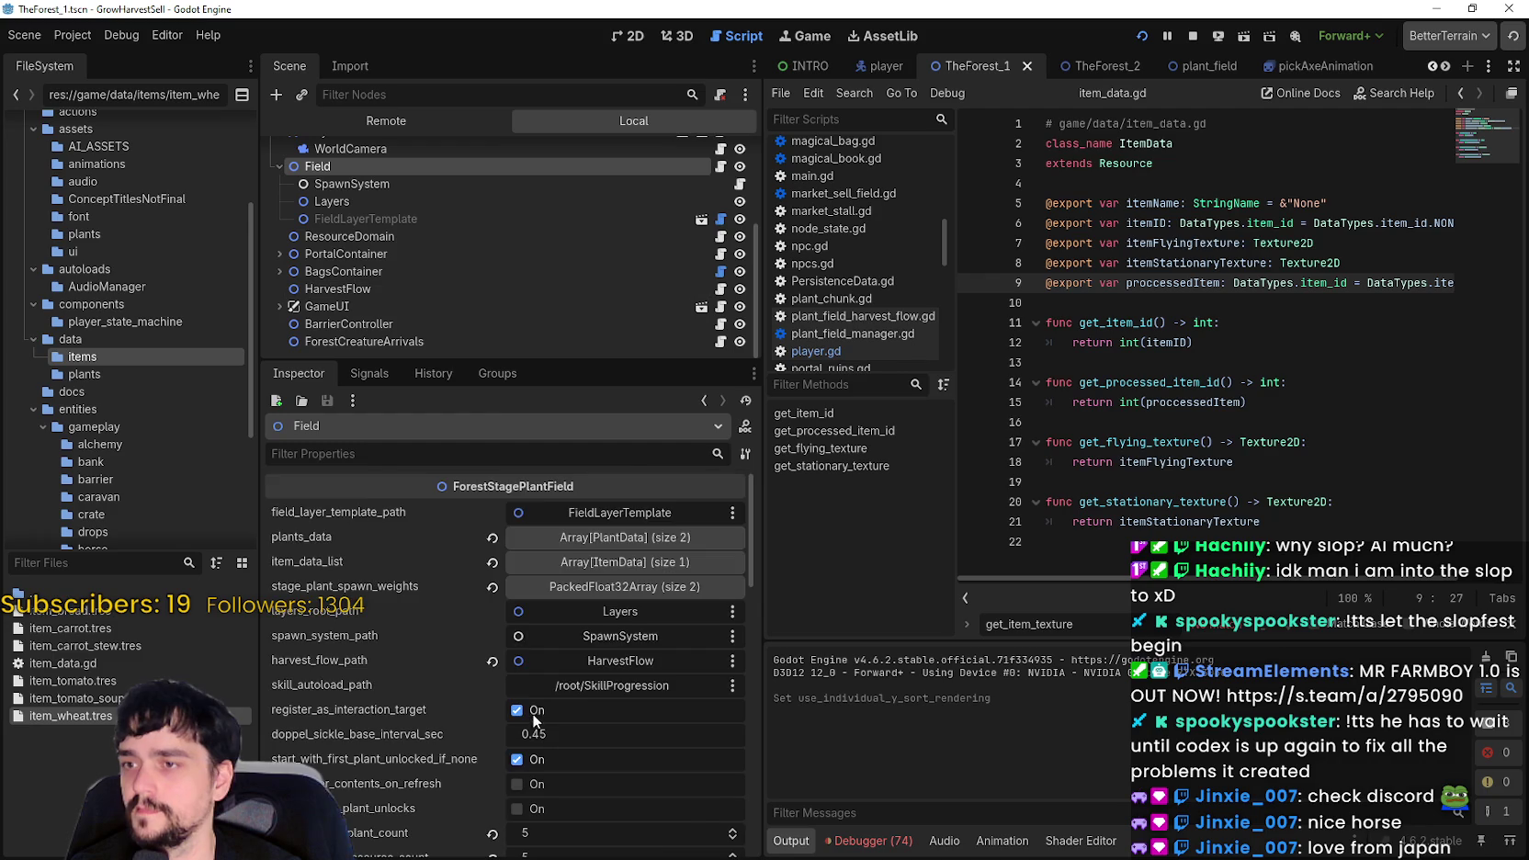
{"action": "scroll", "coordinate": [544, 735], "scroll_direction": "down", "scroll_amount": 10}
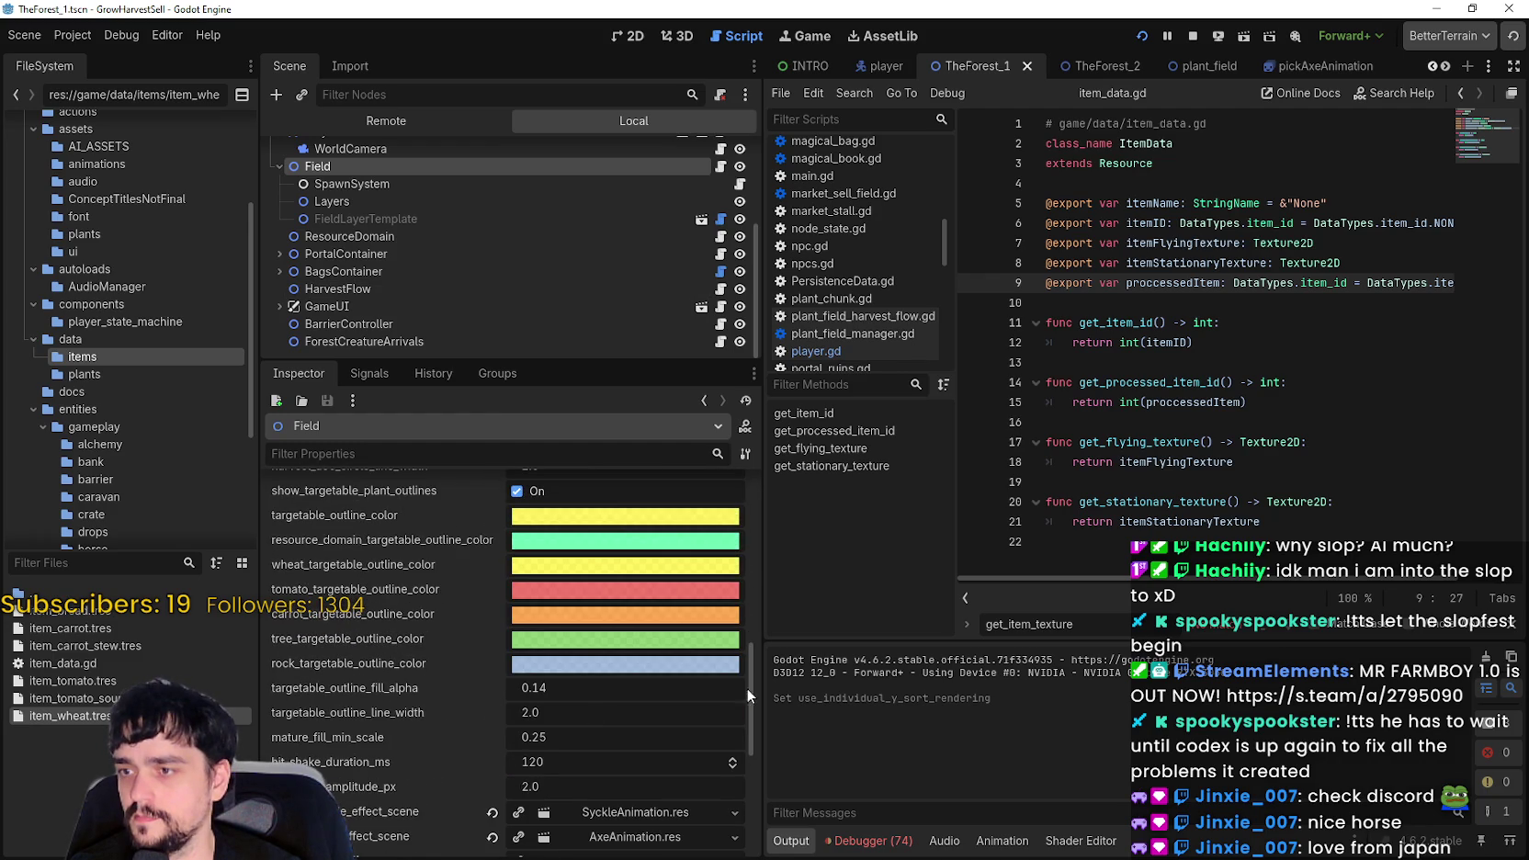
{"action": "mouse_move", "coordinate": [756, 678]}
{"action": "left_mouse_down"}
{"action": "mouse_move", "coordinate": [758, 732]}
{"action": "mouse_move", "coordinate": [711, 627]}
{"action": "mouse_move", "coordinate": [721, 516]}
{"action": "left_mouse_up"}
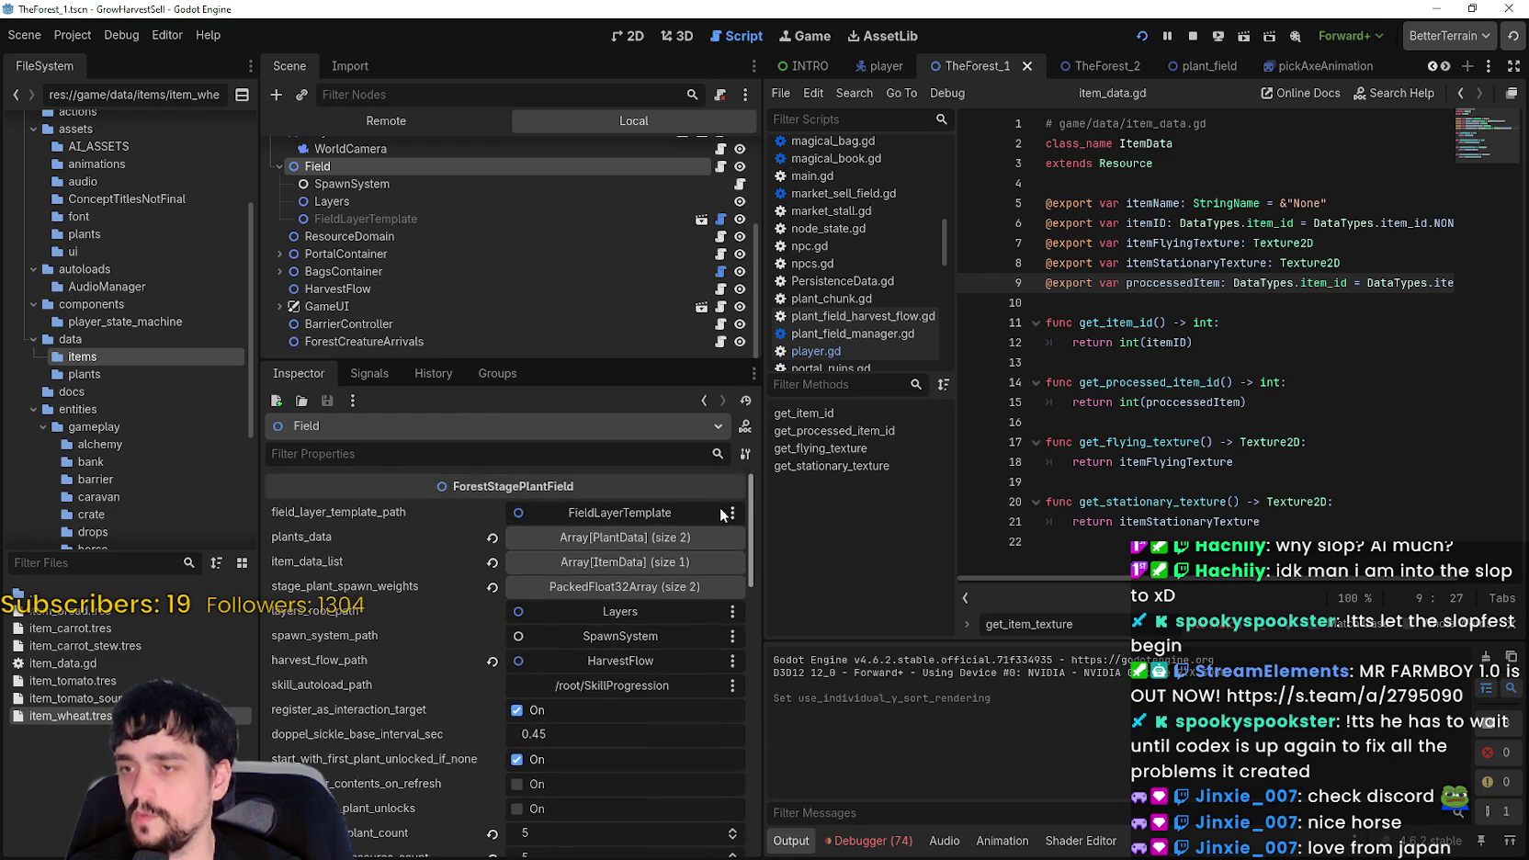
{"action": "scroll", "coordinate": [726, 516], "scroll_direction": "down", "scroll_amount": 3}
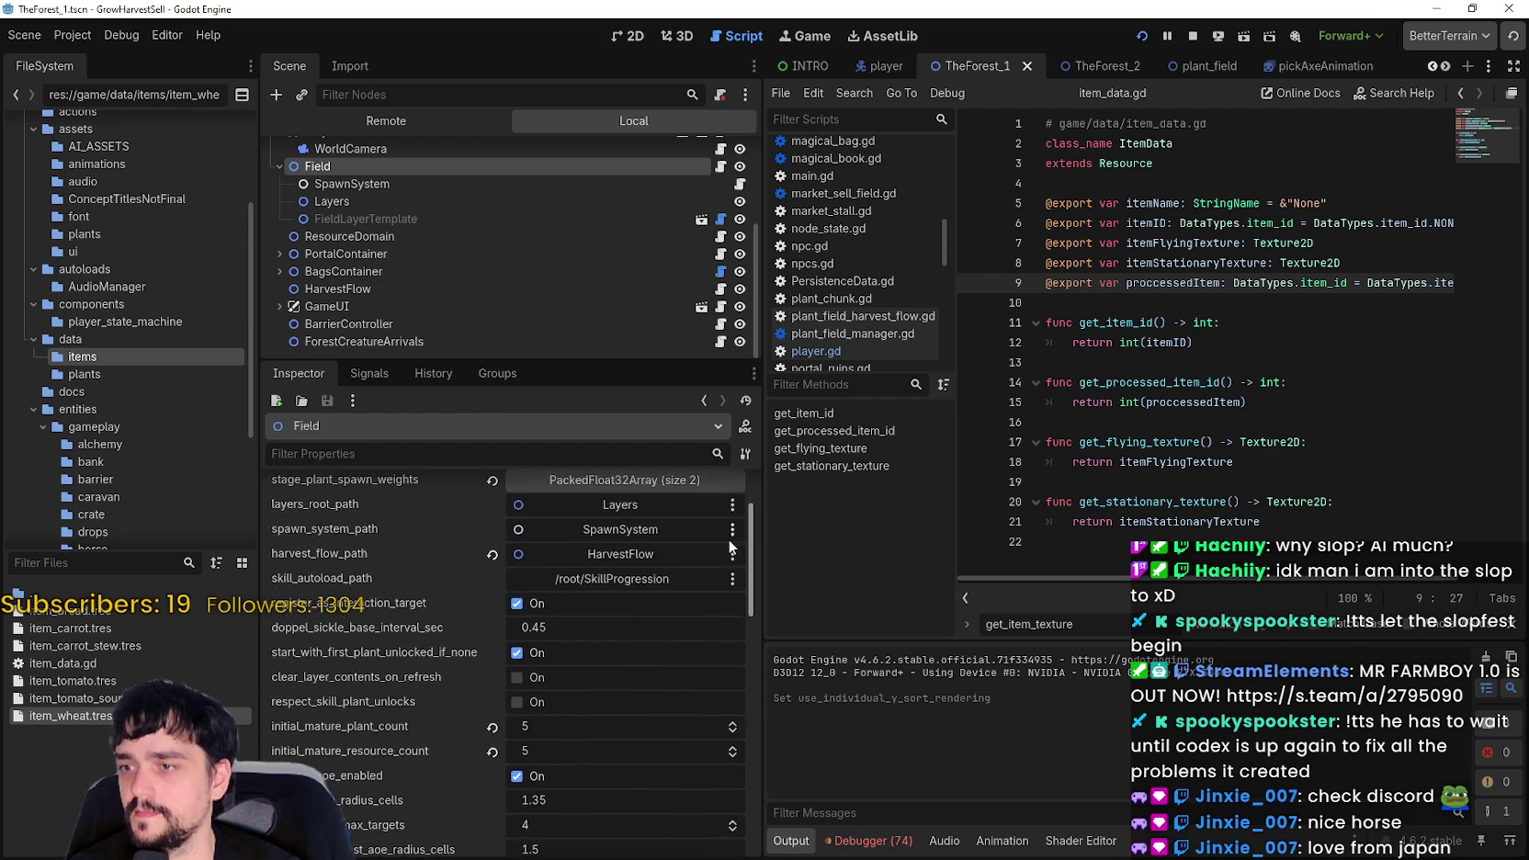
{"action": "scroll", "coordinate": [749, 497], "scroll_direction": "up", "scroll_amount": 3}
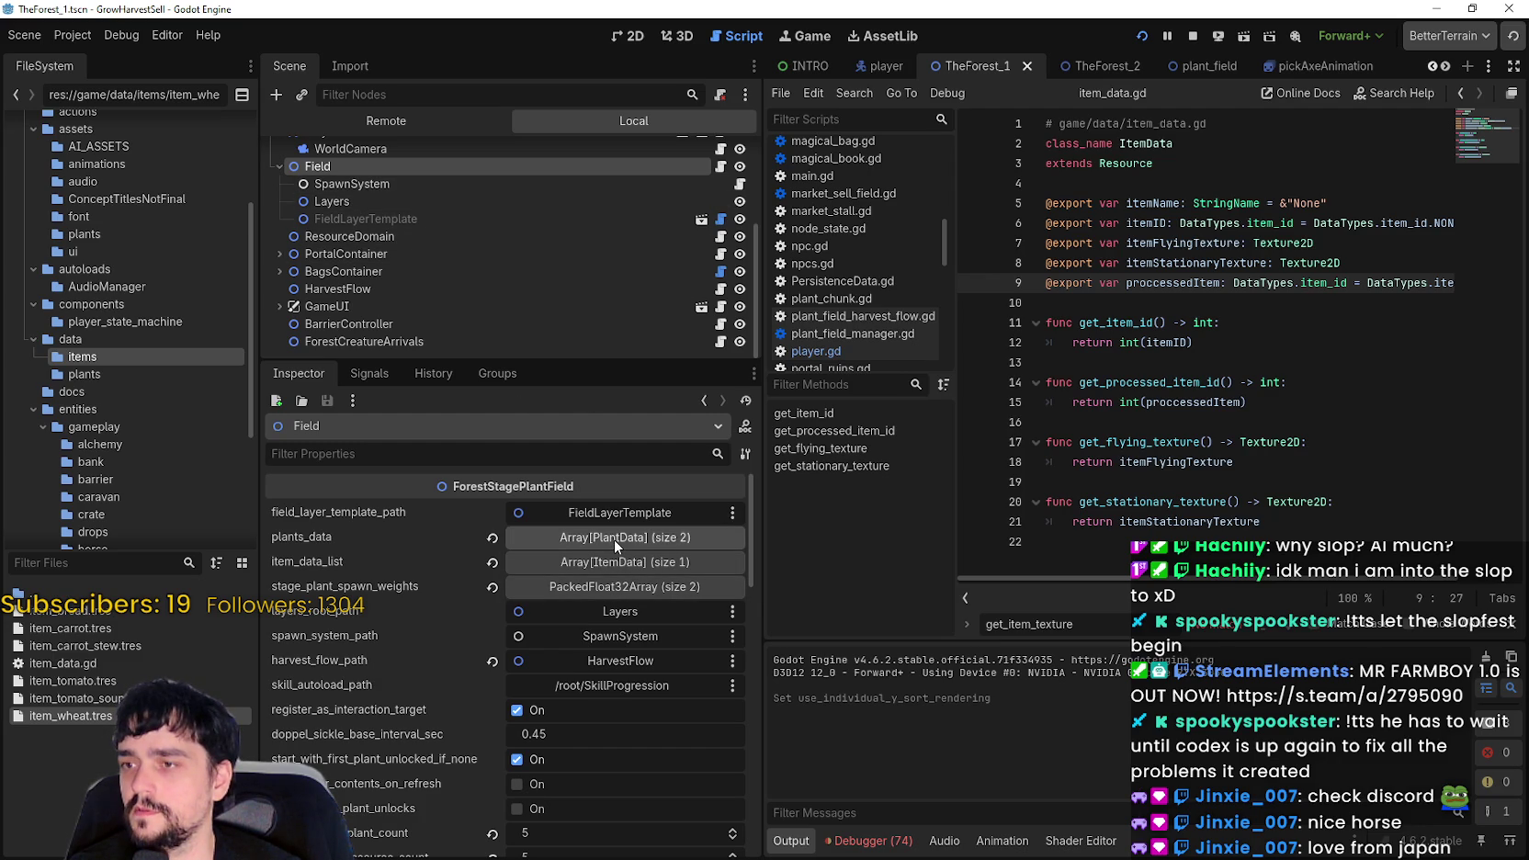
{"action": "scroll", "coordinate": [693, 770], "scroll_direction": "down", "scroll_amount": 3}
{"action": "scroll", "coordinate": [666, 736], "scroll_direction": "up", "scroll_amount": 3}
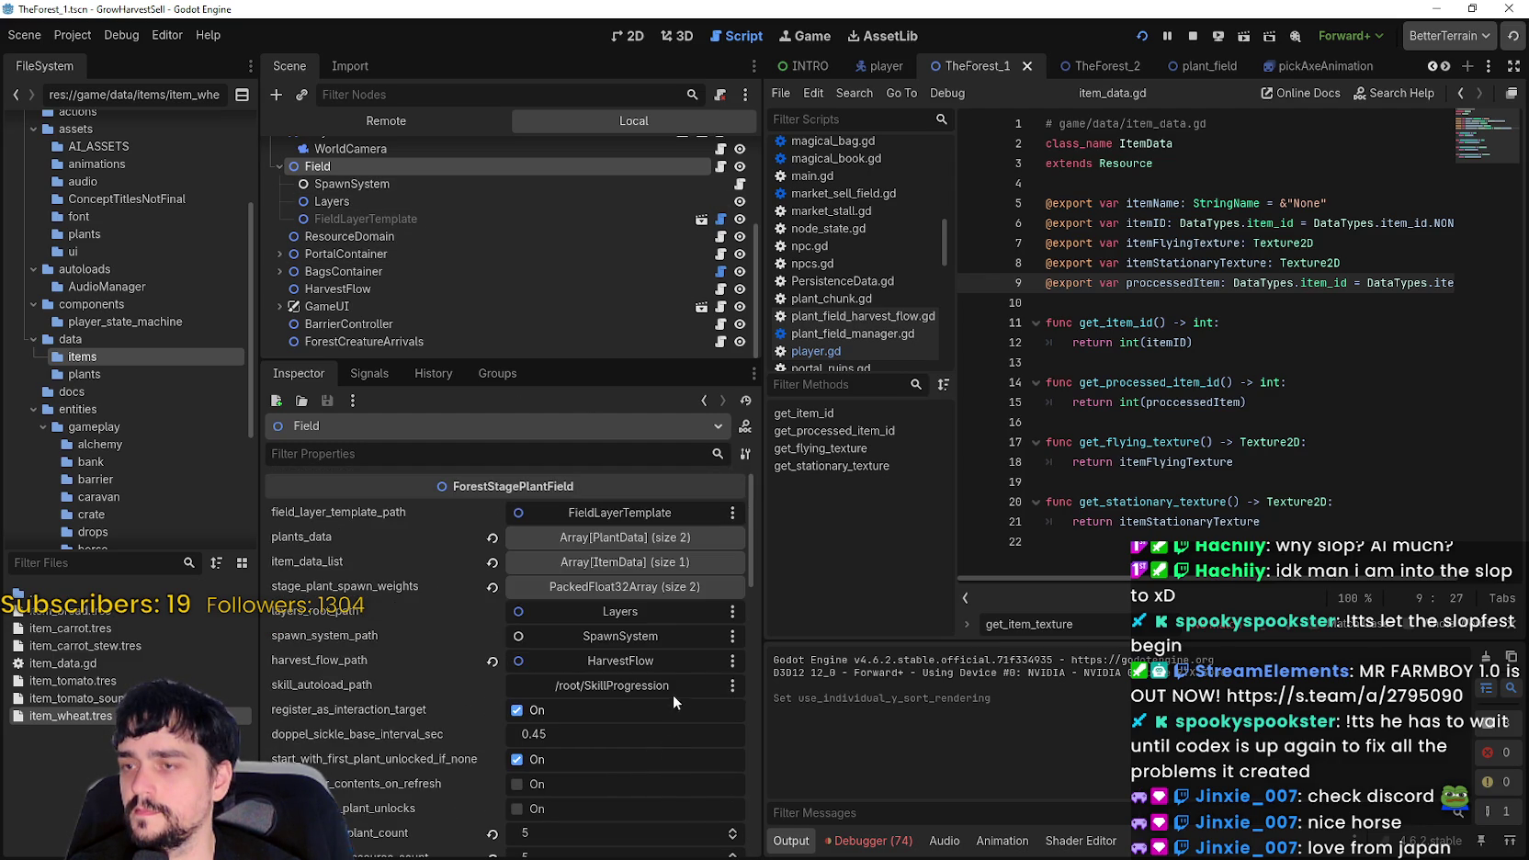
{"action": "scroll", "coordinate": [663, 666], "scroll_direction": "down", "scroll_amount": 10}
{"action": "scroll", "coordinate": [660, 662], "scroll_direction": "down", "scroll_amount": 5}
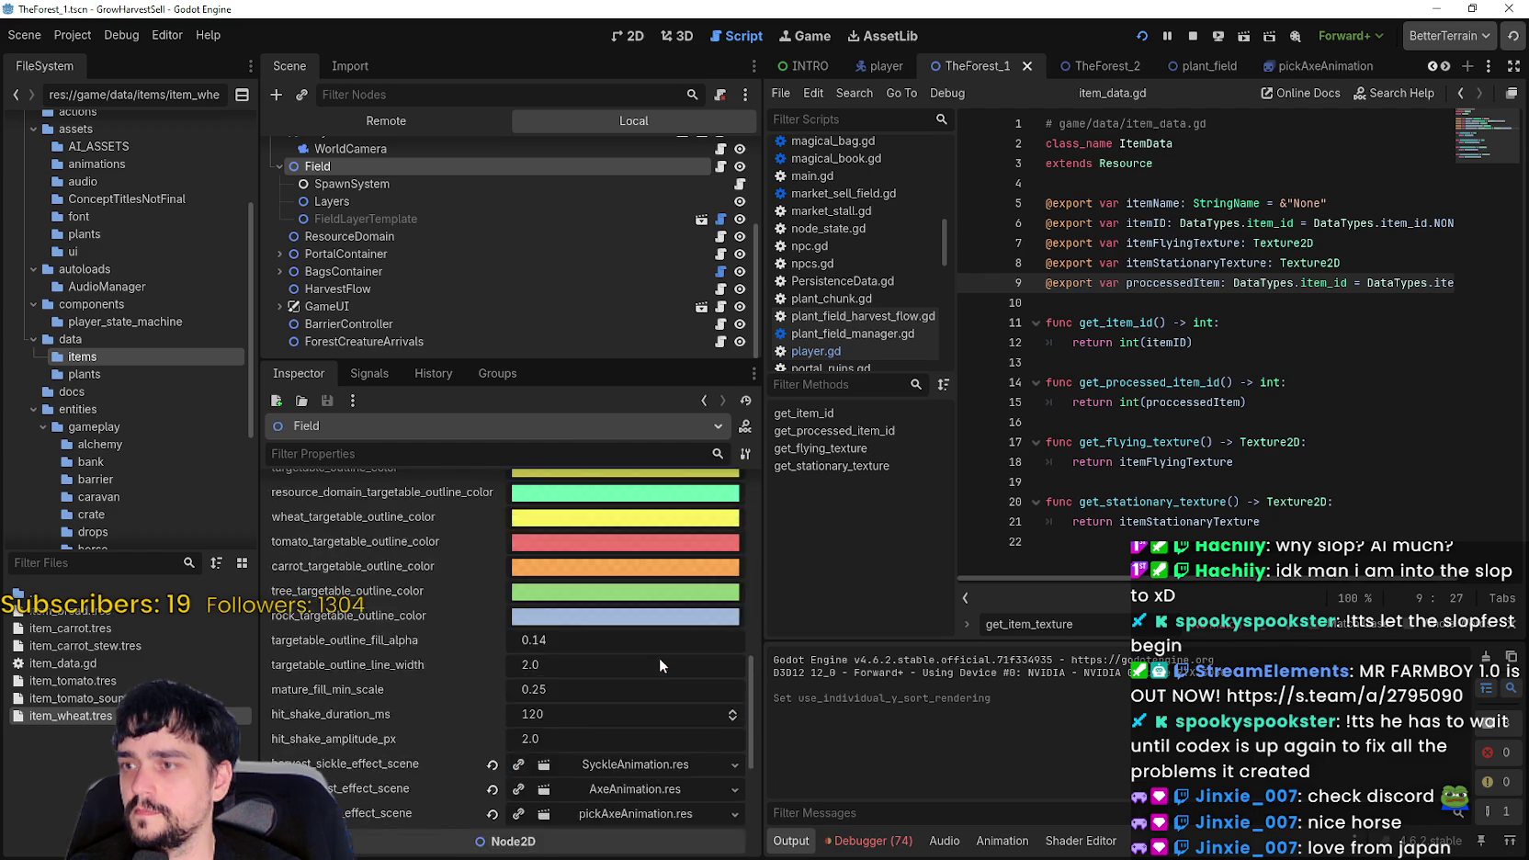
{"action": "left_click", "coordinate": [368, 219]}
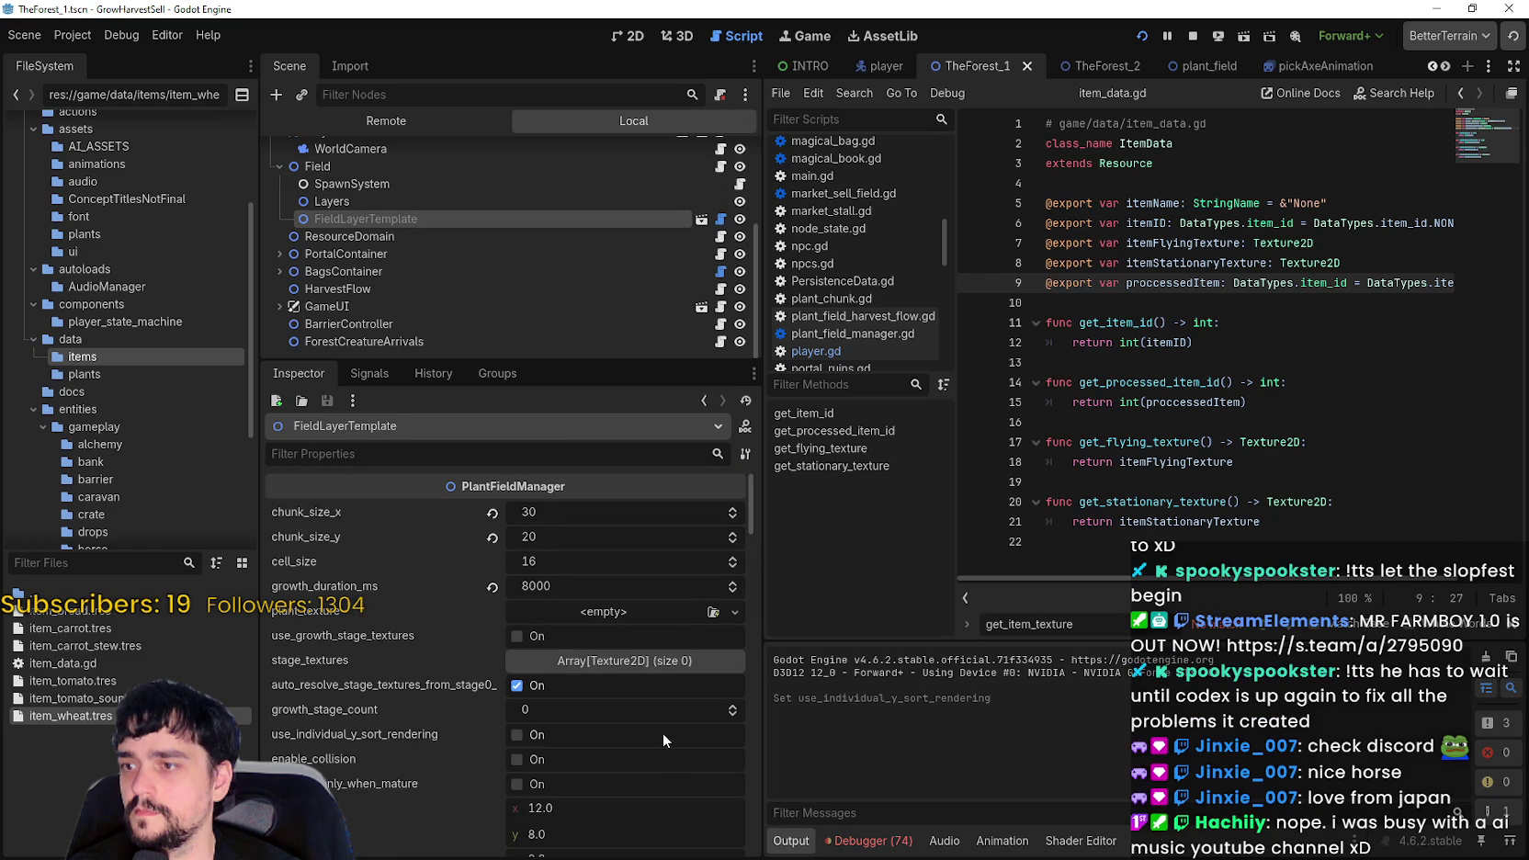
- Review FieldLayerTemplate's collision and growth settings, then reselect Field and open the field_layer_template_path picker
{"action": "scroll", "coordinate": [663, 729], "scroll_direction": "down", "scroll_amount": 7}
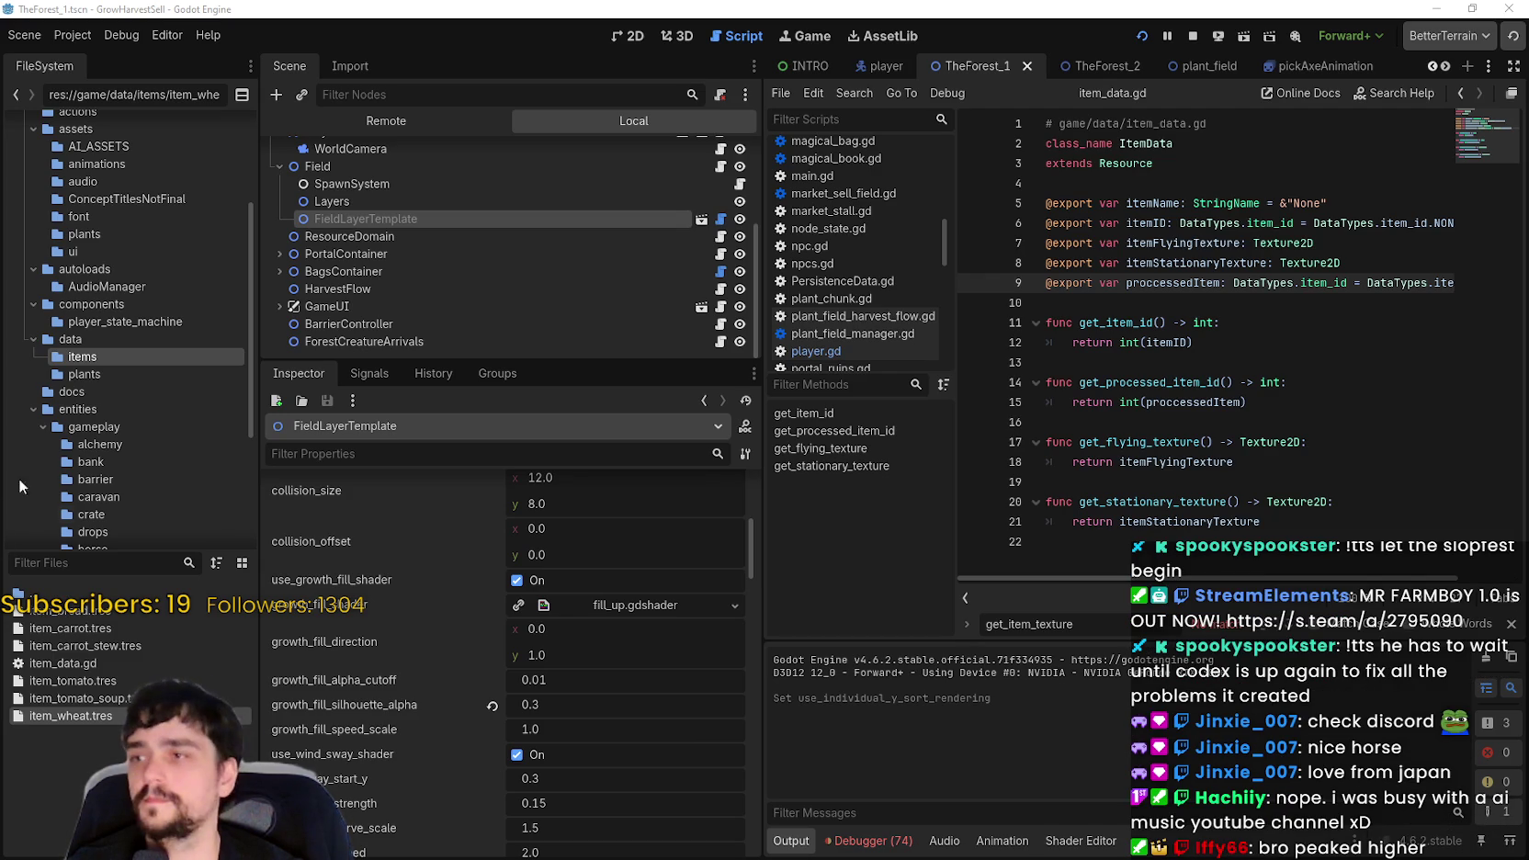
{"action": "left_click", "coordinate": [355, 170]}
{"action": "scroll", "coordinate": [643, 680], "scroll_direction": "up", "scroll_amount": 15}
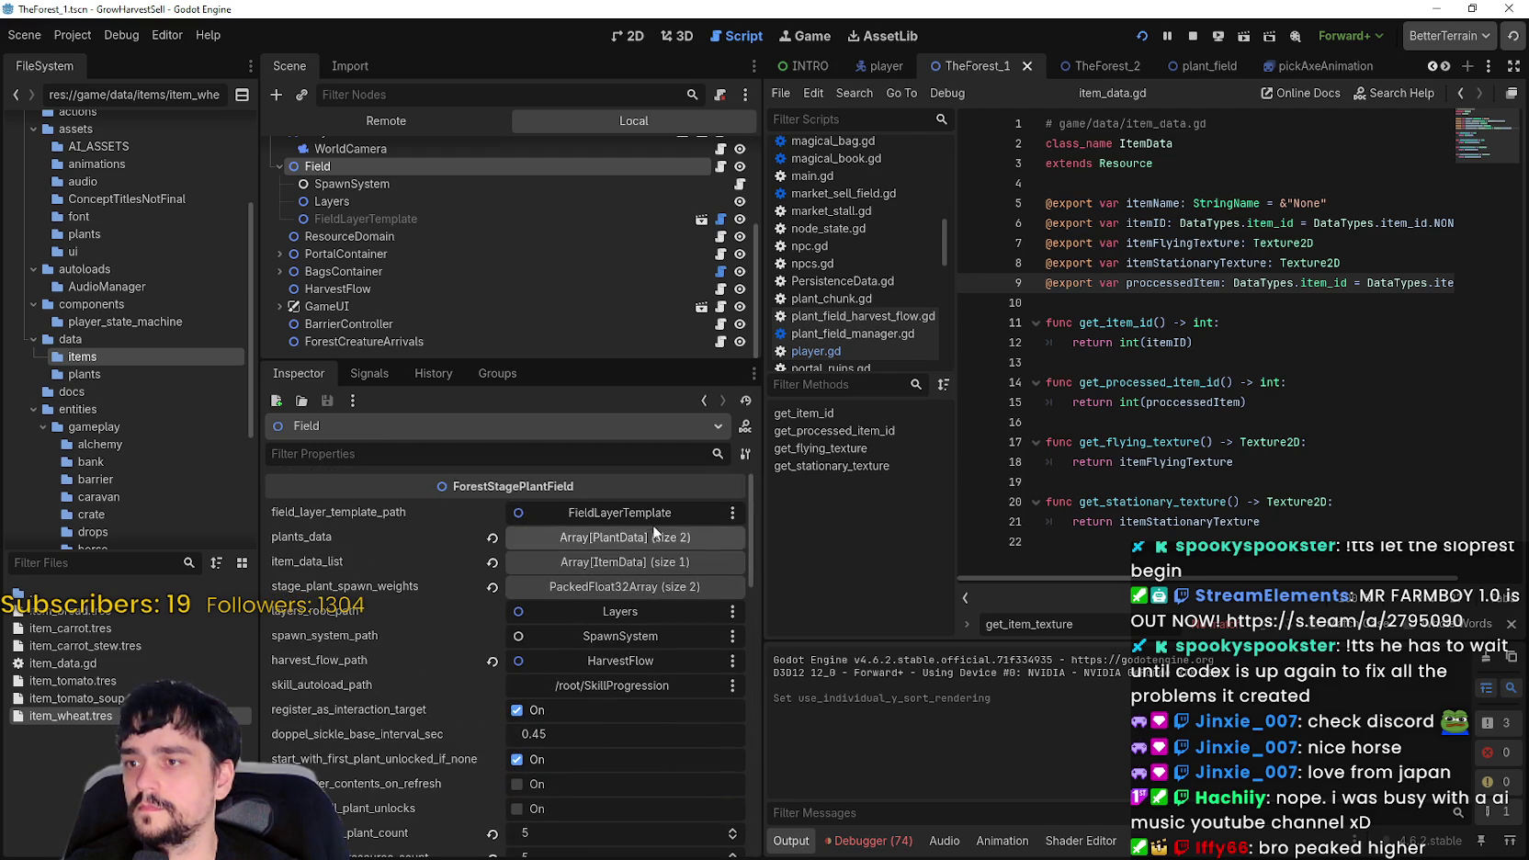
{"action": "left_click", "coordinate": [621, 512]}
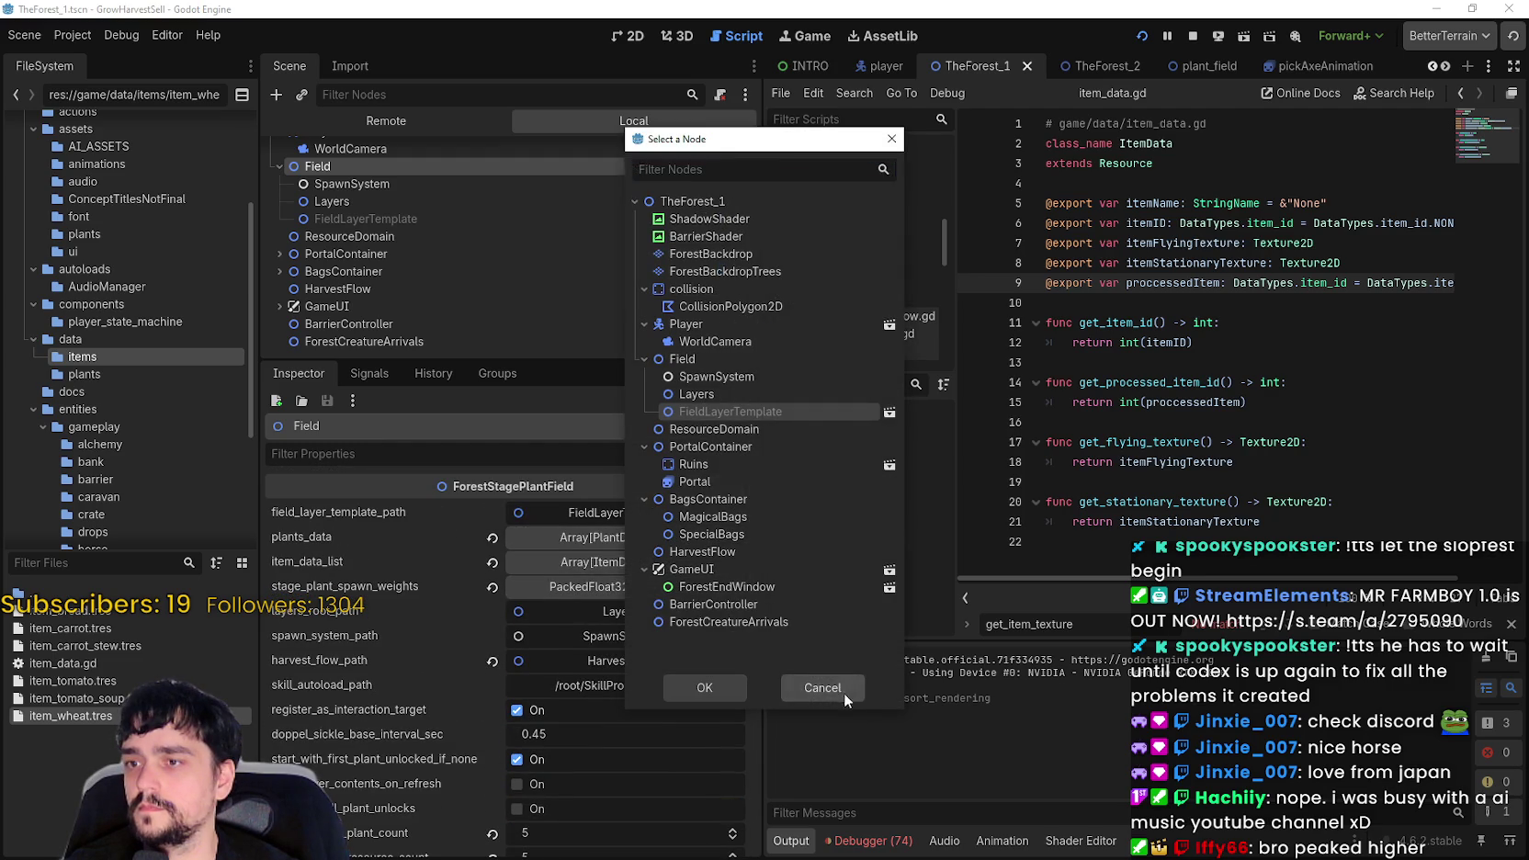
- Cancel the node picker and expand plants_data and plant_magical_roots.tres to check y-sort and collision
{"action": "left_click", "coordinate": [842, 691]}
{"action": "left_click", "coordinate": [589, 537]}
{"action": "left_click", "coordinate": [616, 596]}
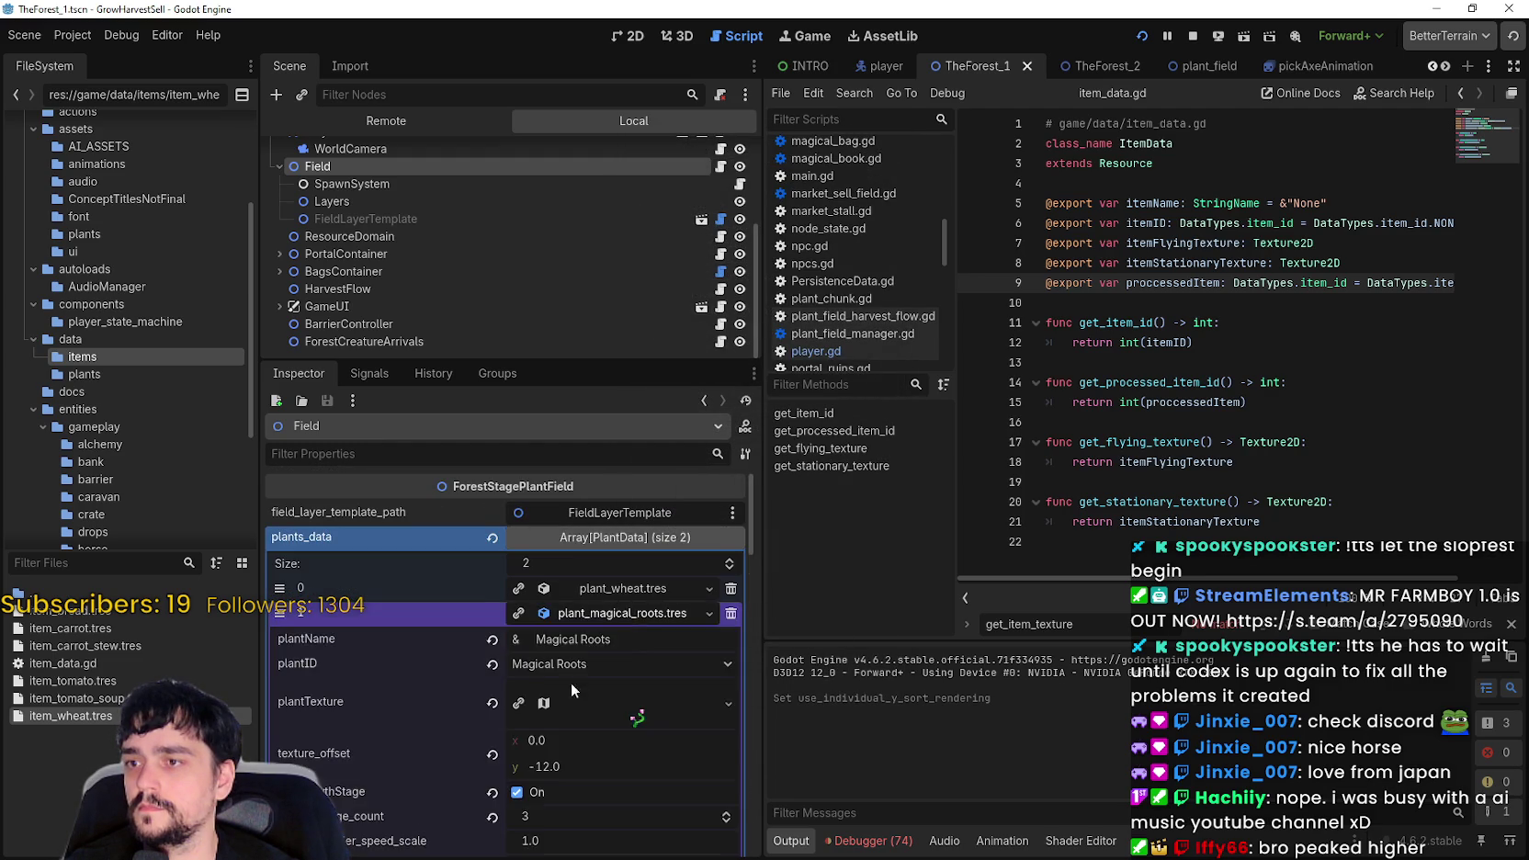
{"action": "scroll", "coordinate": [467, 746], "scroll_direction": "down", "scroll_amount": 5}
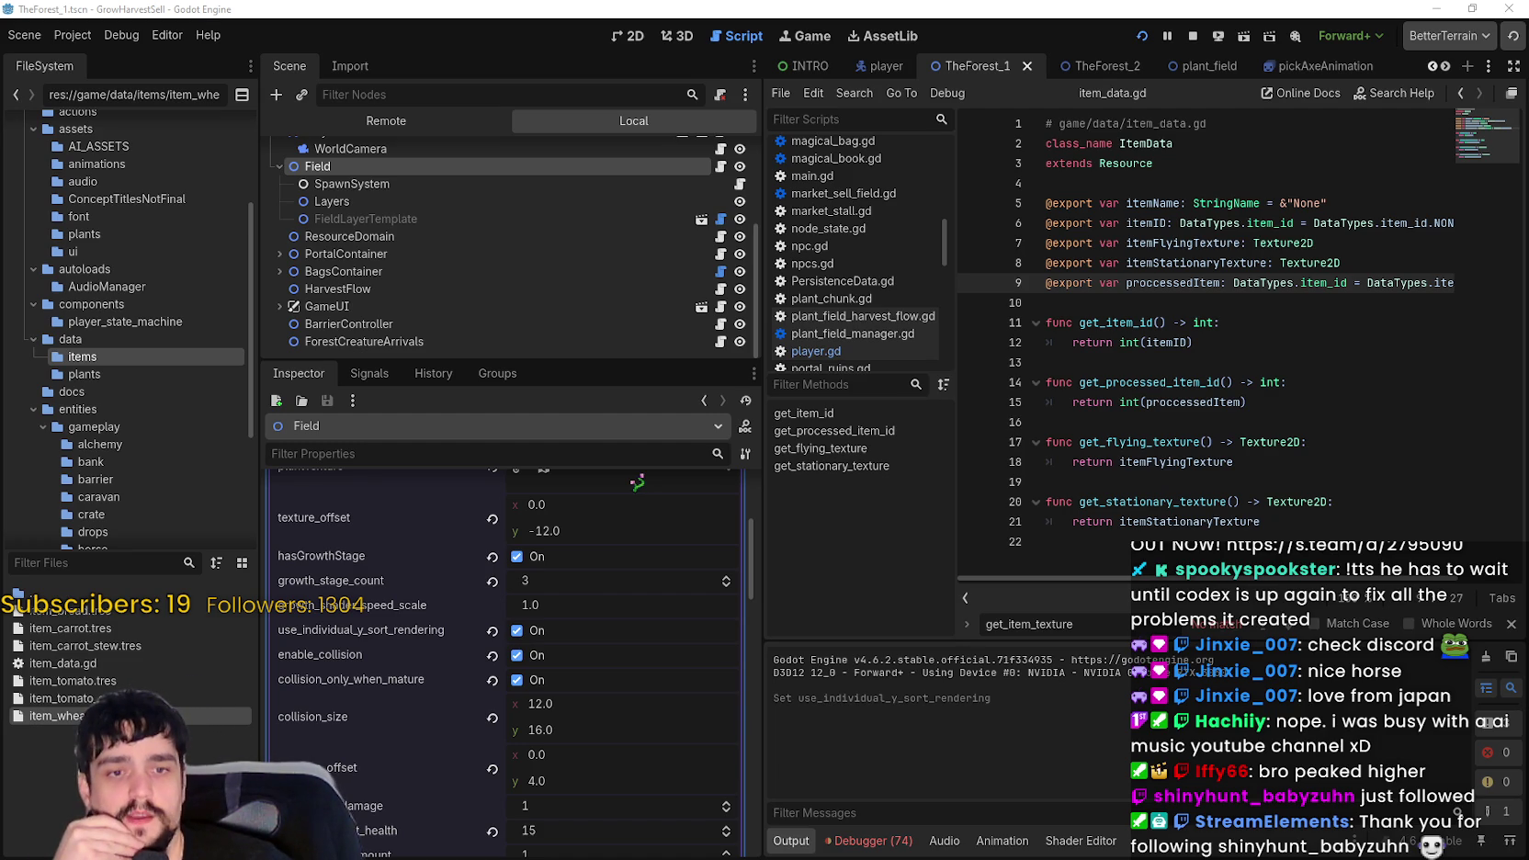
{"action": "key", "text": "alt+Tab"}
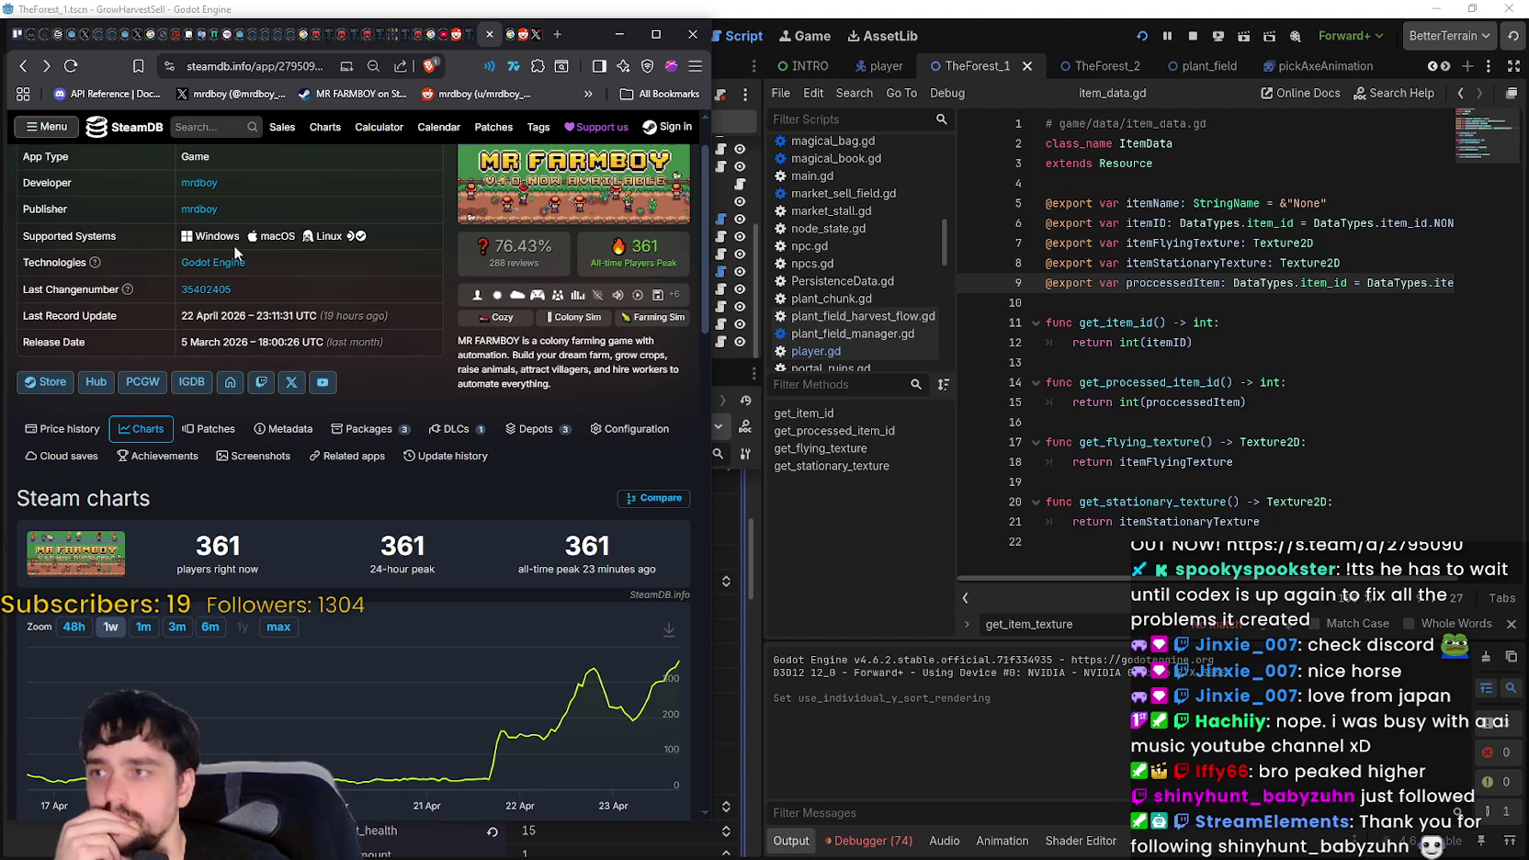
- Reload SteamDB so MR FARMBOY shows 364 players, then bring up the store page's context menu
{"action": "left_click", "coordinate": [73, 67]}
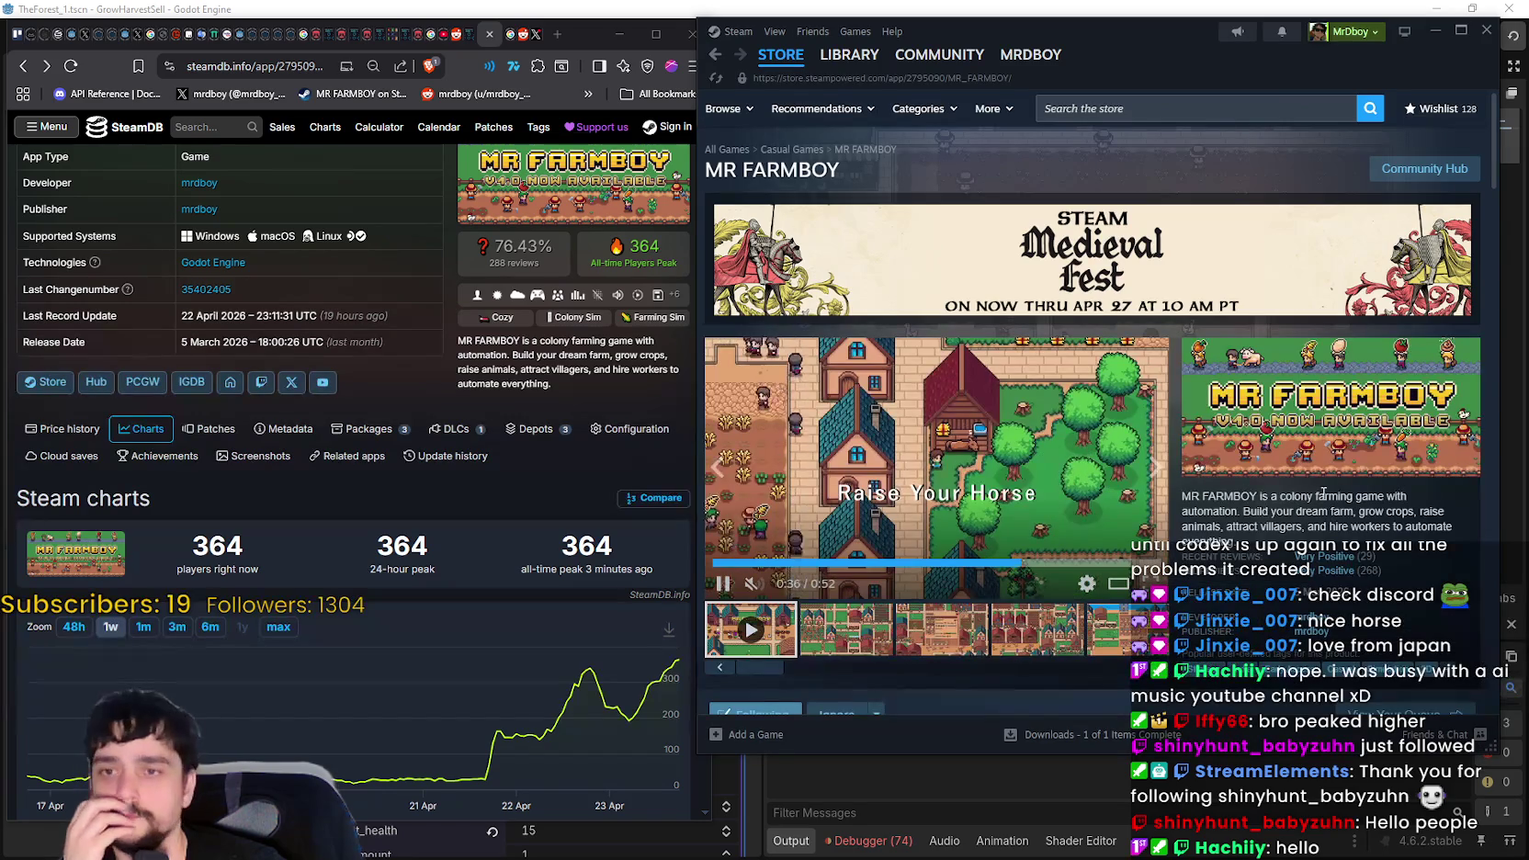
{"action": "right_click", "coordinate": [1323, 502]}
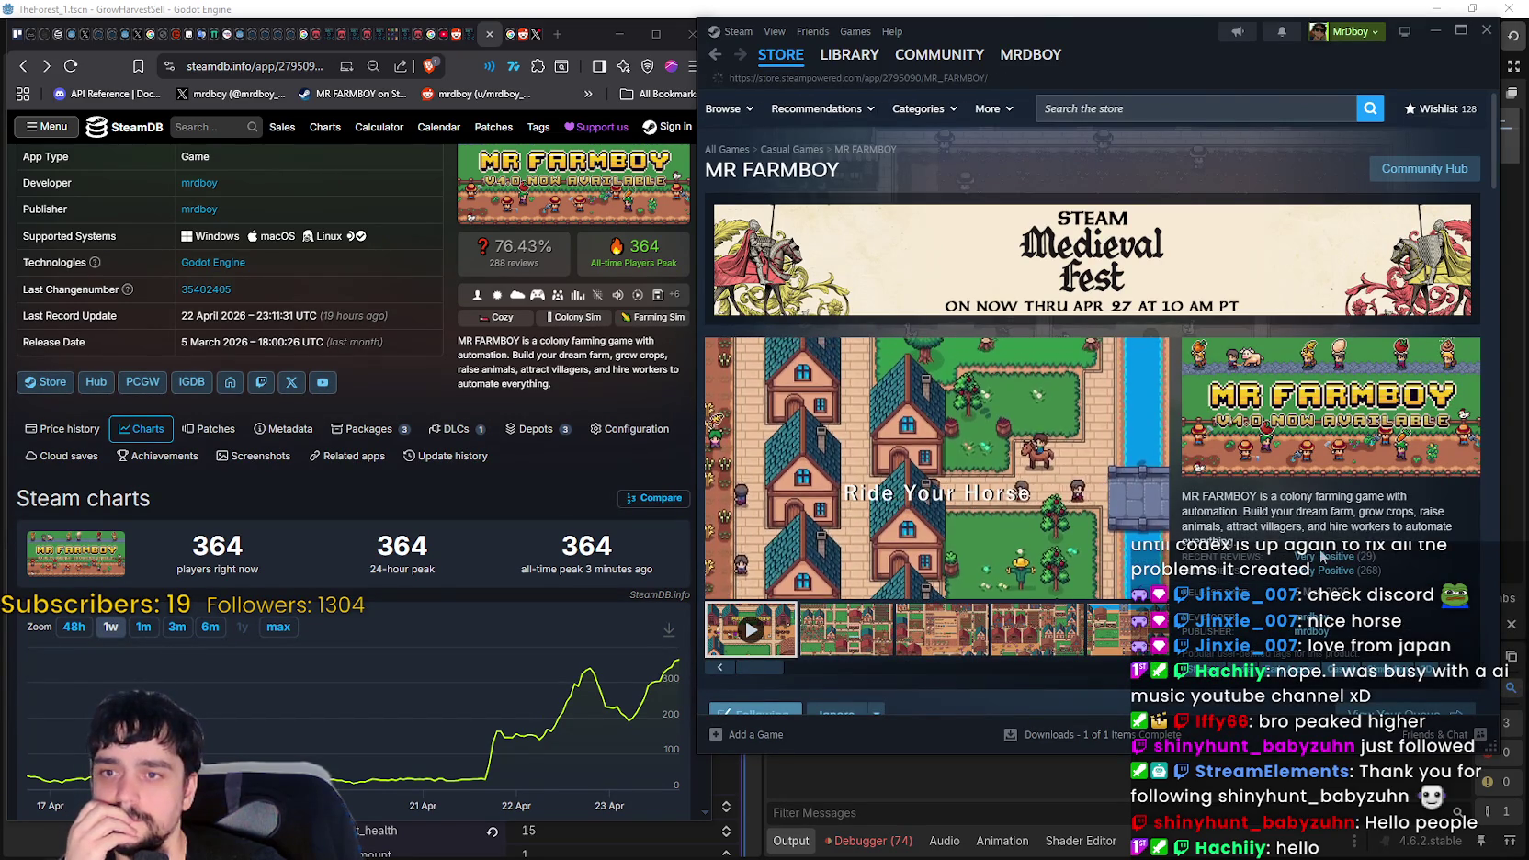
- Reload the MR FARMBOY Steam store page, now listing the game 20% off at 5,72€
{"action": "left_click", "coordinate": [1328, 563]}
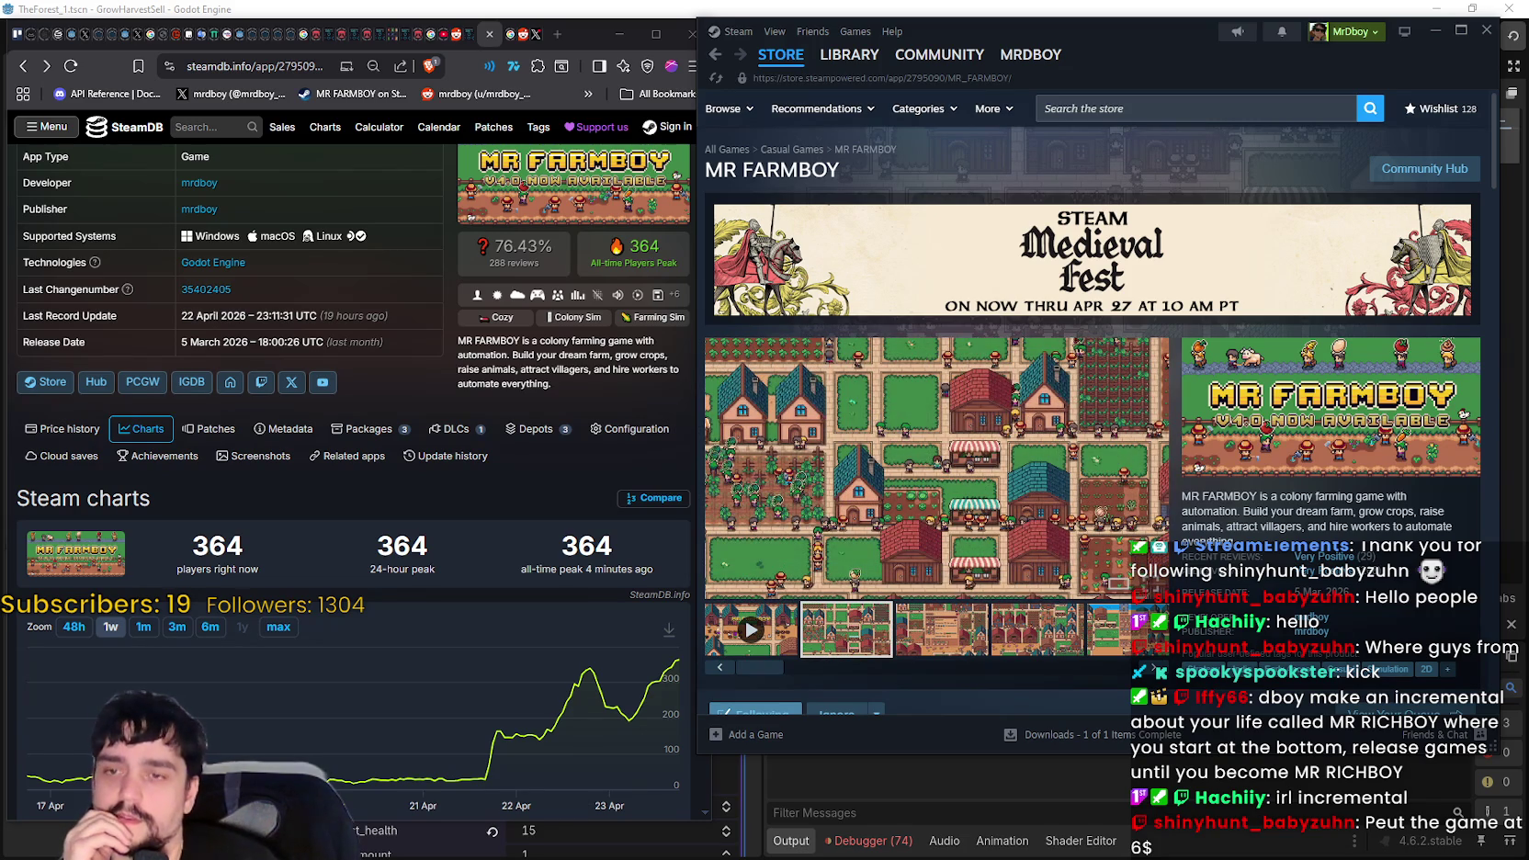
{"action": "scroll", "coordinate": [910, 466], "scroll_direction": "down", "scroll_amount": 5}
{"action": "left_click_drag", "start_coordinate": [1076, 607], "coordinate": [1090, 580]}
{"action": "left_click", "coordinate": [985, 460]}
{"action": "scroll", "coordinate": [1064, 486], "scroll_direction": "down", "scroll_amount": 4}
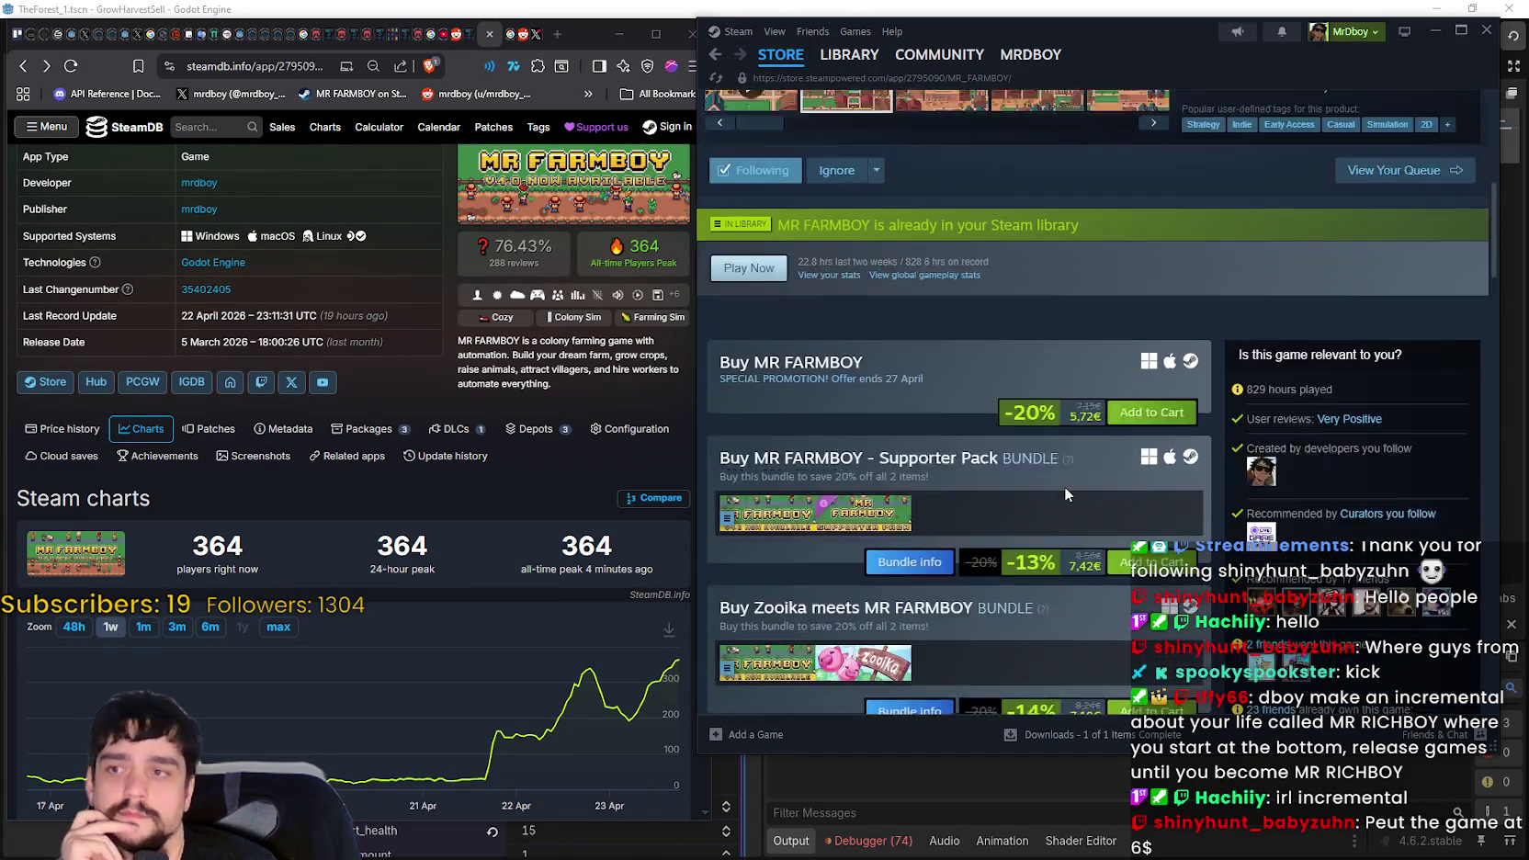
{"action": "scroll", "coordinate": [1096, 511], "scroll_direction": "up", "scroll_amount": 10}
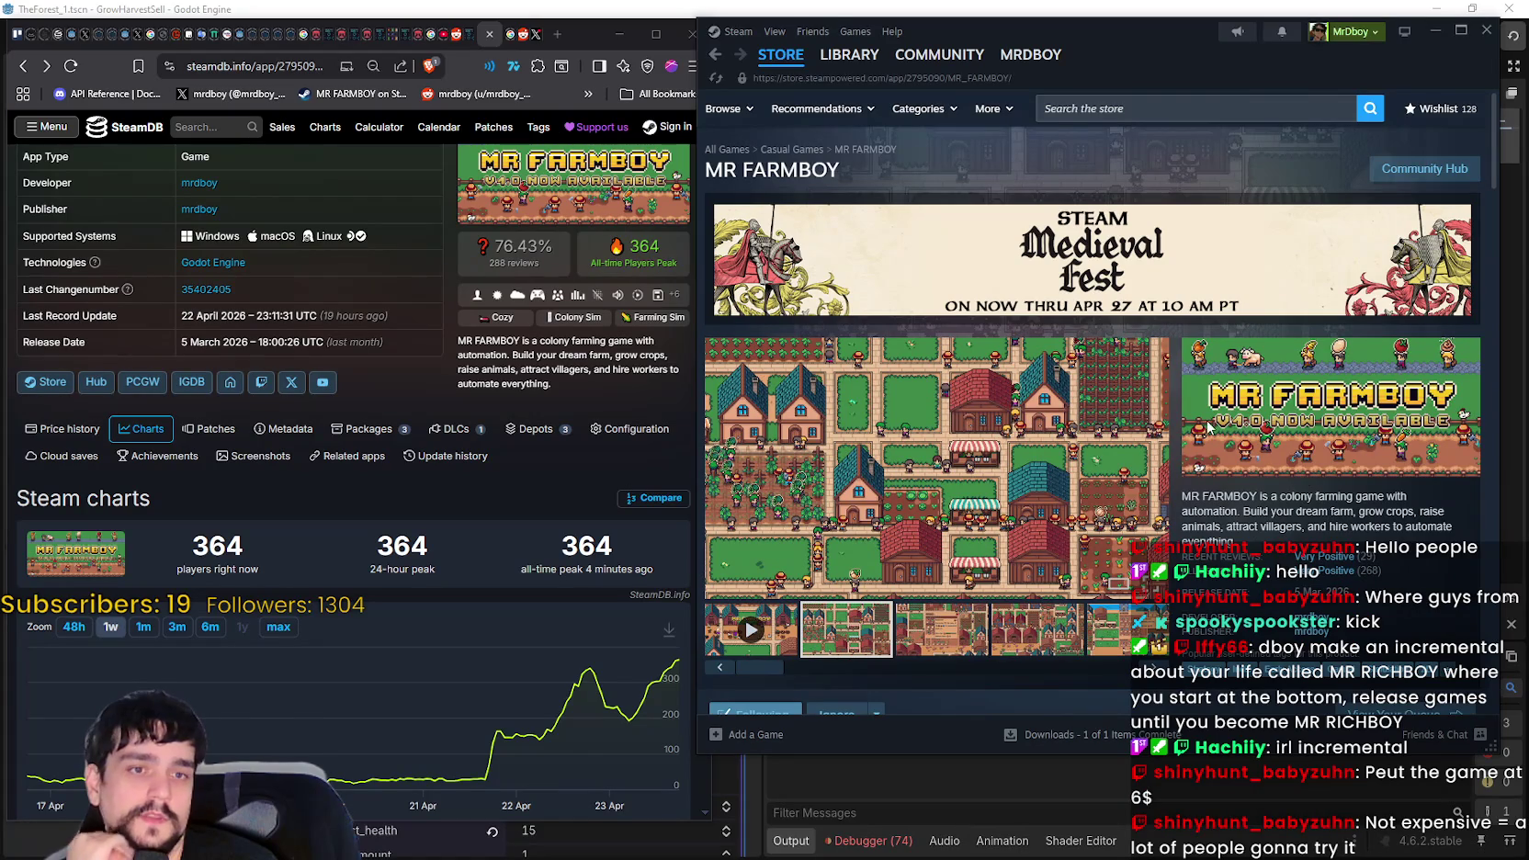
{"action": "scroll", "coordinate": [1204, 425], "scroll_direction": "down", "scroll_amount": 3}
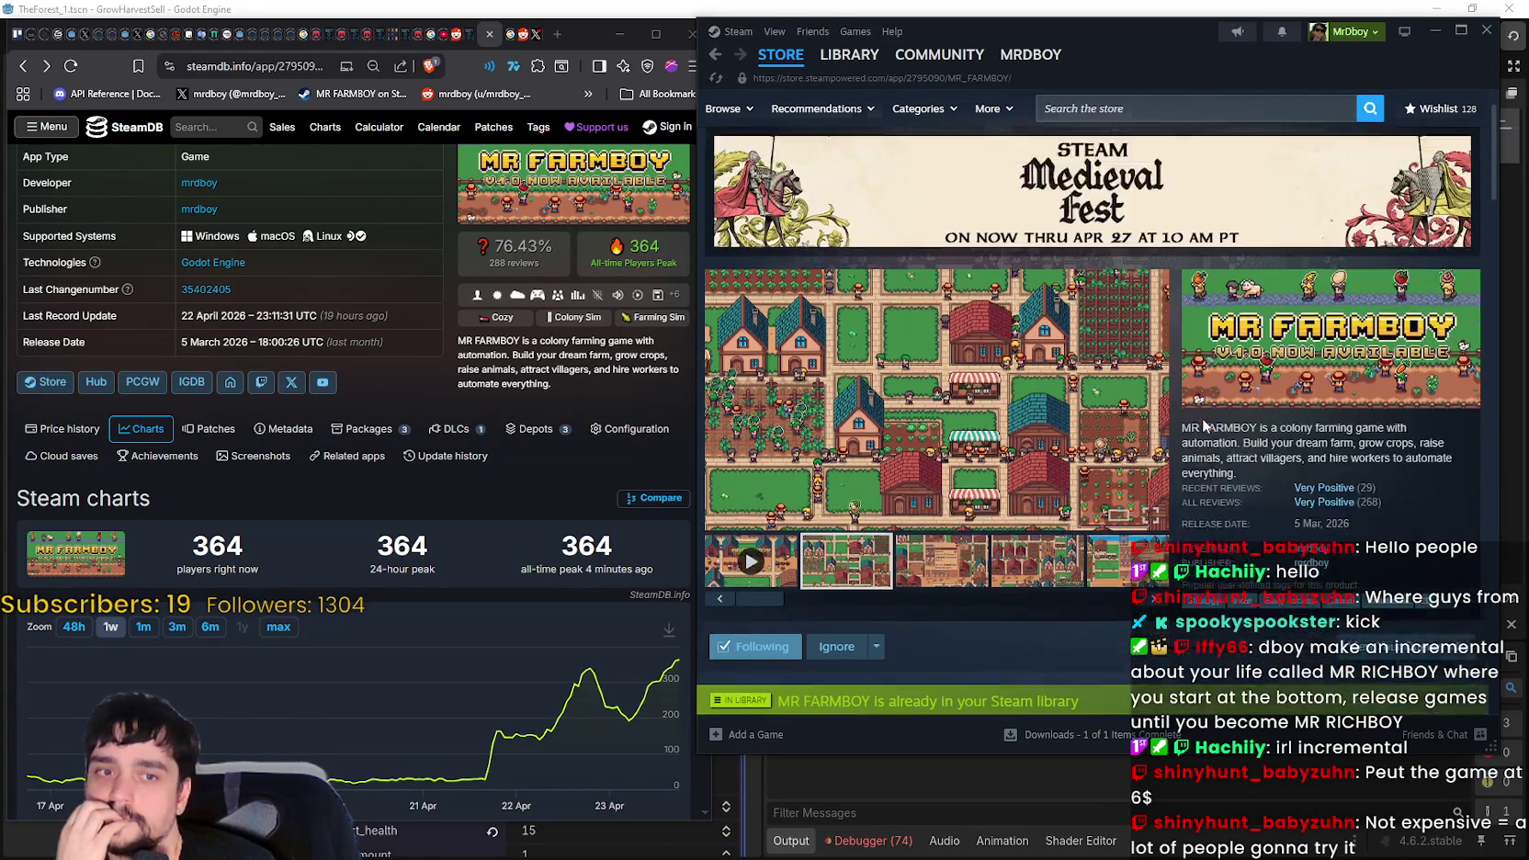
{"action": "scroll", "coordinate": [1235, 532], "scroll_direction": "down", "scroll_amount": 3}
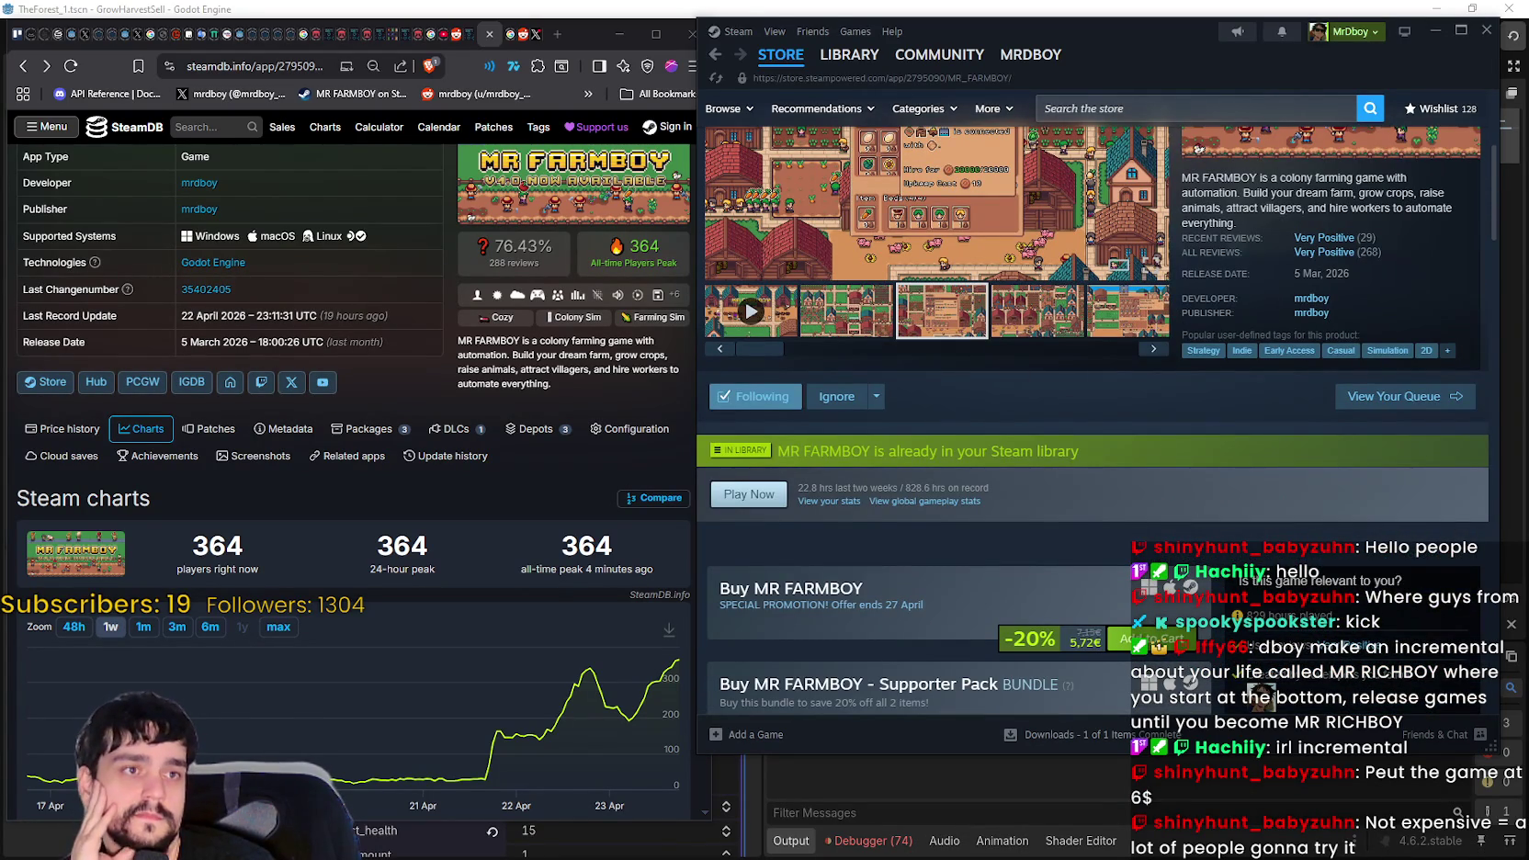
{"action": "scroll", "coordinate": [1162, 316], "scroll_direction": "up", "scroll_amount": 6}
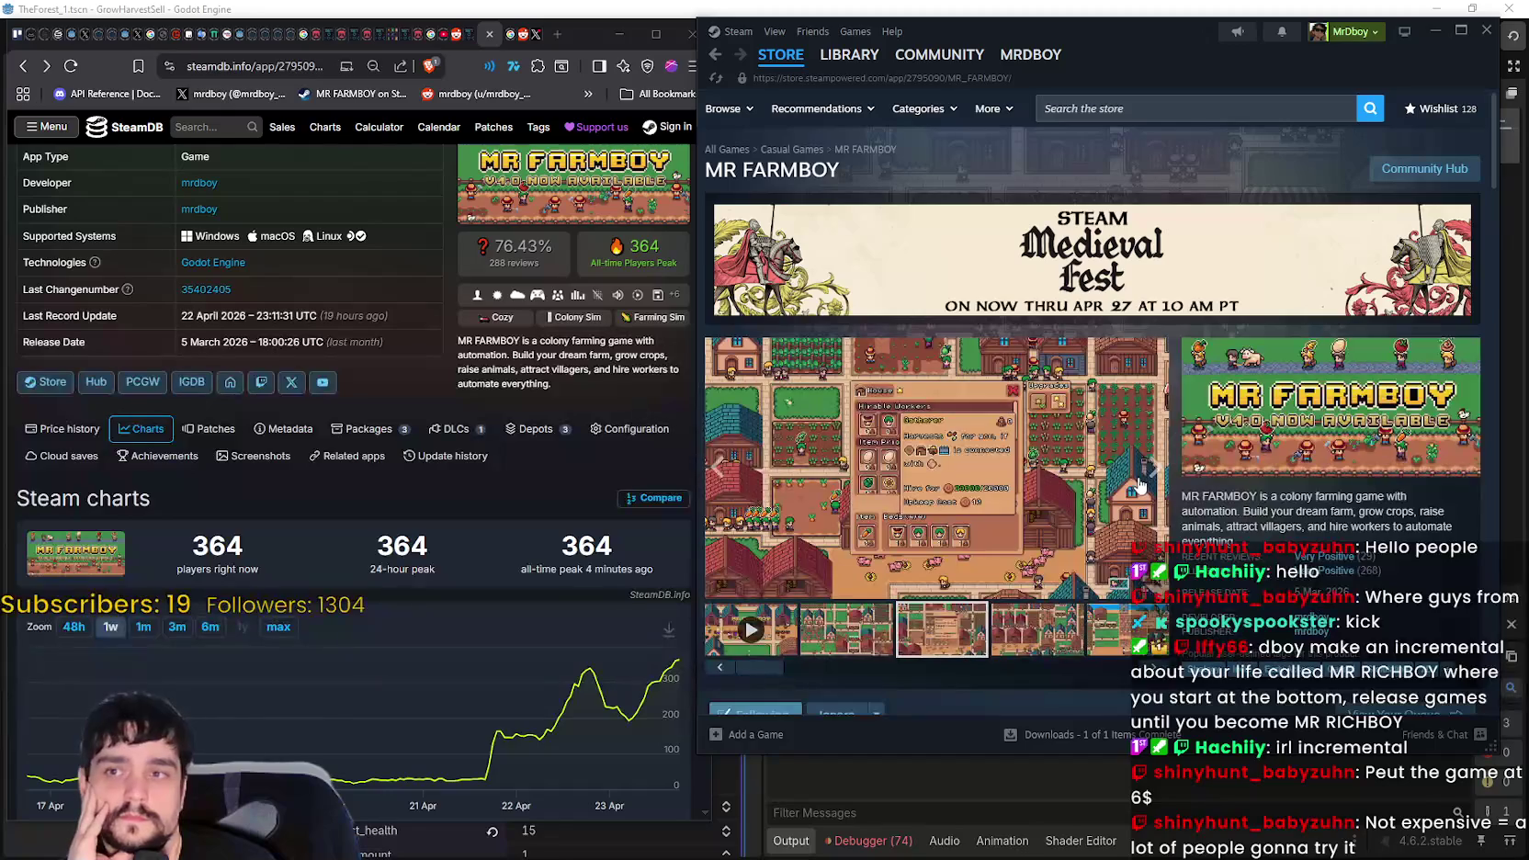
{"action": "scroll", "coordinate": [1137, 478], "scroll_direction": "down", "scroll_amount": 4}
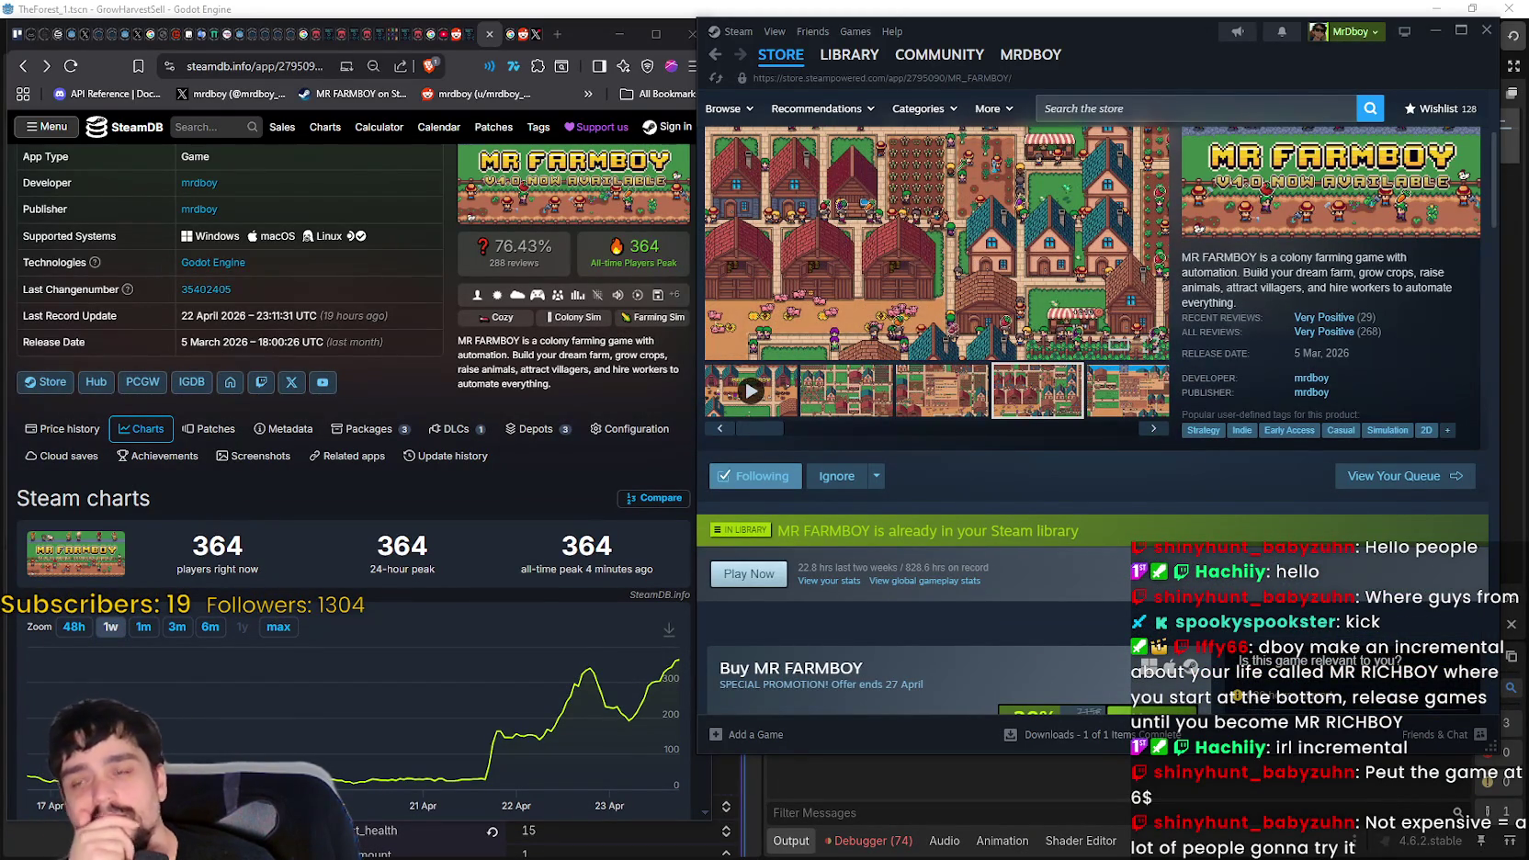
{"action": "right_click", "coordinate": [1048, 478]}
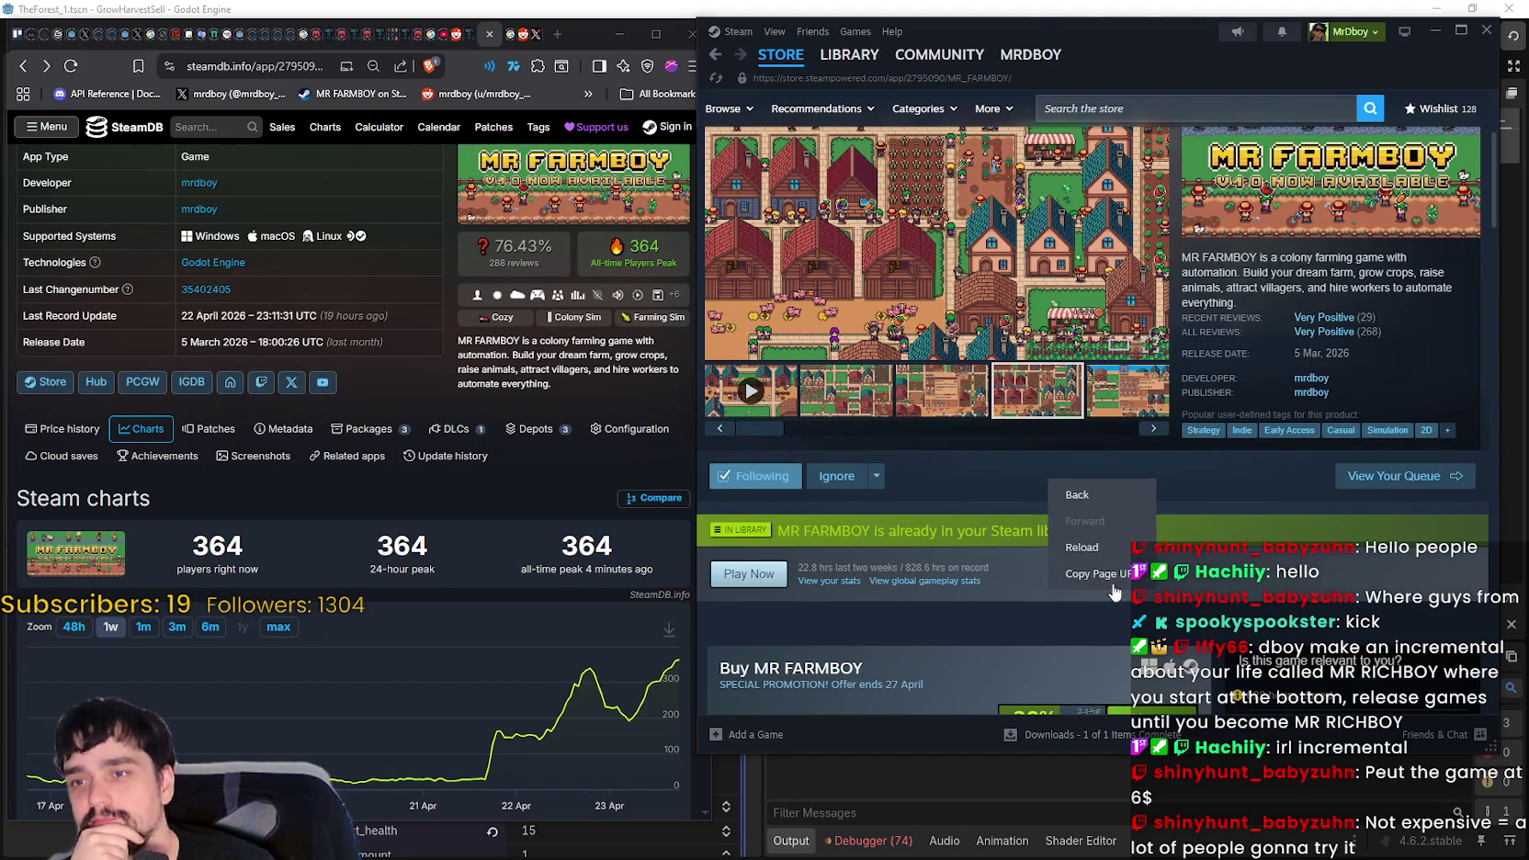
{"action": "left_click", "coordinate": [1094, 573]}
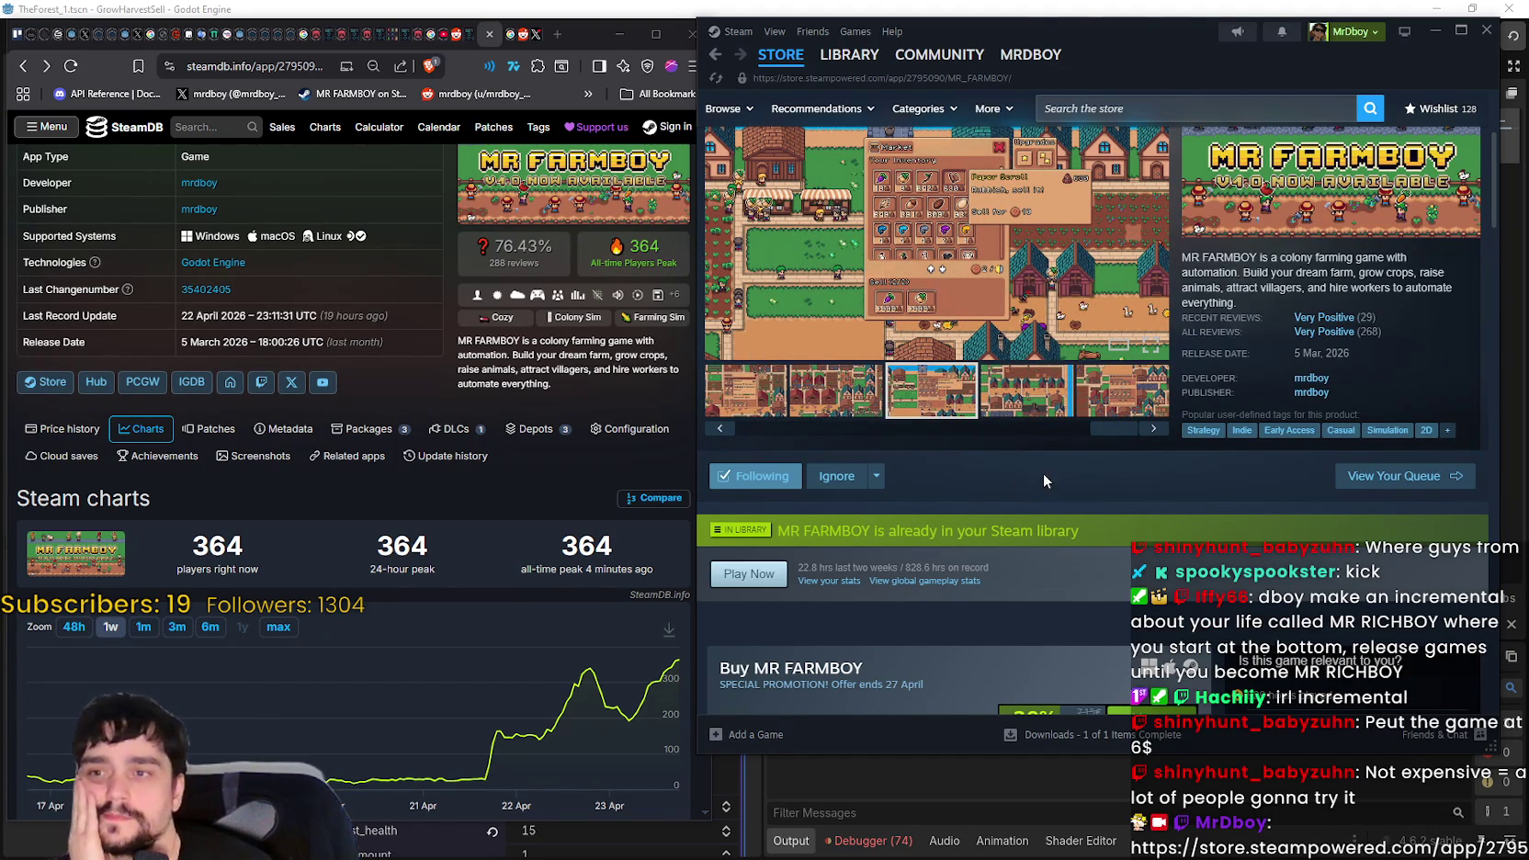
{"action": "scroll", "coordinate": [1042, 478], "scroll_direction": "up", "scroll_amount": 3}
{"action": "scroll", "coordinate": [1046, 476], "scroll_direction": "down", "scroll_amount": 1}
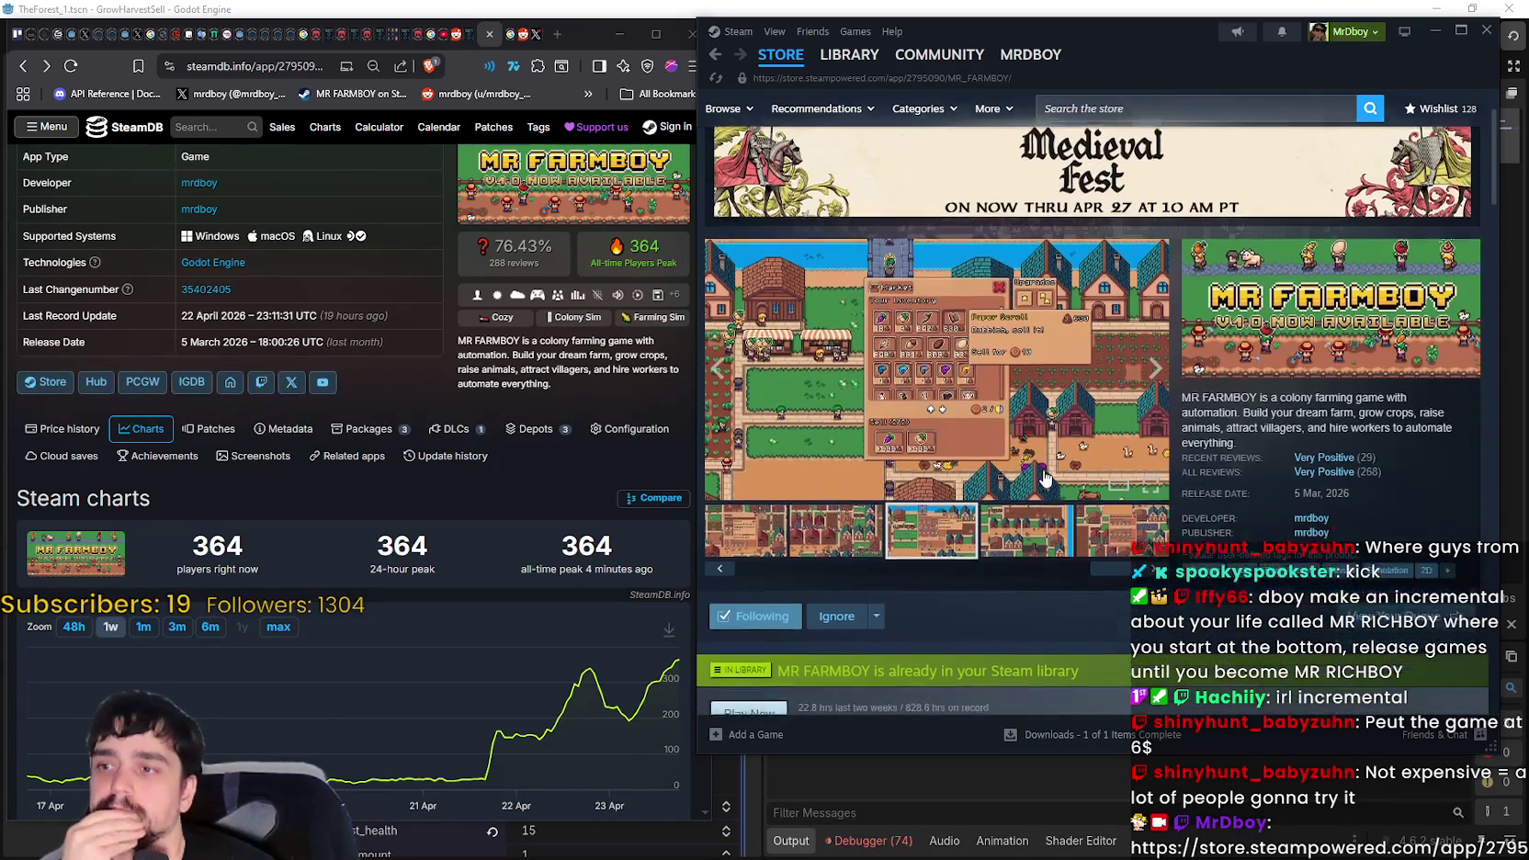
{"action": "scroll", "coordinate": [1046, 476], "scroll_direction": "up", "scroll_amount": 1}
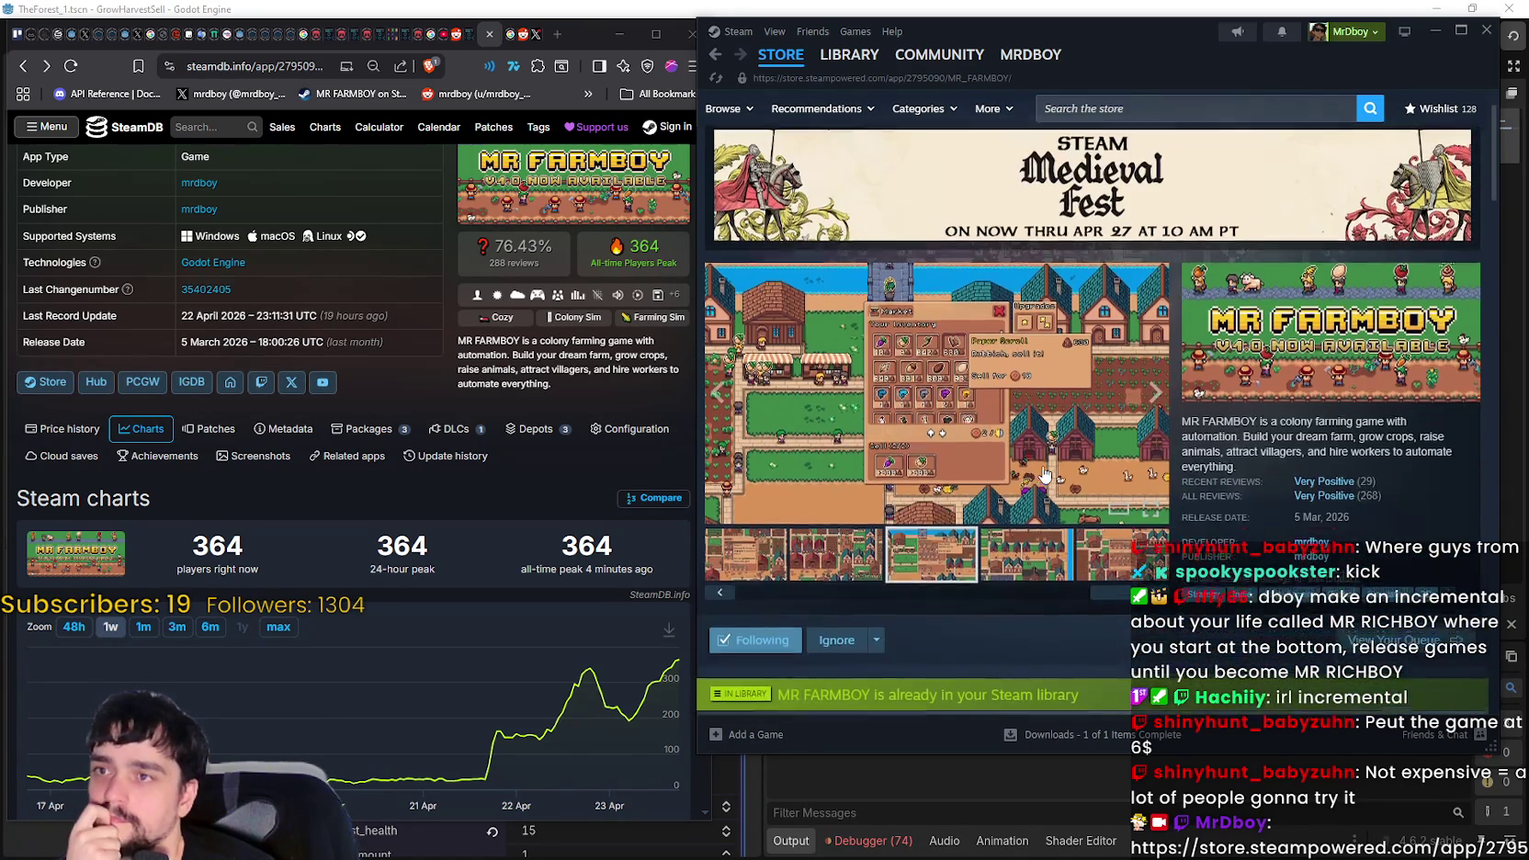
{"action": "scroll", "coordinate": [1043, 478], "scroll_direction": "down", "scroll_amount": 2}
{"action": "scroll", "coordinate": [1042, 478], "scroll_direction": "up", "scroll_amount": 2}
{"action": "scroll", "coordinate": [1047, 464], "scroll_direction": "down", "scroll_amount": 1}
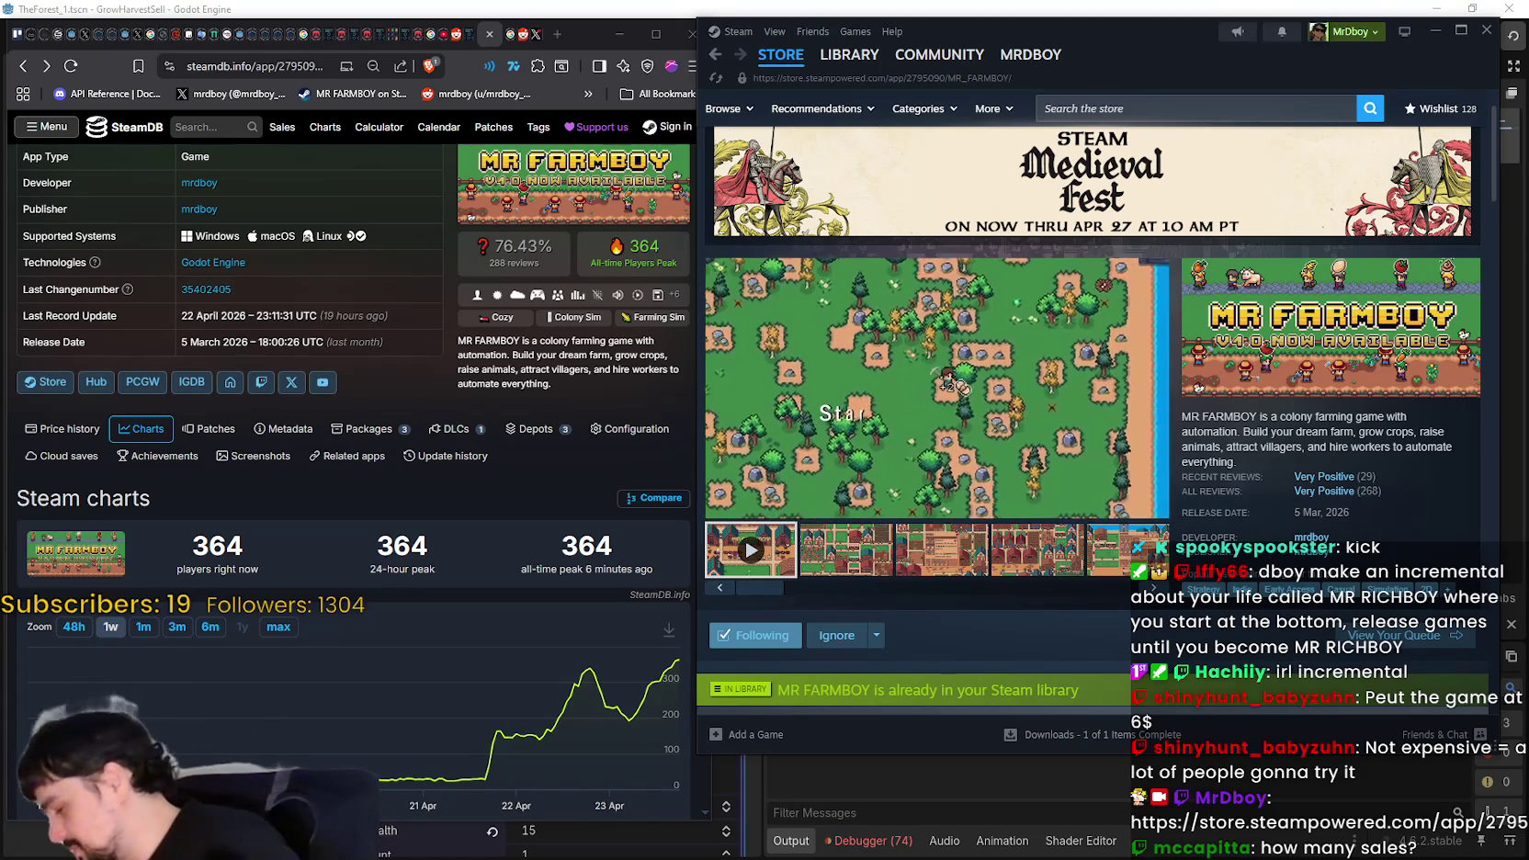
{"action": "mouse_move", "coordinate": [558, 725]}
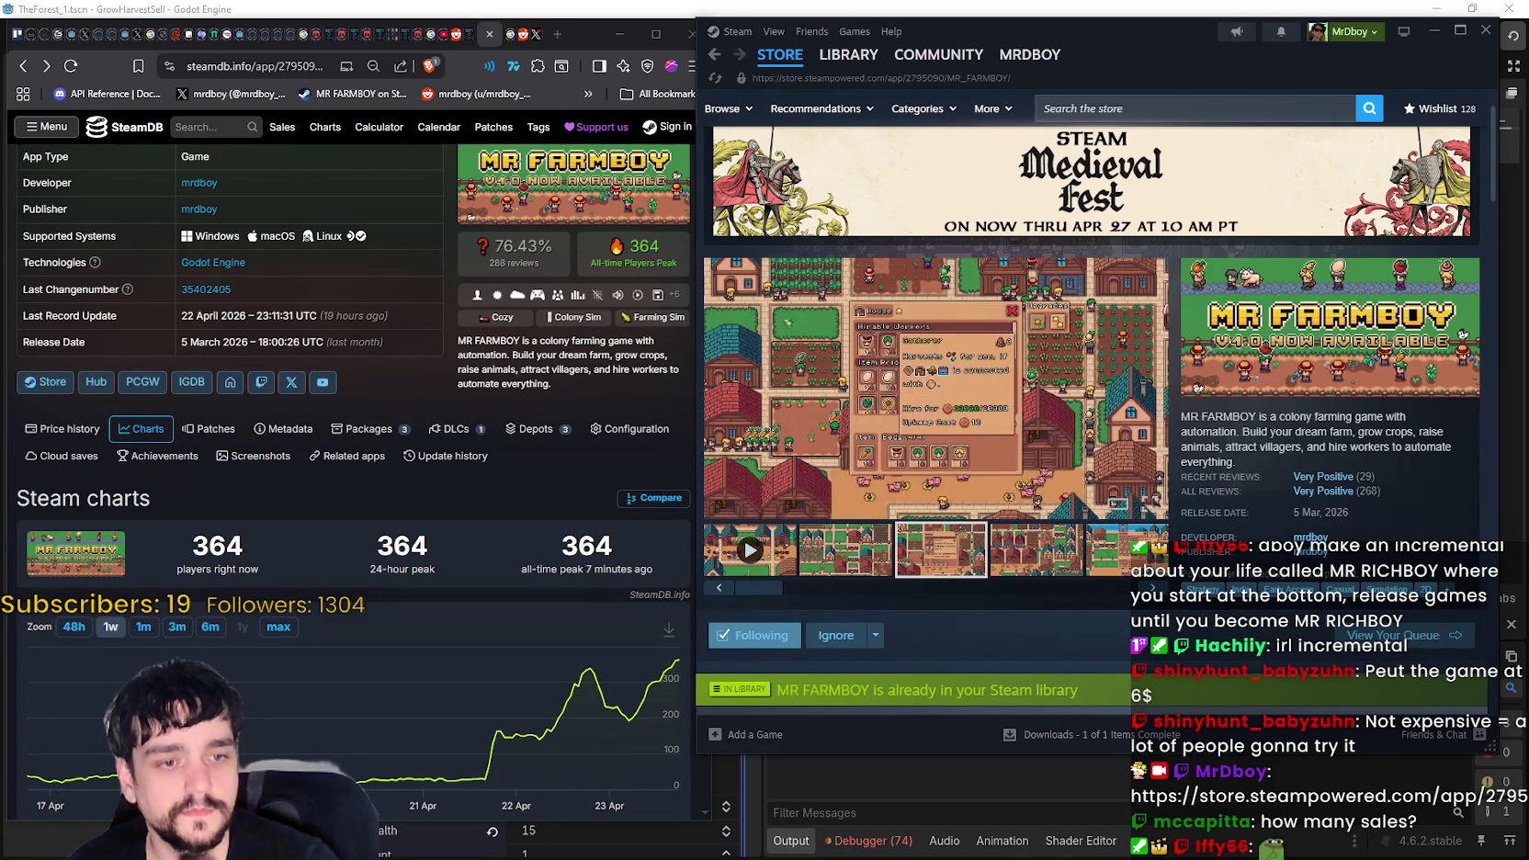
- Bring up predictionMedieval.txt and scroll through the Medieval Fest sales prediction list
{"action": "key", "text": "alt+Tab"}
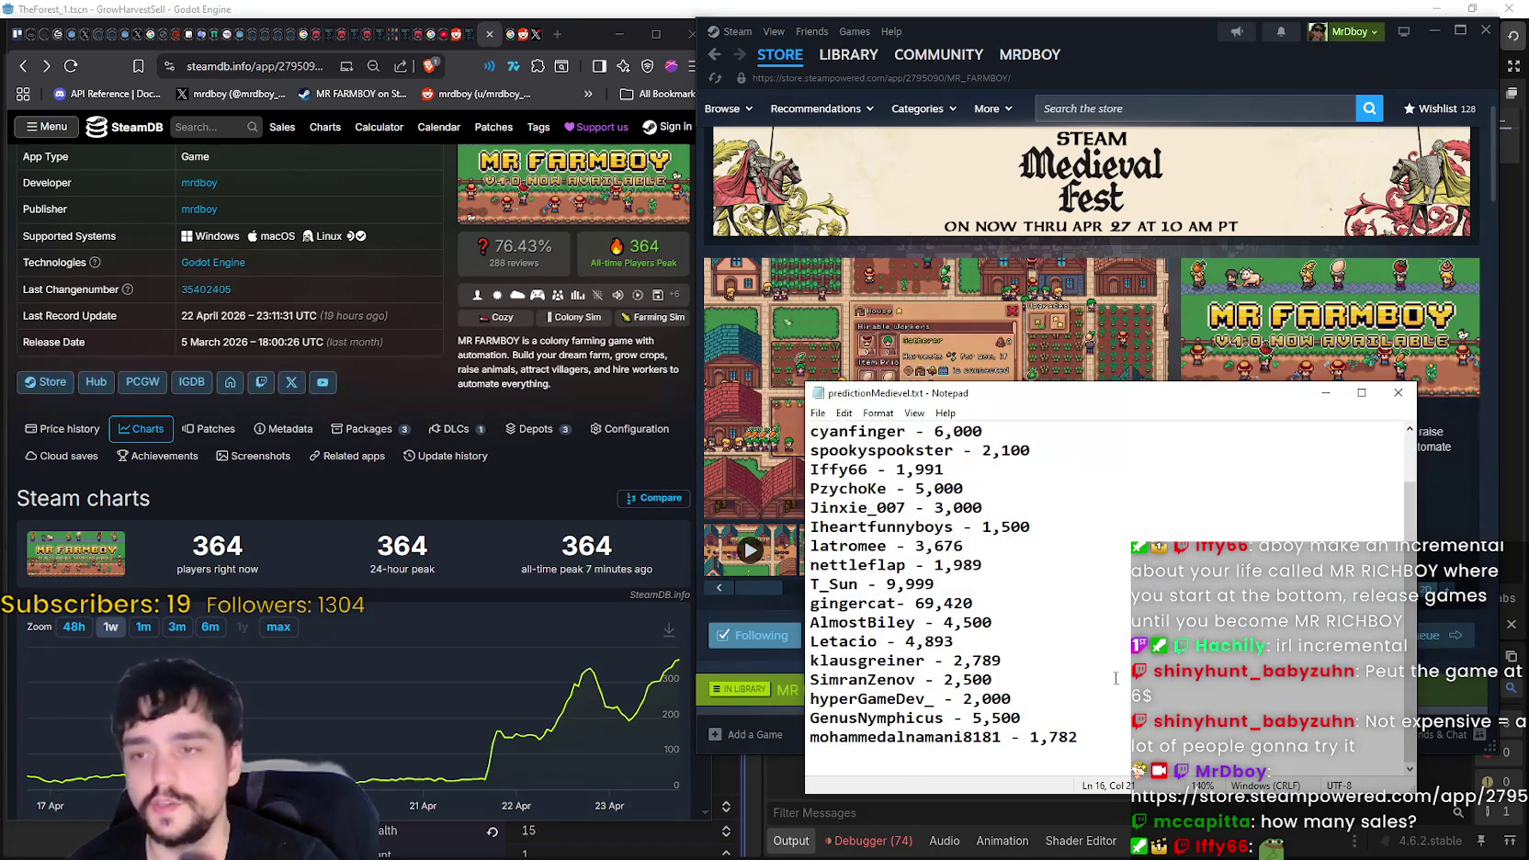
{"action": "scroll", "coordinate": [1089, 648], "scroll_direction": "down", "scroll_amount": 1}
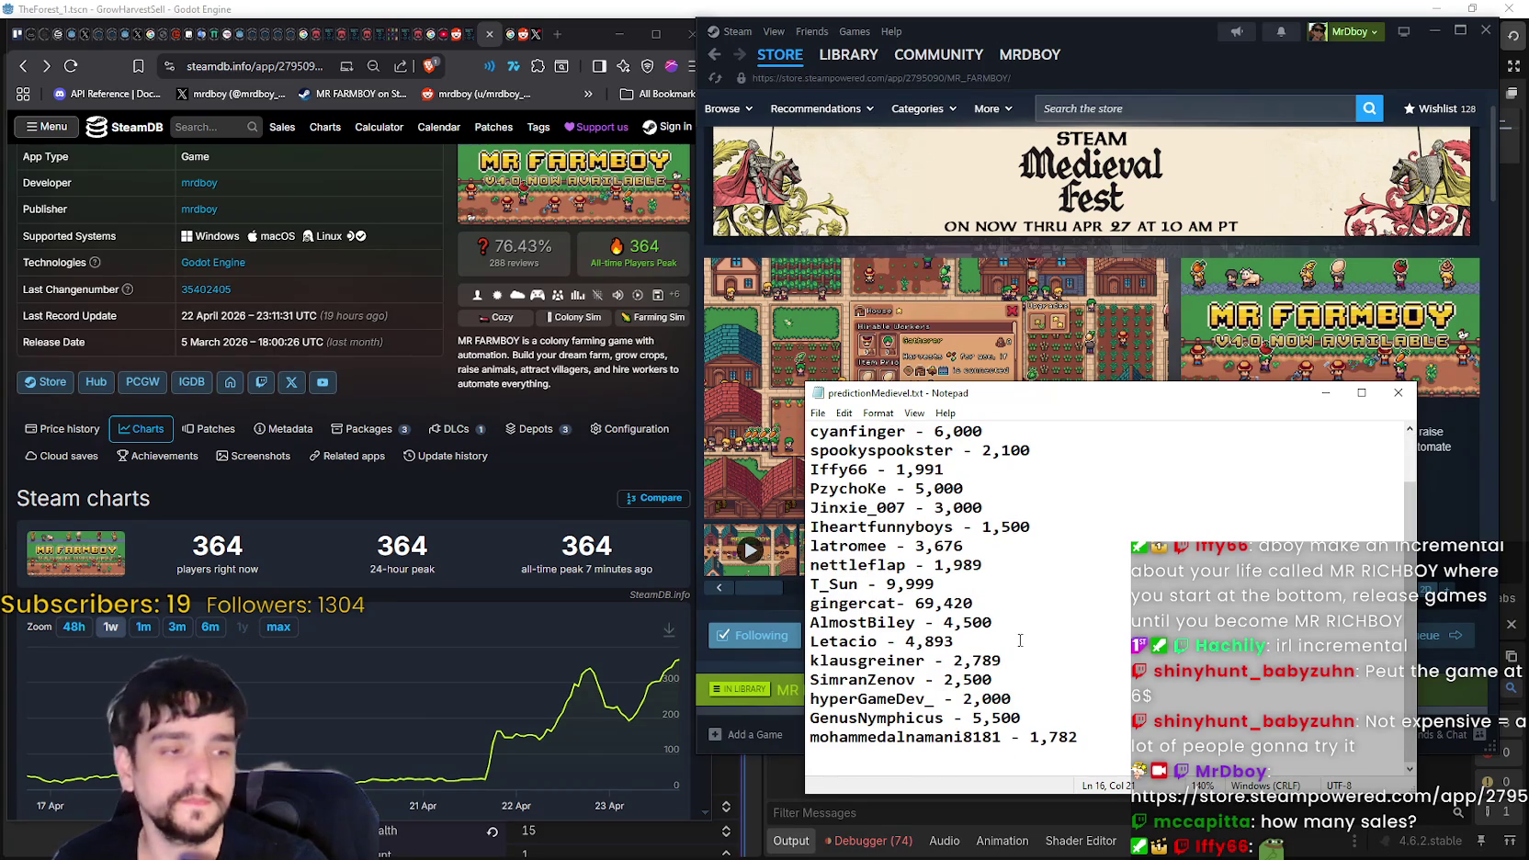
{"action": "scroll", "coordinate": [1034, 648], "scroll_direction": "up", "scroll_amount": 1}
{"action": "scroll", "coordinate": [1039, 665], "scroll_direction": "down", "scroll_amount": 1}
{"action": "left_click", "coordinate": [1088, 729]}
{"action": "scroll", "coordinate": [1088, 730], "scroll_direction": "up", "scroll_amount": 1}
{"action": "scroll", "coordinate": [1119, 710], "scroll_direction": "down", "scroll_amount": 1}
{"action": "scroll", "coordinate": [1118, 702], "scroll_direction": "up", "scroll_amount": 1}
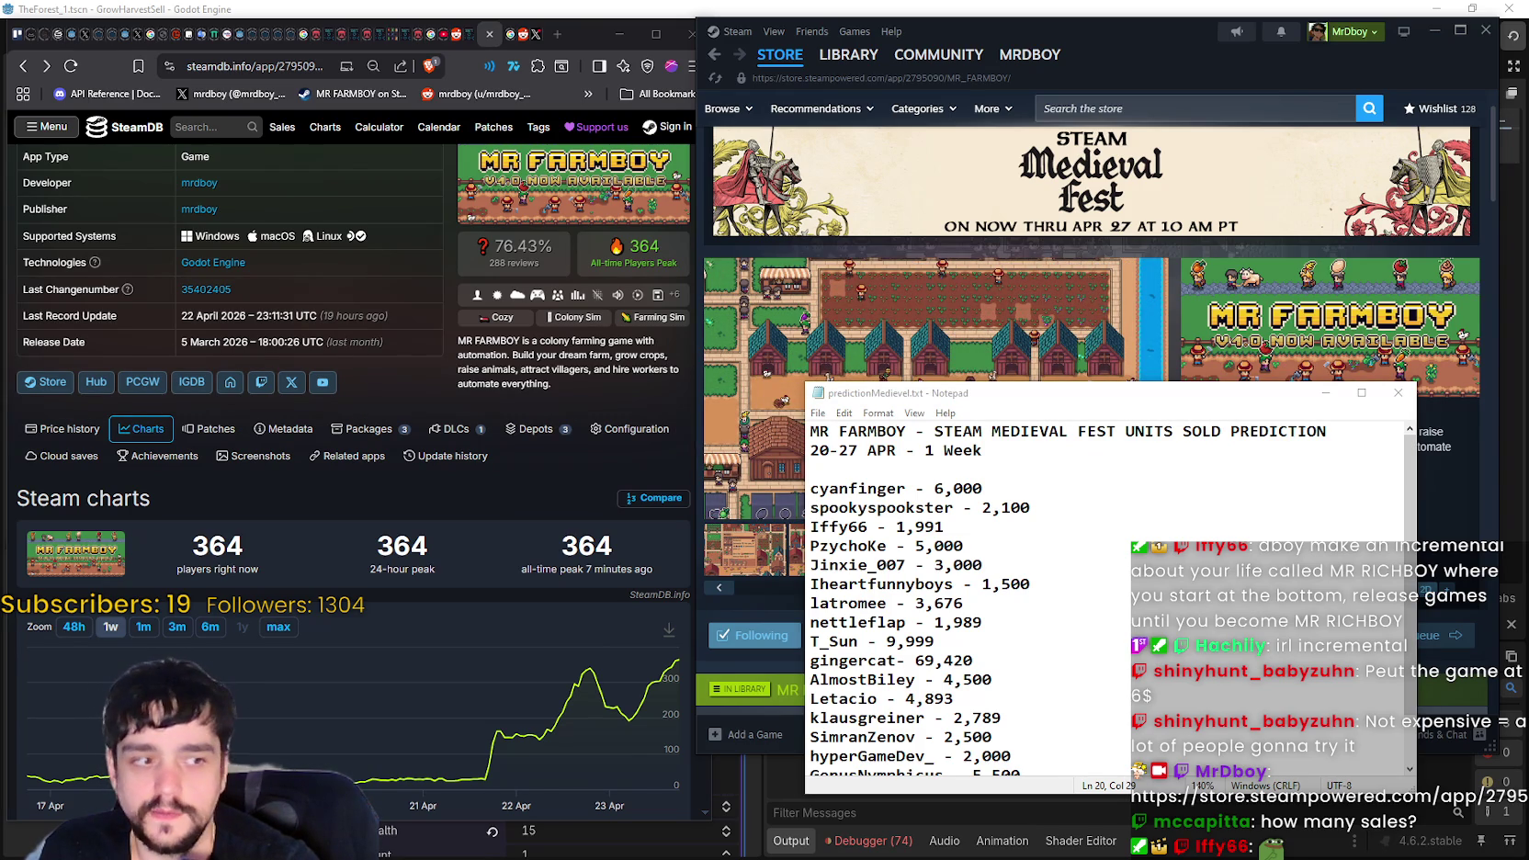
{"action": "mouse_move", "coordinate": [991, 469]}
{"action": "left_mouse_down"}
{"action": "mouse_move", "coordinate": [1011, 687]}
{"action": "mouse_move", "coordinate": [1011, 606]}
{"action": "left_mouse_up"}
{"action": "left_click", "coordinate": [1121, 712]}
{"action": "left_click_drag", "start_coordinate": [1121, 712], "coordinate": [1112, 418]}
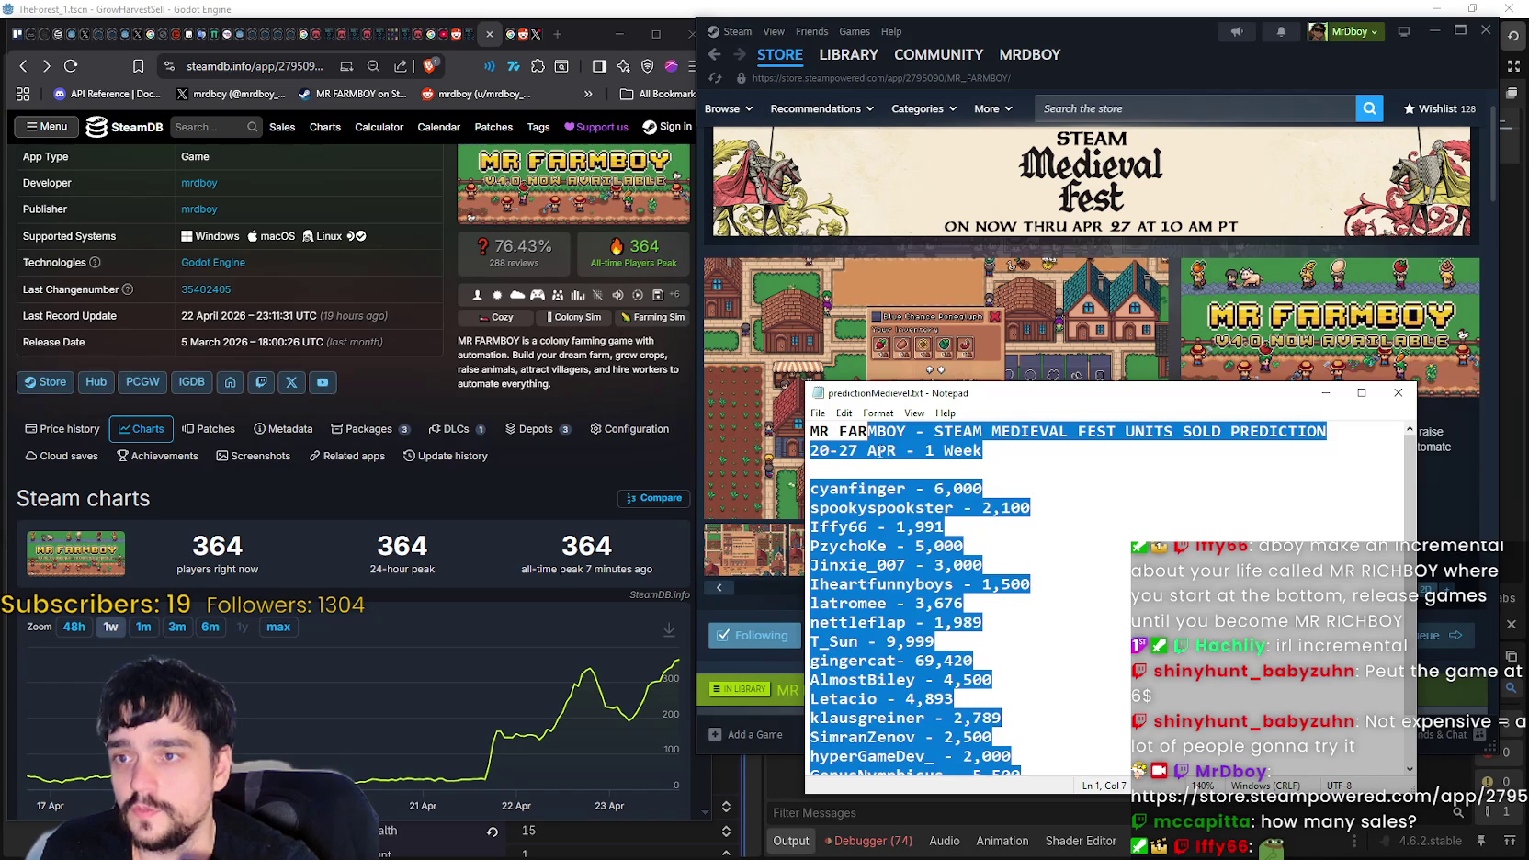
{"action": "left_click", "coordinate": [1109, 626]}
{"action": "scroll", "coordinate": [1108, 626], "scroll_direction": "down", "scroll_amount": 1}
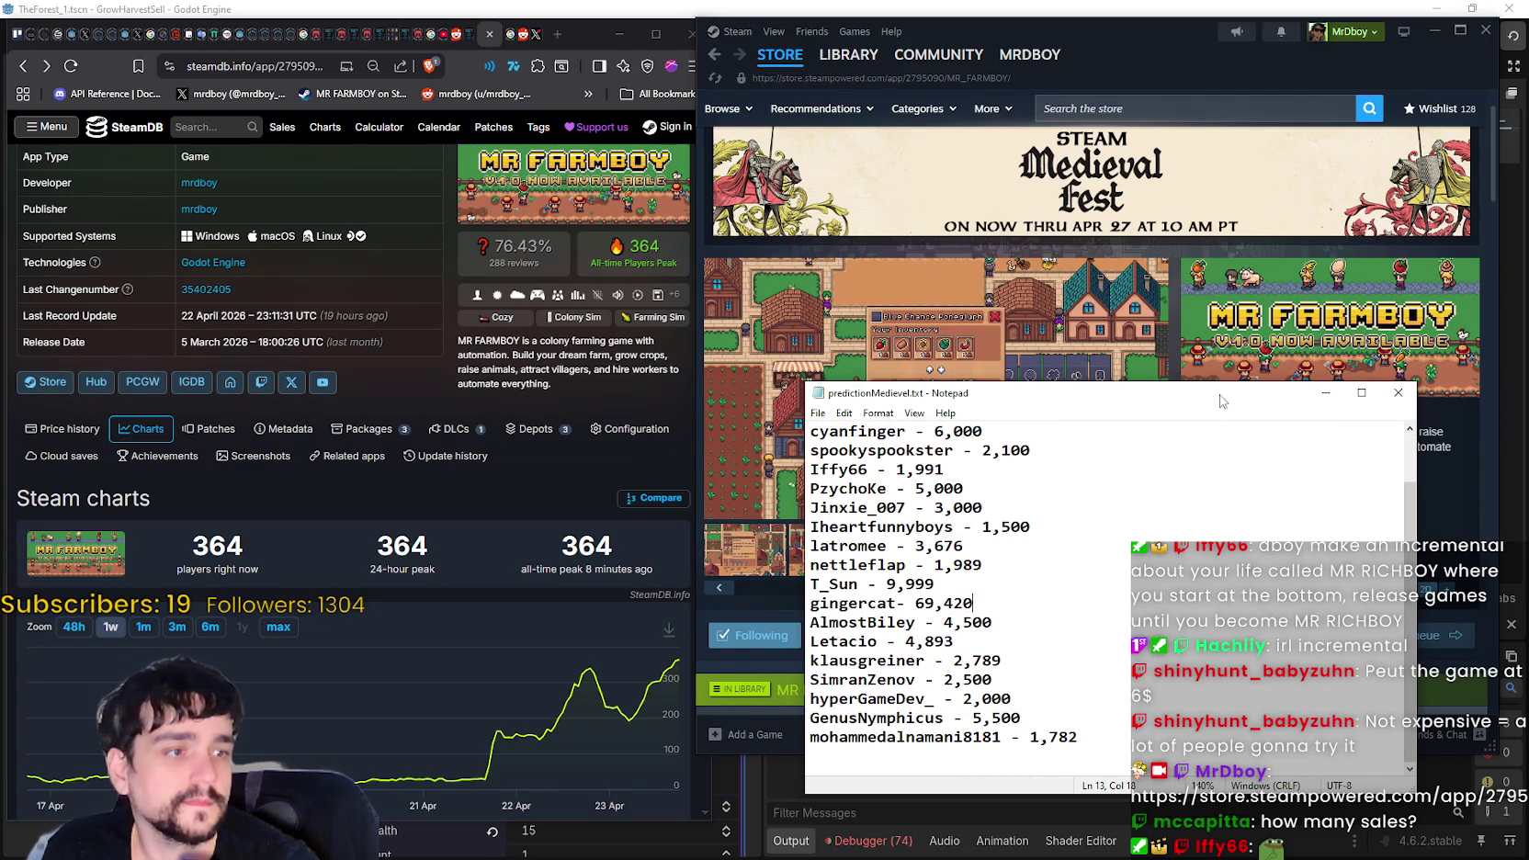
{"action": "scroll", "coordinate": [1324, 413], "scroll_direction": "up", "scroll_amount": 1}
{"action": "scroll", "coordinate": [1186, 533], "scroll_direction": "down", "scroll_amount": 1}
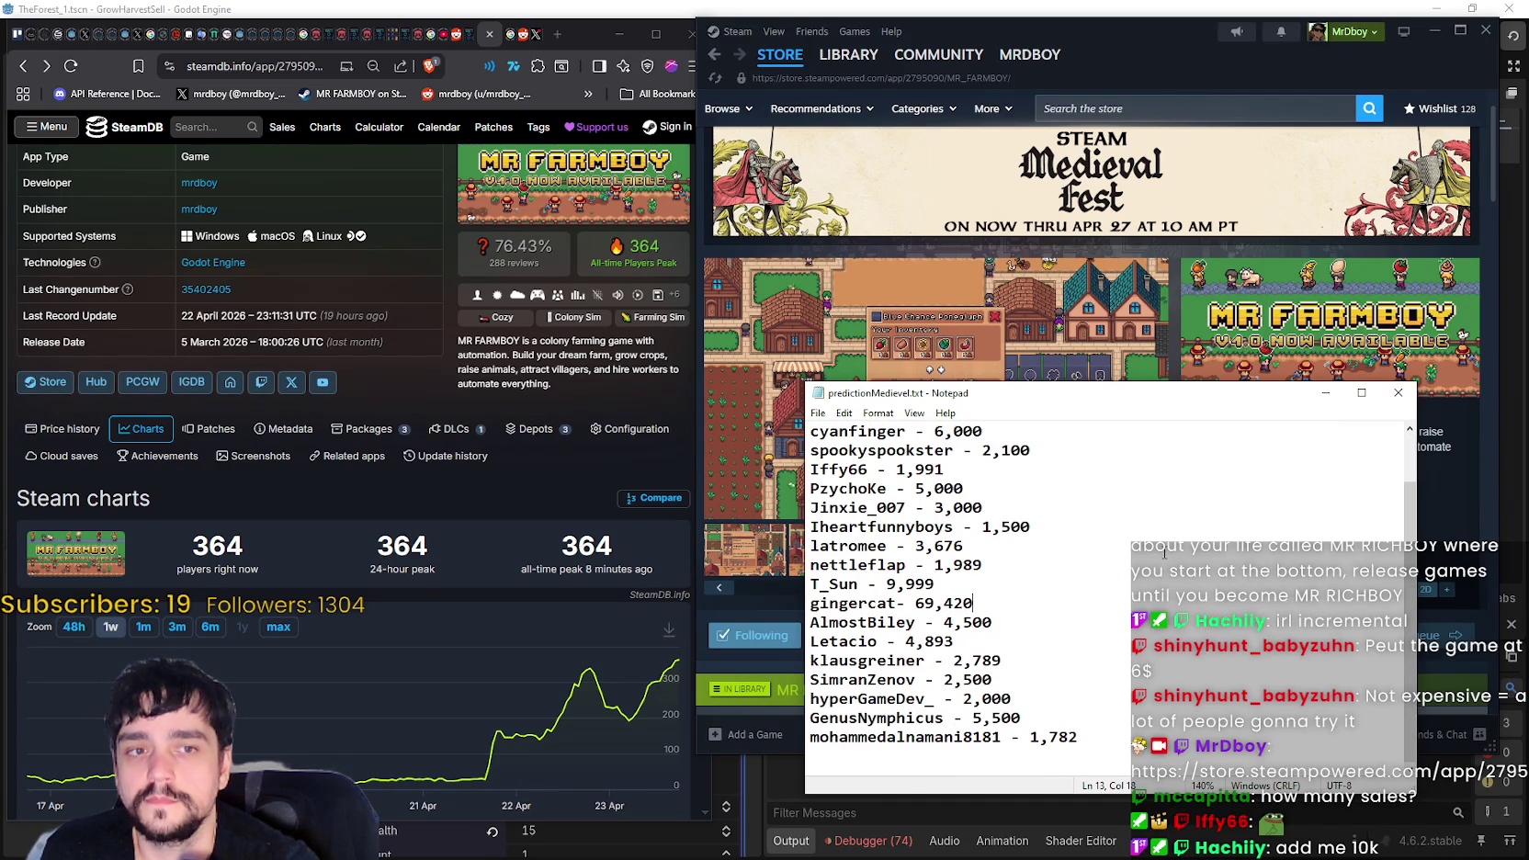
- Add a new line at the end of the list for the viewer's 3,242 guess
{"action": "left_click", "coordinate": [1113, 738]}
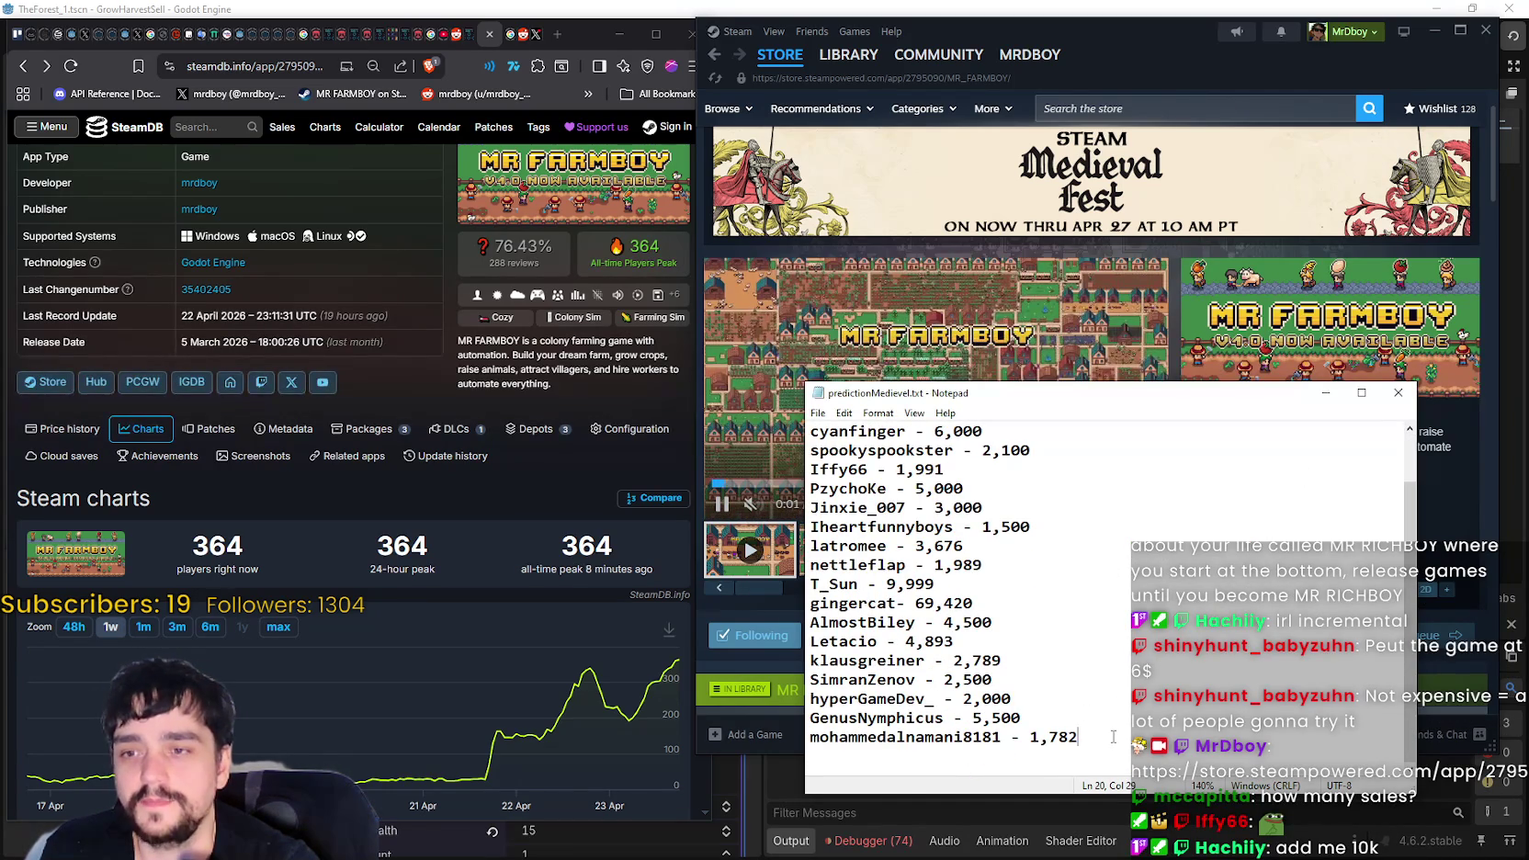
{"action": "key", "text": "Return"}
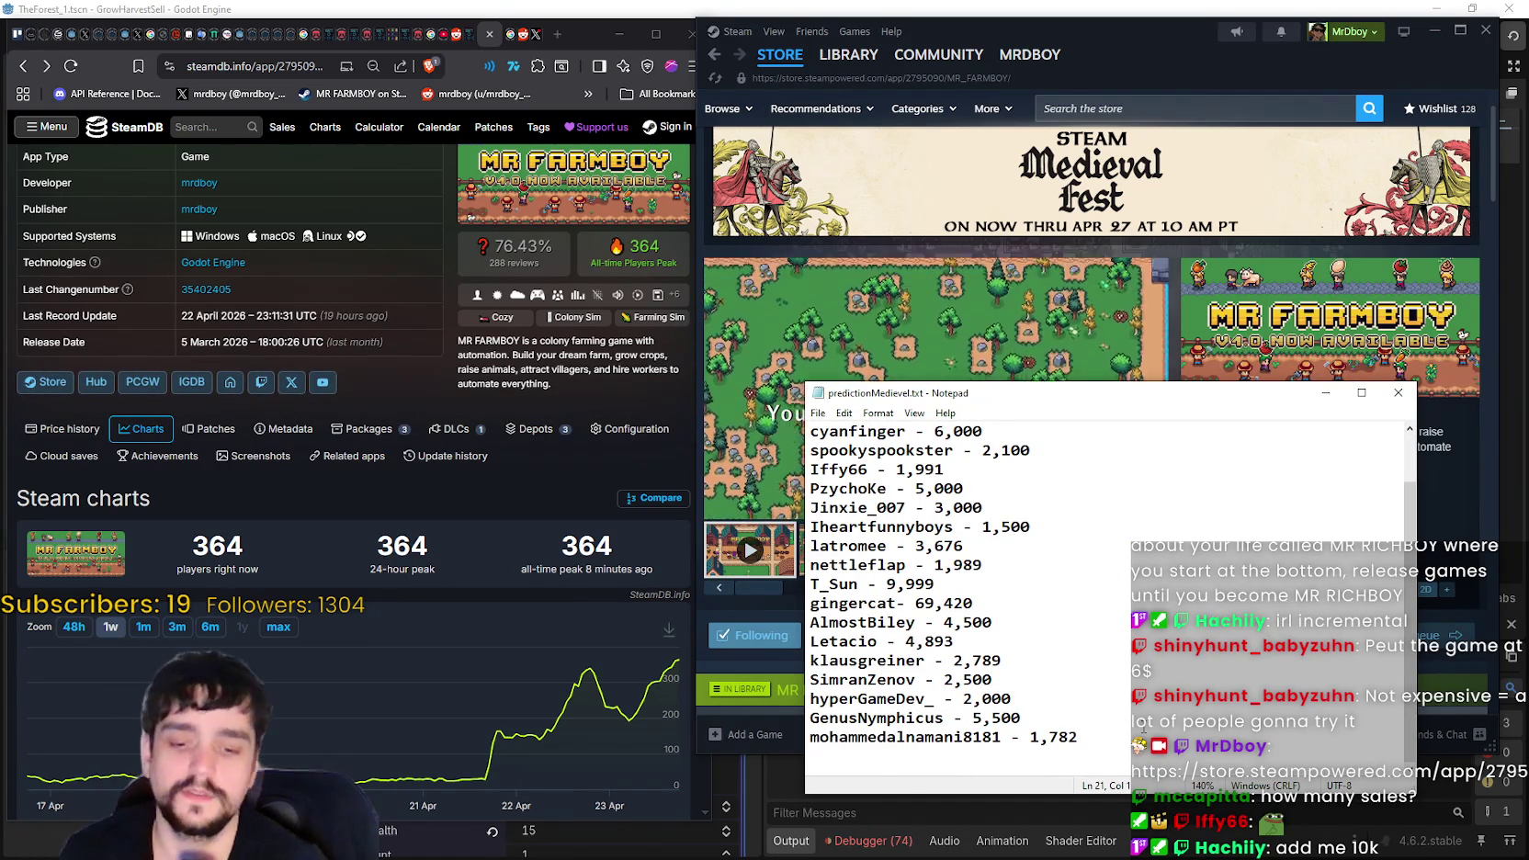
{"action": "scroll", "coordinate": [833, 435], "scroll_direction": "up", "scroll_amount": 1}
{"action": "mouse_move", "coordinate": [832, 435]}
{"action": "left_mouse_down"}
{"action": "mouse_move", "coordinate": [1057, 489]}
{"action": "mouse_move", "coordinate": [878, 431]}
{"action": "left_mouse_up"}
{"action": "left_click", "coordinate": [1083, 492]}
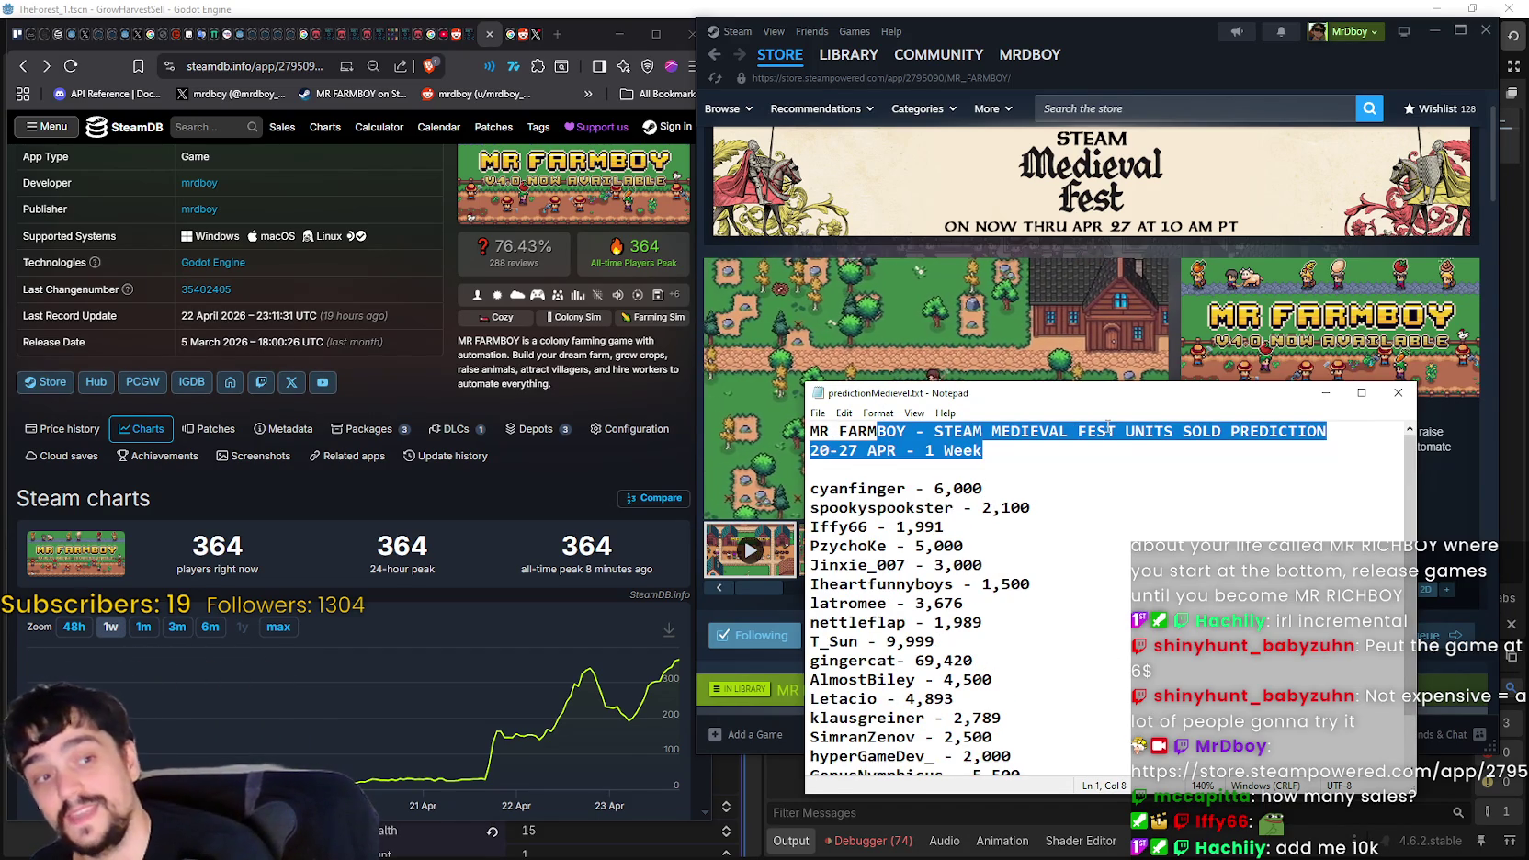
{"action": "scroll", "coordinate": [1051, 694], "scroll_direction": "down", "scroll_amount": 1}
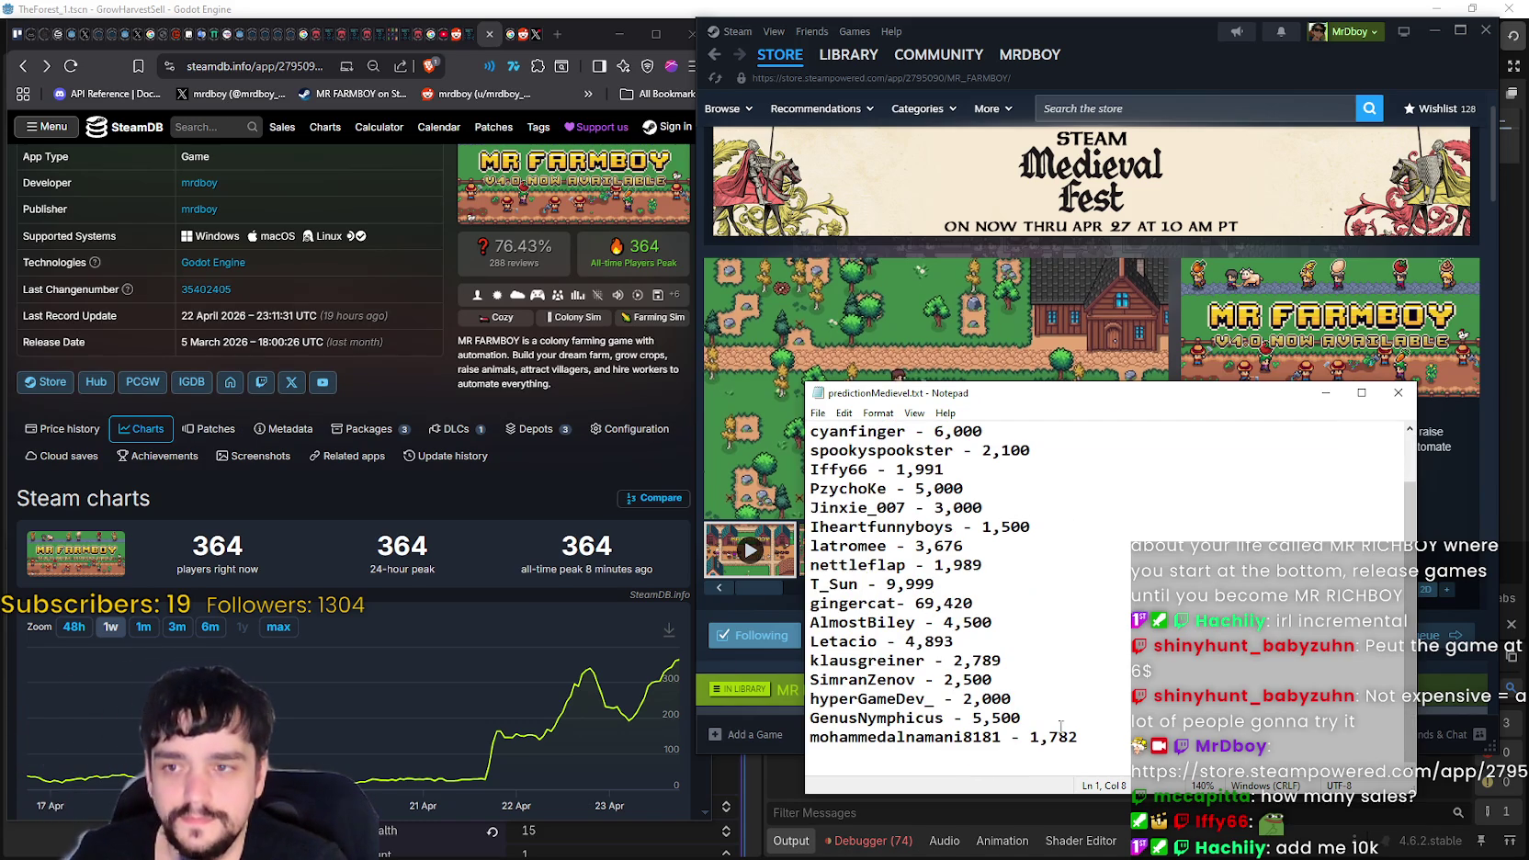
{"action": "key", "text": "Return"}
{"action": "type", "text": "Hatchiiy -"}
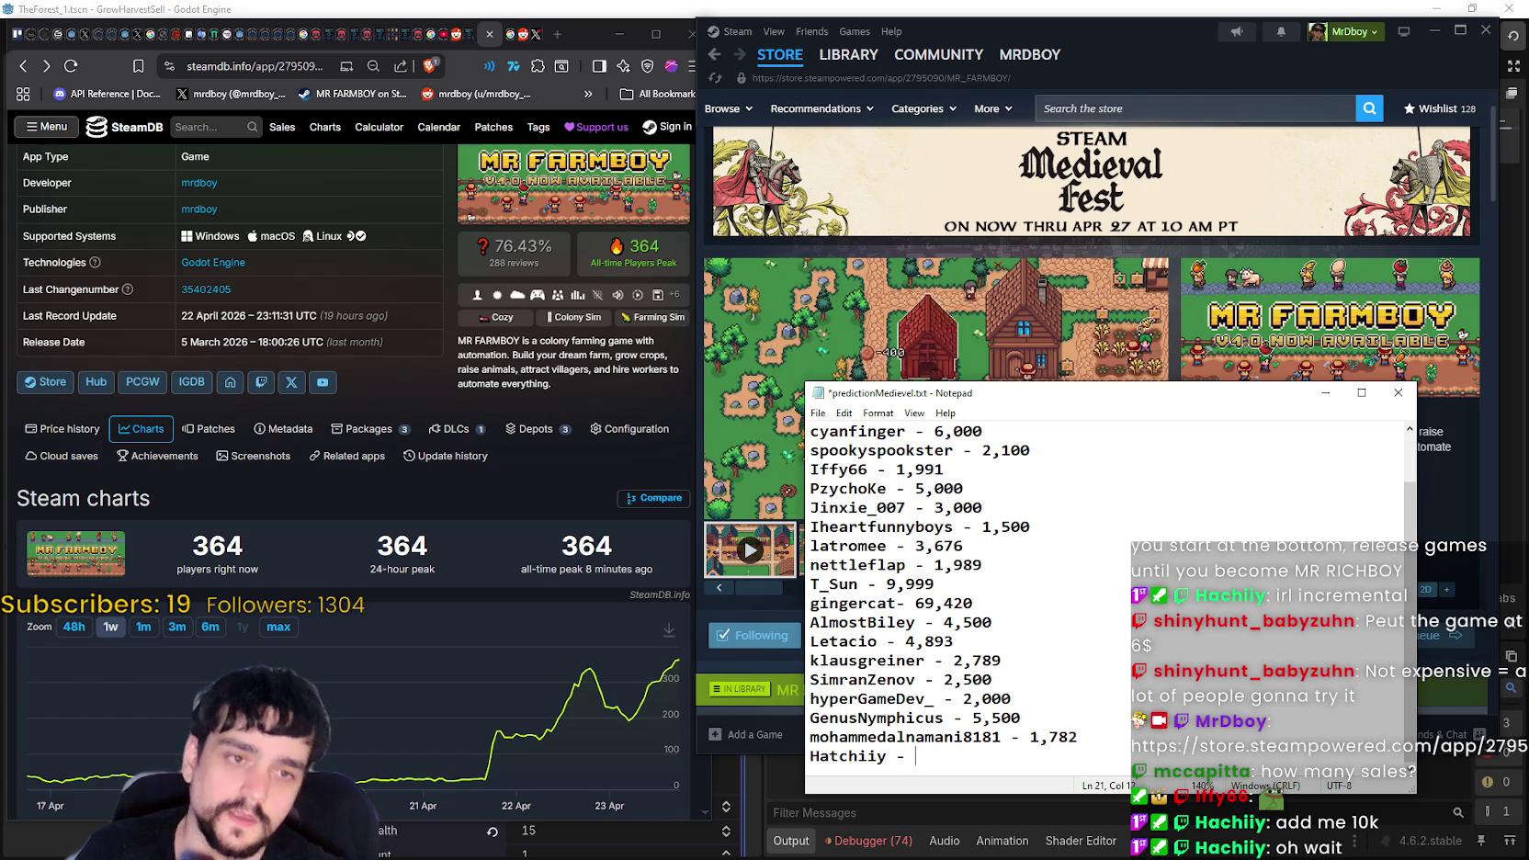
{"action": "scroll", "coordinate": [940, 617], "scroll_direction": "up", "scroll_amount": 1}
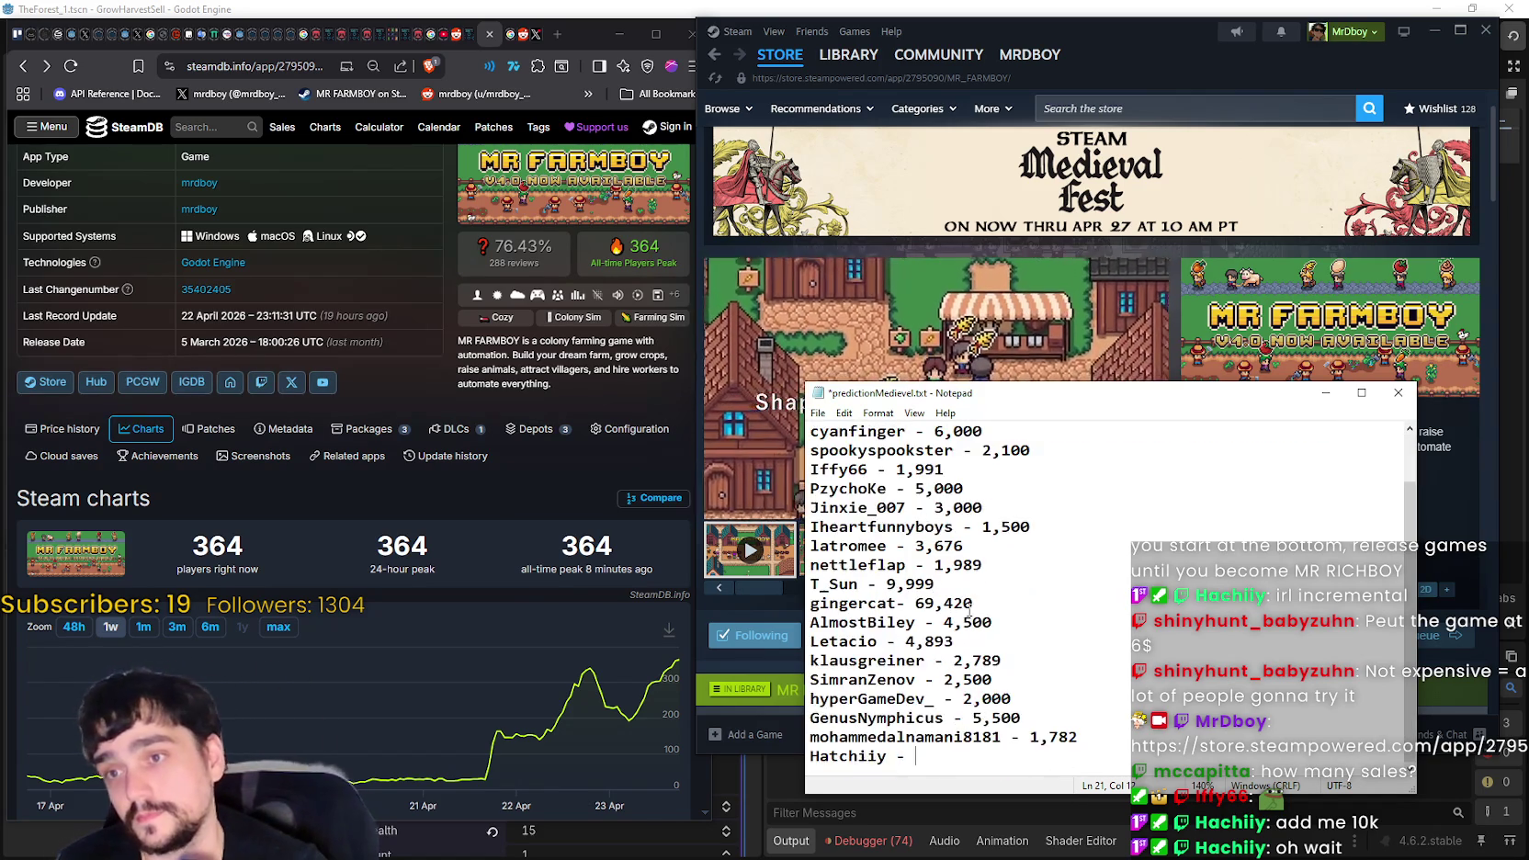
{"action": "scroll", "coordinate": [984, 622], "scroll_direction": "down", "scroll_amount": 1}
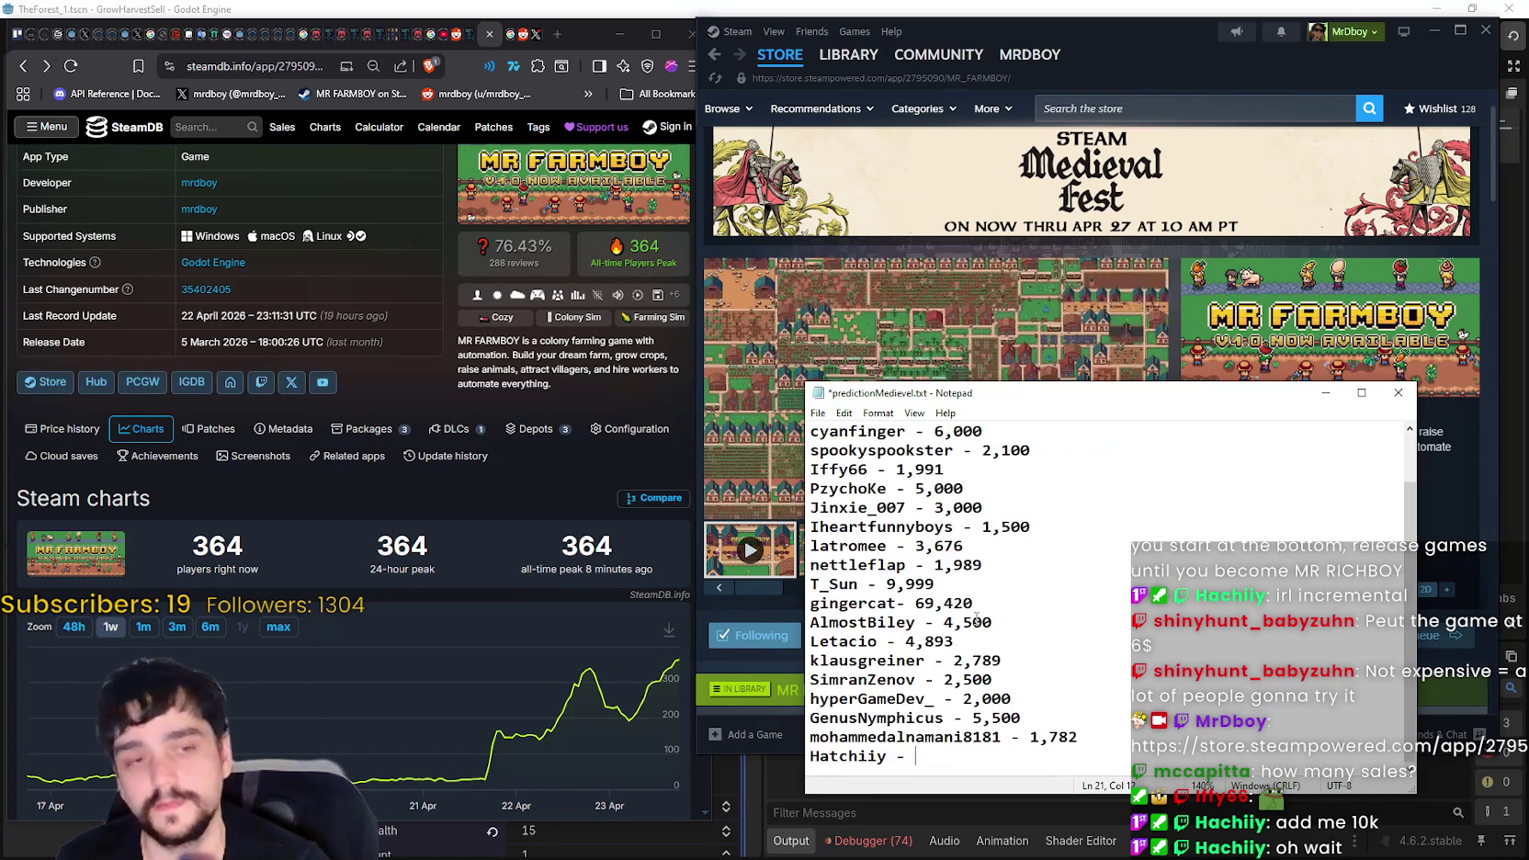
{"action": "scroll", "coordinate": [989, 588], "scroll_direction": "up", "scroll_amount": 1}
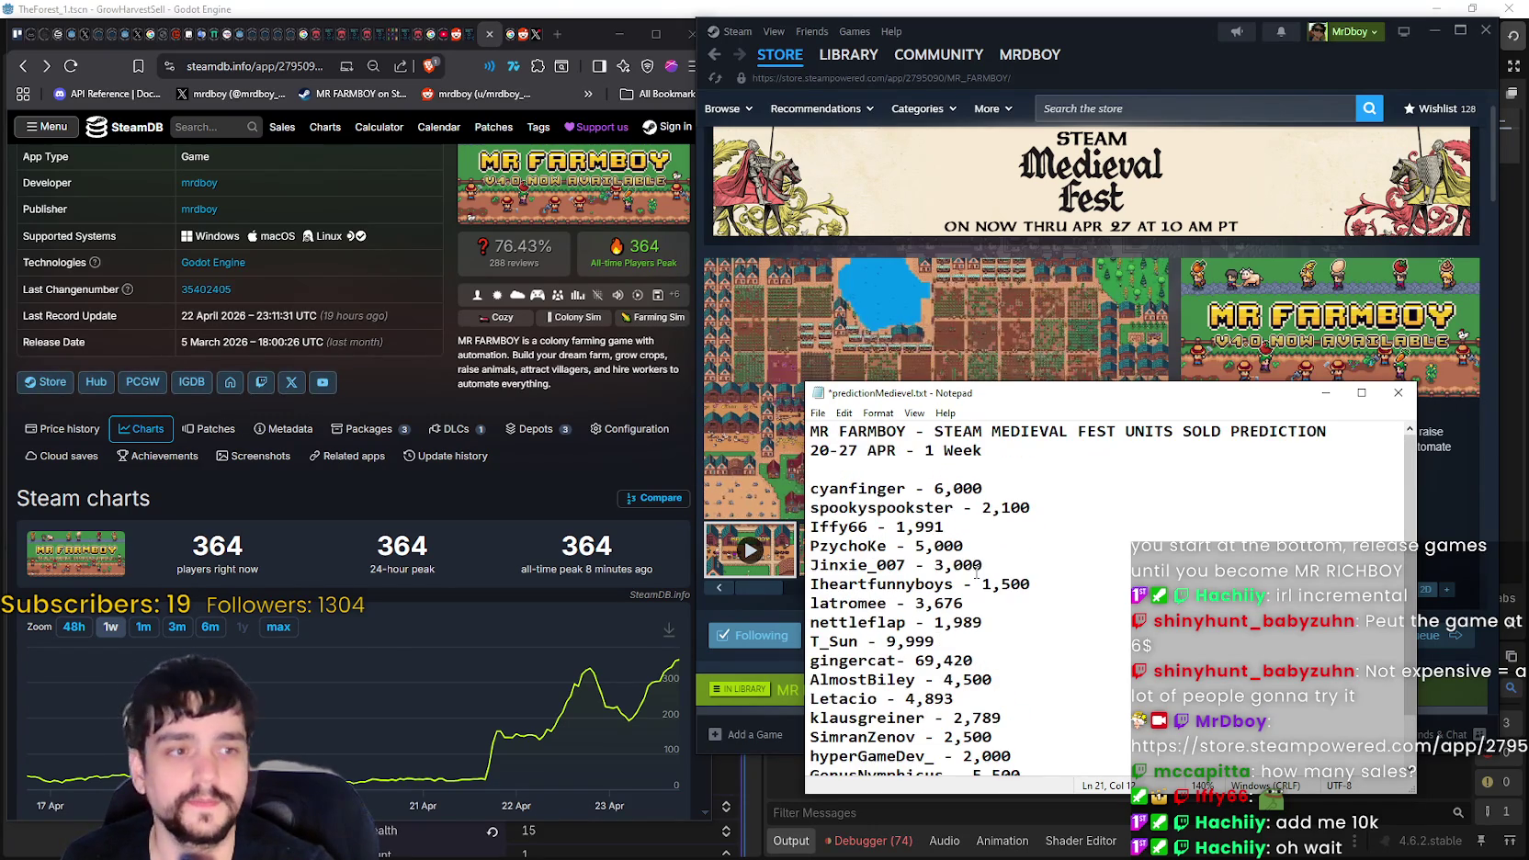
{"action": "scroll", "coordinate": [977, 572], "scroll_direction": "down", "scroll_amount": 1}
{"action": "scroll", "coordinate": [977, 570], "scroll_direction": "up", "scroll_amount": 1}
{"action": "scroll", "coordinate": [976, 565], "scroll_direction": "down", "scroll_amount": 1}
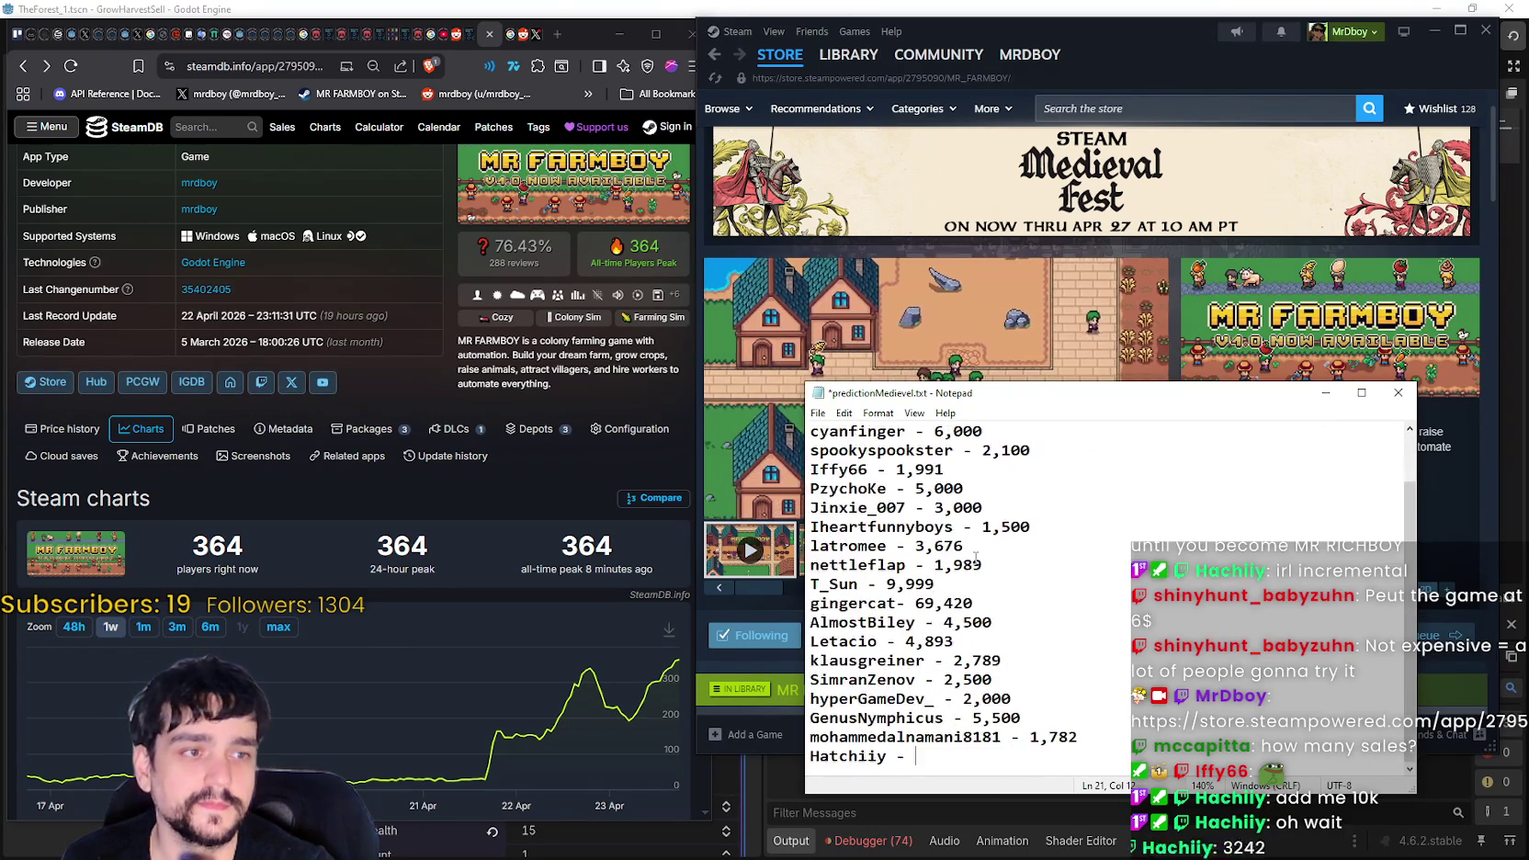
{"action": "scroll", "coordinate": [976, 557], "scroll_direction": "up", "scroll_amount": 1}
{"action": "scroll", "coordinate": [976, 557], "scroll_direction": "down", "scroll_amount": 1}
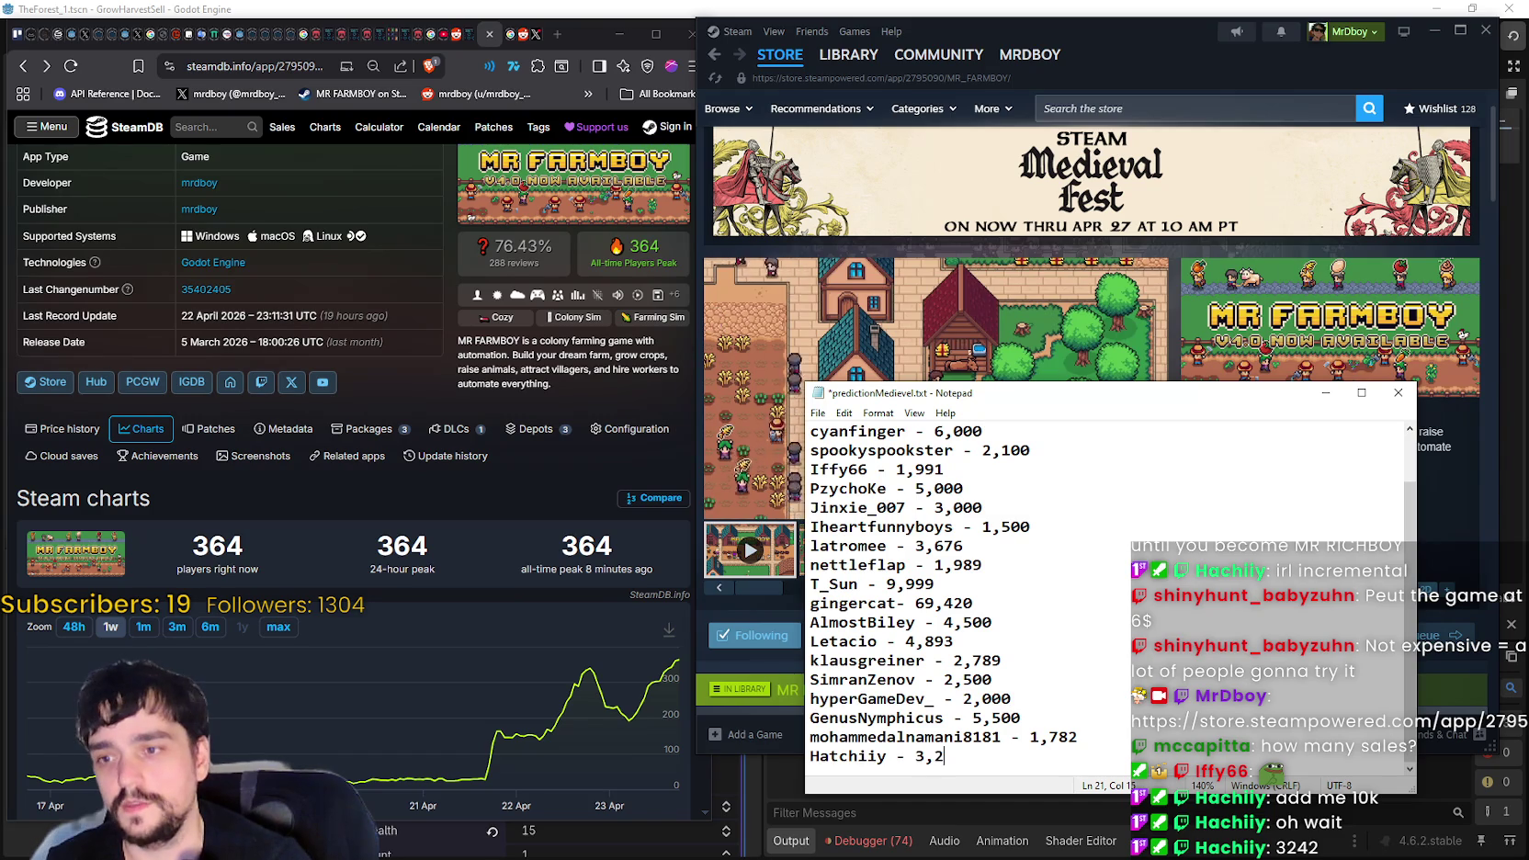
- Save predictionMedieval.txt with Ctrl+S, minimize Notepad and return to Godot
{"action": "left_click", "coordinate": [987, 544]}
{"action": "key", "text": "ctrl+s"}
{"action": "left_click", "coordinate": [1326, 393]}
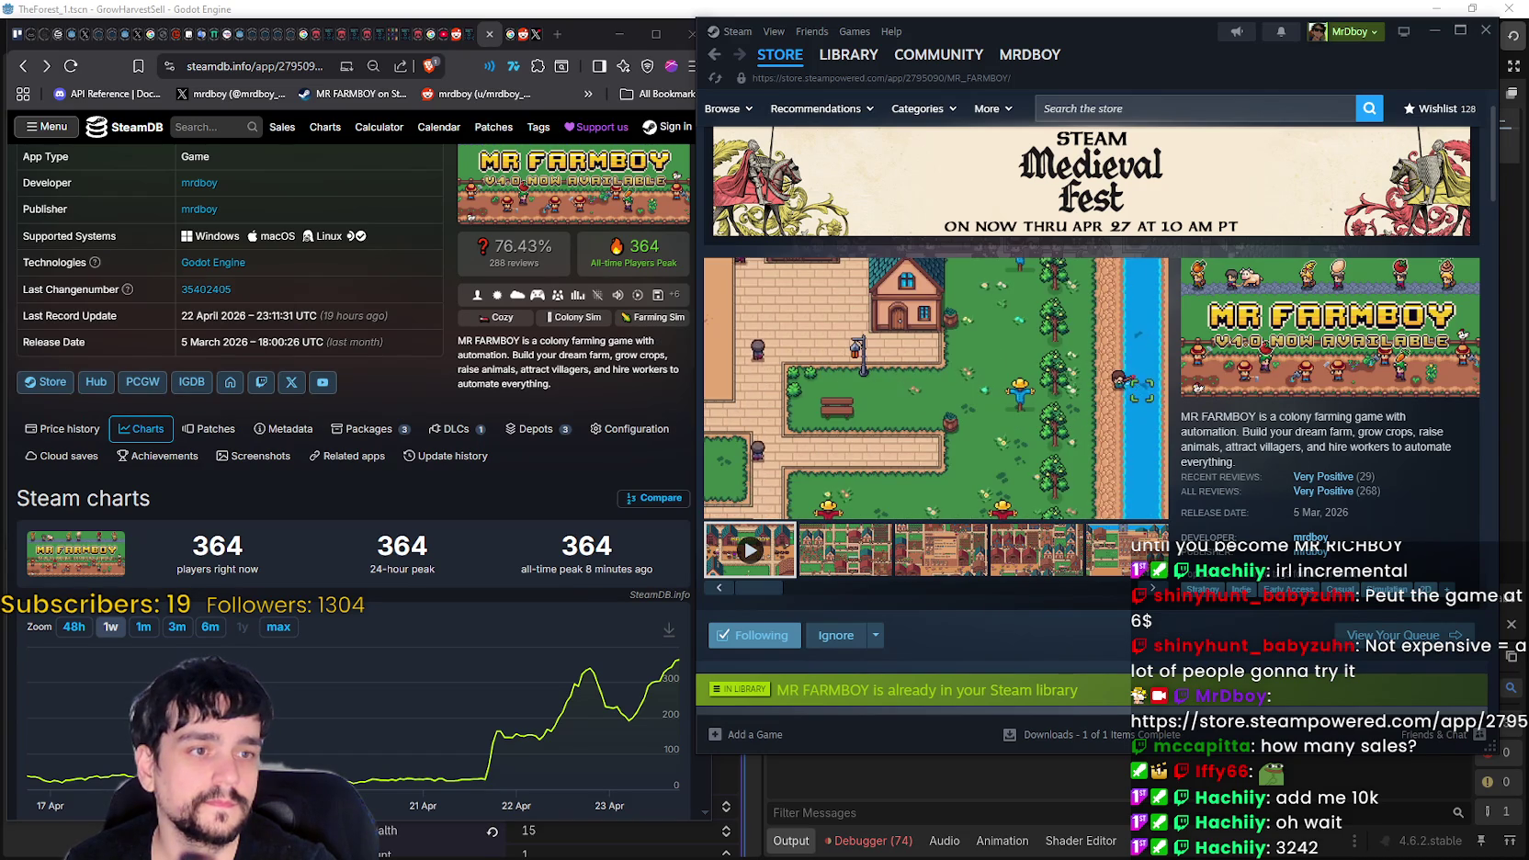
{"action": "left_click", "coordinate": [1057, 762]}
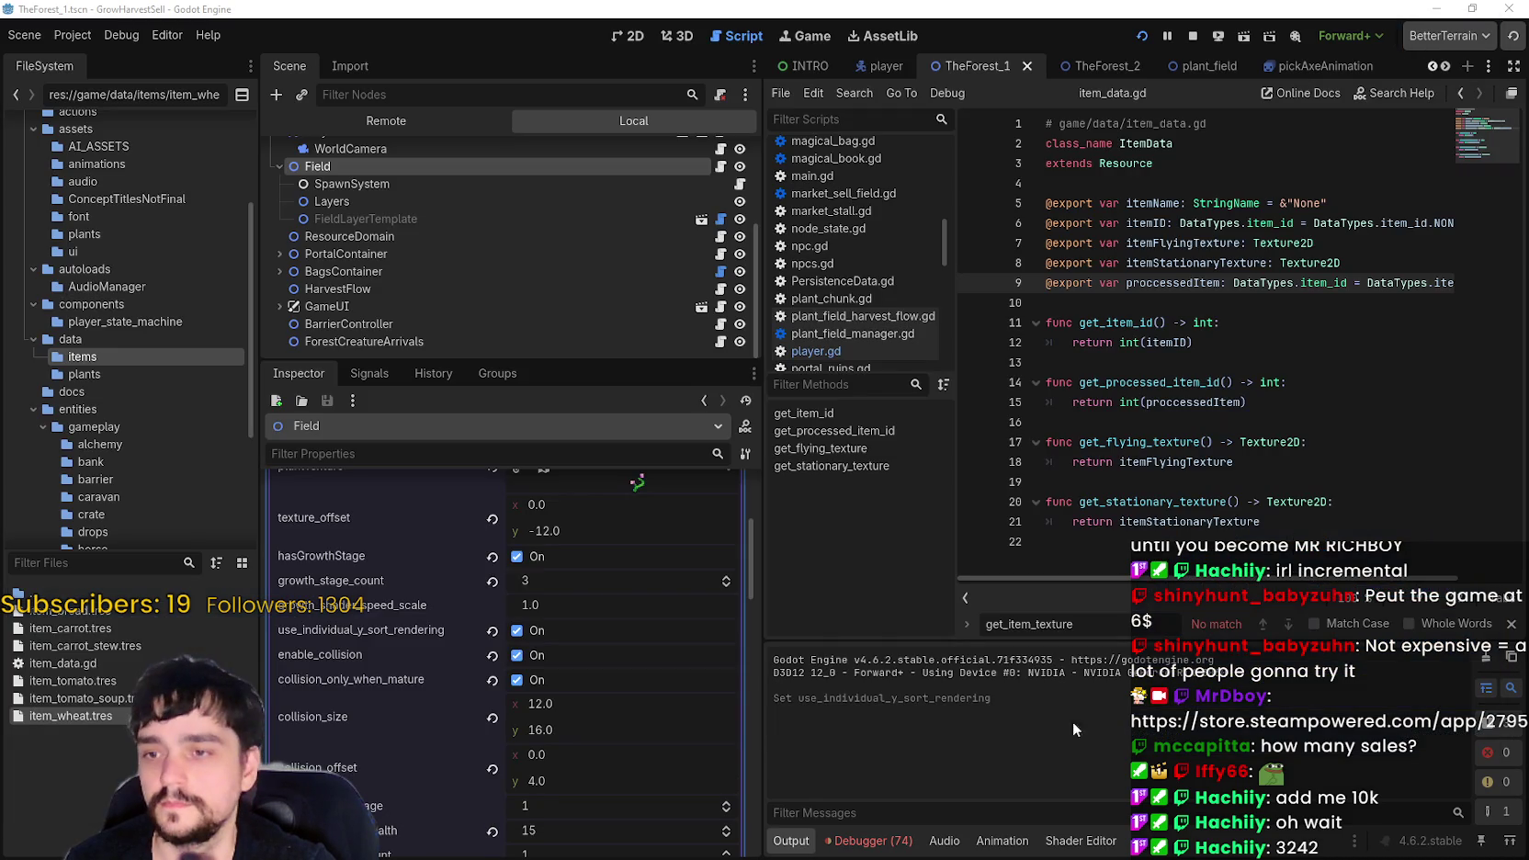
- Stop the running prototype and reselect the Field node in the Scene tree
{"action": "left_click", "coordinate": [1132, 361]}
{"action": "left_click", "coordinate": [1192, 37]}
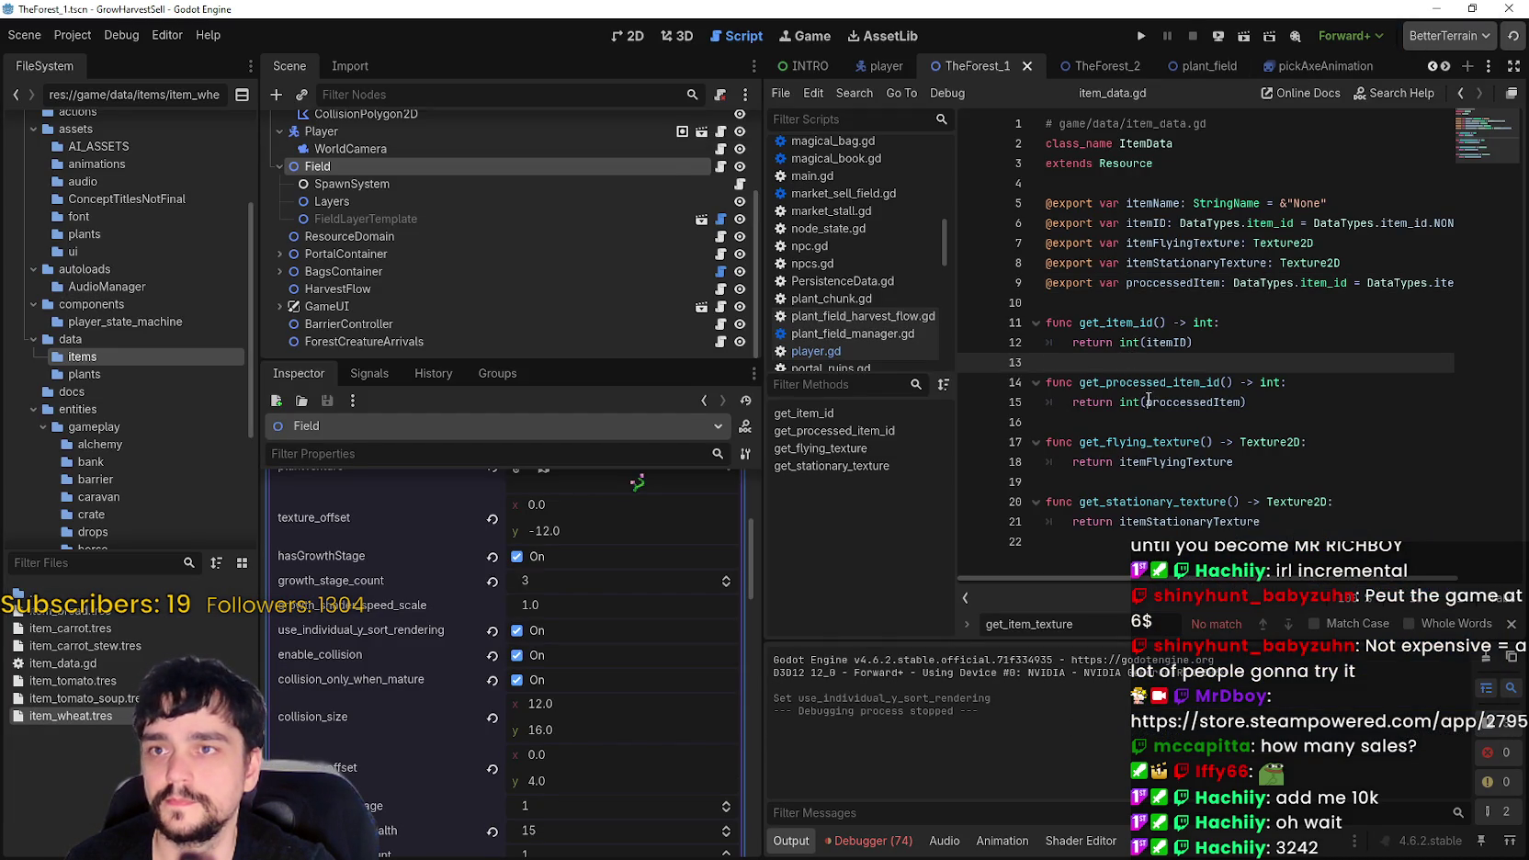
{"action": "left_click", "coordinate": [454, 150]}
{"action": "left_click", "coordinate": [454, 168]}
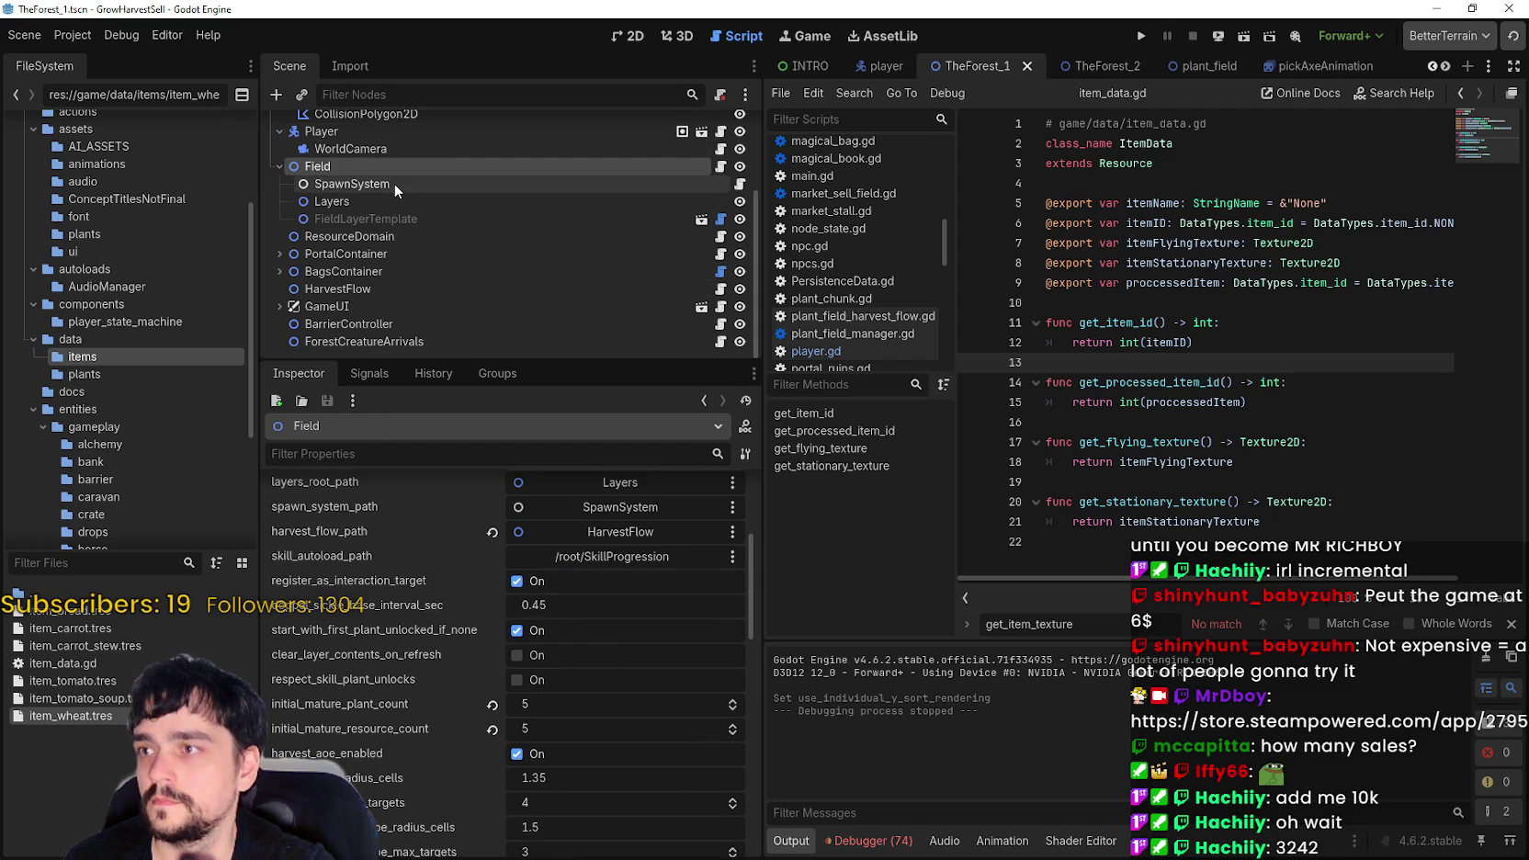
- Inspect FieldLayerTemplate, SpawnSystem, Layers and Field's plant settings, then launch the game again
{"action": "left_click", "coordinate": [386, 219]}
{"action": "scroll", "coordinate": [634, 634], "scroll_direction": "up", "scroll_amount": 5}
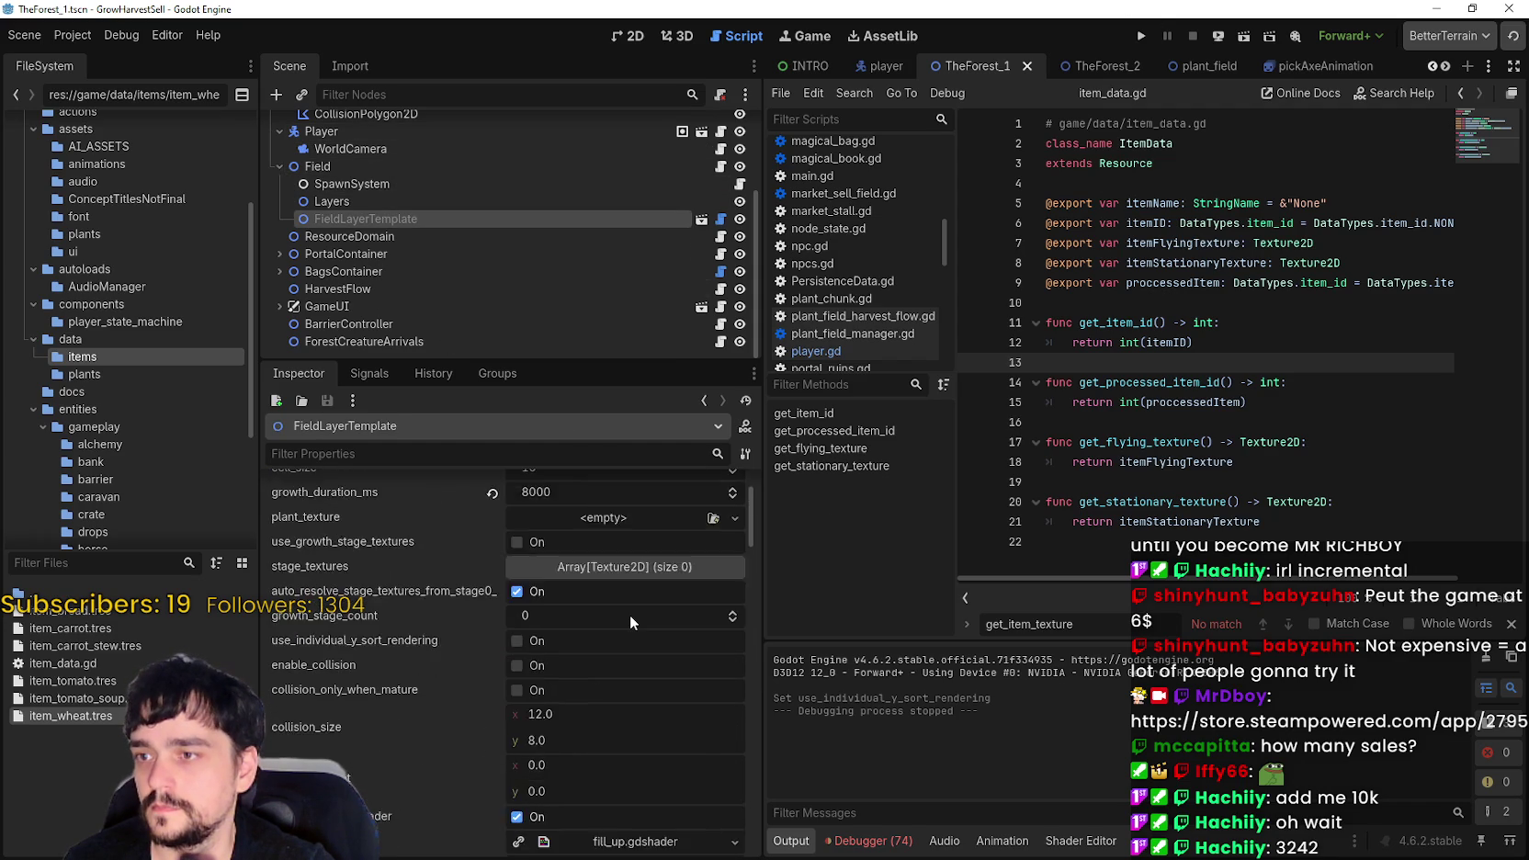
{"action": "left_click", "coordinate": [405, 186]}
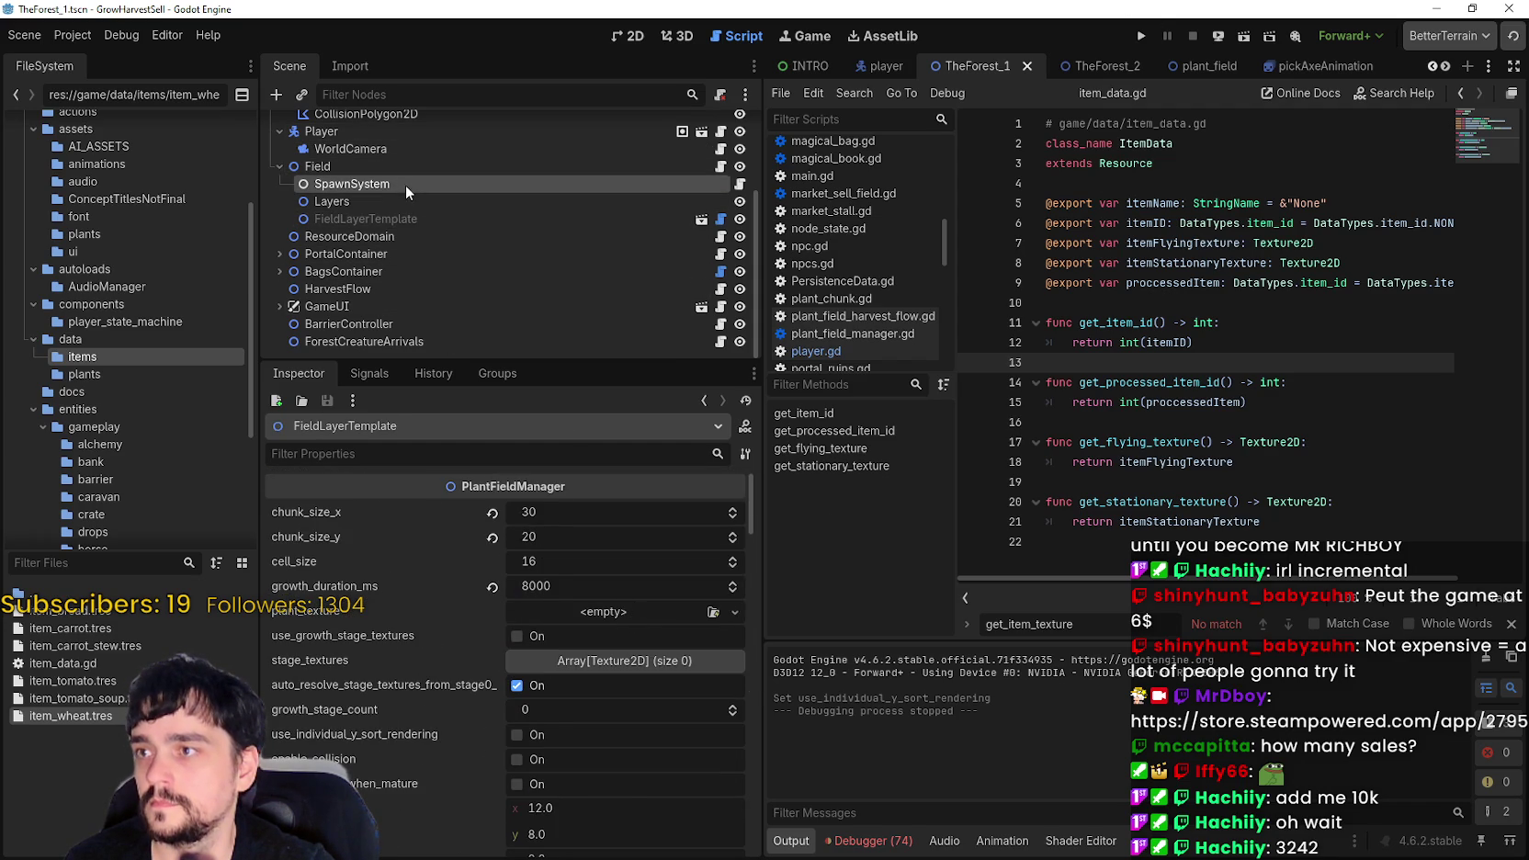
{"action": "left_click", "coordinate": [385, 195]}
{"action": "left_click", "coordinate": [385, 171]}
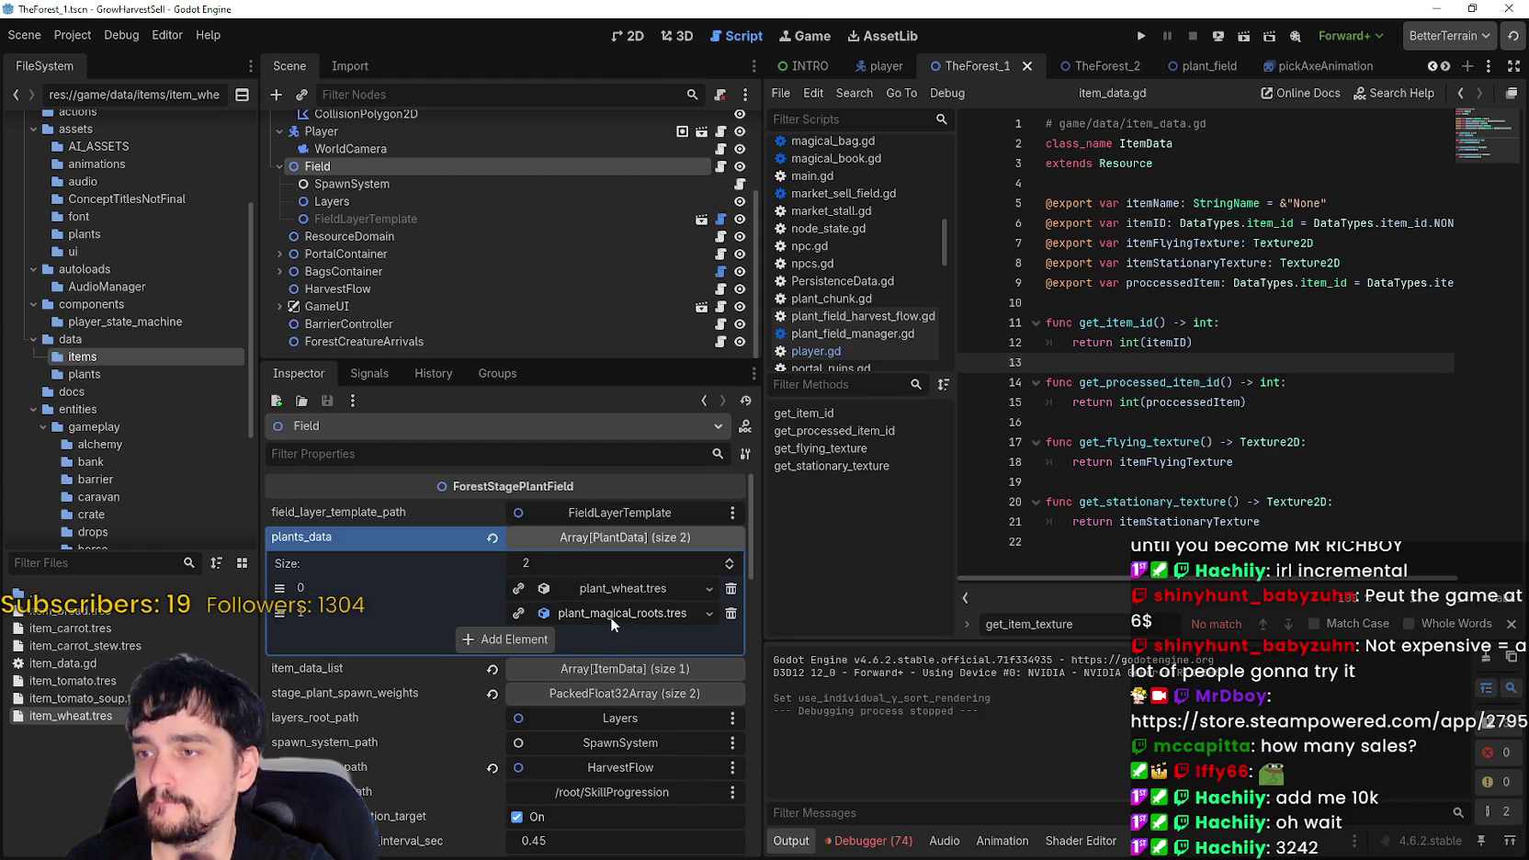
{"action": "scroll", "coordinate": [588, 698], "scroll_direction": "down", "scroll_amount": 10}
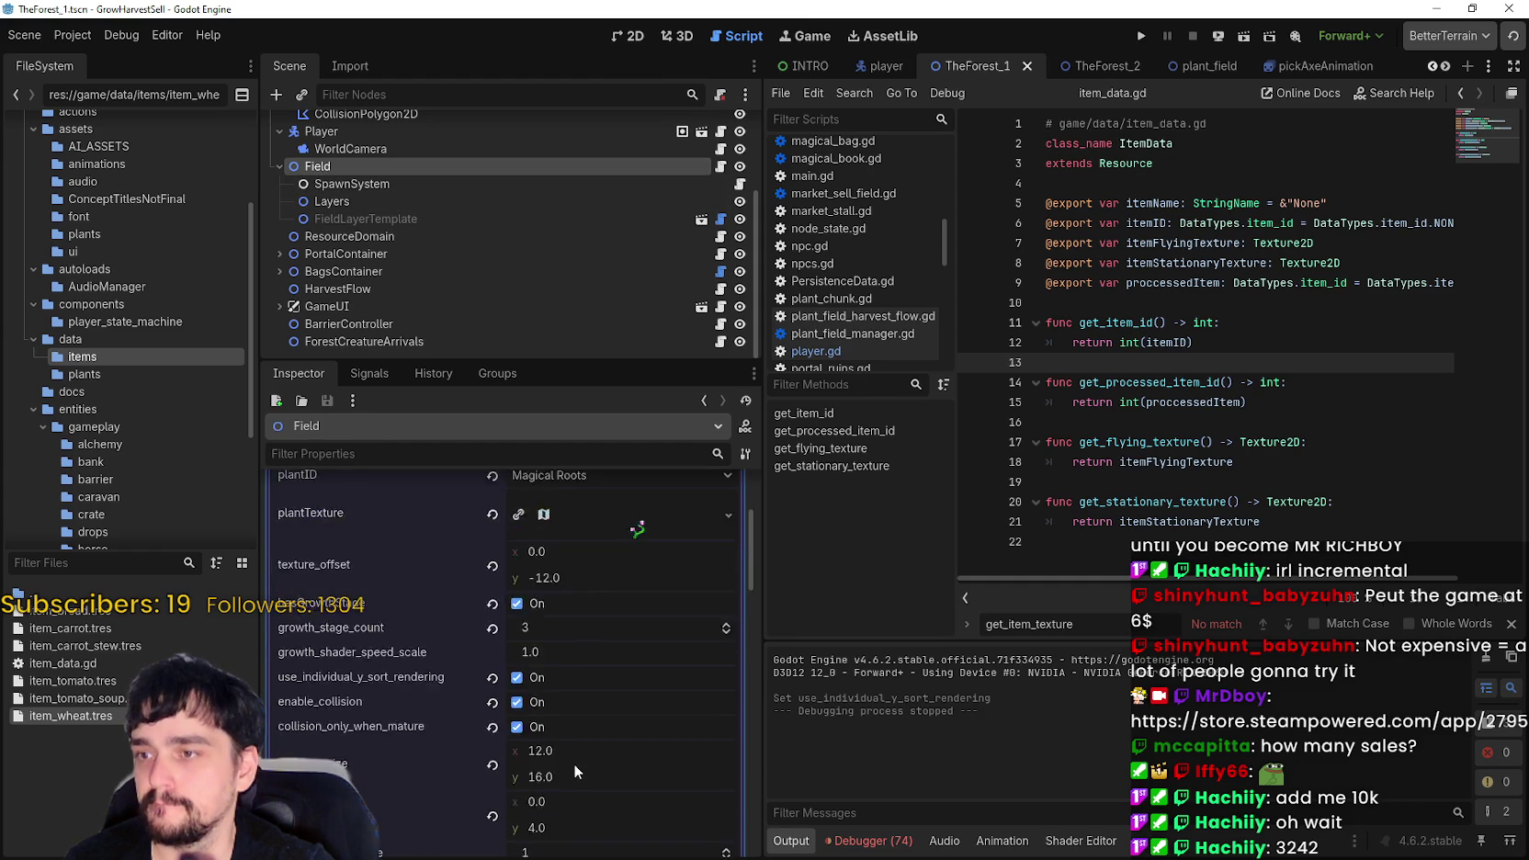
{"action": "left_click", "coordinate": [1140, 35]}
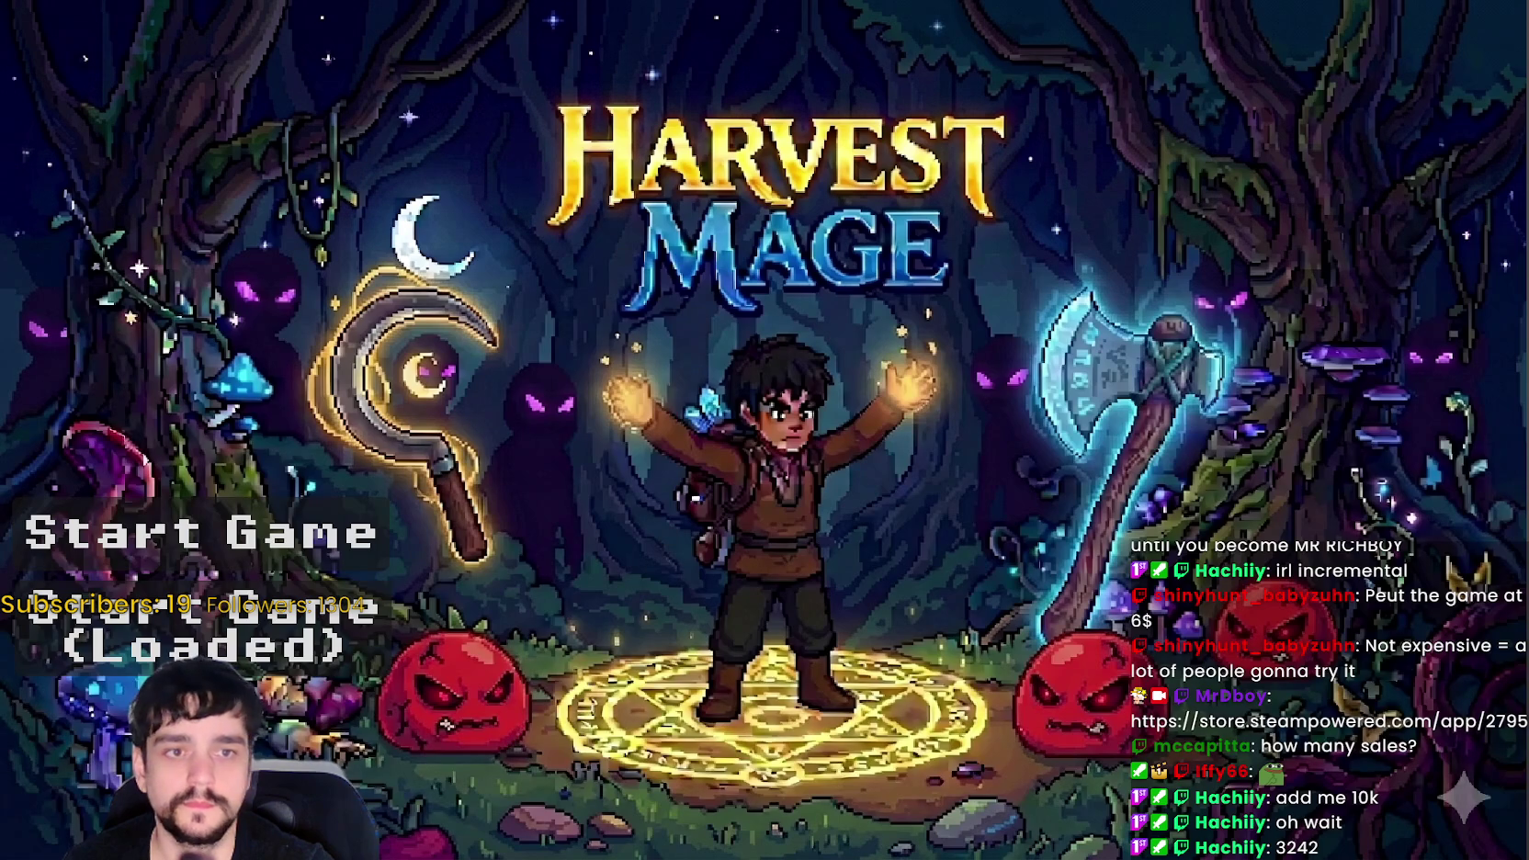
- Start the saved game, check the Mage Tower's prestige tree, then travel to The Forest
{"action": "left_click", "coordinate": [383, 646]}
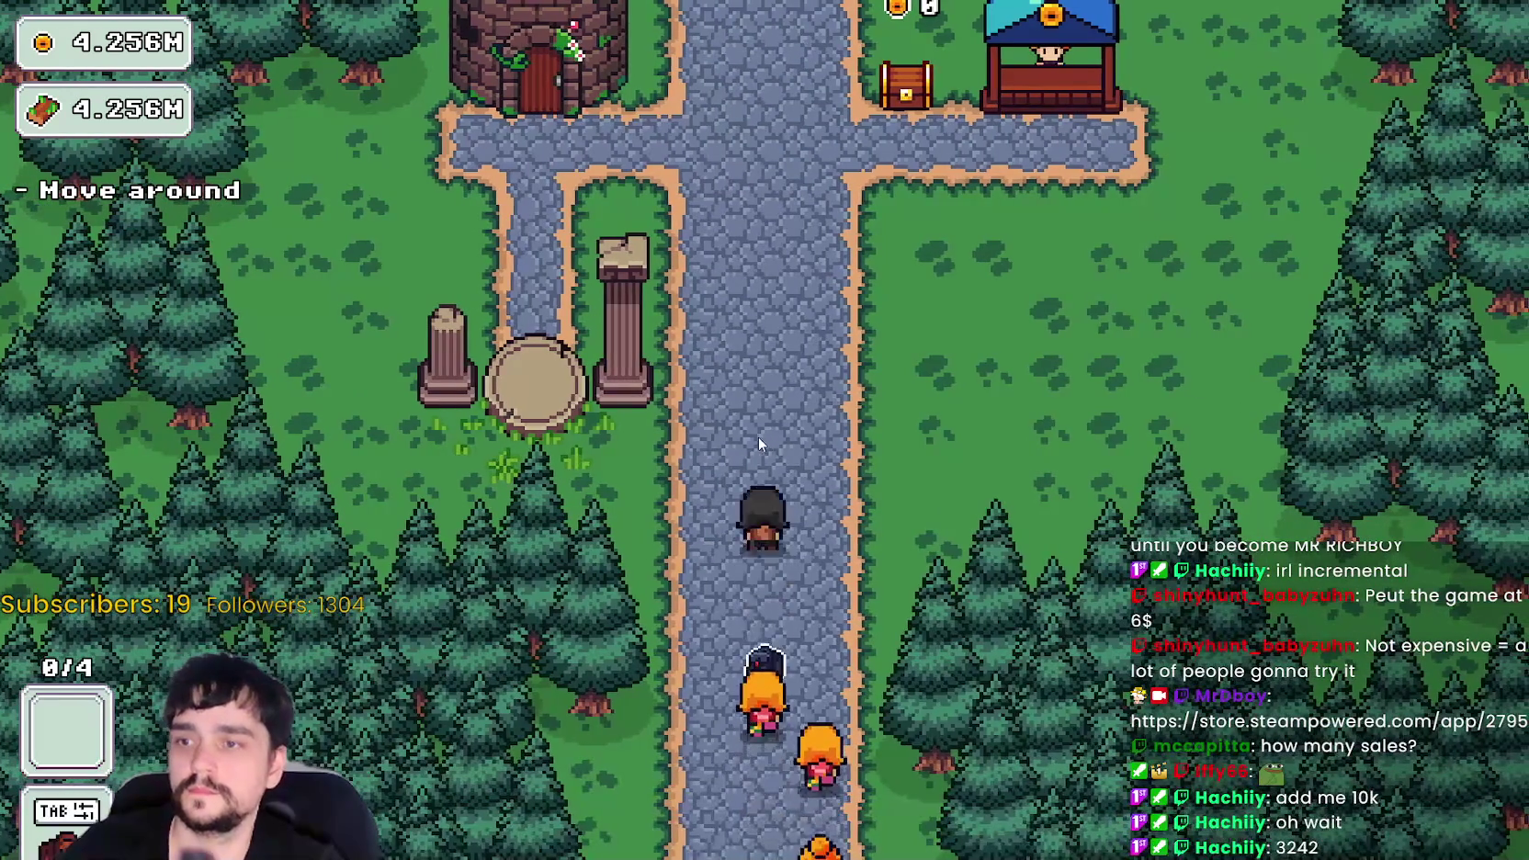
{"action": "key", "text": "w"}
{"action": "key", "text": "a"}
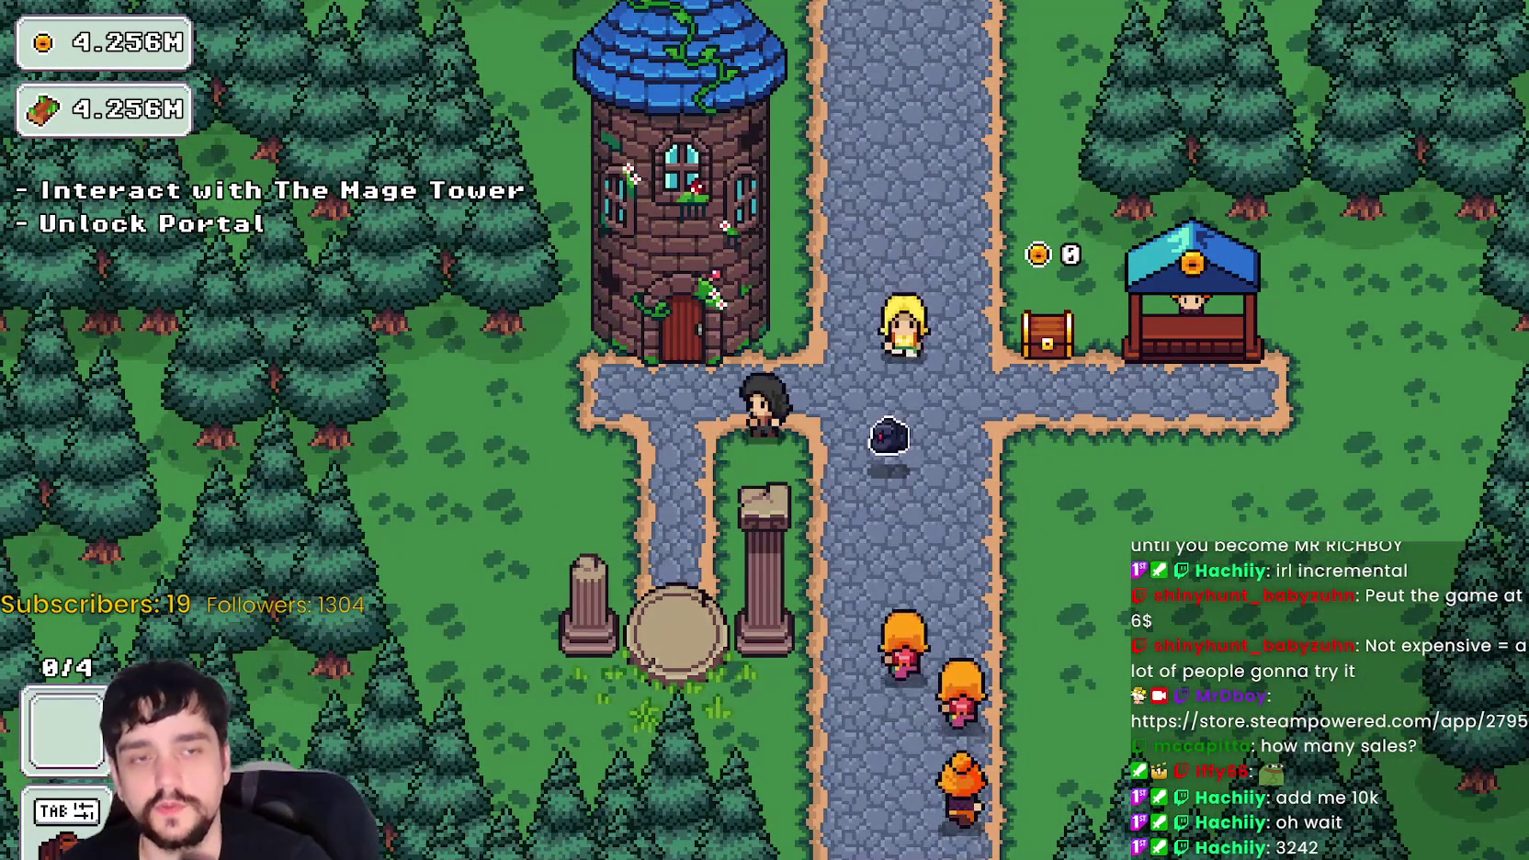
{"action": "key", "text": "e"}
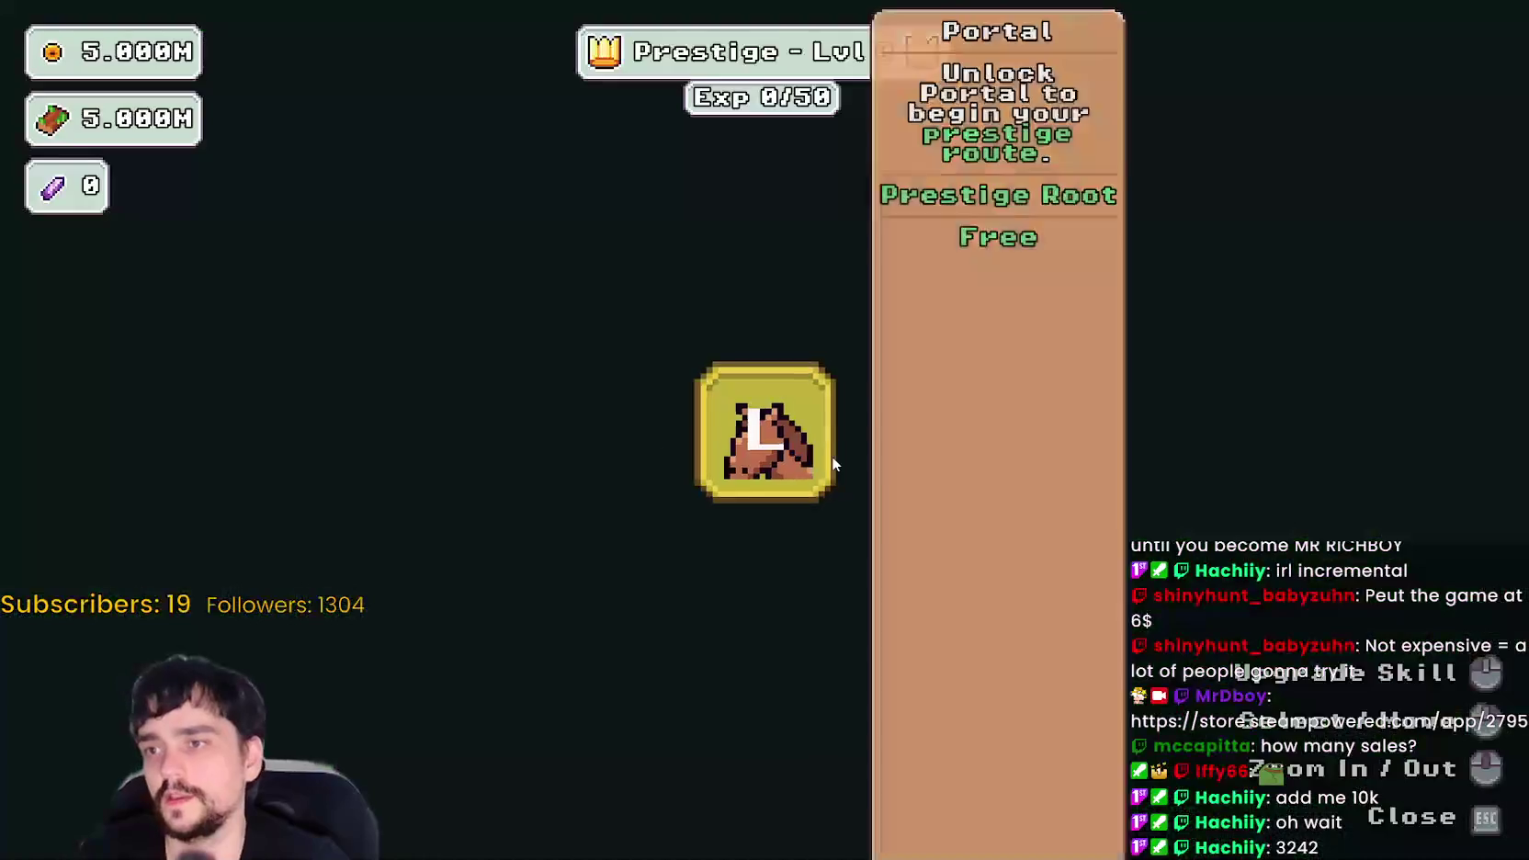
{"action": "key", "text": "Escape"}
{"action": "key", "text": "s"}
{"action": "key", "text": "e"}
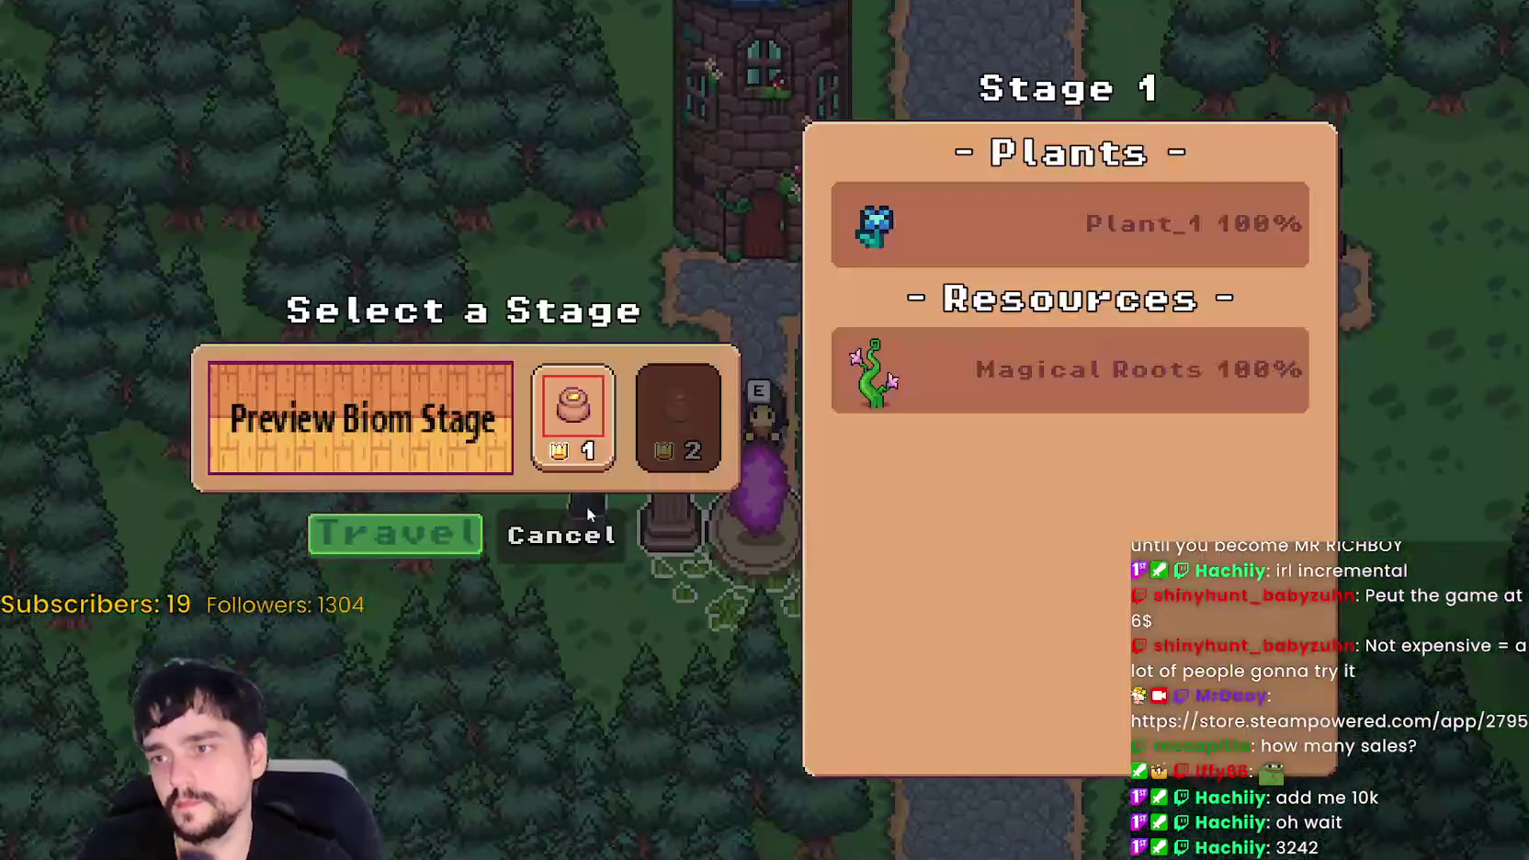
{"action": "left_click", "coordinate": [419, 540]}
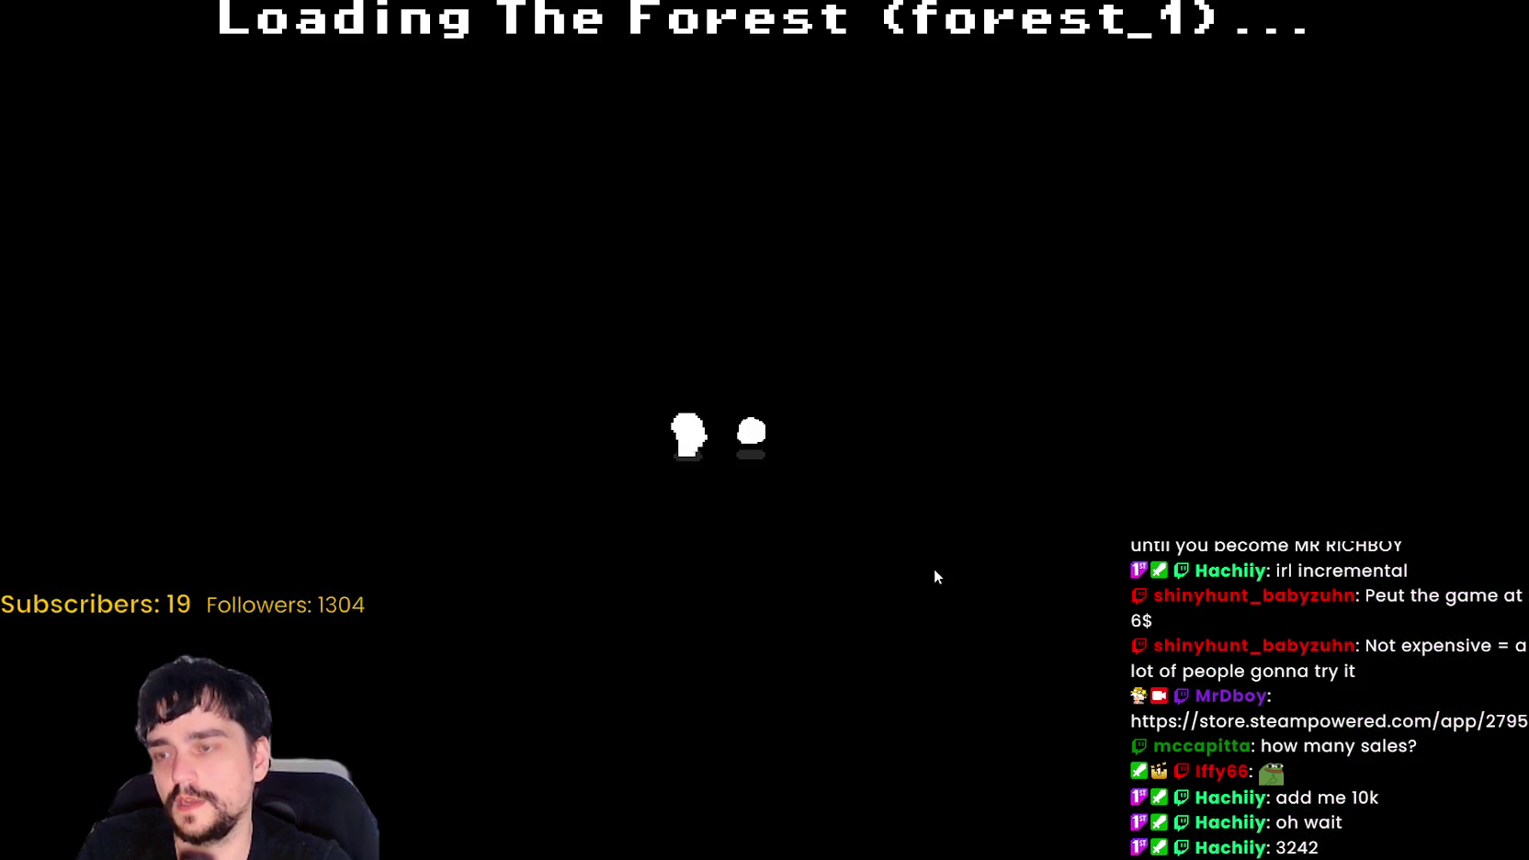
- Walk the character over to the vine plant and circle around it
{"action": "key", "text": "a"}
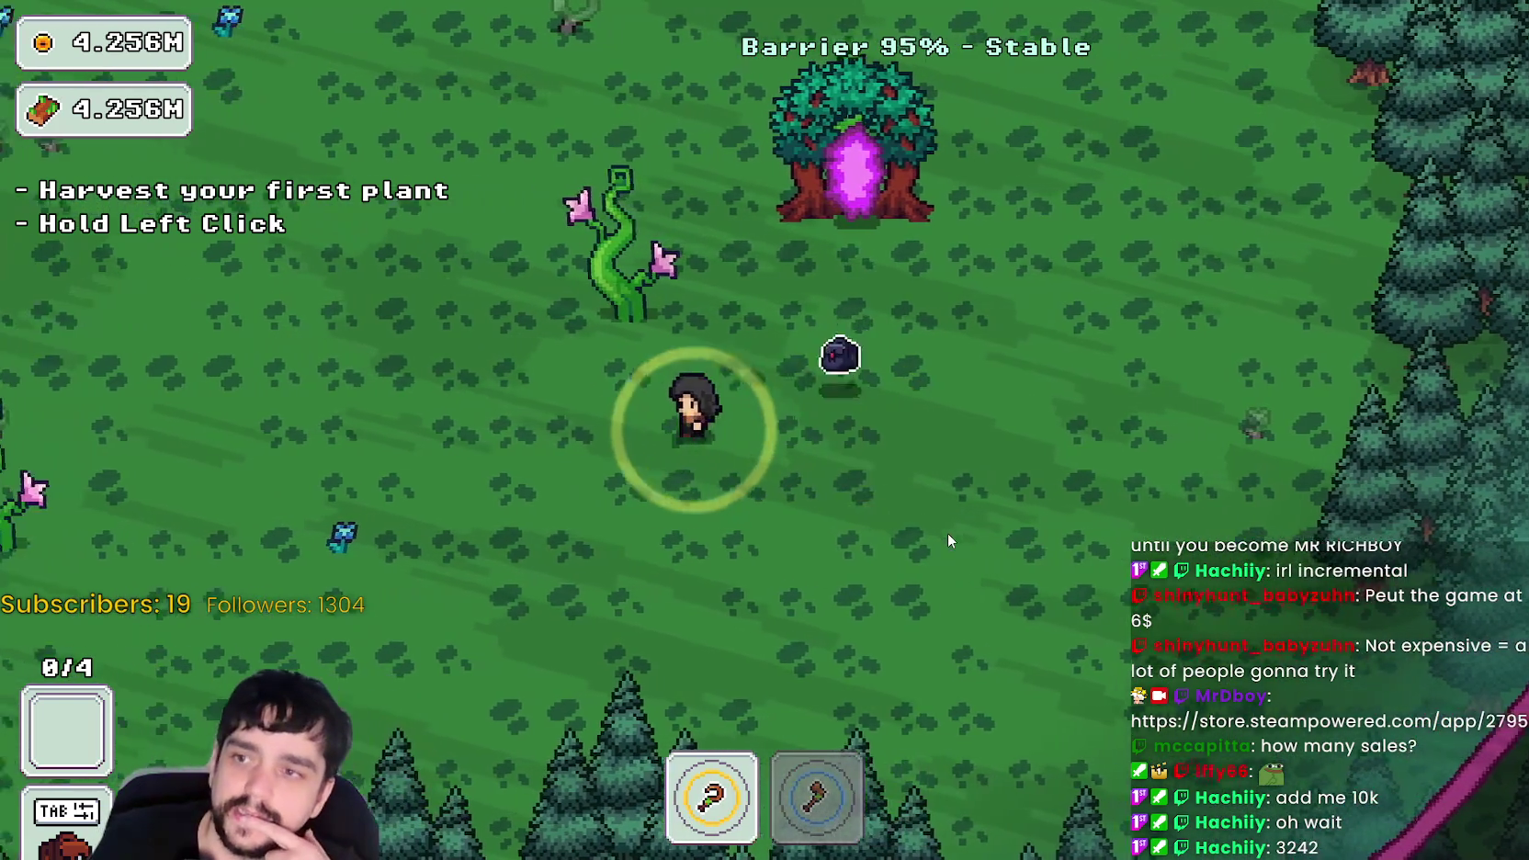
{"action": "key", "text": "w"}
{"action": "key", "text": "a"}
{"action": "key", "text": "d"}
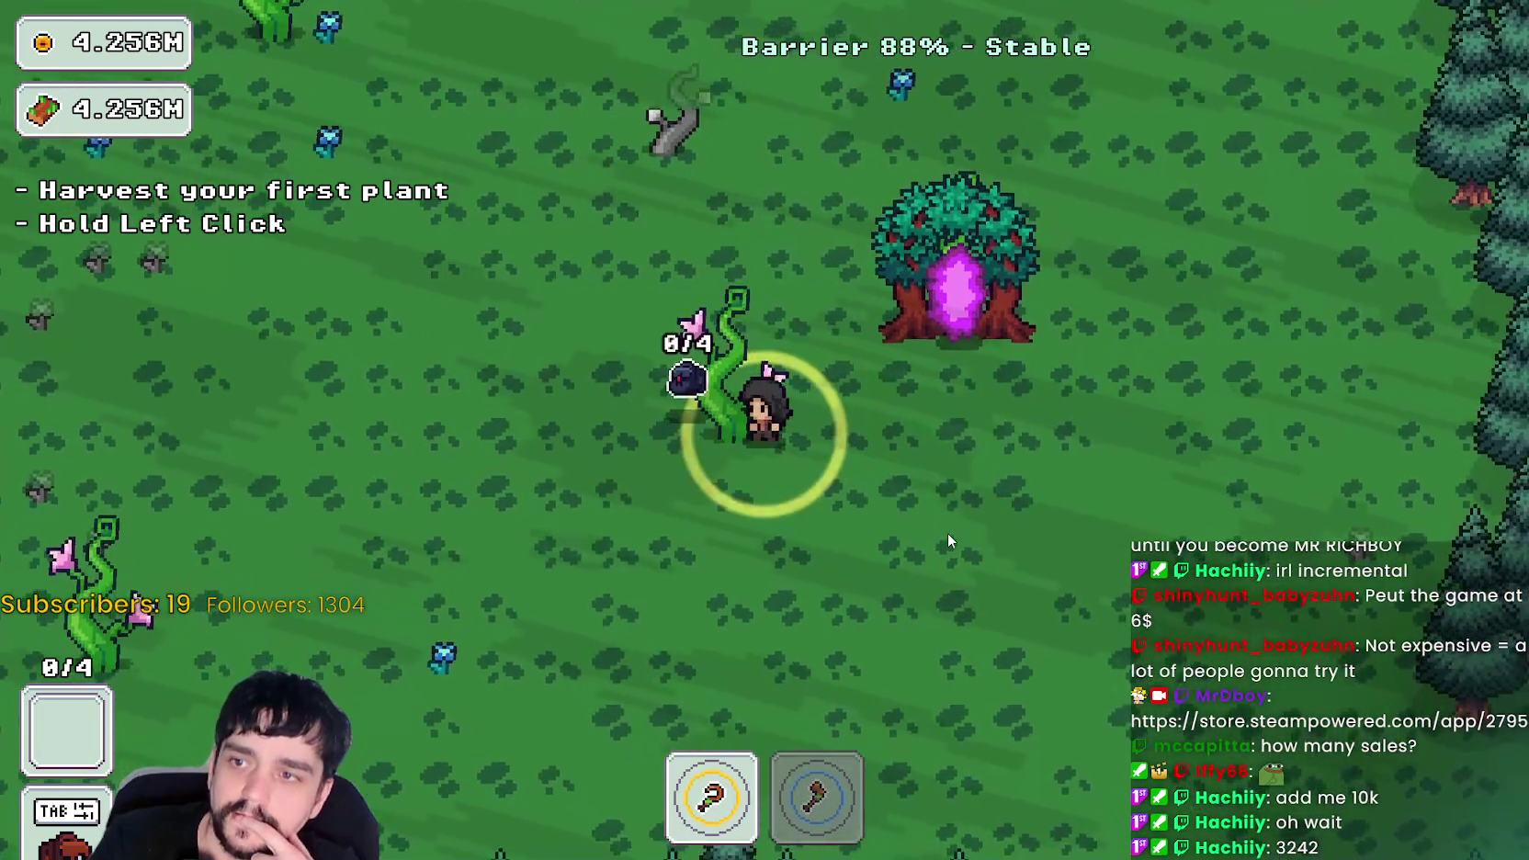
{"action": "key", "text": "w"}
{"action": "key", "text": "a"}
{"action": "key", "text": "s"}
{"action": "key", "text": "w"}
{"action": "key", "text": "w"}
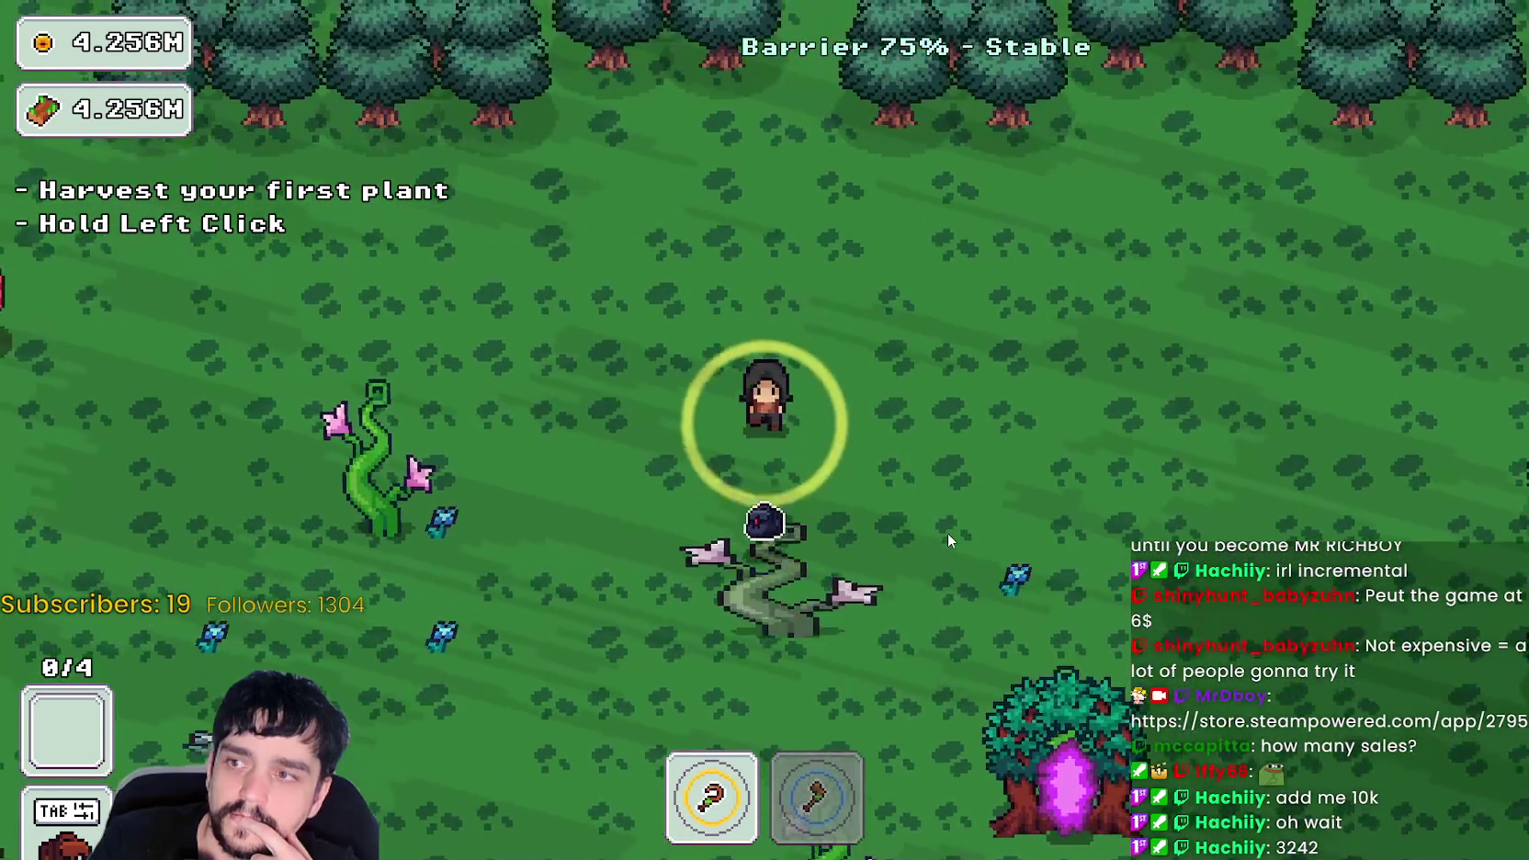
- Walk down-left to the barrier edge and across the field, then return to the editor
{"action": "key", "text": "s"}
{"action": "key", "text": "a"}
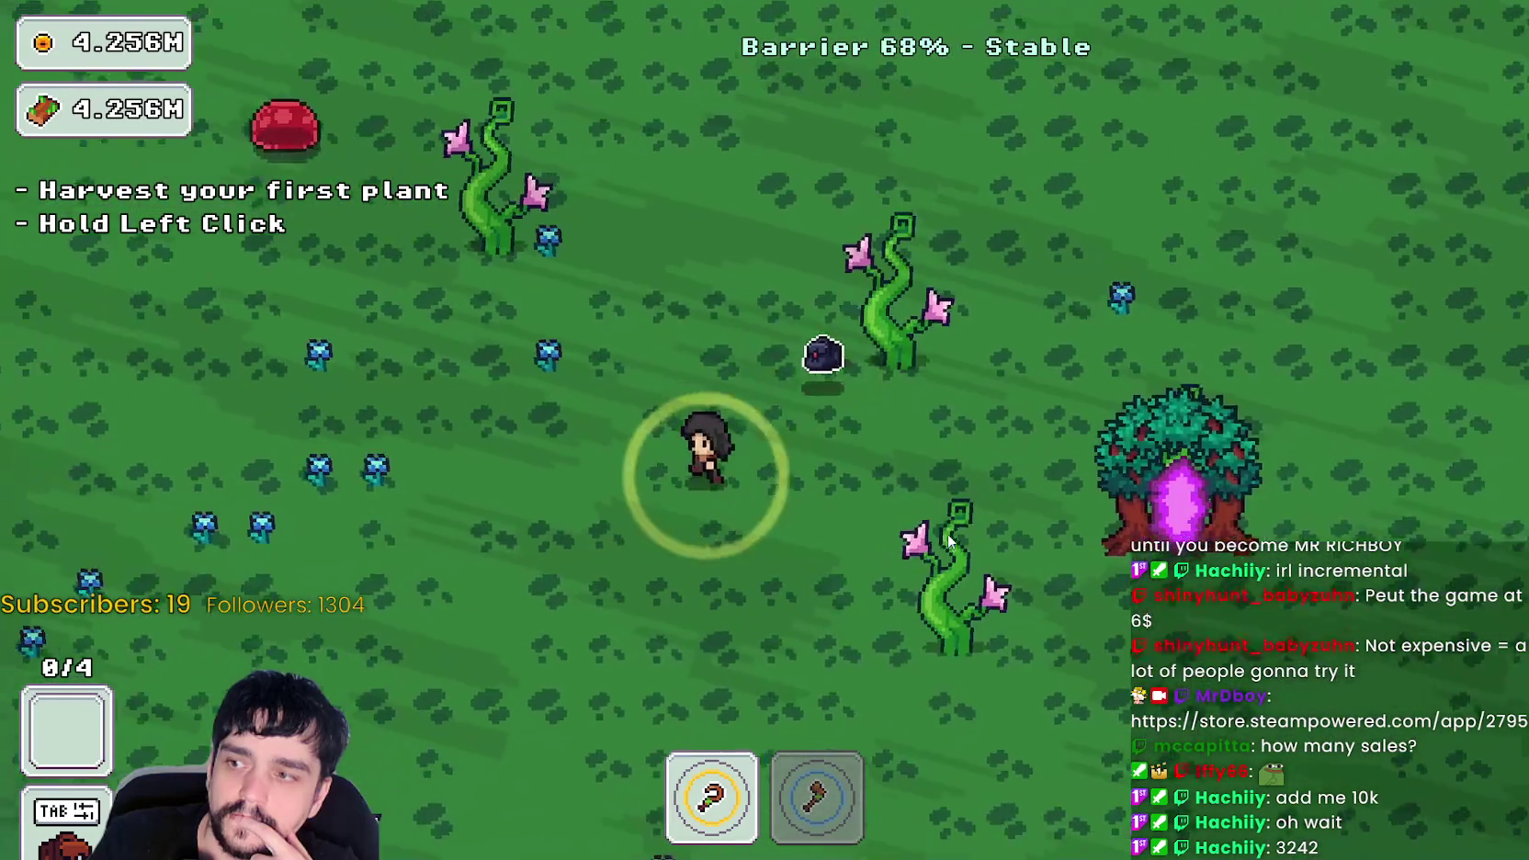
{"action": "key", "text": "a"}
{"action": "key", "text": "s"}
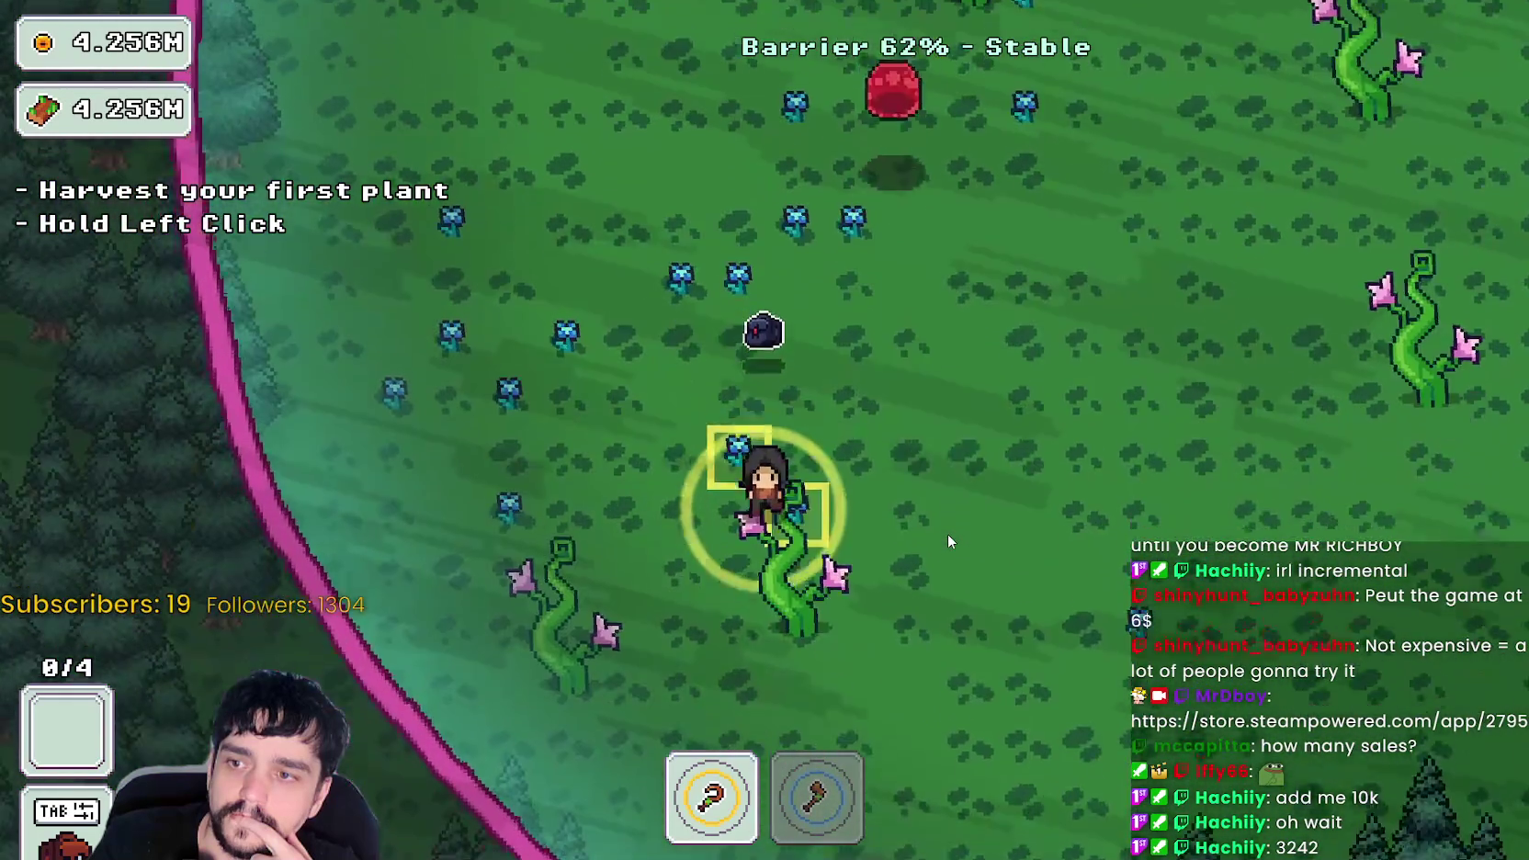
{"action": "key", "text": "s"}
{"action": "key", "text": "d"}
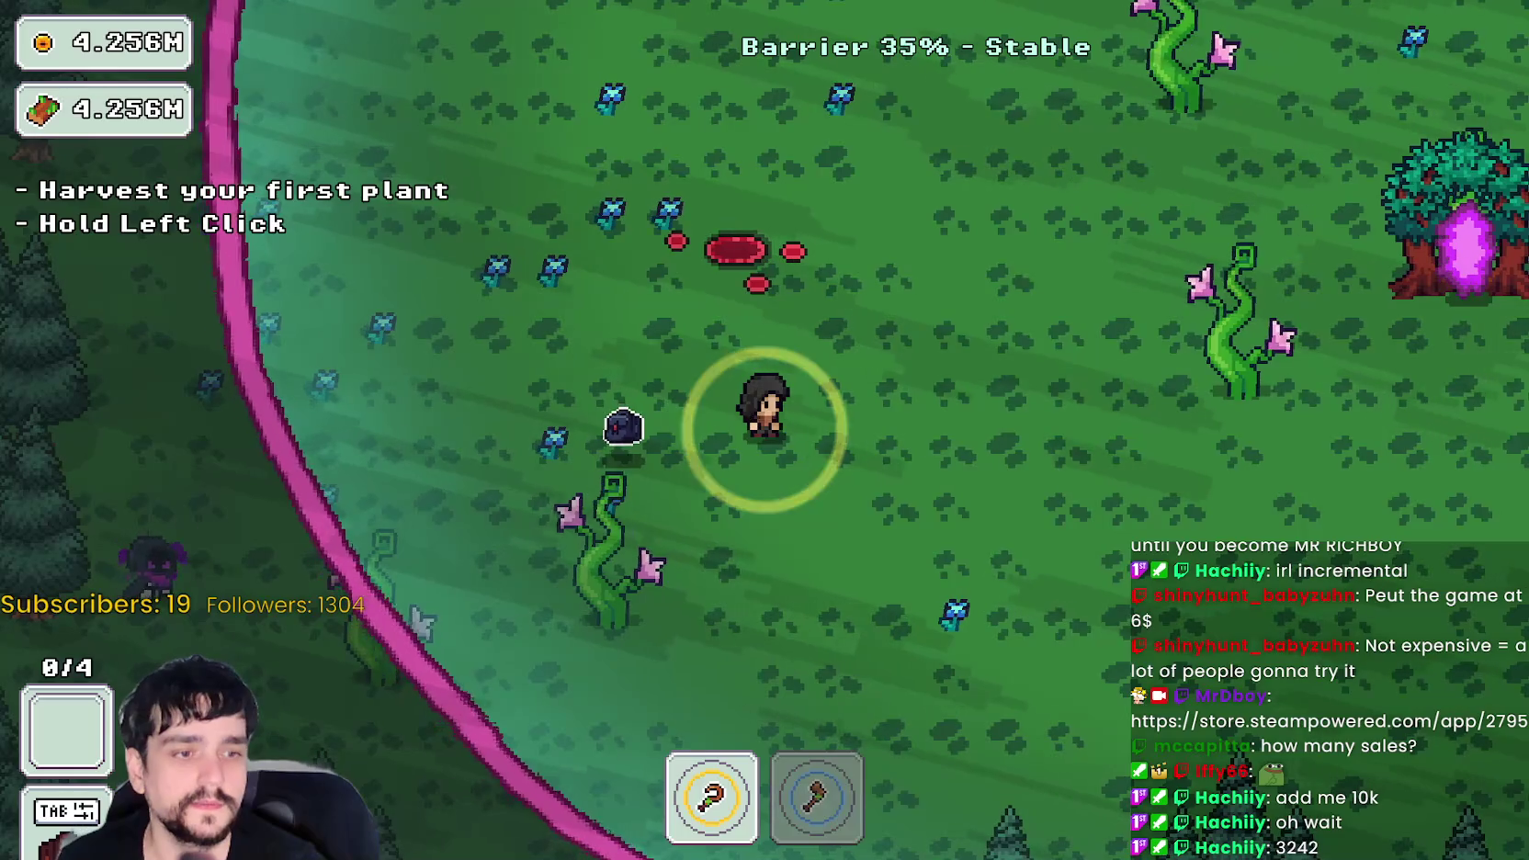
{"action": "key", "text": "alt+Tab"}
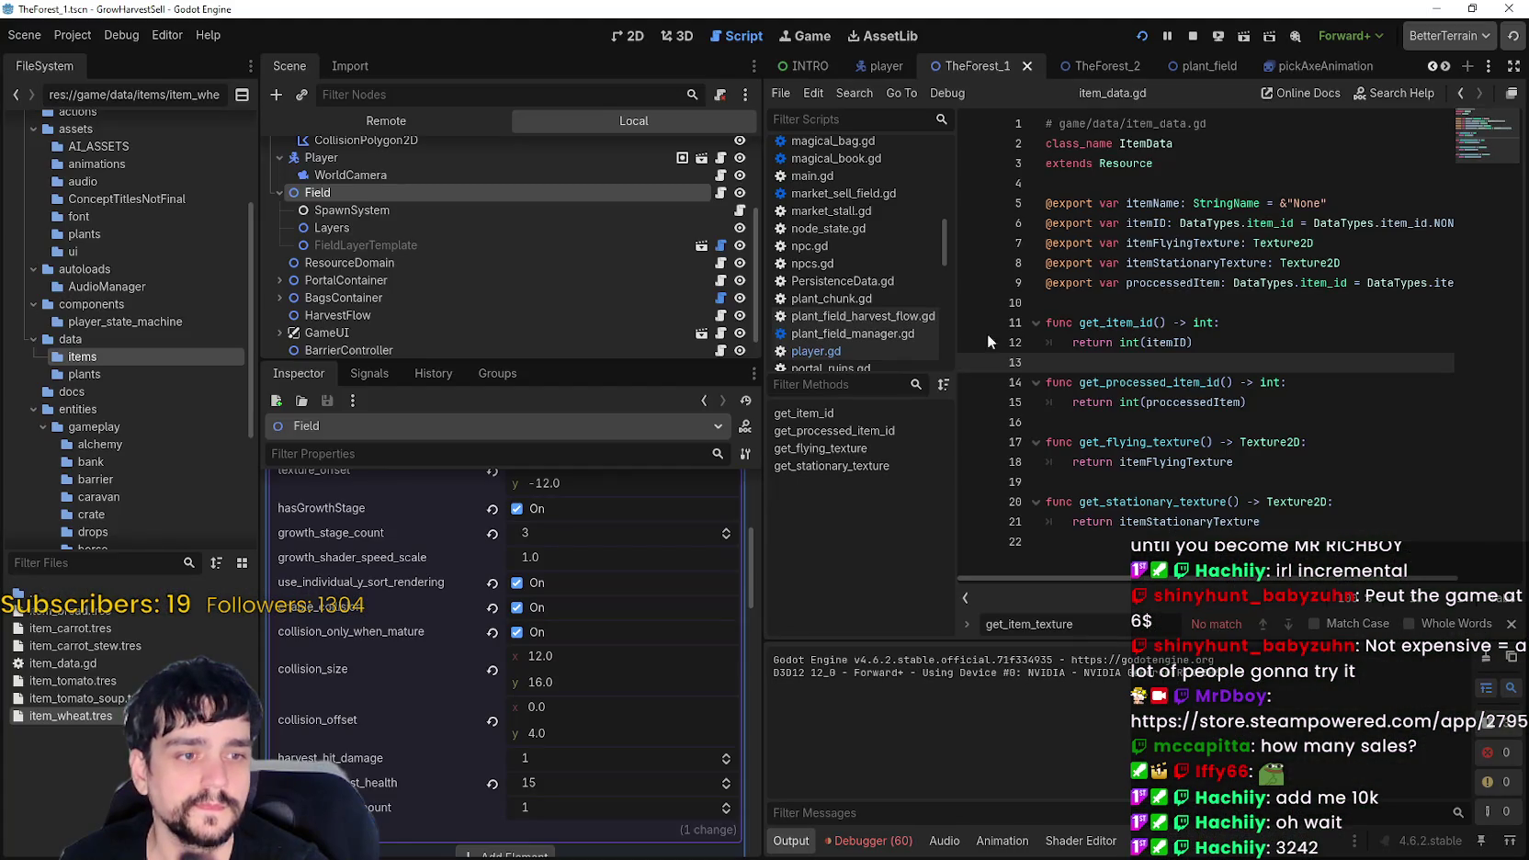
- Stop the running game, enlarge the Scene tree and collapse the Magical Roots entry
{"action": "left_click", "coordinate": [1193, 36]}
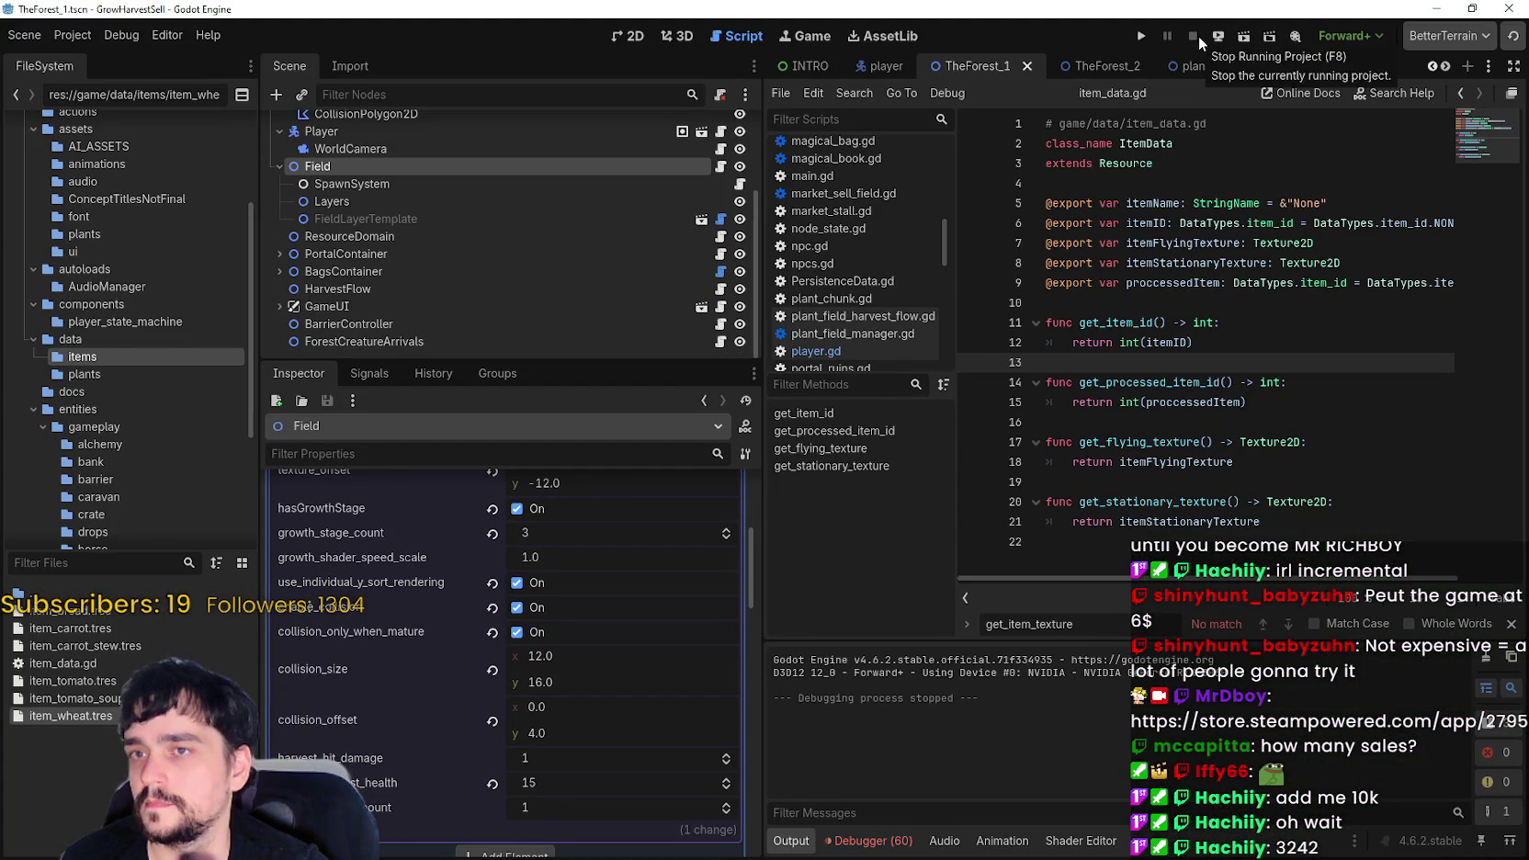
{"action": "scroll", "coordinate": [466, 726], "scroll_direction": "up", "scroll_amount": 3}
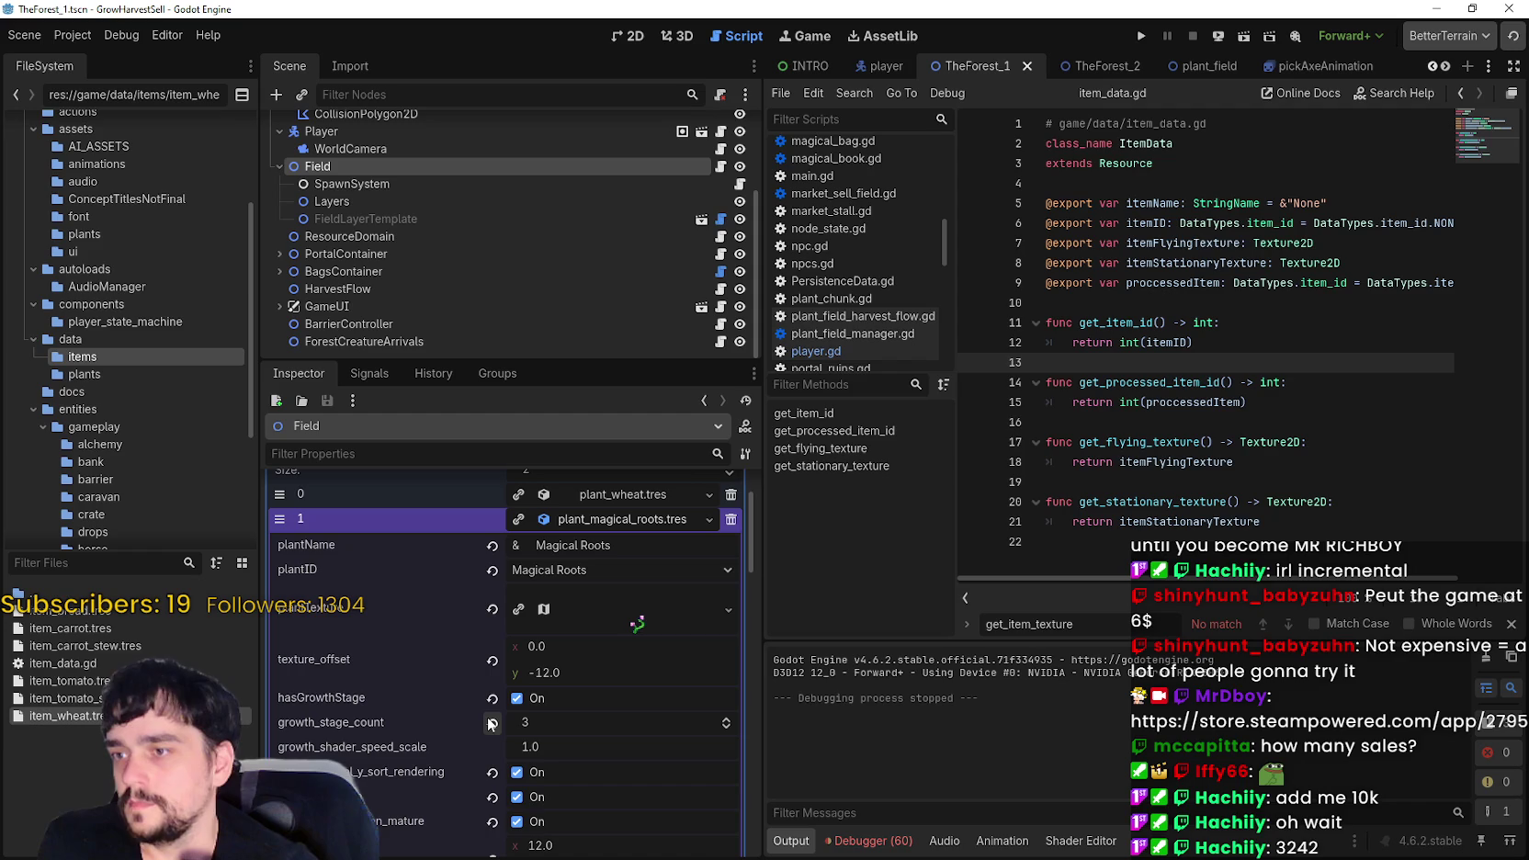
{"action": "scroll", "coordinate": [531, 735], "scroll_direction": "down", "scroll_amount": 2}
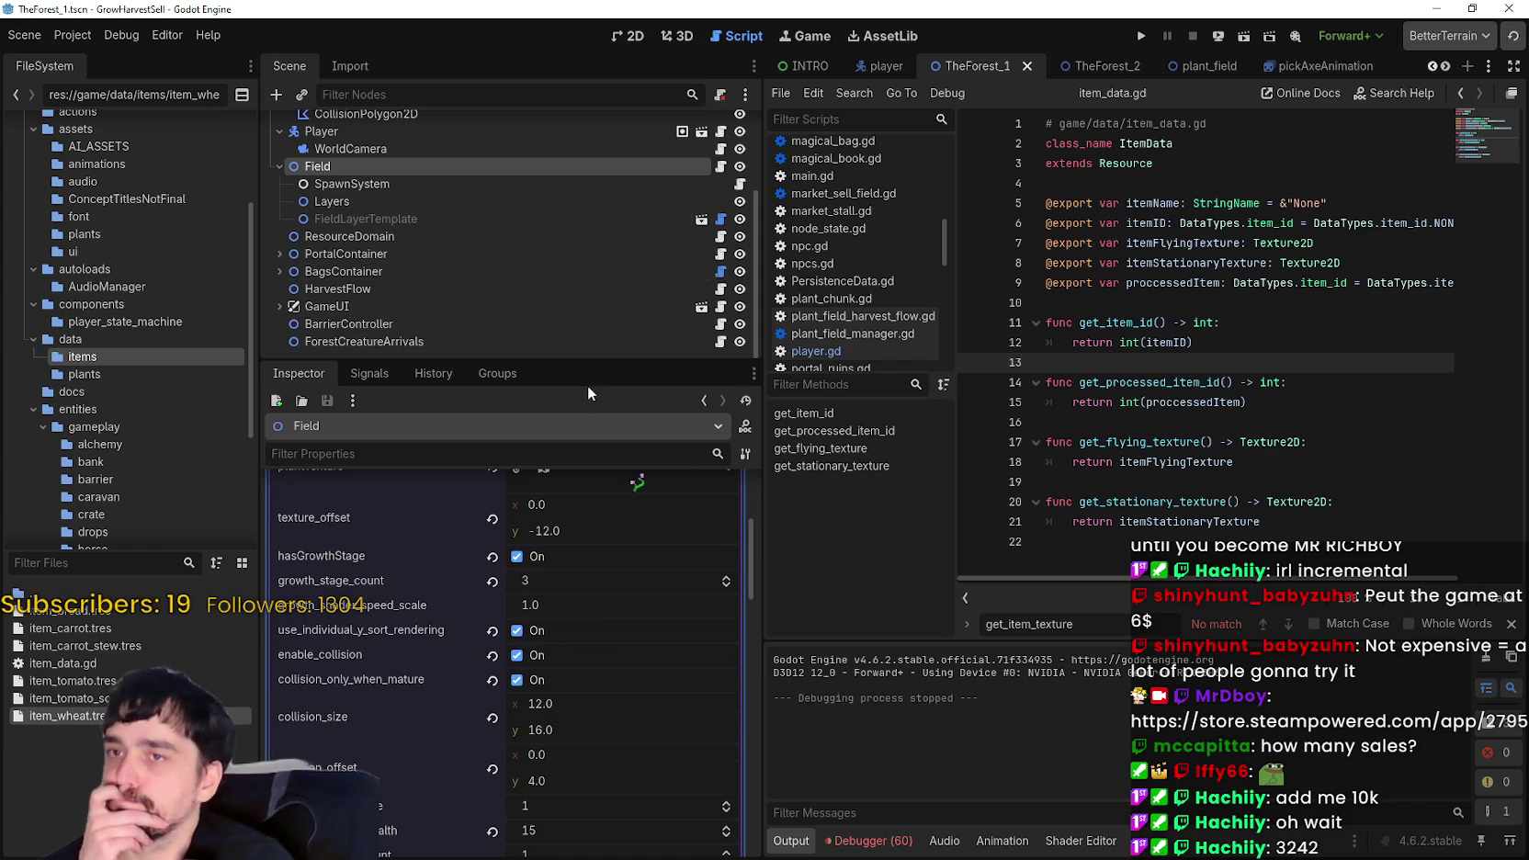
{"action": "left_click_drag", "start_coordinate": [572, 357], "coordinate": [616, 494]}
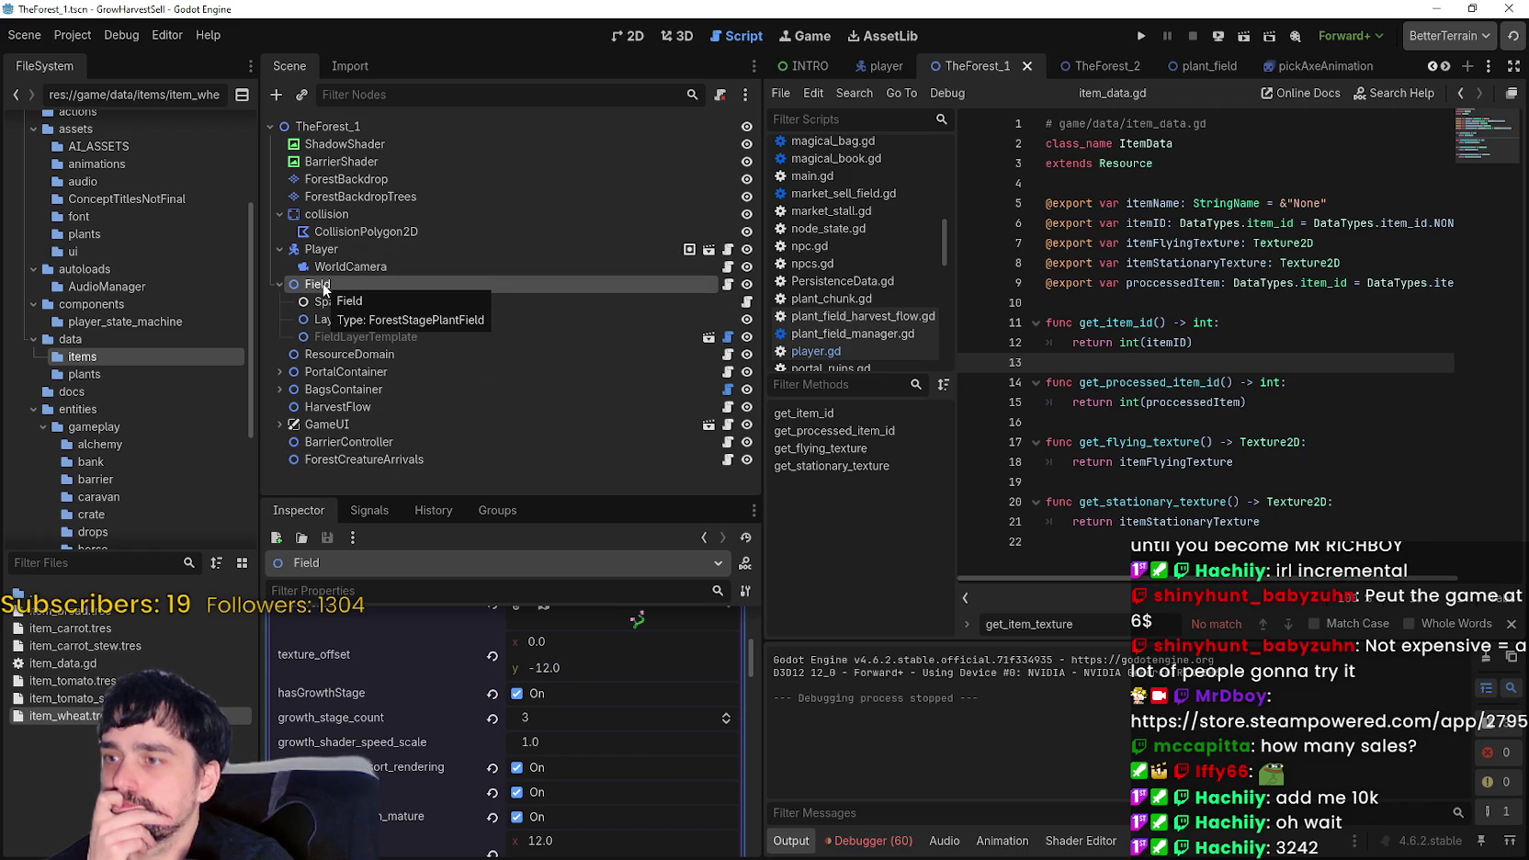
{"action": "scroll", "coordinate": [683, 759], "scroll_direction": "up", "scroll_amount": 5}
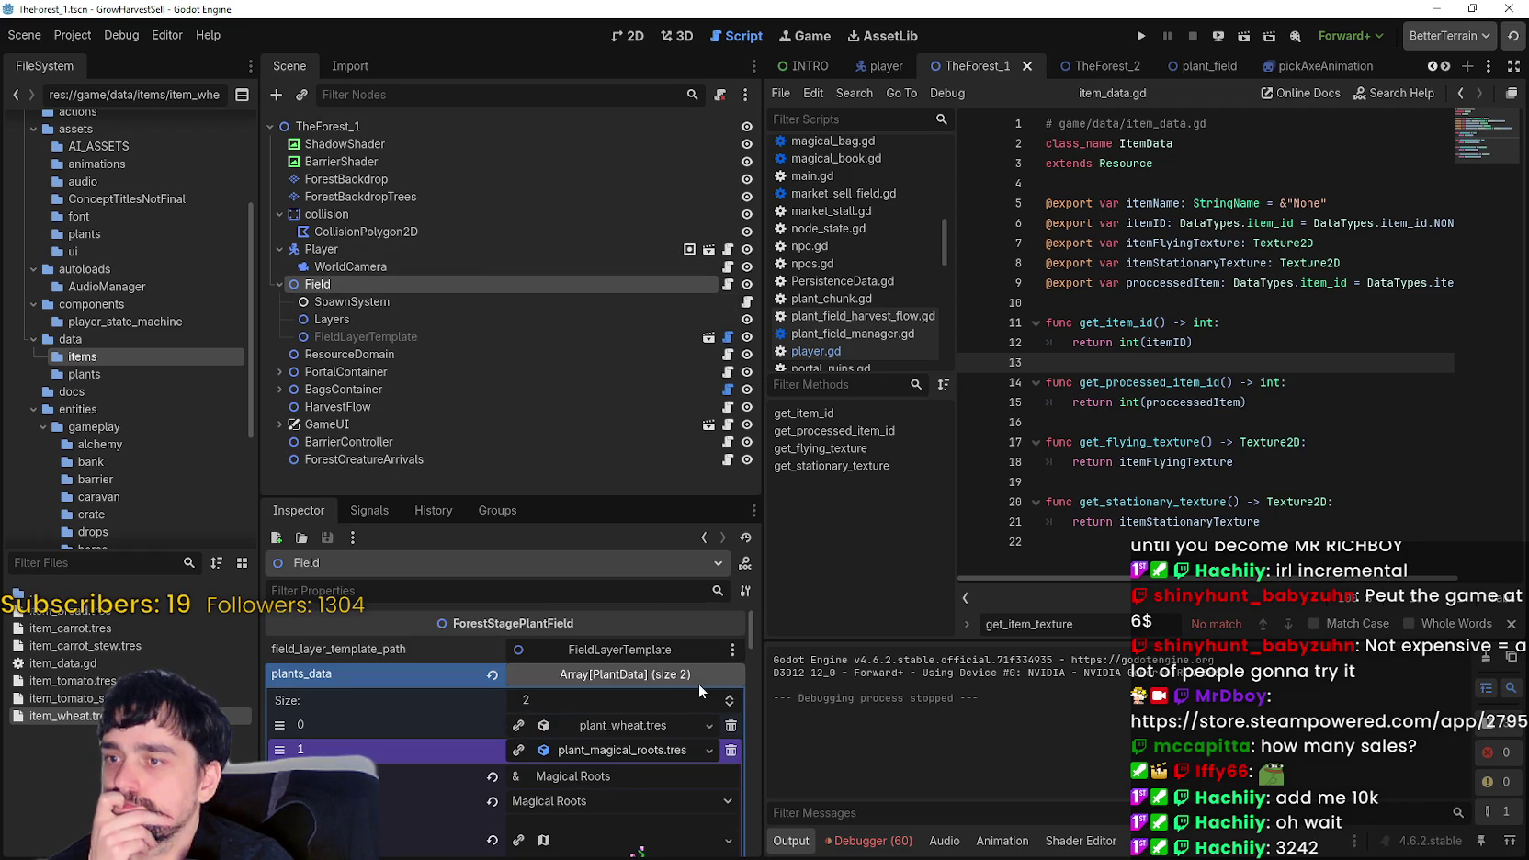
{"action": "left_click", "coordinate": [660, 748]}
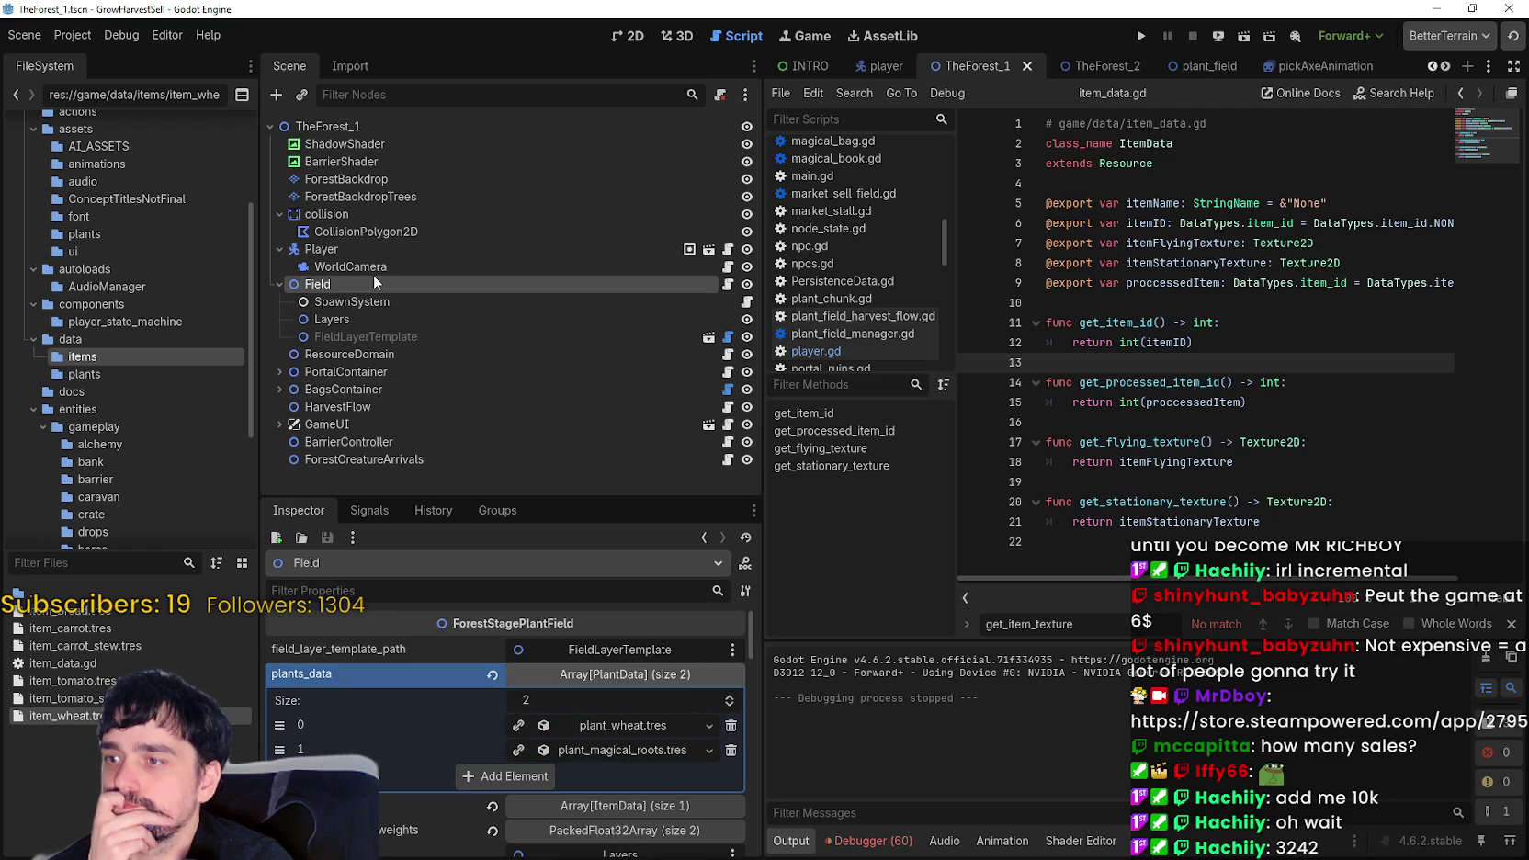
{"action": "scroll", "coordinate": [613, 737], "scroll_direction": "down", "scroll_amount": 5}
{"action": "scroll", "coordinate": [630, 761], "scroll_direction": "down", "scroll_amount": 6}
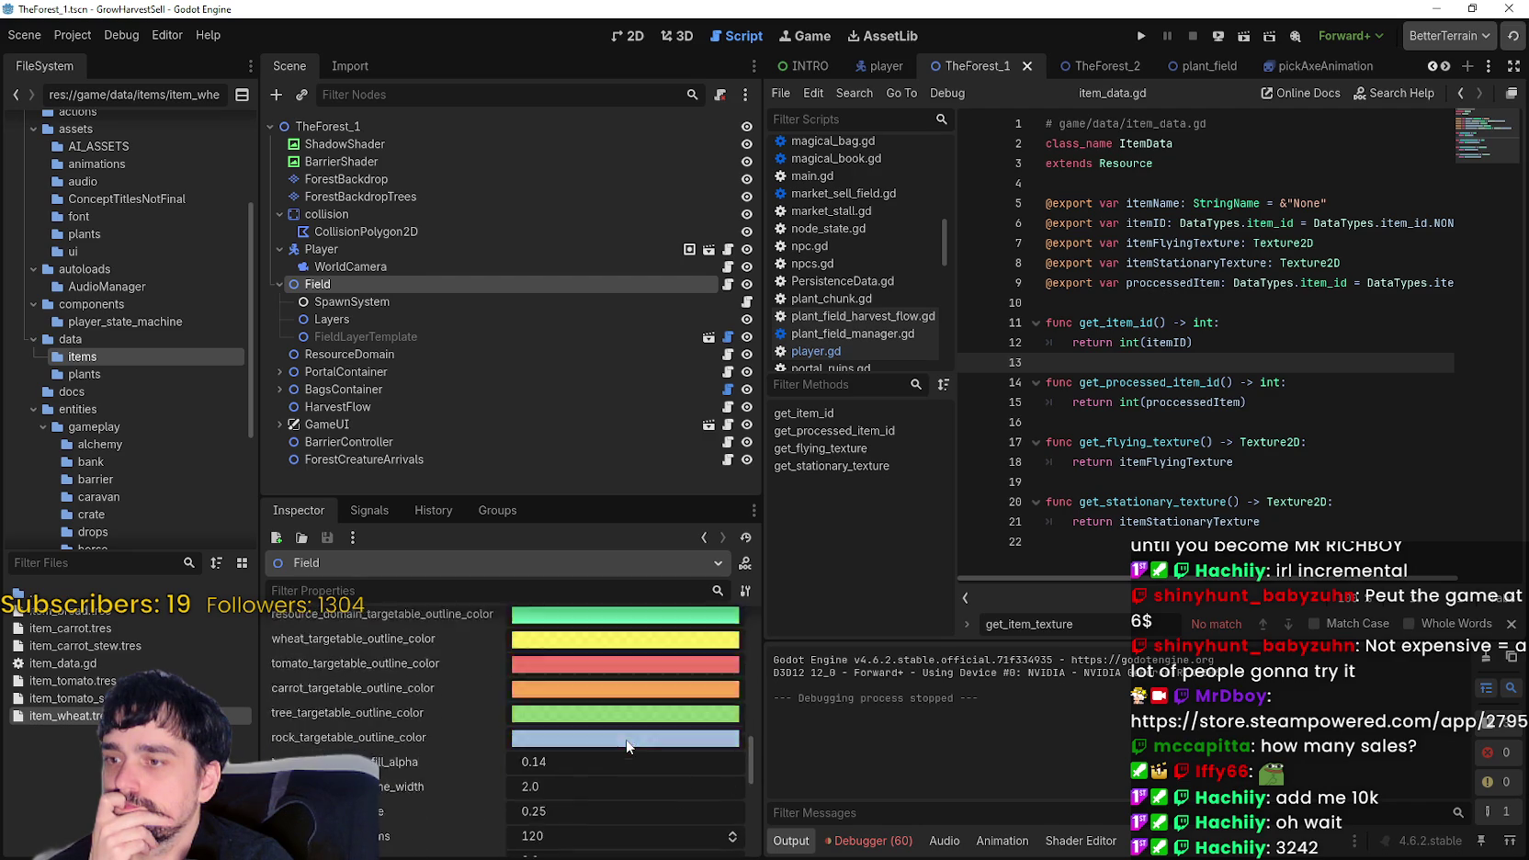
{"action": "scroll", "coordinate": [627, 747], "scroll_direction": "down", "scroll_amount": 5}
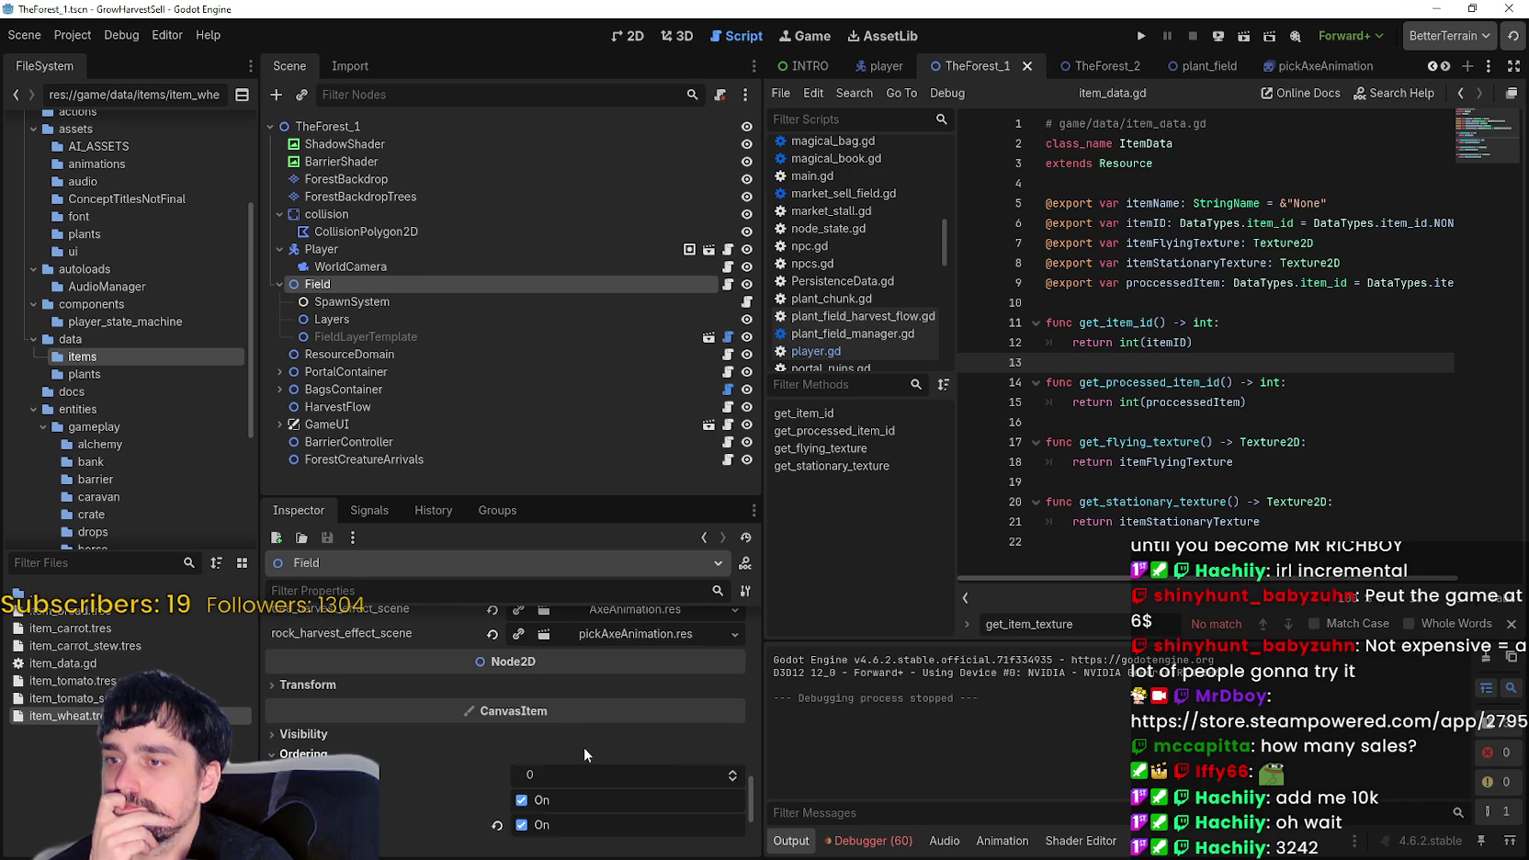
{"action": "scroll", "coordinate": [588, 738], "scroll_direction": "down", "scroll_amount": 2}
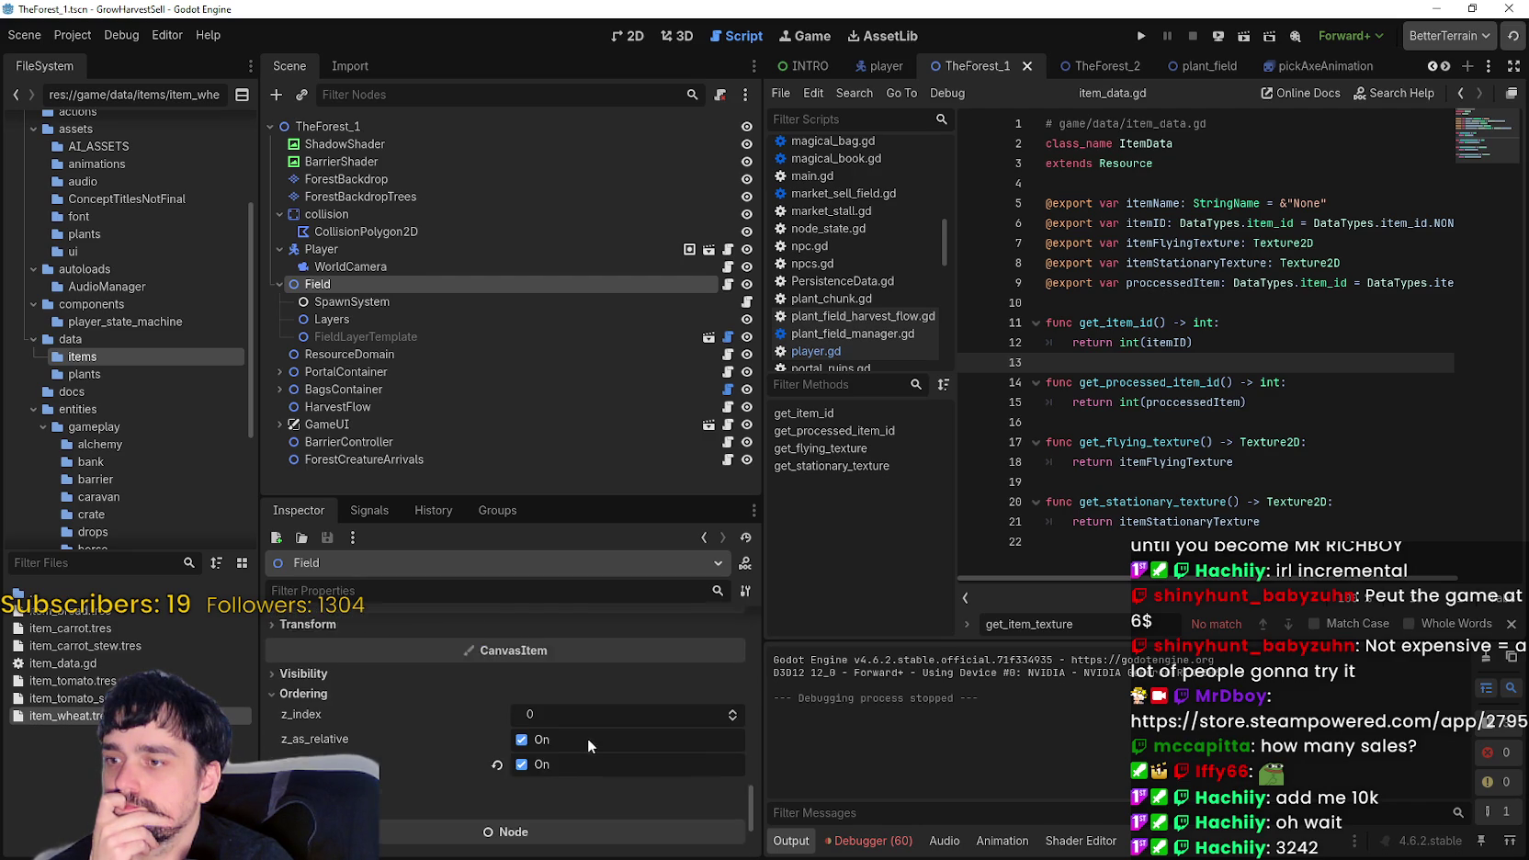
- Inspect the FieldLayerTemplate node's Transform and Ordering properties
{"action": "left_click", "coordinate": [394, 336]}
{"action": "left_click_drag", "start_coordinate": [740, 613], "coordinate": [756, 821]}
{"action": "left_click", "coordinate": [722, 690]}
{"action": "scroll", "coordinate": [682, 708], "scroll_direction": "down", "scroll_amount": 5}
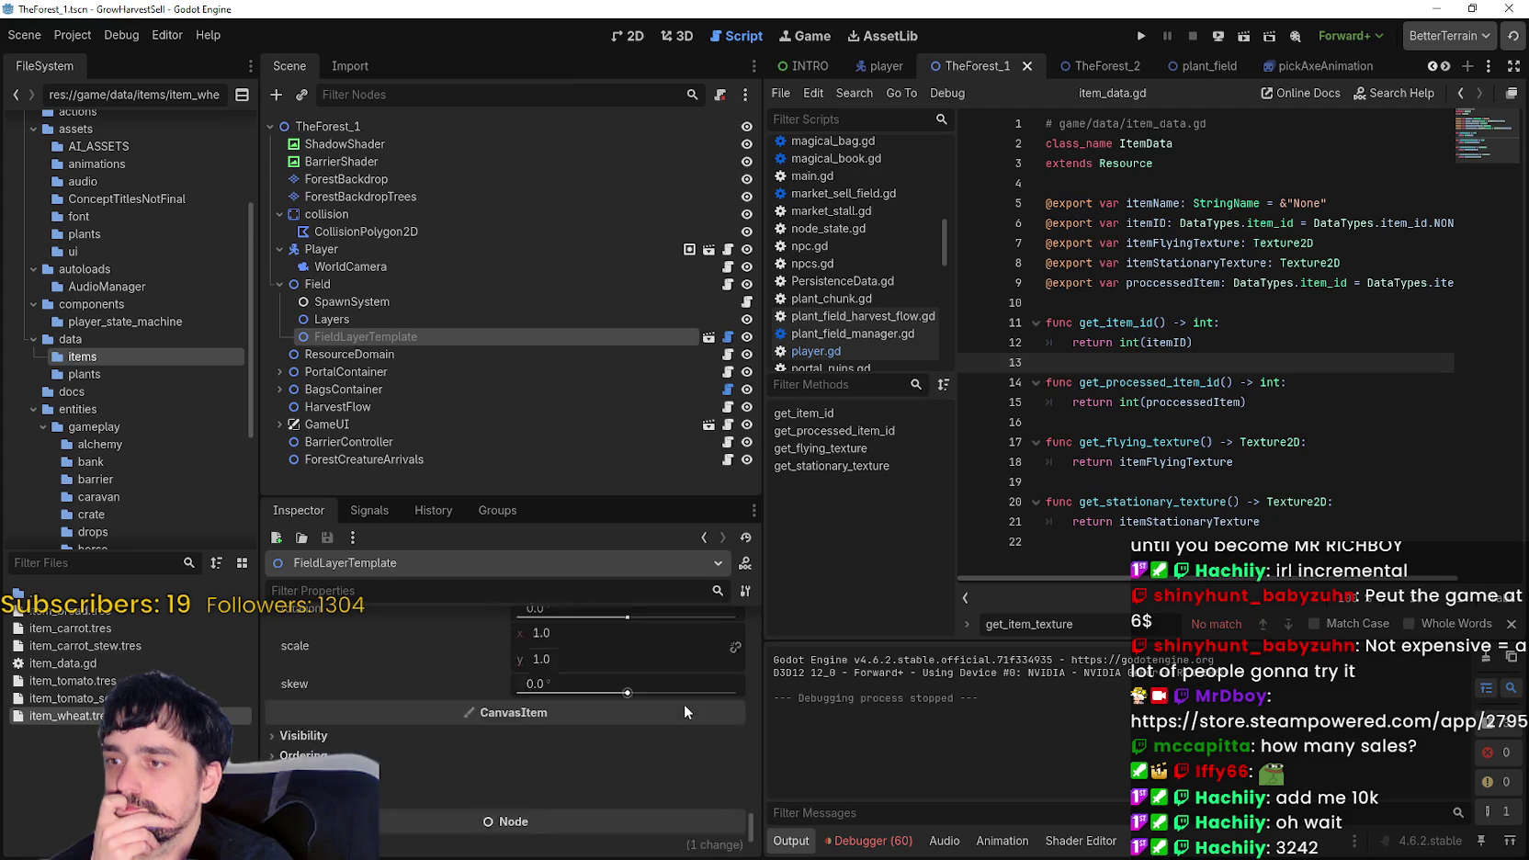
{"action": "left_click", "coordinate": [411, 662]}
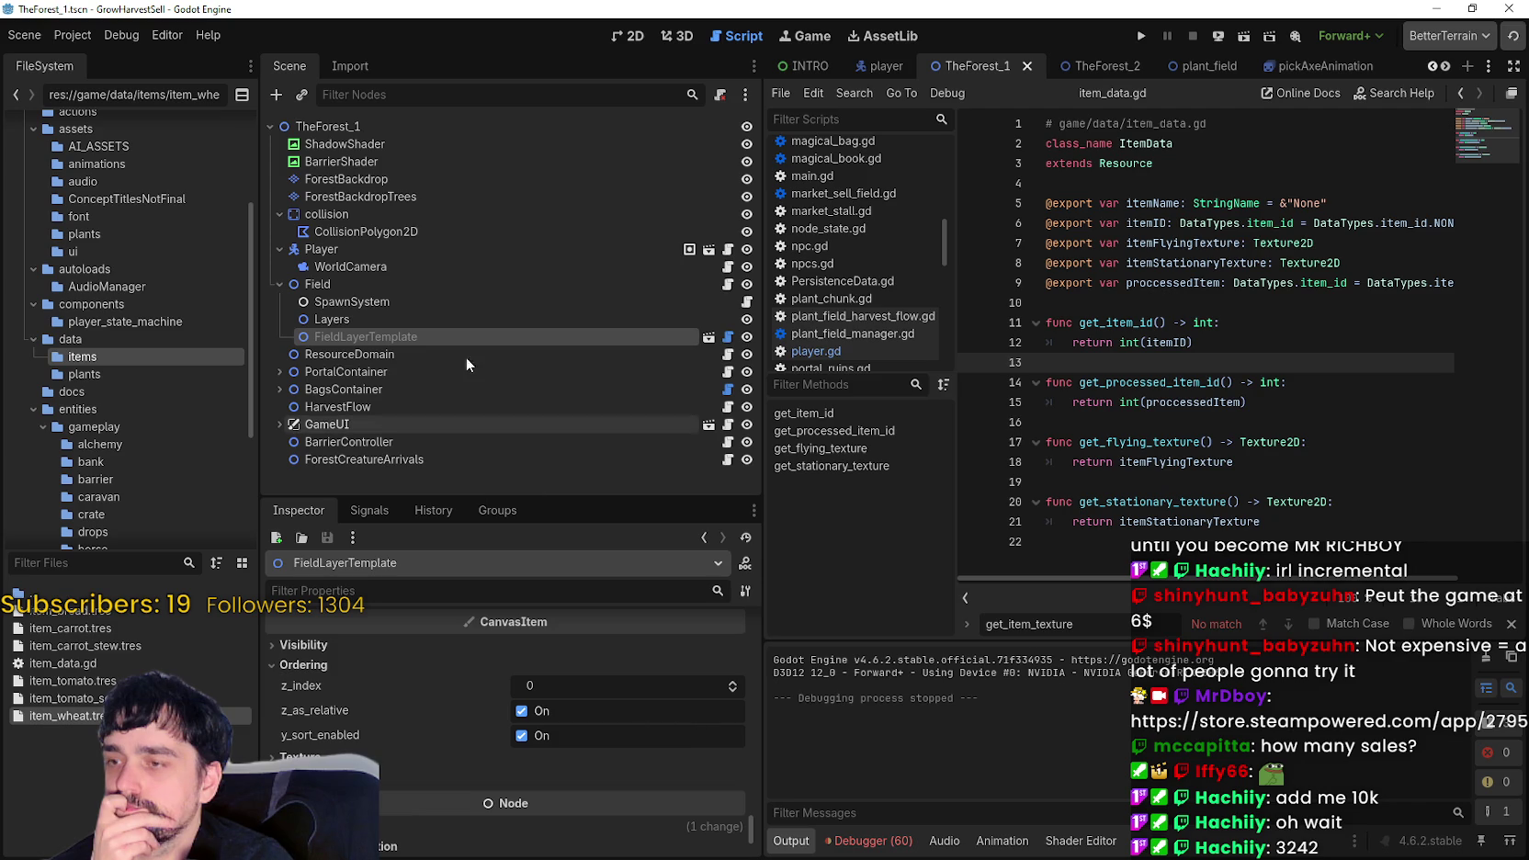
- Enable y_sort_enabled under Ordering on the Field's Layers node, then relaunch the game
{"action": "left_click", "coordinate": [398, 318]}
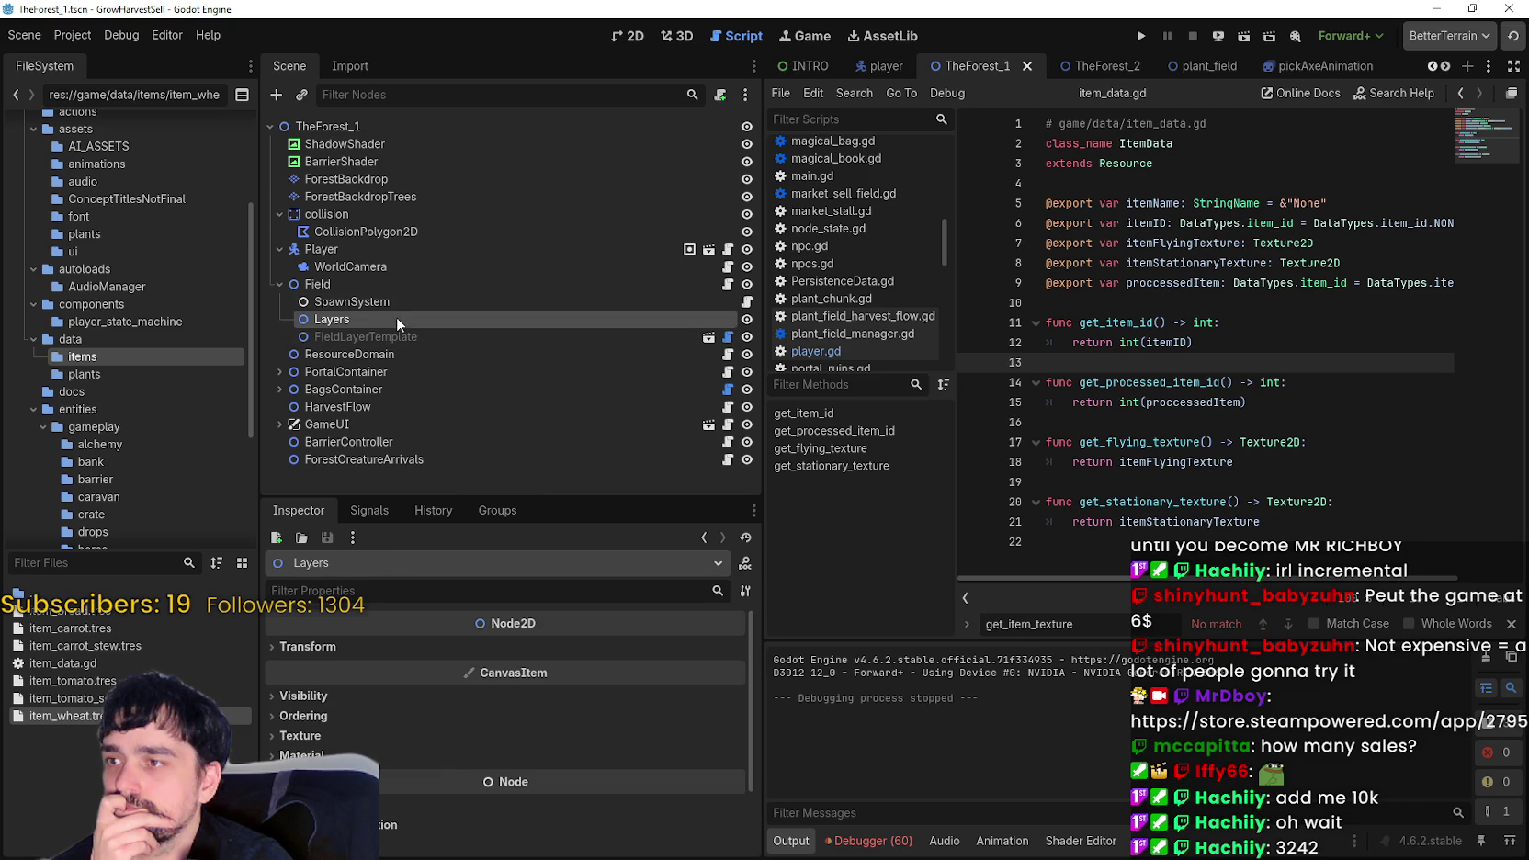
{"action": "scroll", "coordinate": [368, 680], "scroll_direction": "down", "scroll_amount": 3}
{"action": "left_click", "coordinate": [339, 633]}
{"action": "left_click", "coordinate": [344, 633]}
{"action": "left_click", "coordinate": [346, 630]}
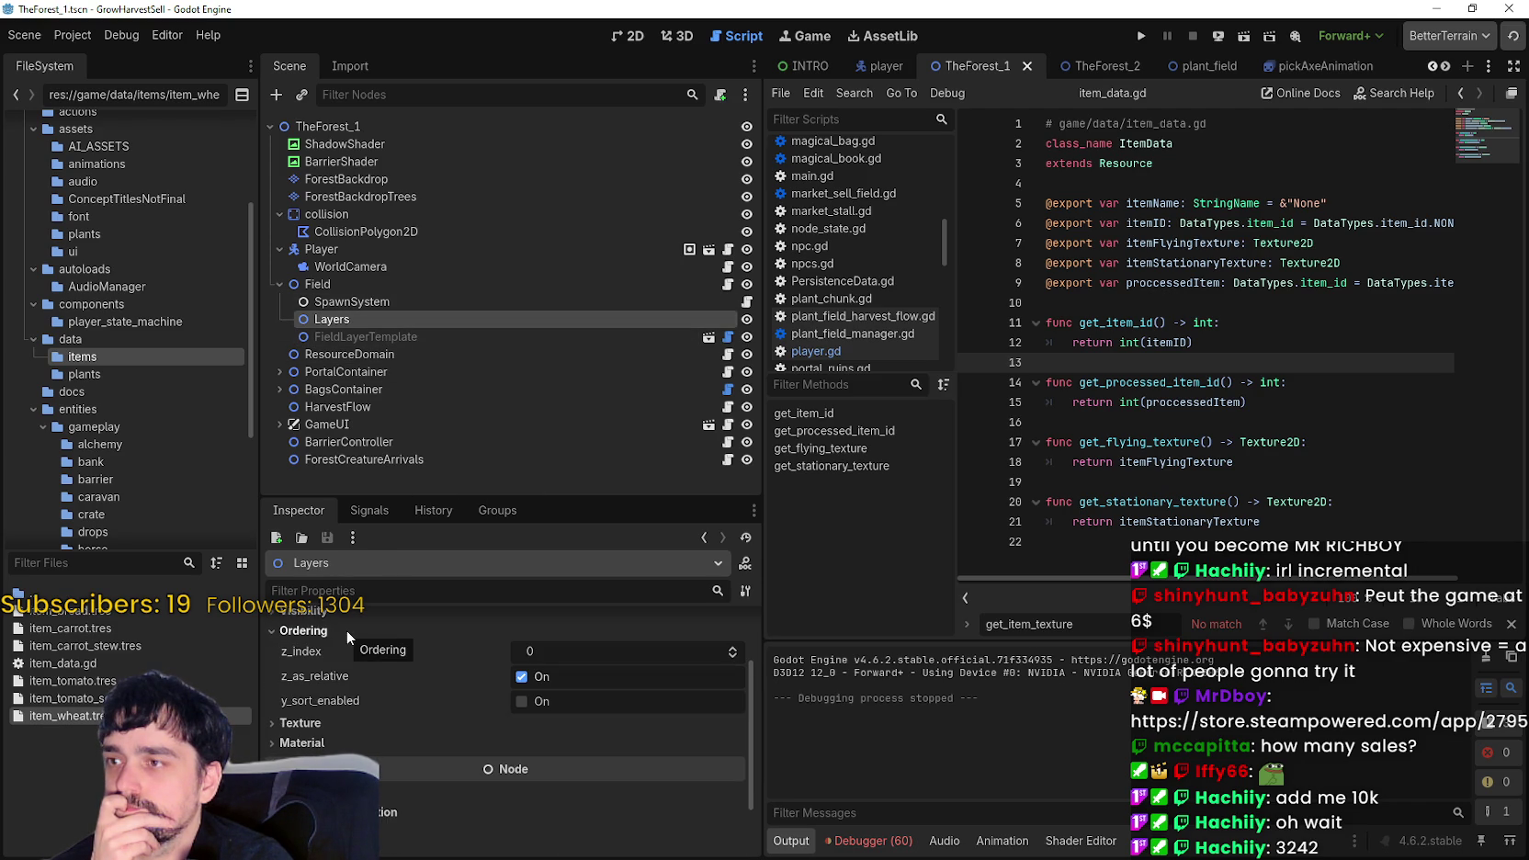
{"action": "left_click", "coordinate": [535, 706]}
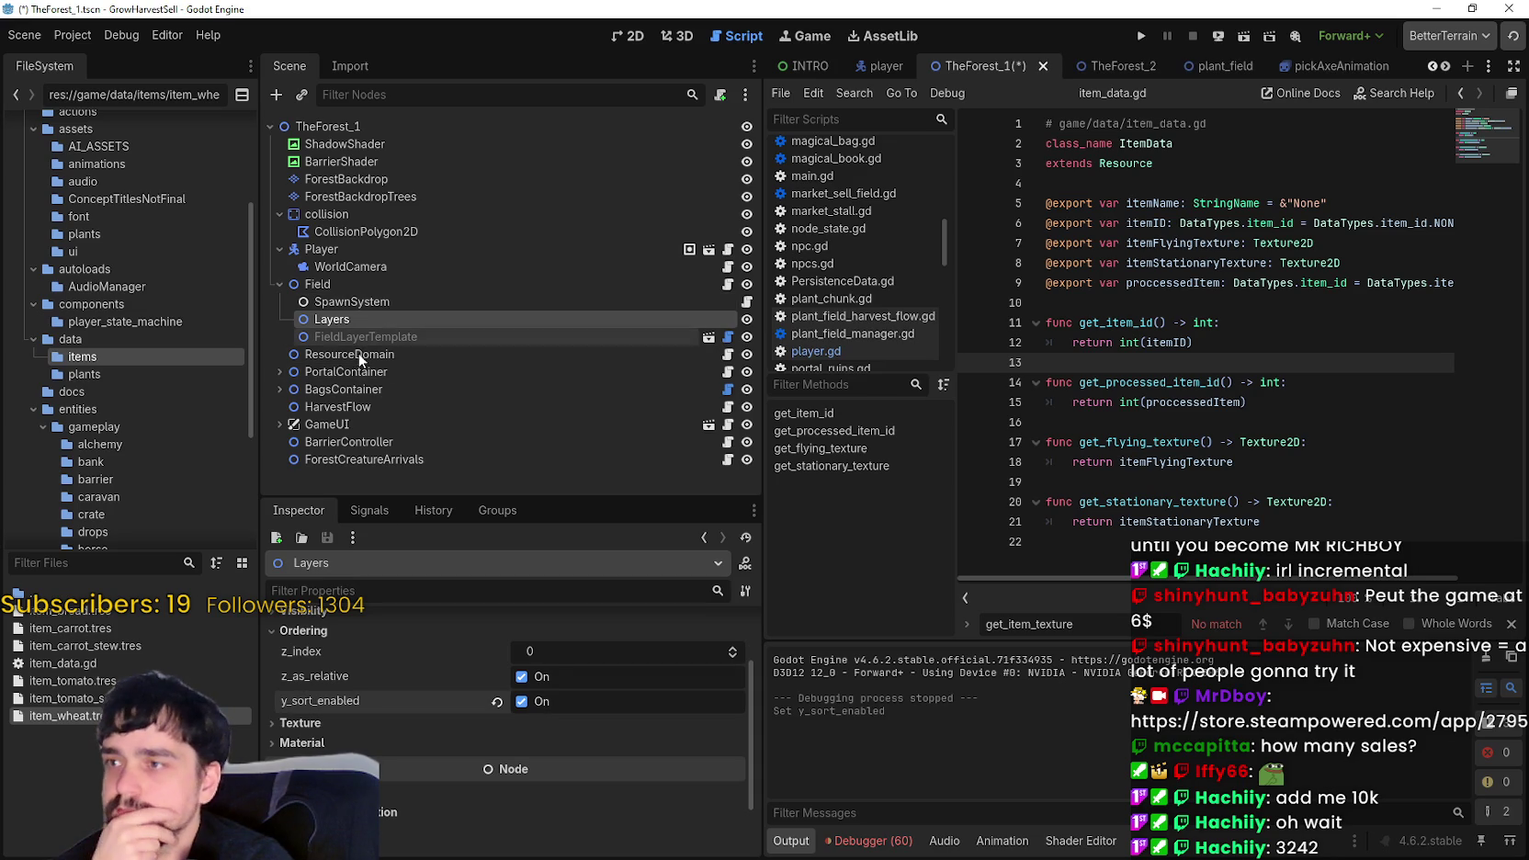
{"action": "left_click", "coordinate": [357, 304]}
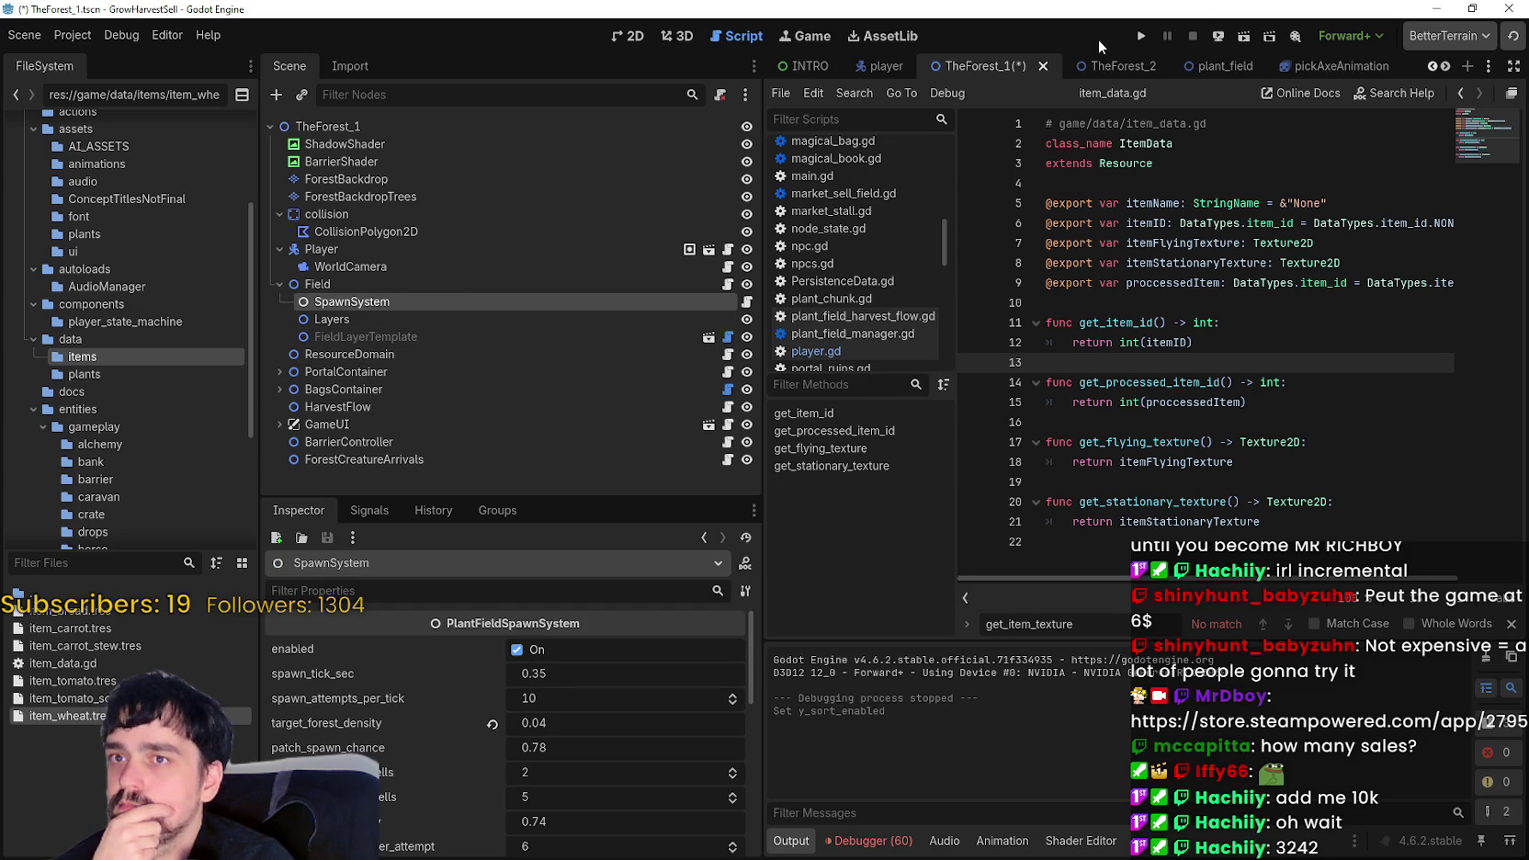
{"action": "left_click", "coordinate": [1141, 37]}
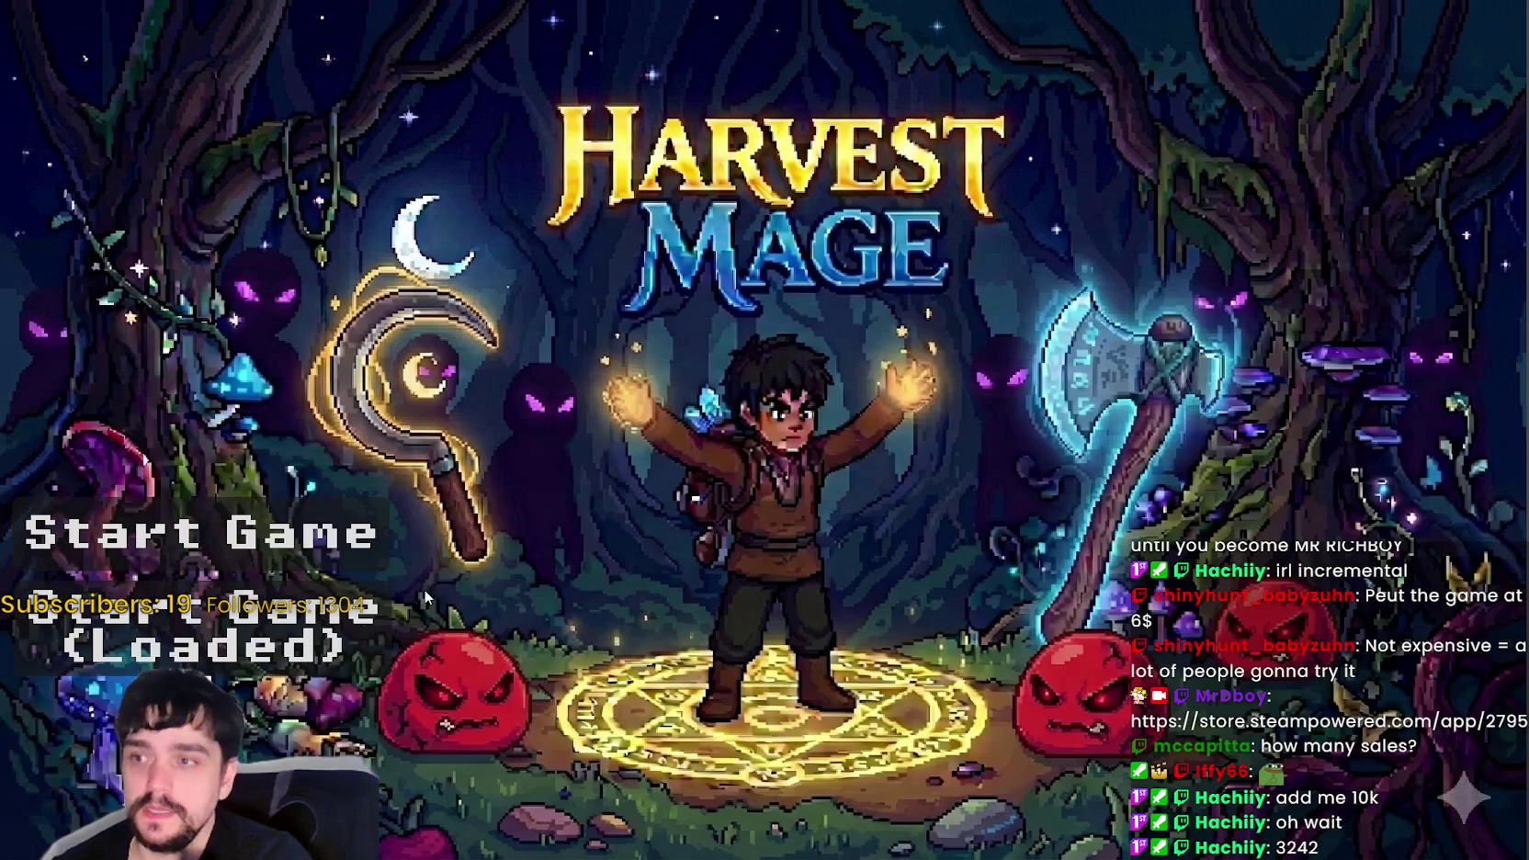
- Enter the village, pass the Mage Tower, and travel to The Forest from the portal
{"action": "left_click", "coordinate": [426, 598]}
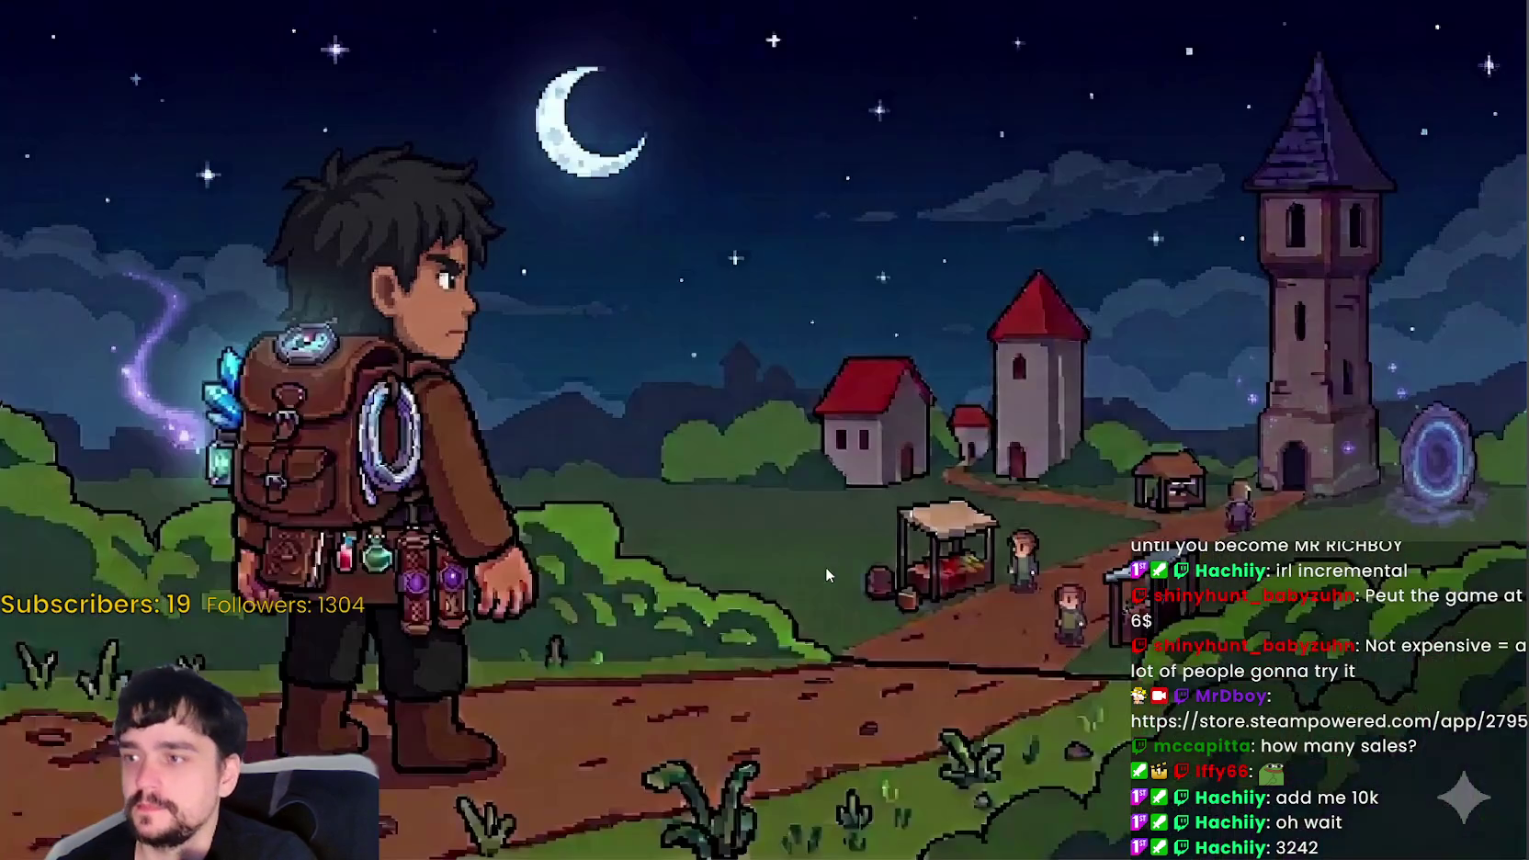
{"action": "key", "text": "w"}
{"action": "key", "text": "w"}
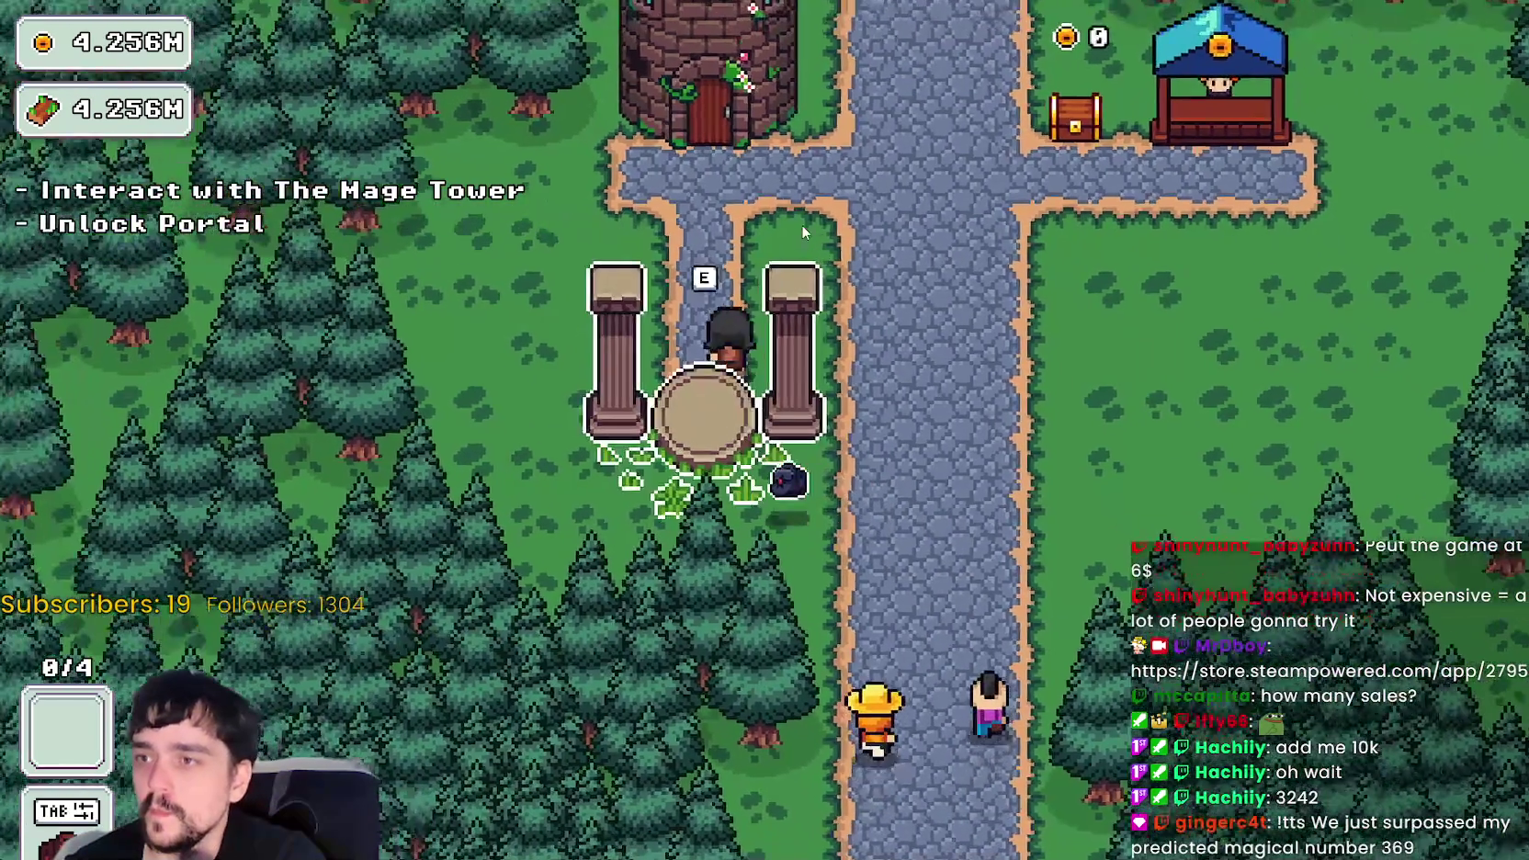
{"action": "key", "text": "e"}
{"action": "key", "text": "Escape"}
{"action": "key", "text": "s"}
{"action": "key", "text": "e"}
{"action": "key", "text": "Return"}
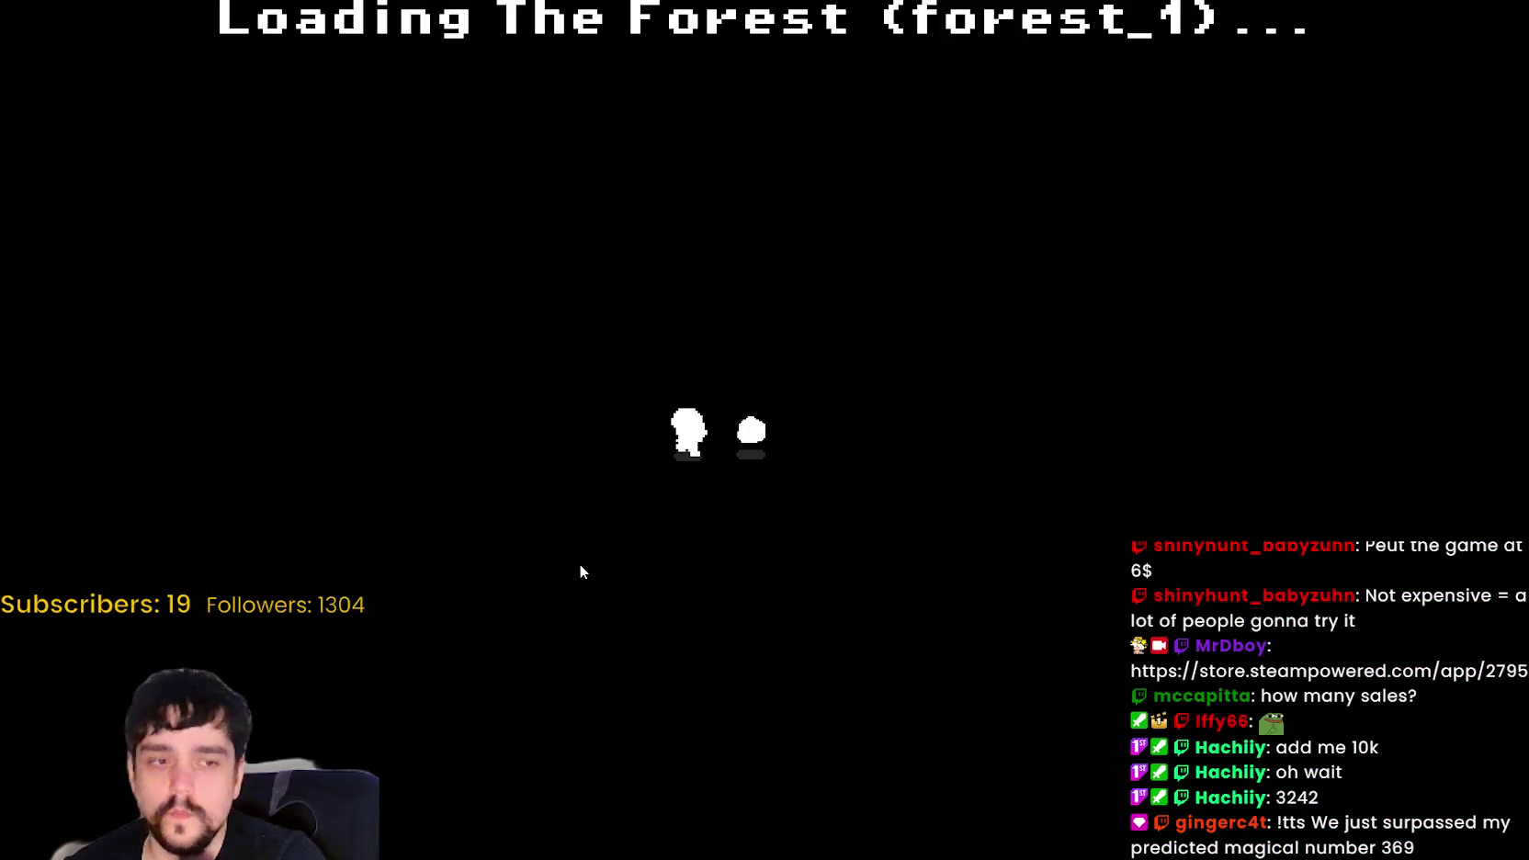
- Walk to the beanstalk field, equip the harvesting tool (2) and harvest while moving through
{"action": "key", "text": "a"}
{"action": "key", "text": "s"}
{"action": "key", "text": "a"}
{"action": "key", "text": "s"}
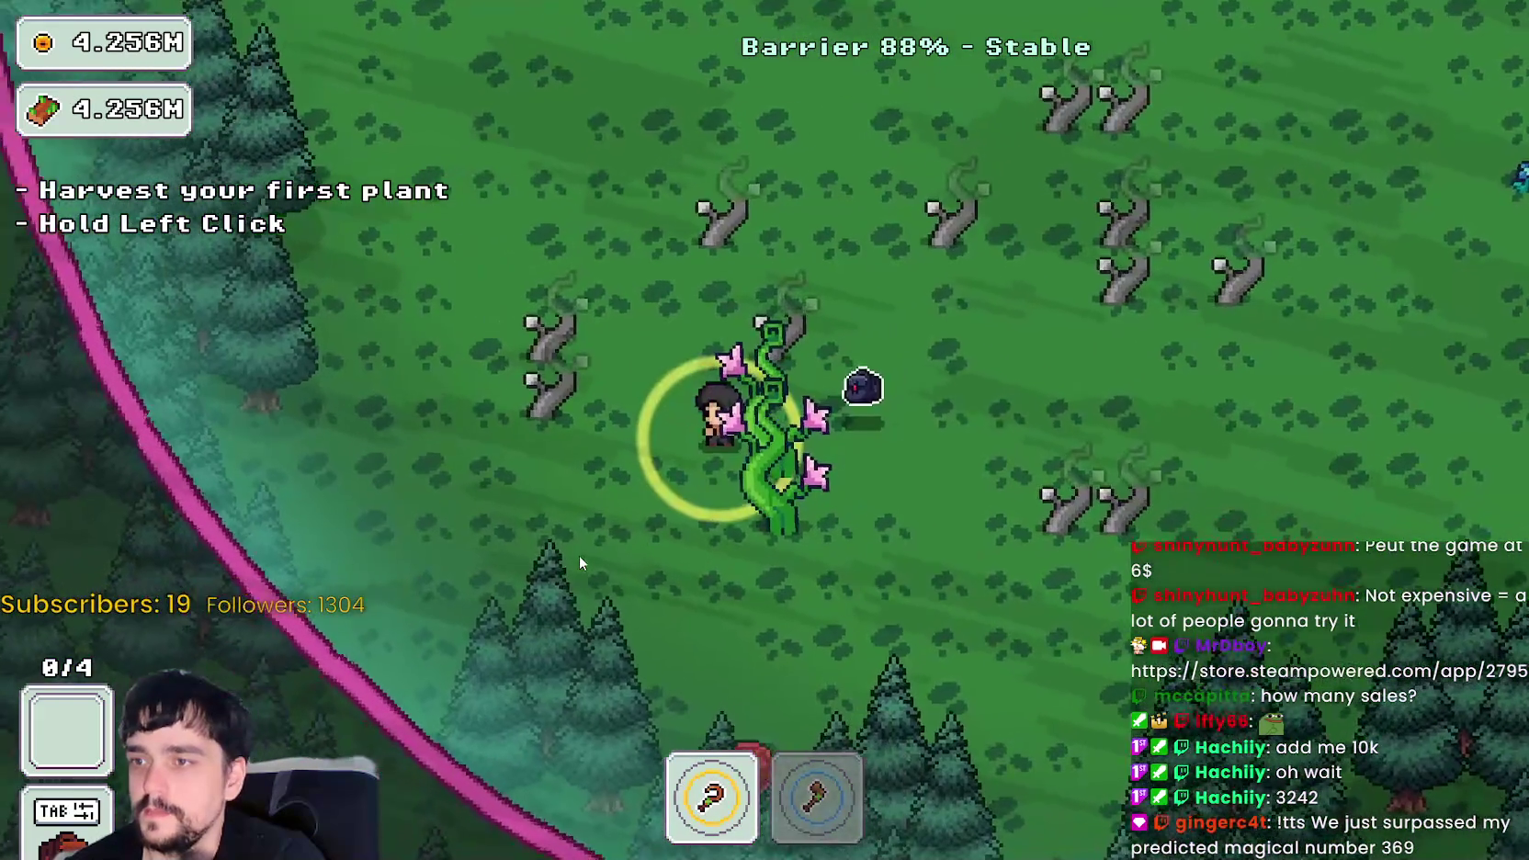
{"action": "key", "text": "d"}
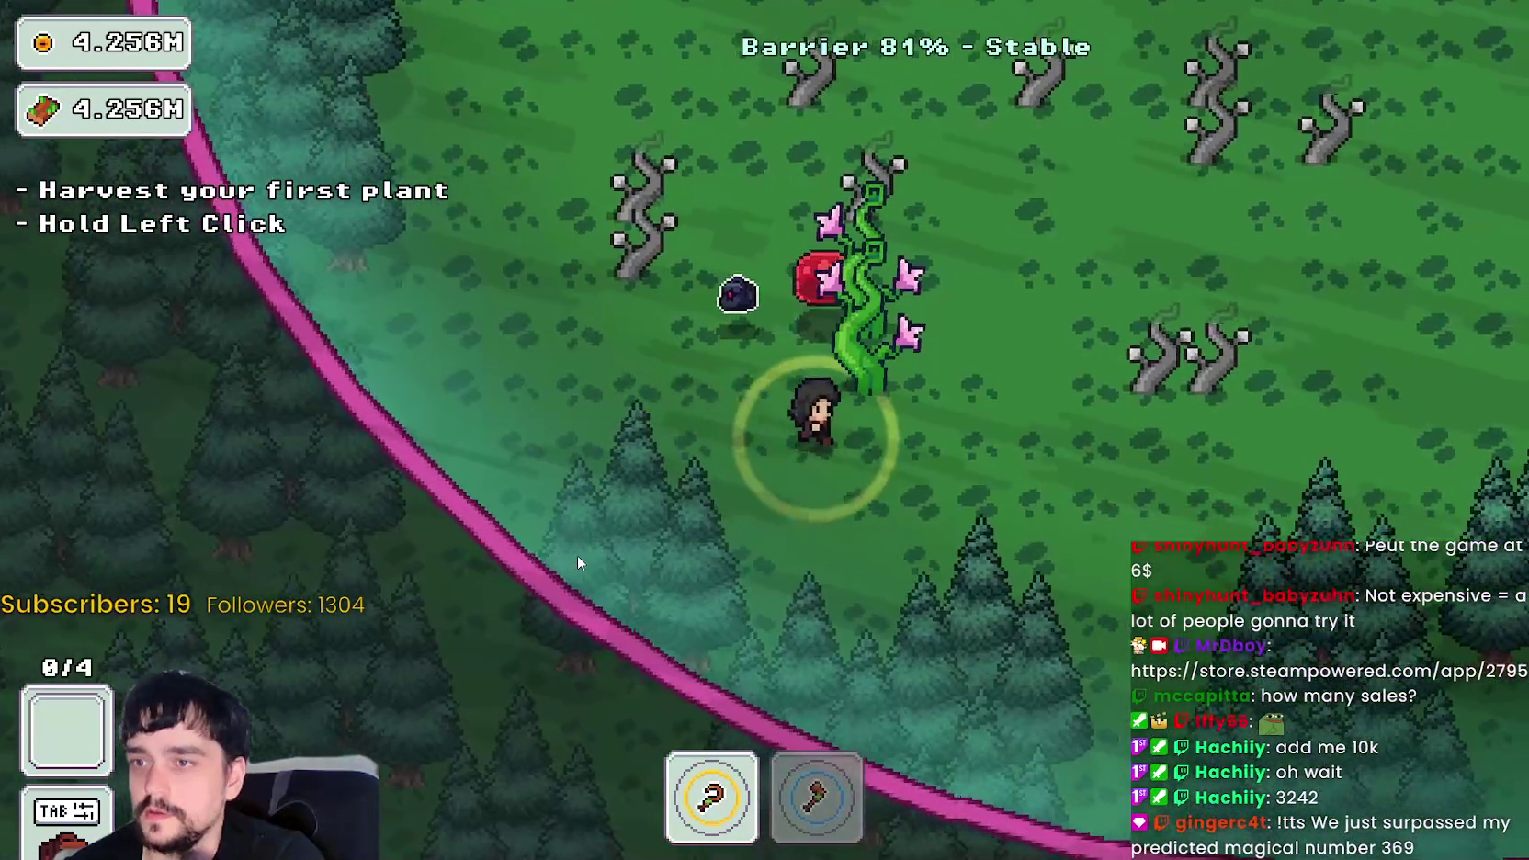
{"action": "key", "text": "w"}
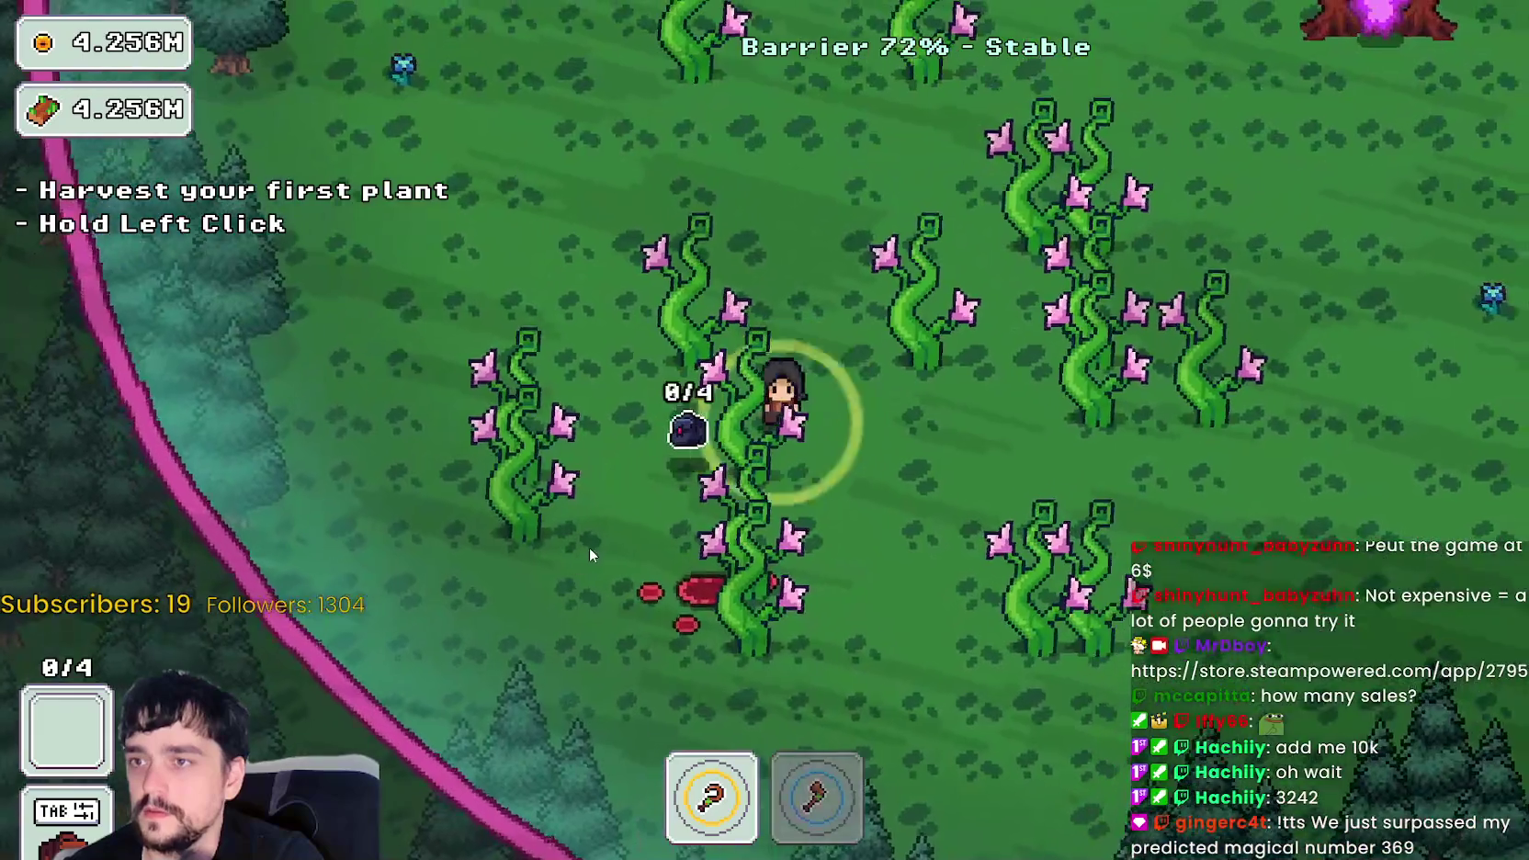
{"action": "key", "text": "2"}
{"action": "left_click", "coordinate": [684, 550]}
{"action": "key", "text": "d"}
{"action": "key", "text": "w"}
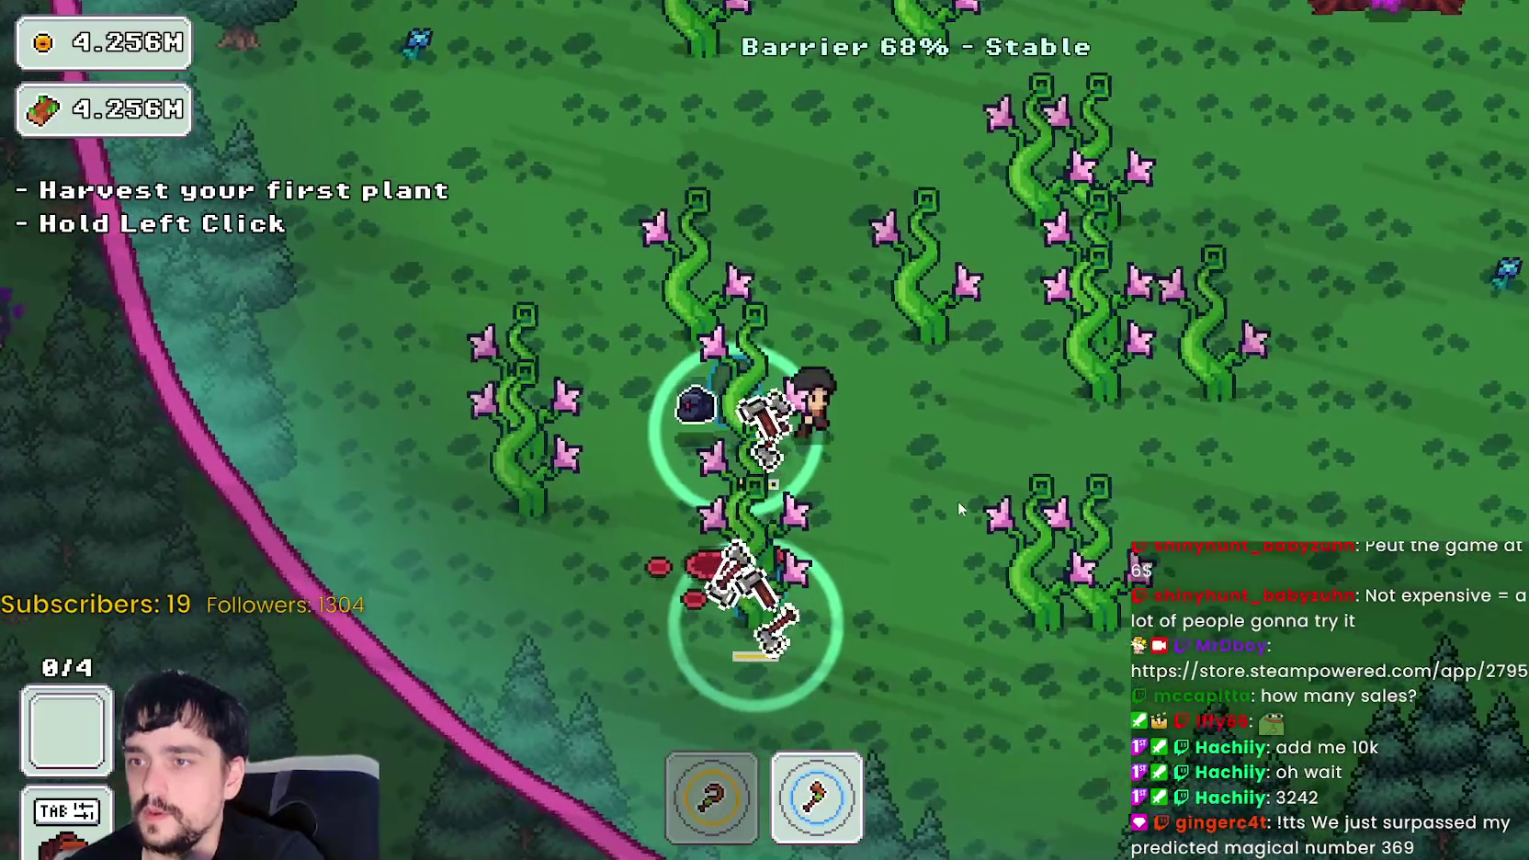
- Reach the purple portal tree, end the stage and return to the village
{"action": "key", "text": "w"}
{"action": "key", "text": "d"}
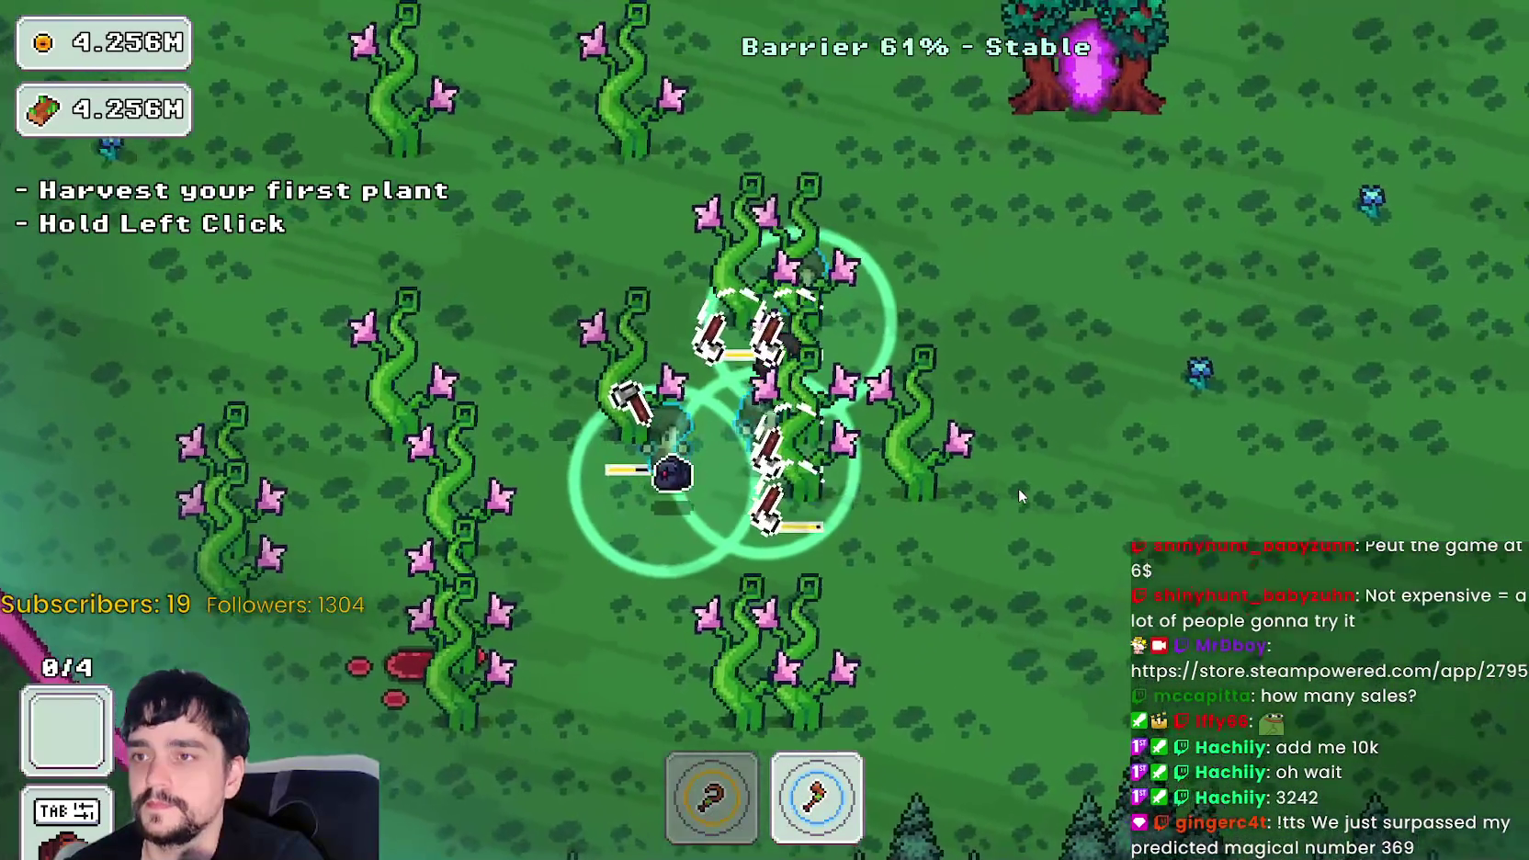
{"action": "key", "text": "s"}
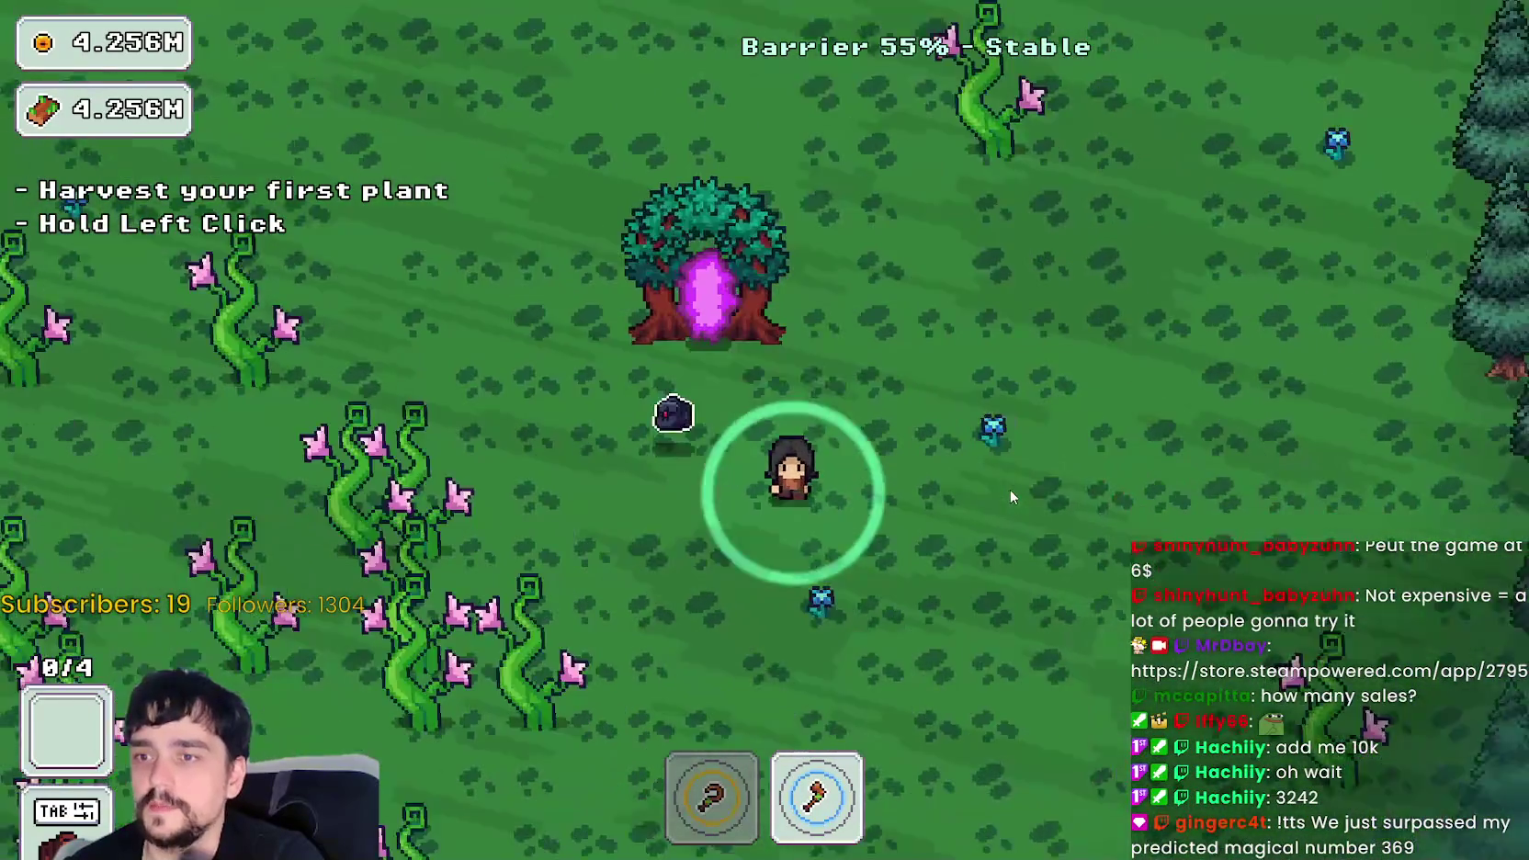
{"action": "key", "text": "w"}
{"action": "key", "text": "e"}
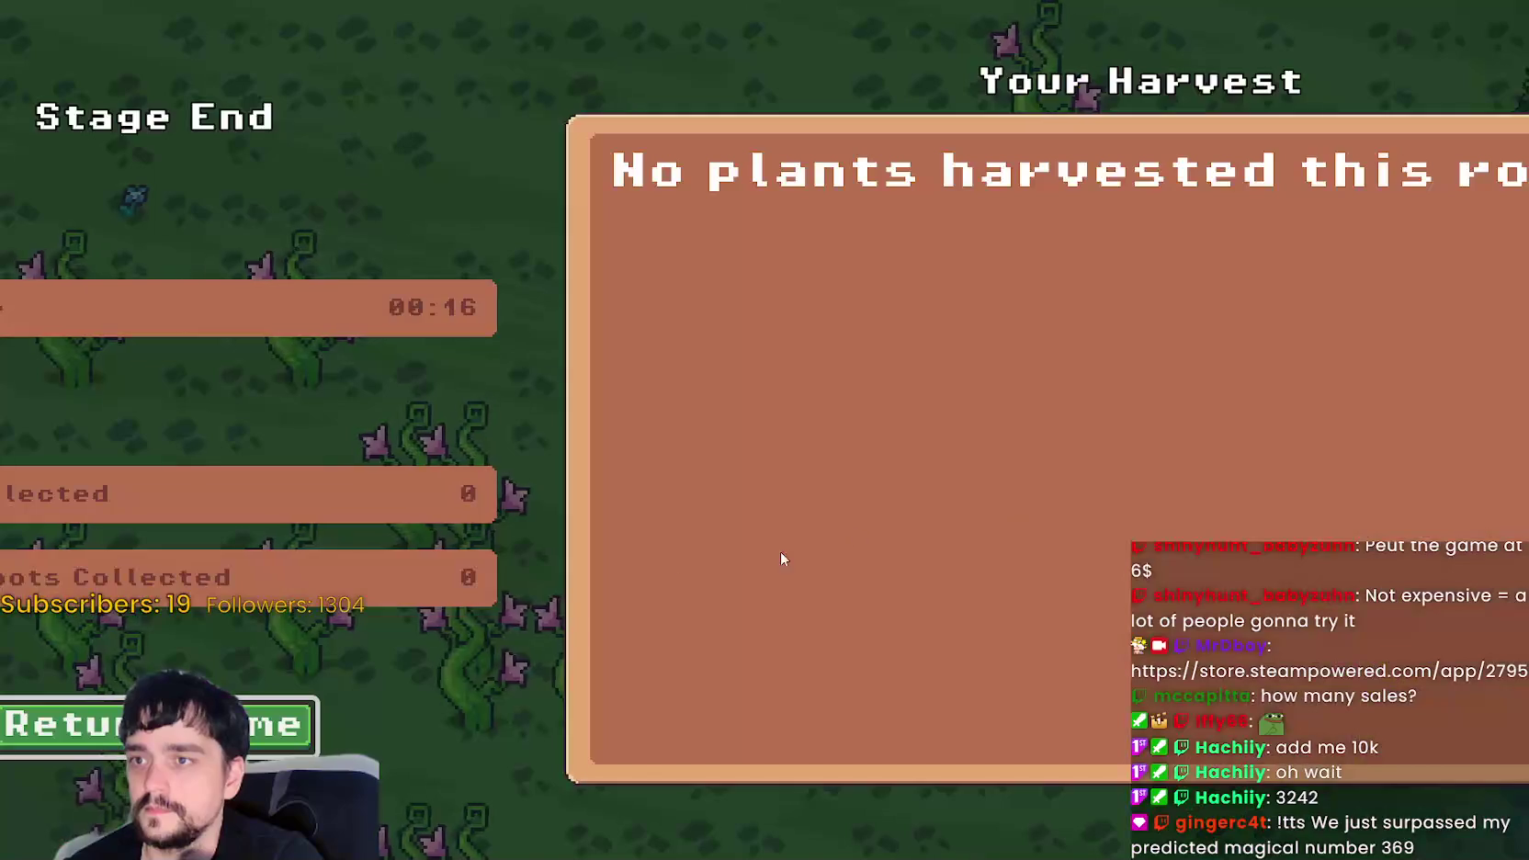
{"action": "key", "text": "e"}
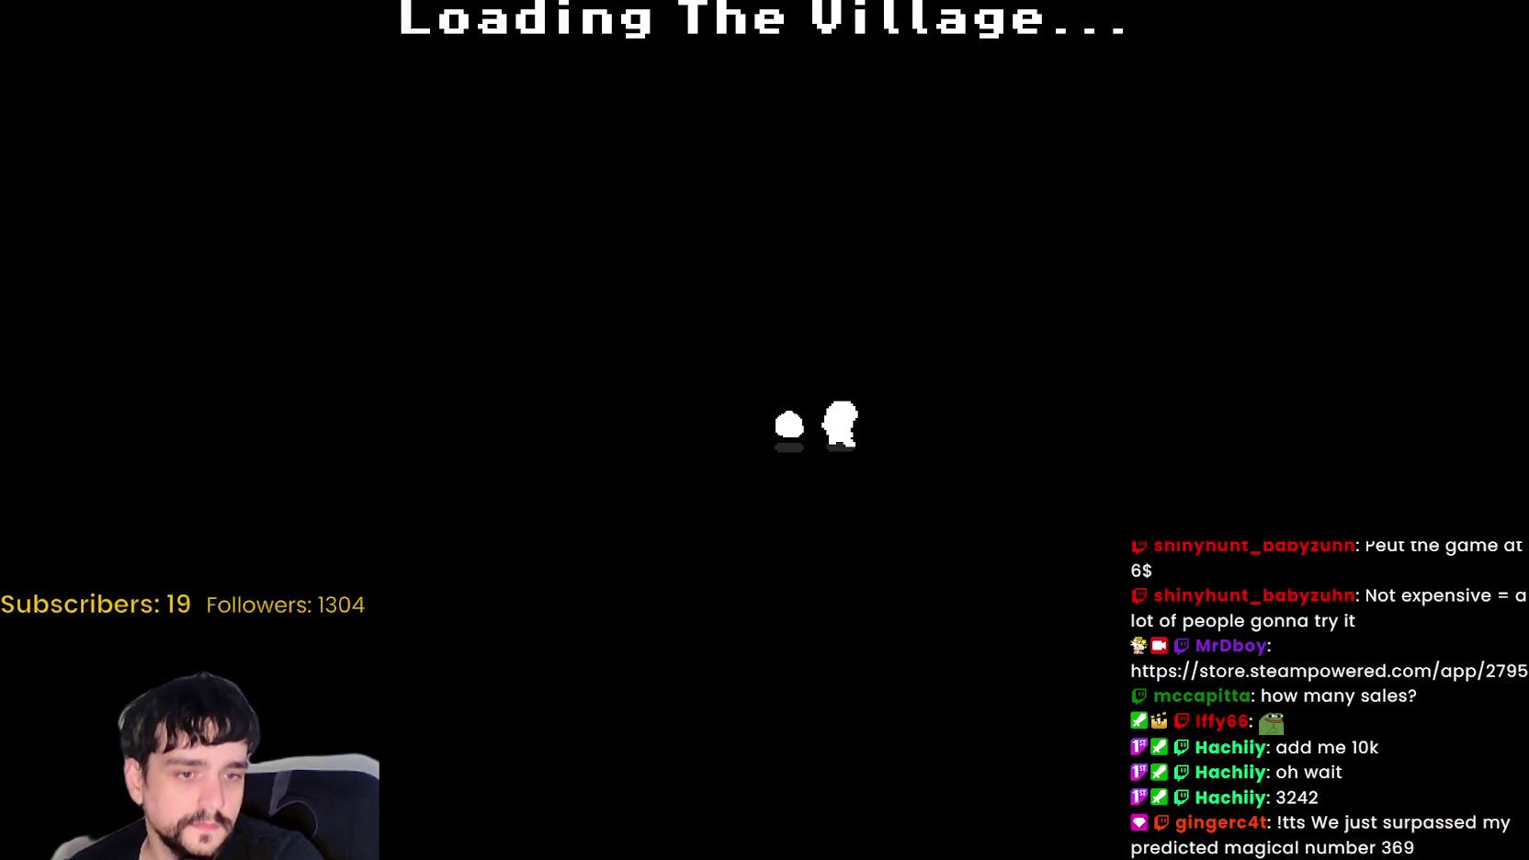
- Reload SteamDB to show MR FARMBOY at 371 players, then switch to its Steam store page
{"action": "key", "text": "alt+Tab"}
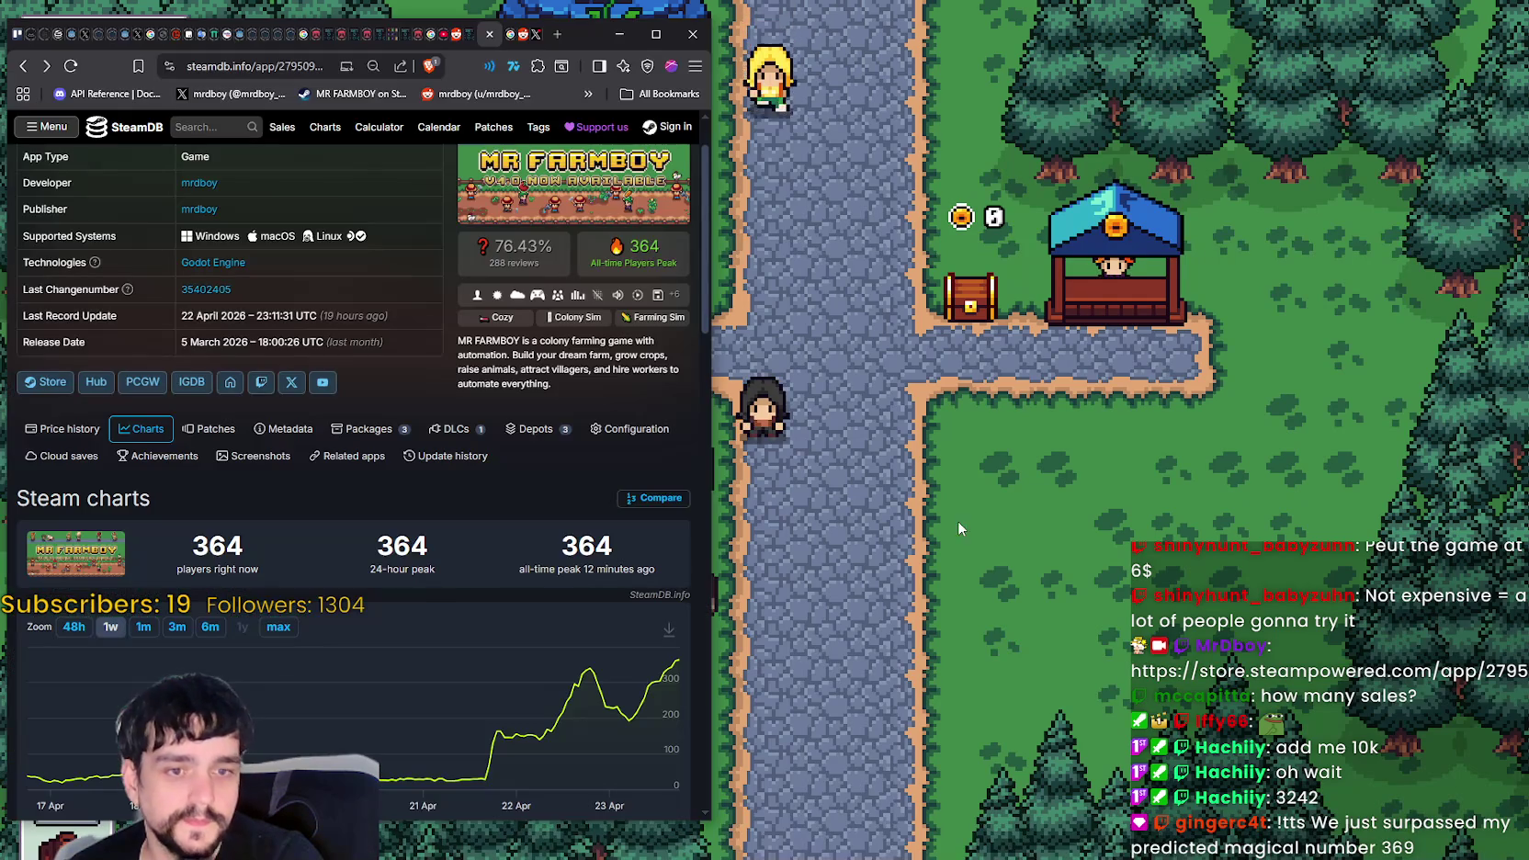
{"action": "left_click", "coordinate": [72, 68]}
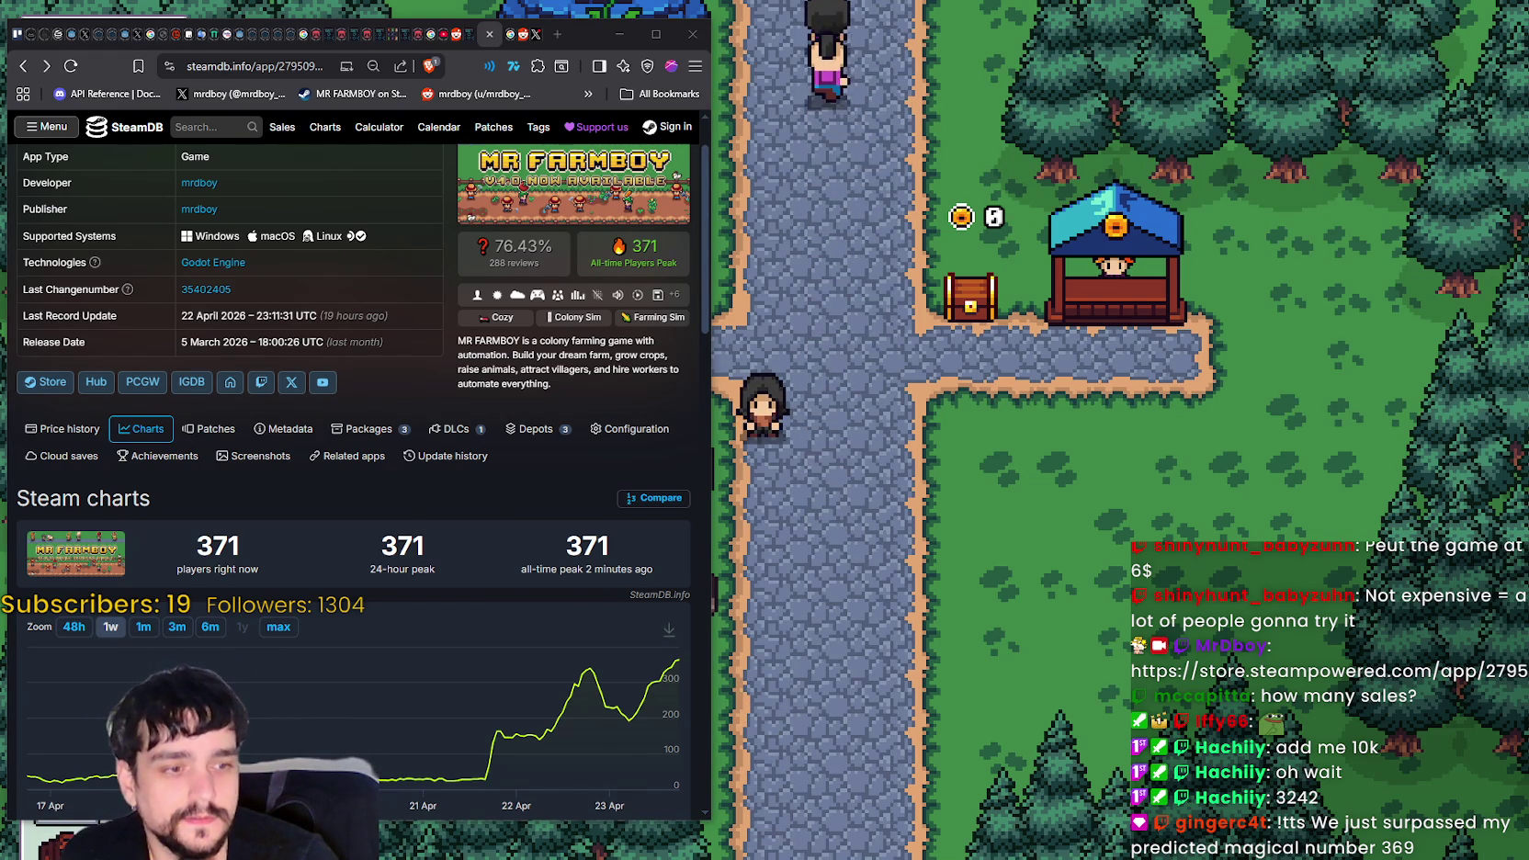
{"action": "key", "text": "alt+Tab"}
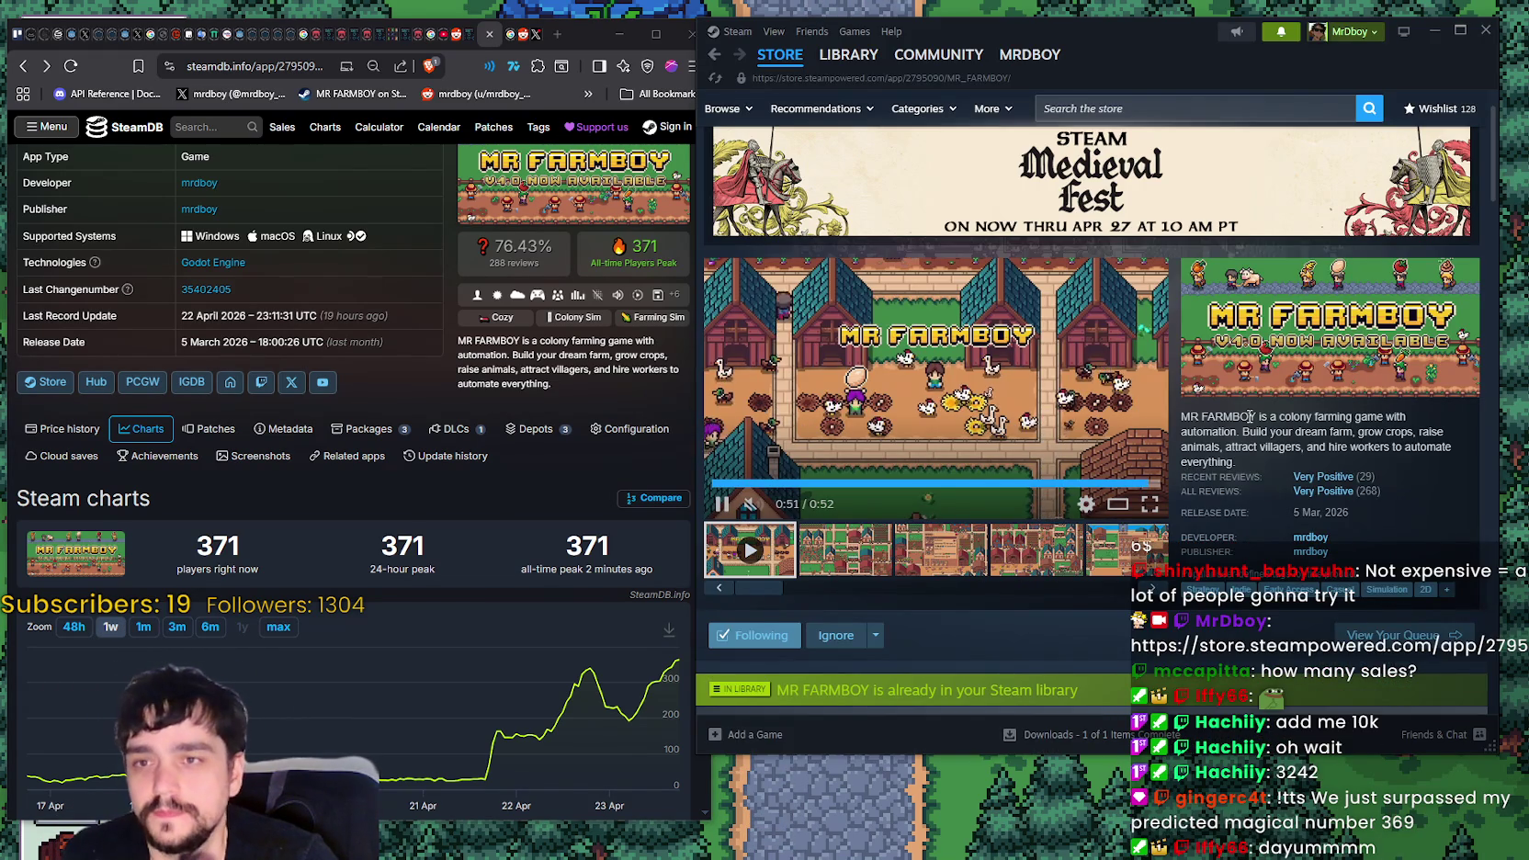
- Open the Resolution Steamdeck thread from notifications and read the complaint about resolution options
{"action": "left_click", "coordinate": [1281, 31]}
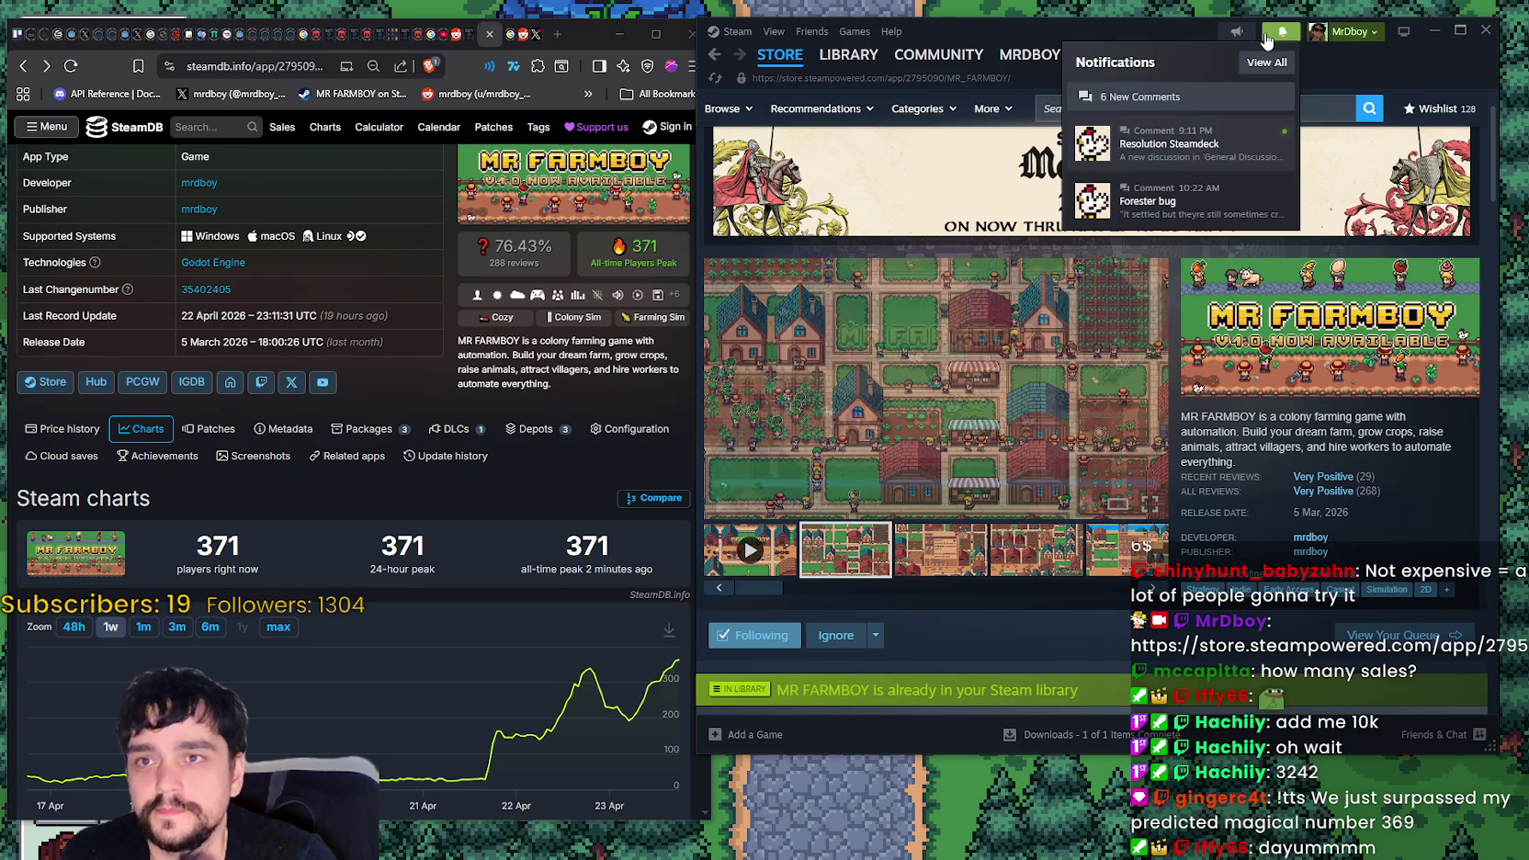
{"action": "left_click", "coordinate": [1186, 143]}
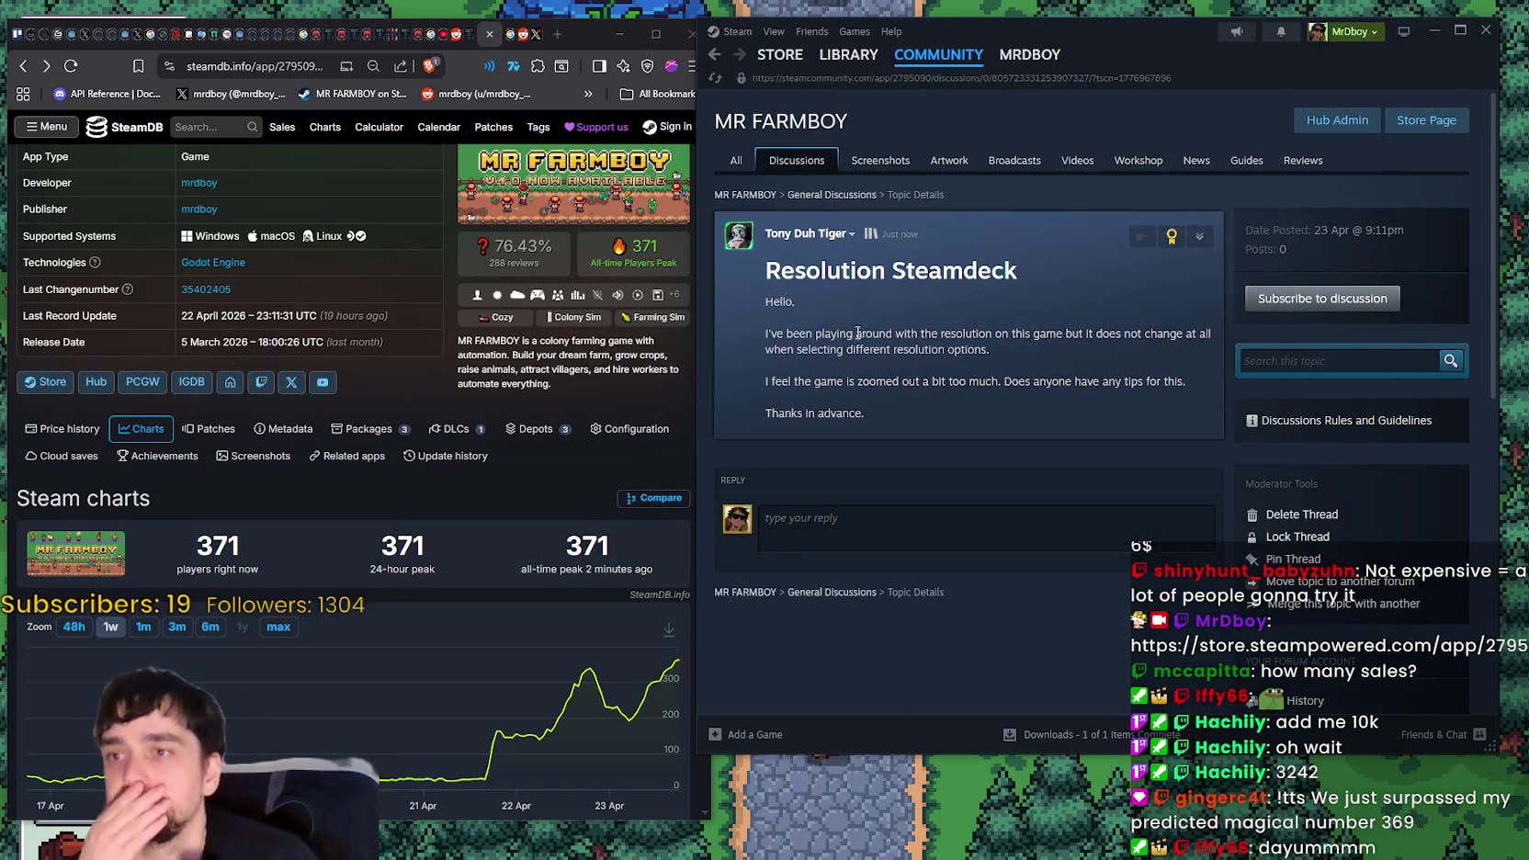
{"action": "triple_click", "coordinate": [1054, 360]}
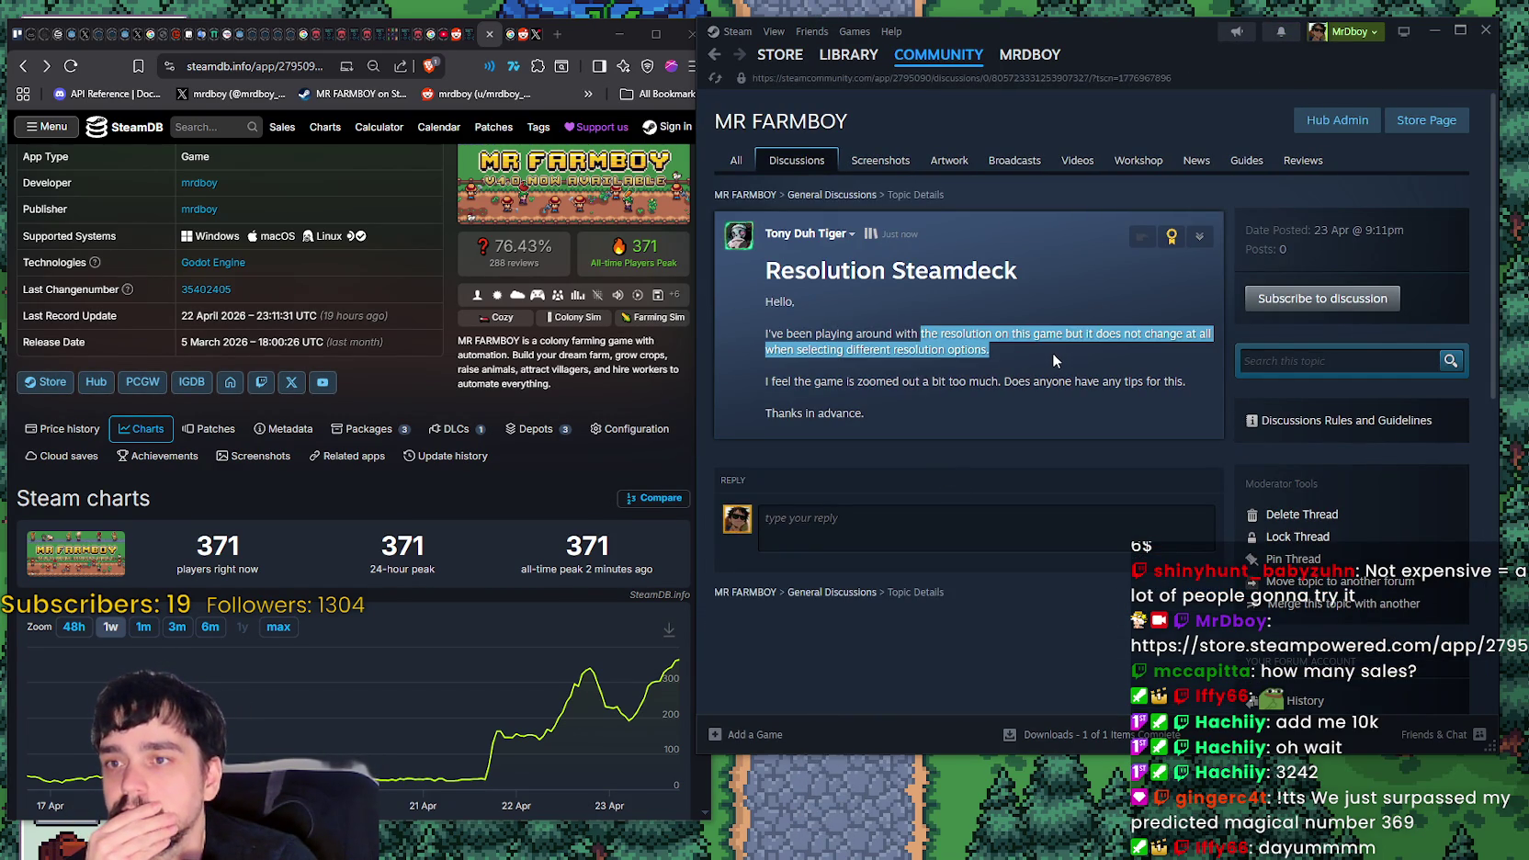
{"action": "left_click", "coordinate": [1054, 360]}
{"action": "left_click_drag", "start_coordinate": [1042, 363], "coordinate": [813, 331]}
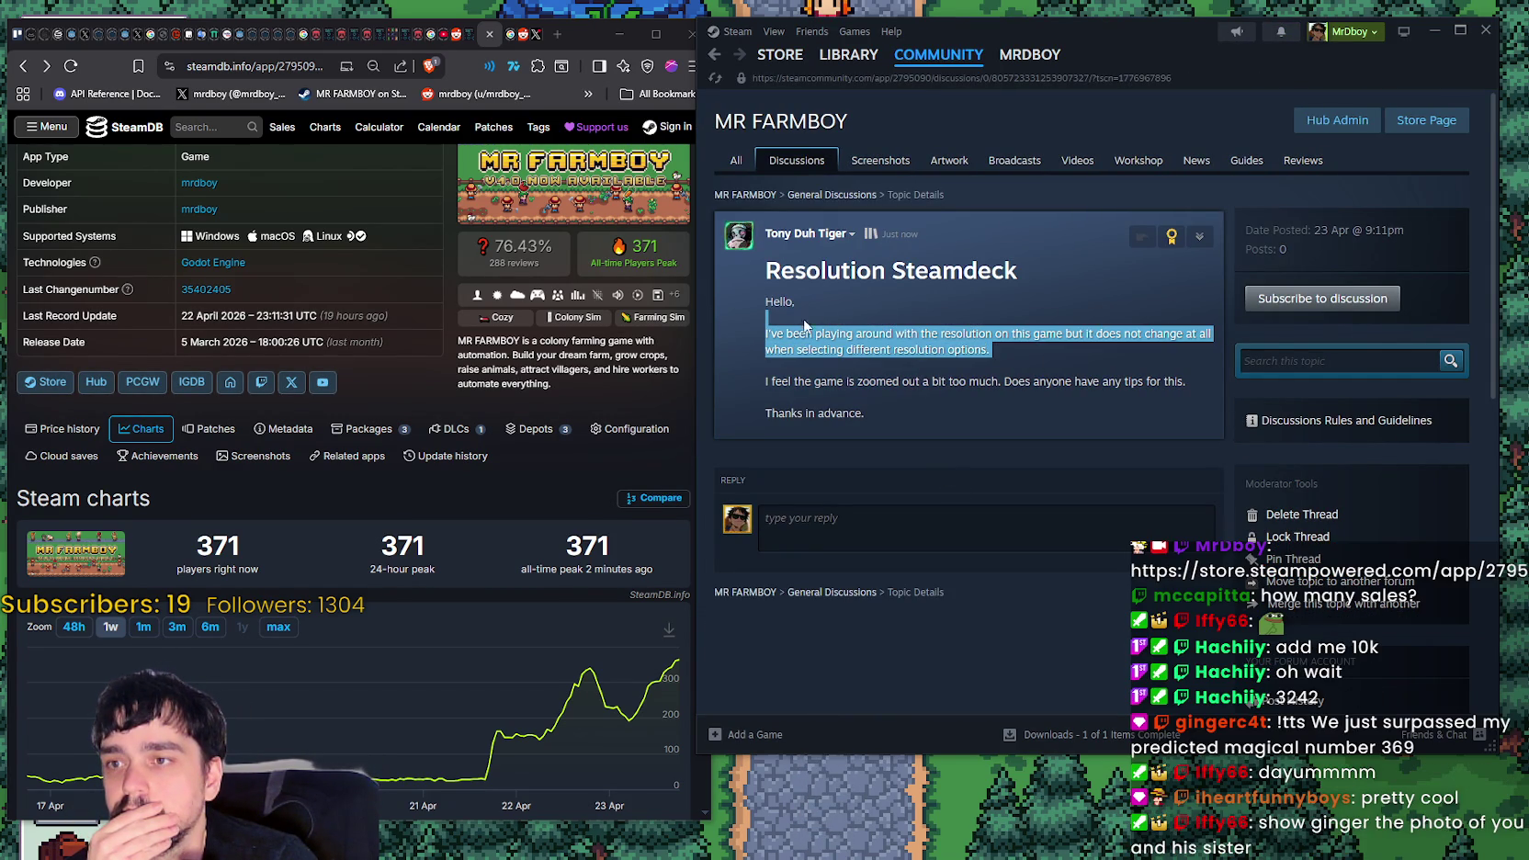
{"action": "left_click", "coordinate": [886, 418]}
{"action": "left_click_drag", "start_coordinate": [1188, 382], "coordinate": [879, 372]}
{"action": "left_click", "coordinate": [992, 516]}
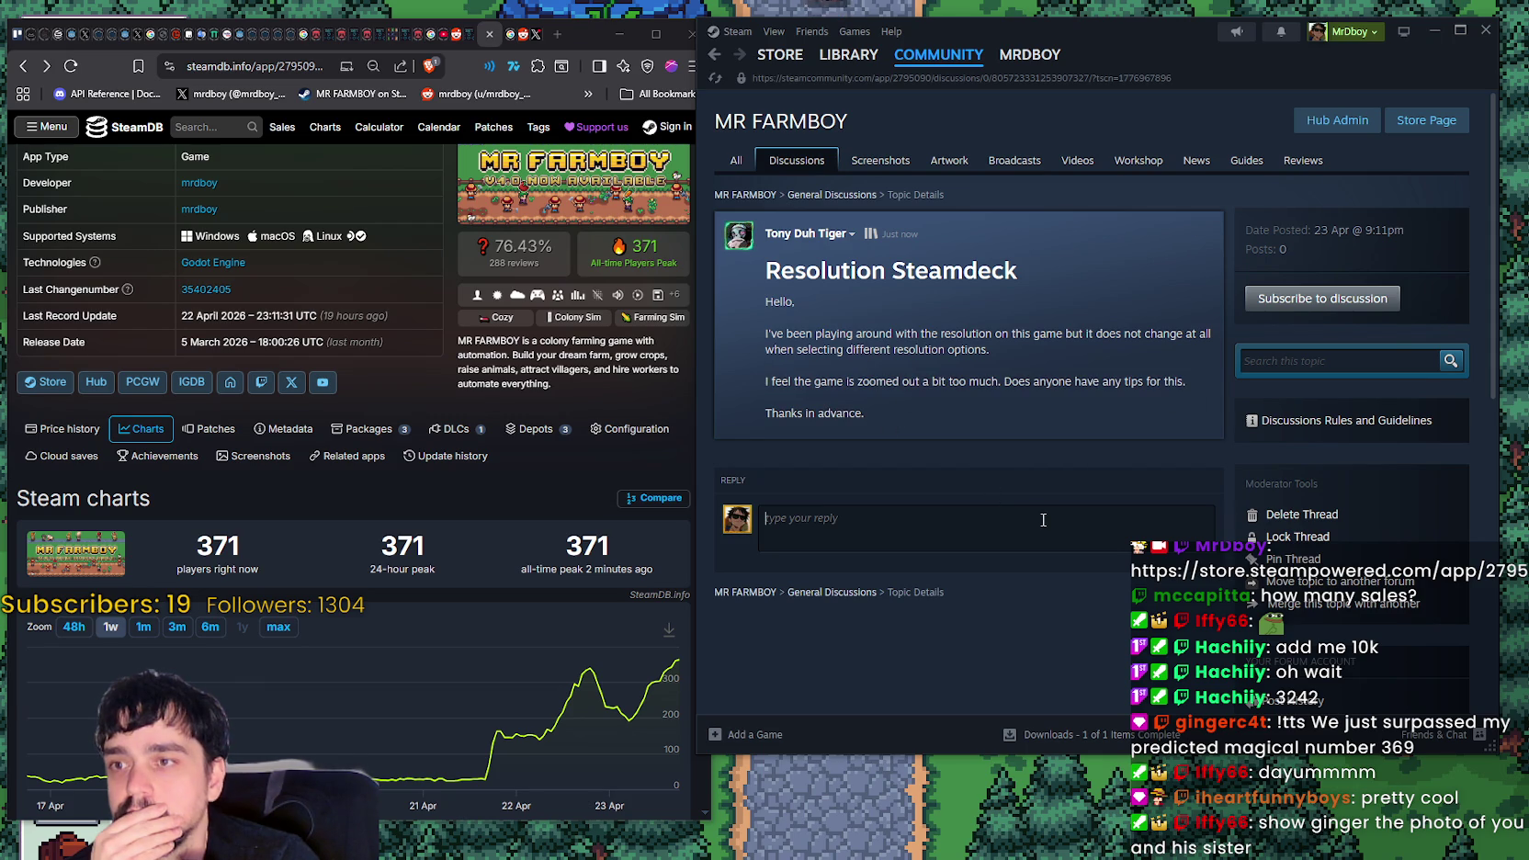
- Write the reply explaining that zoom works with the L2/R2 triggers
{"action": "type", "text": "You can zoom"}
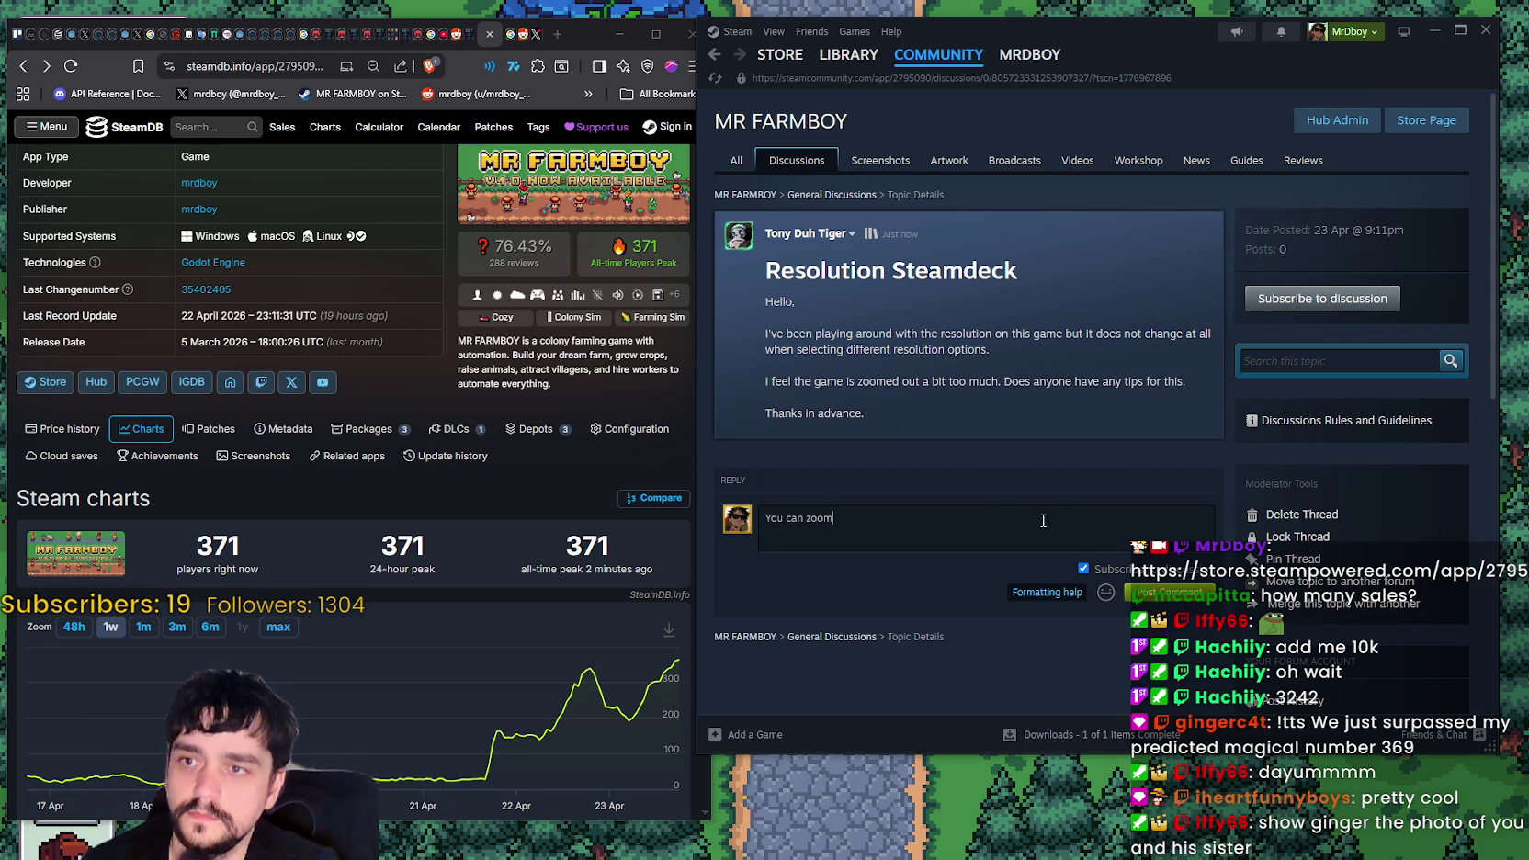
{"action": "type", "text": " in and out using R2 and"}
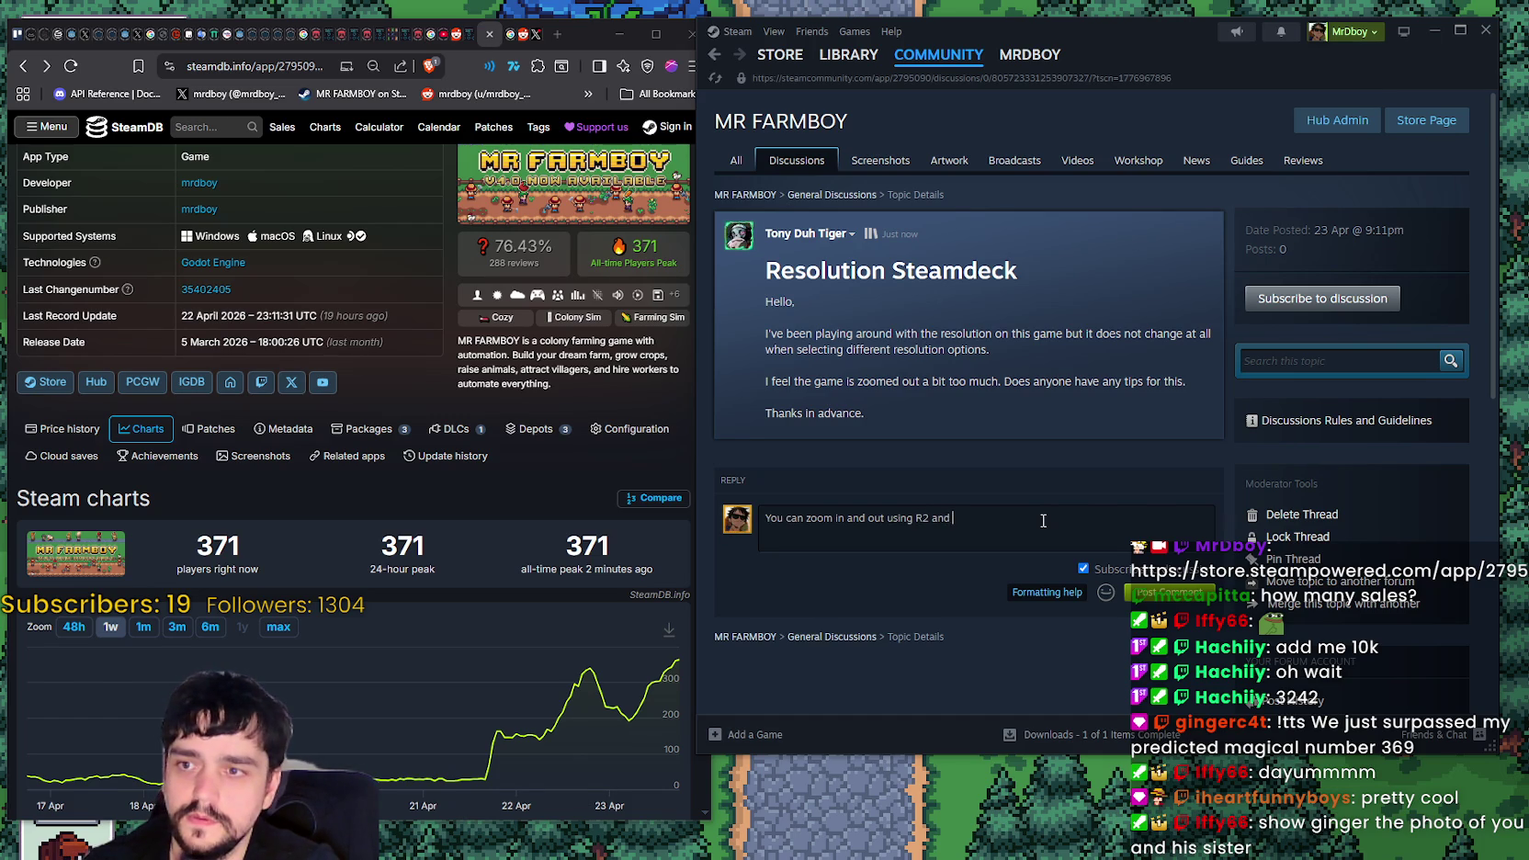
{"action": "key", "text": "BackSpace"}
{"action": "key", "text": "BackSpace"}
{"action": "key", "text": "BackSpace"}
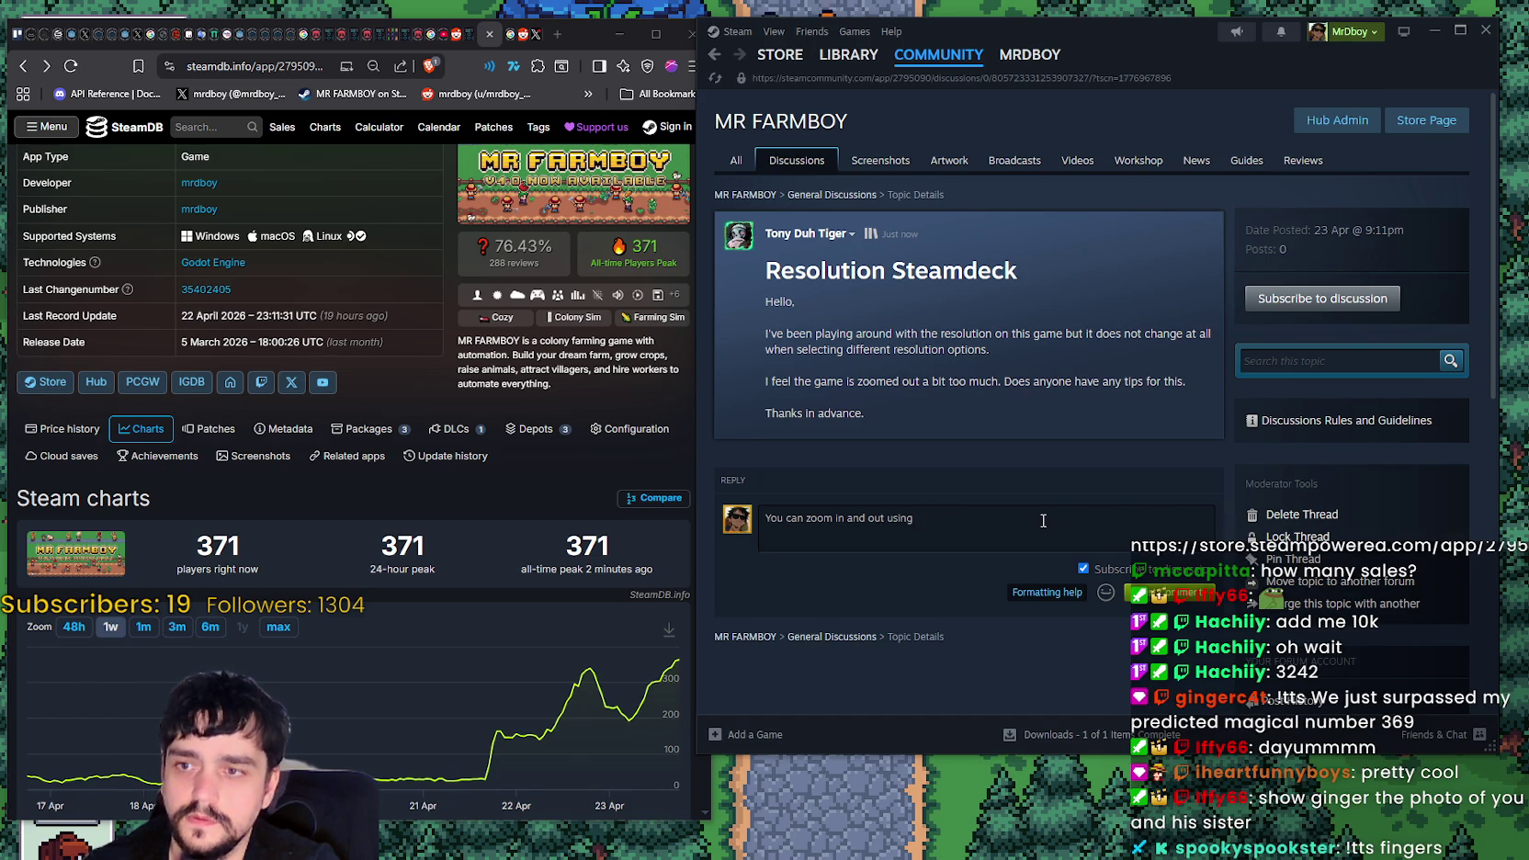
{"action": "type", "text": " L2/R2 I believe, let me know"}
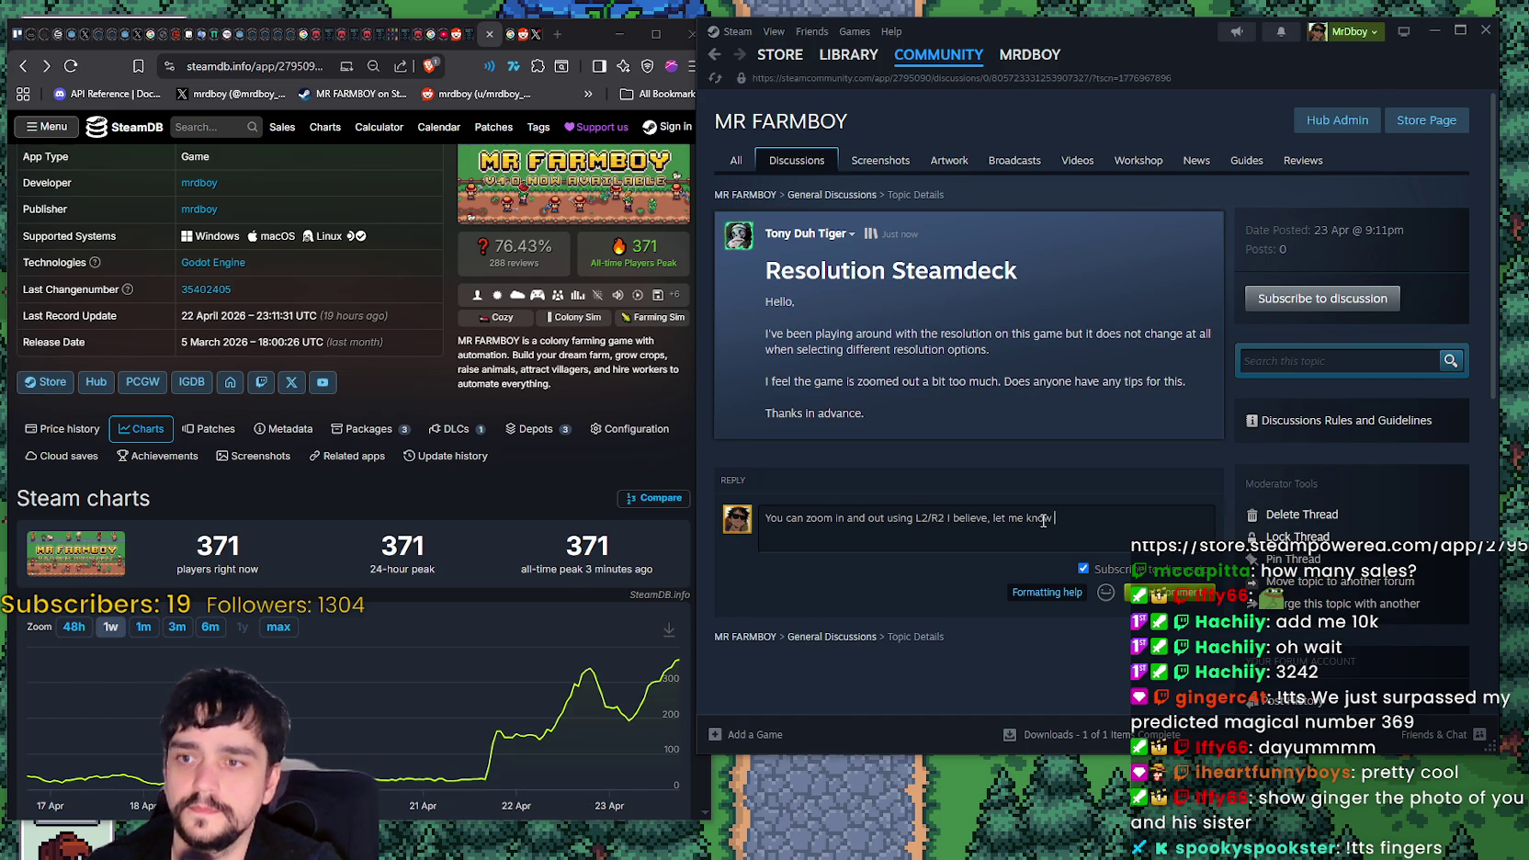
{"action": "type", "text": "doesn't workm"}
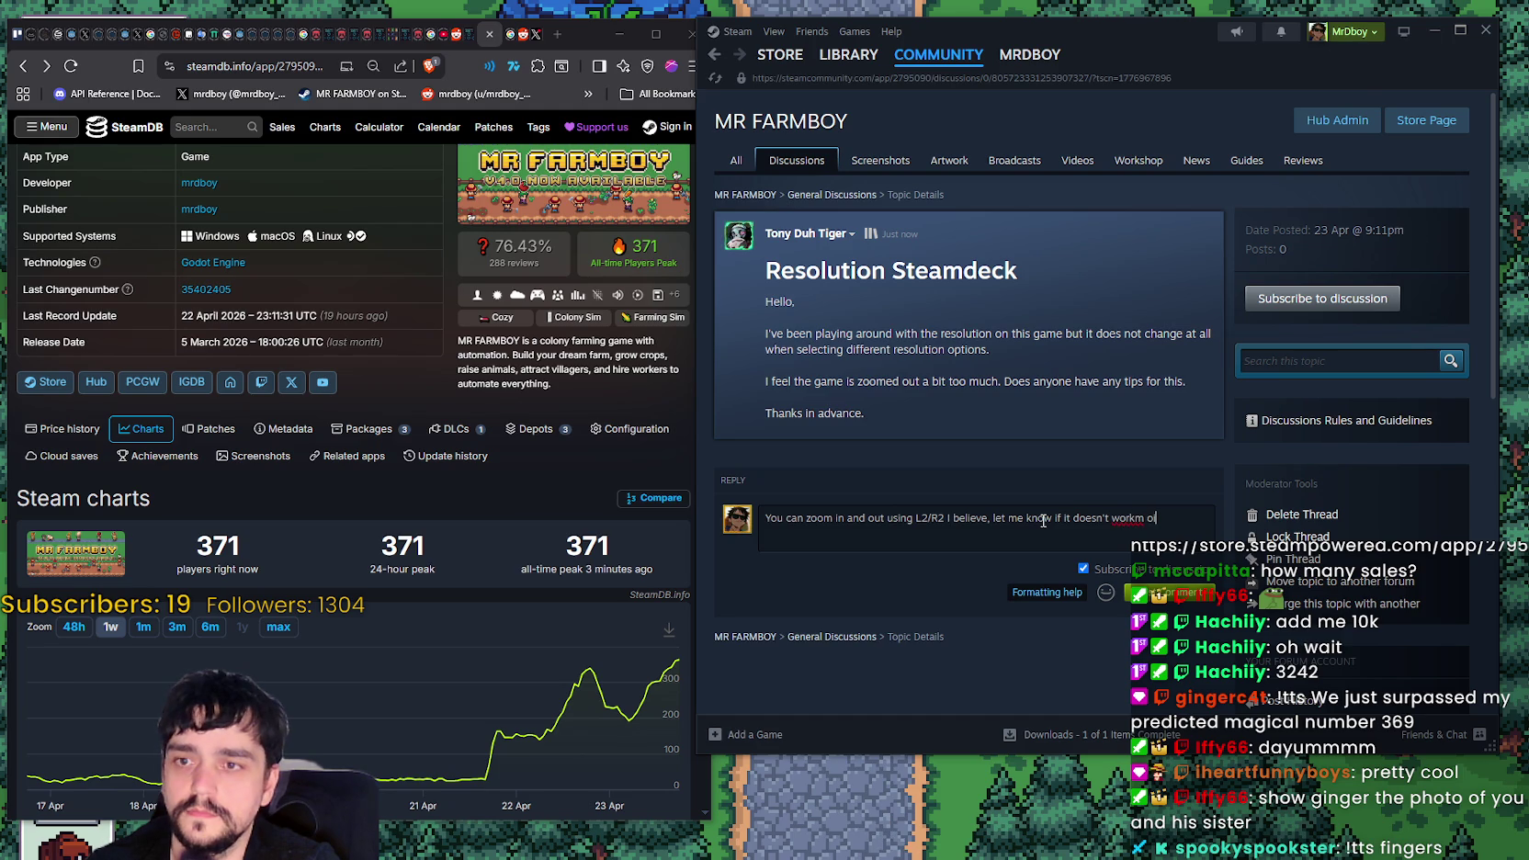
{"action": "key", "text": "BackSpace"}
{"action": "type", "text": ","}
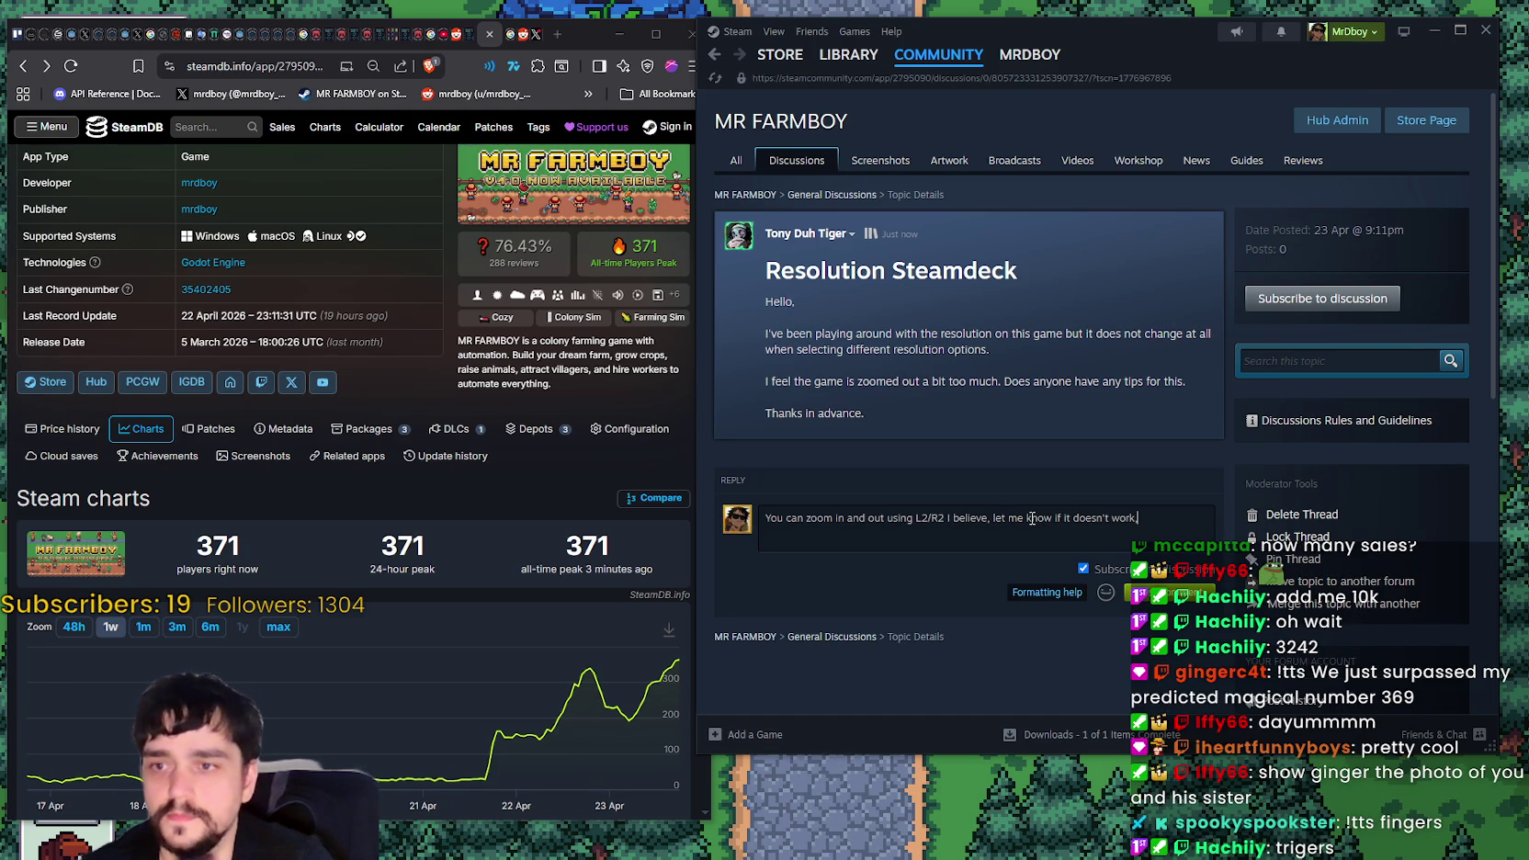
{"action": "left_click", "coordinate": [949, 518]}
{"action": "type", "text": "triggers,"}
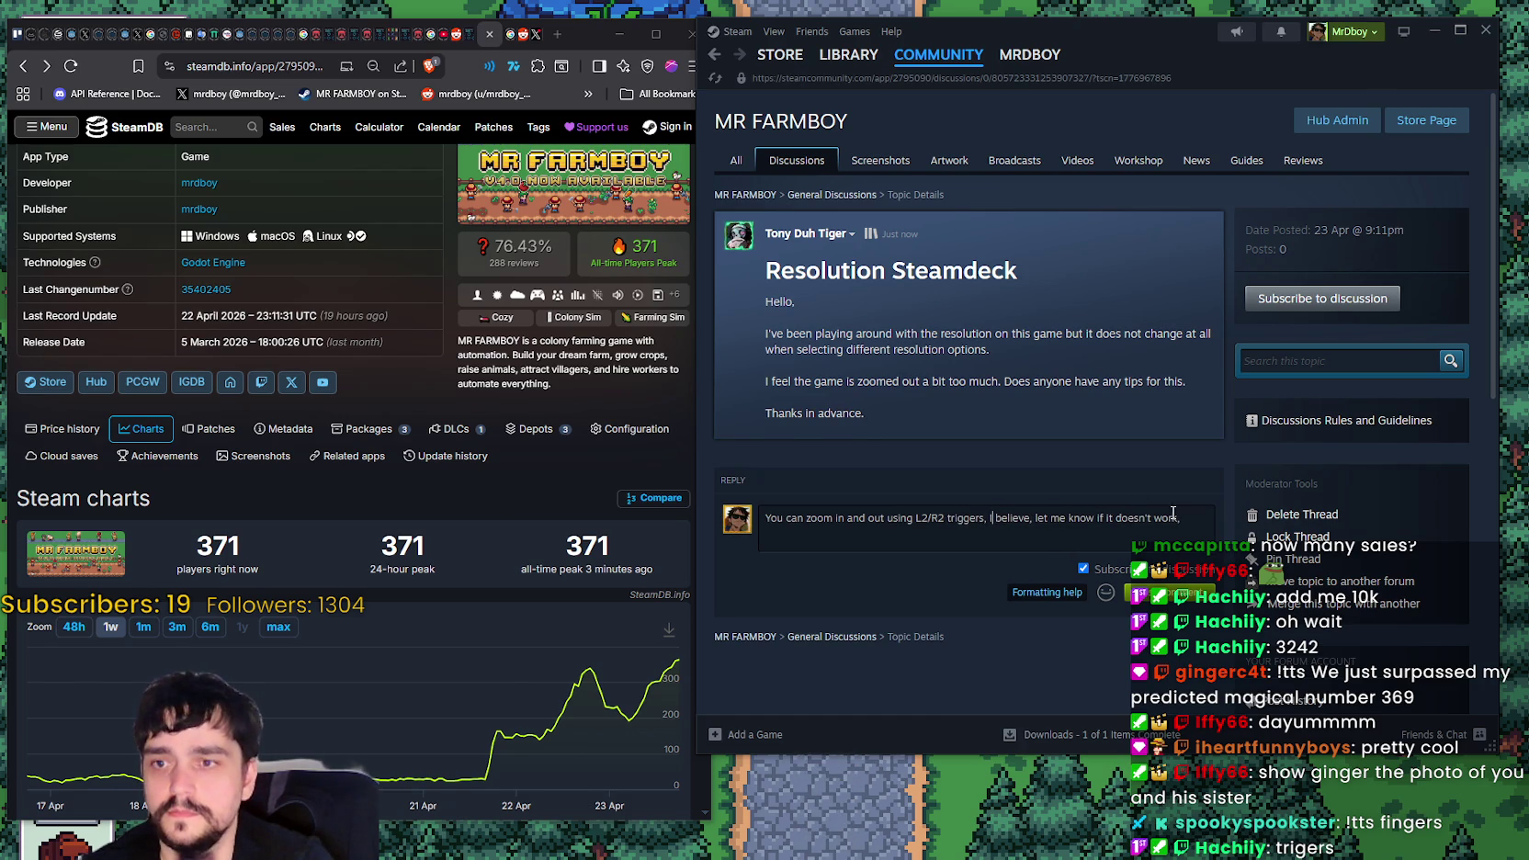
{"action": "type", "text": "!"}
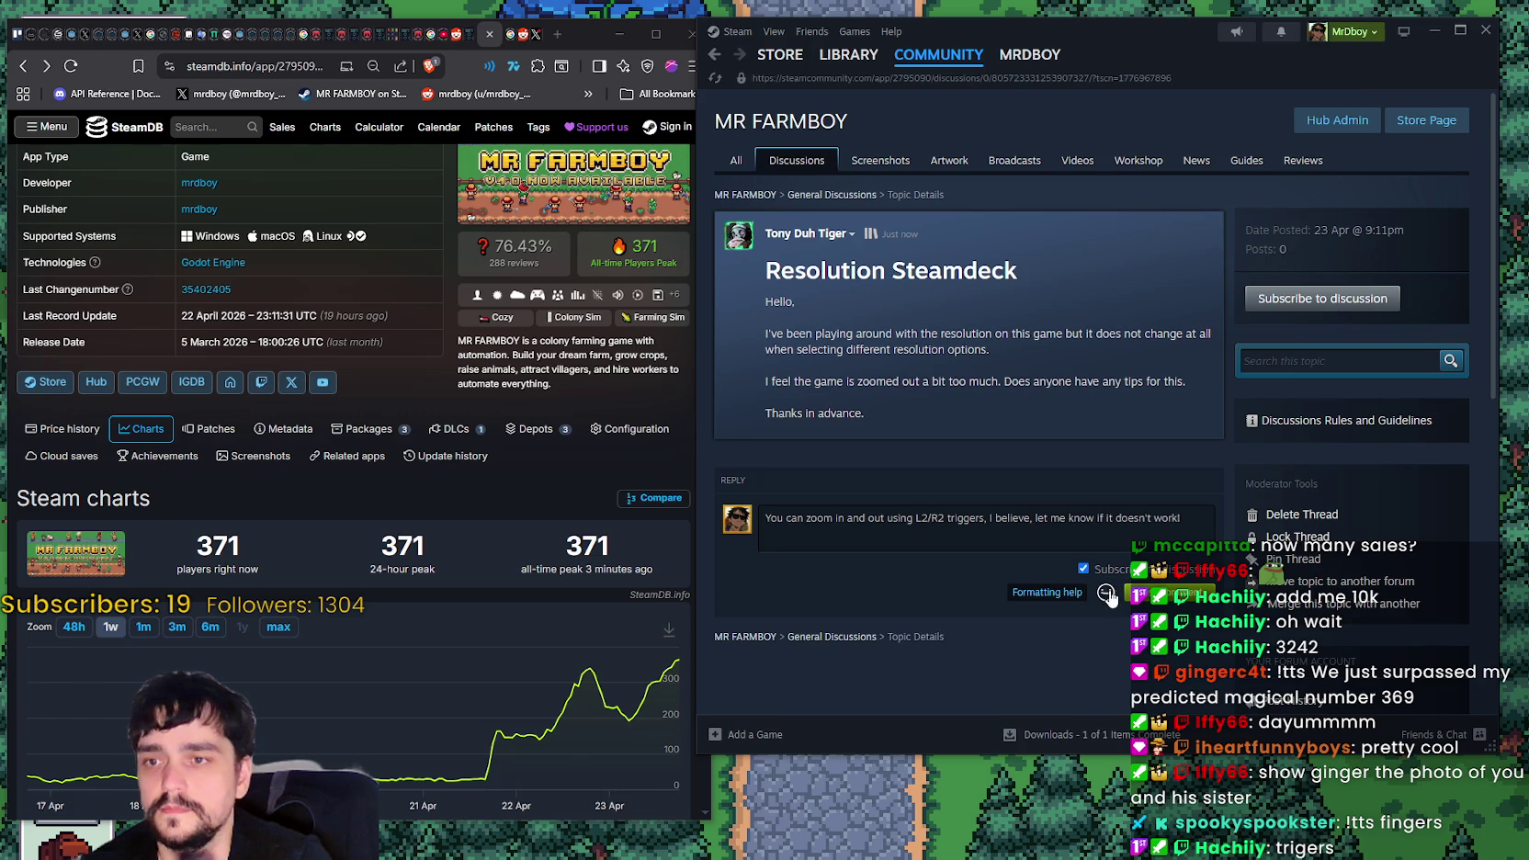
- Add the :steamhappy: emoticon, post the reply, and return to the MR FARMBOY store page
{"action": "left_click", "coordinate": [1107, 593]}
{"action": "left_click", "coordinate": [862, 649]}
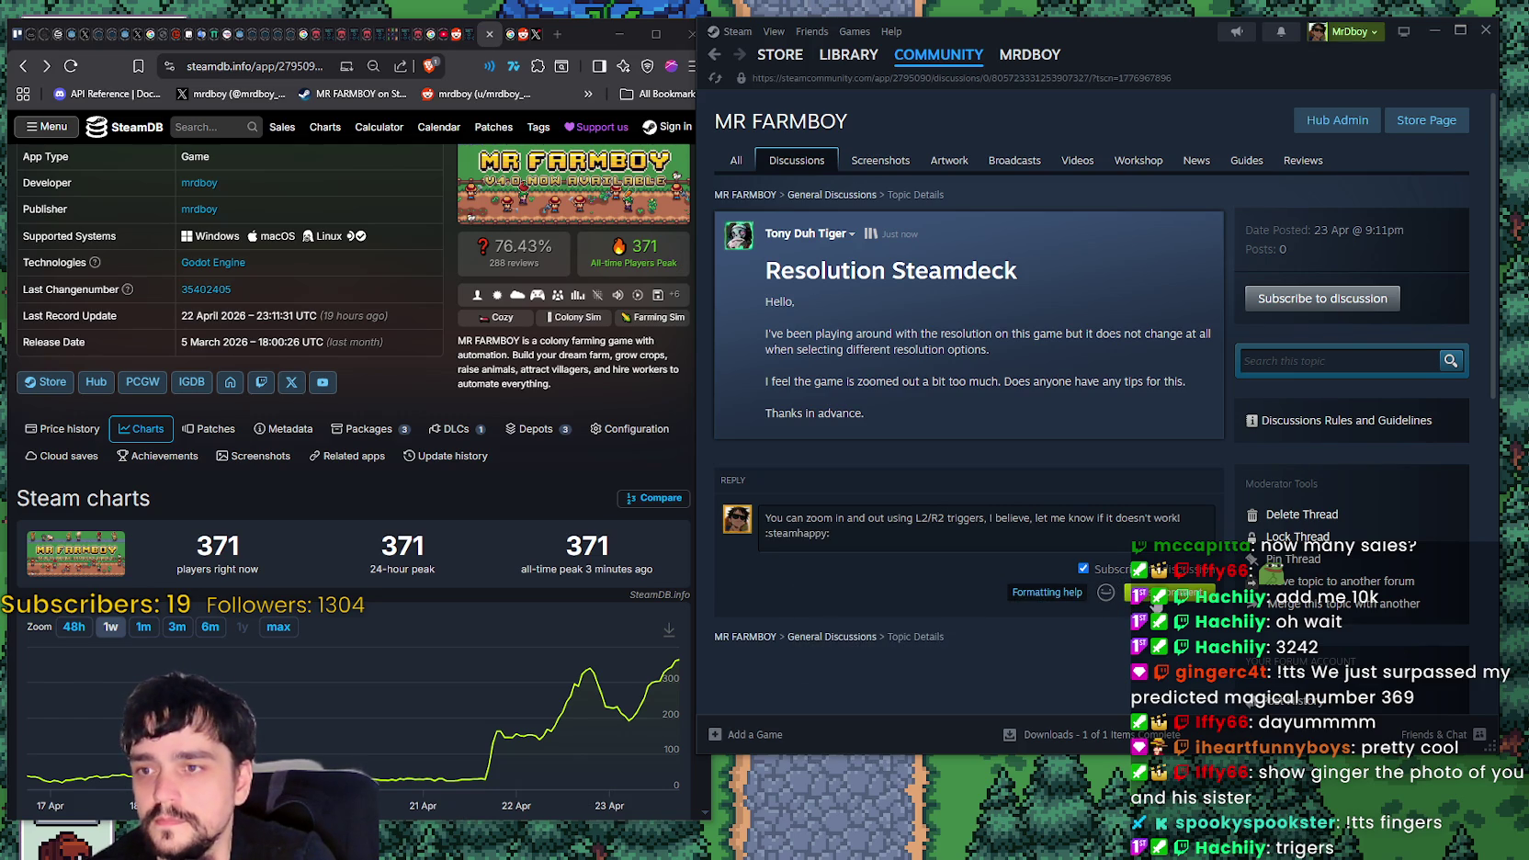
{"action": "key", "text": "ctrl+Return"}
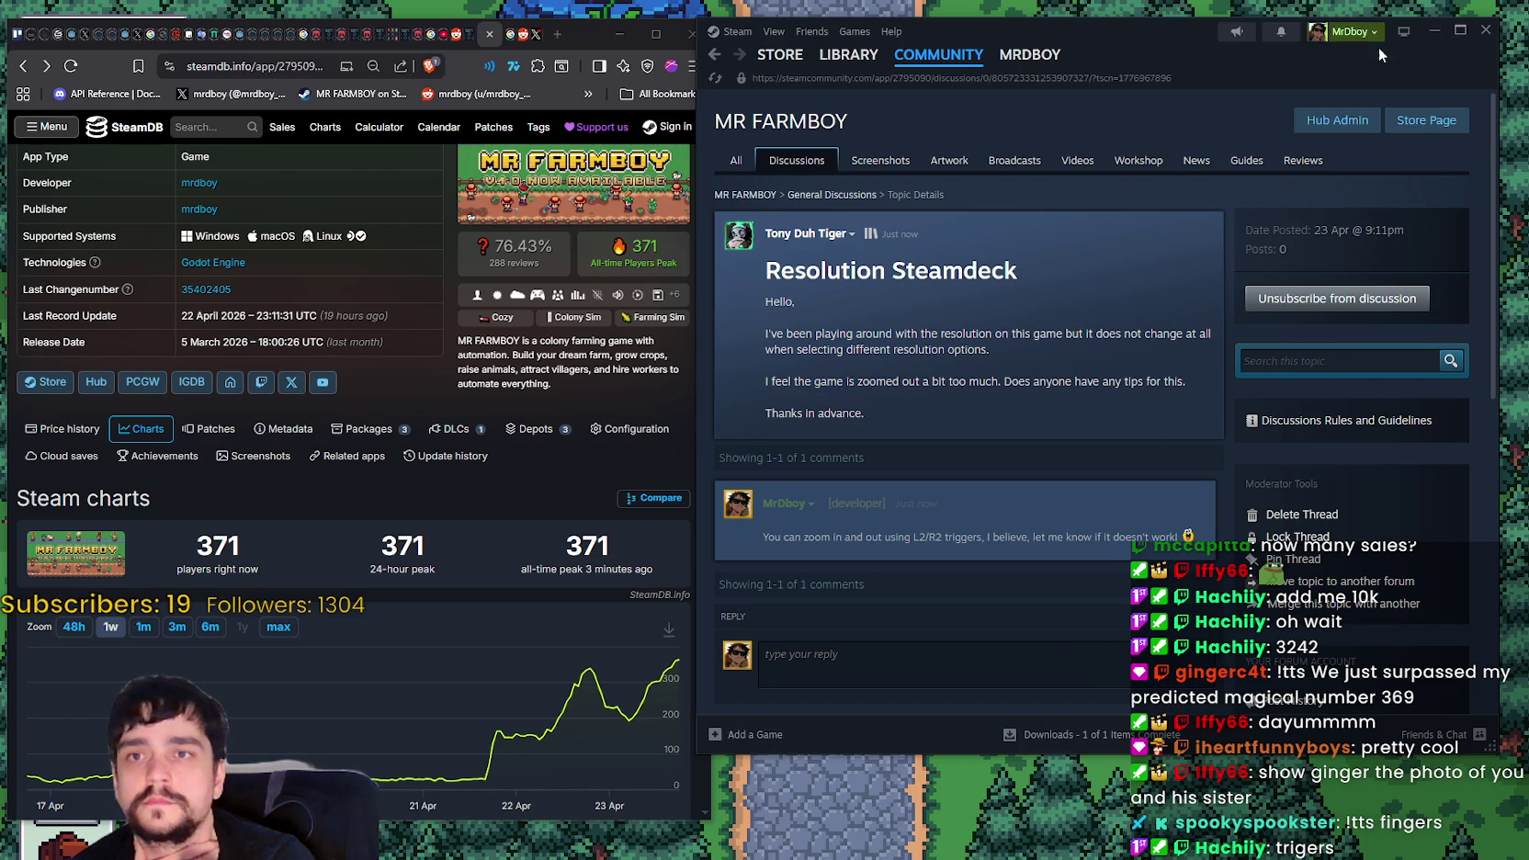
{"action": "left_click", "coordinate": [1426, 120]}
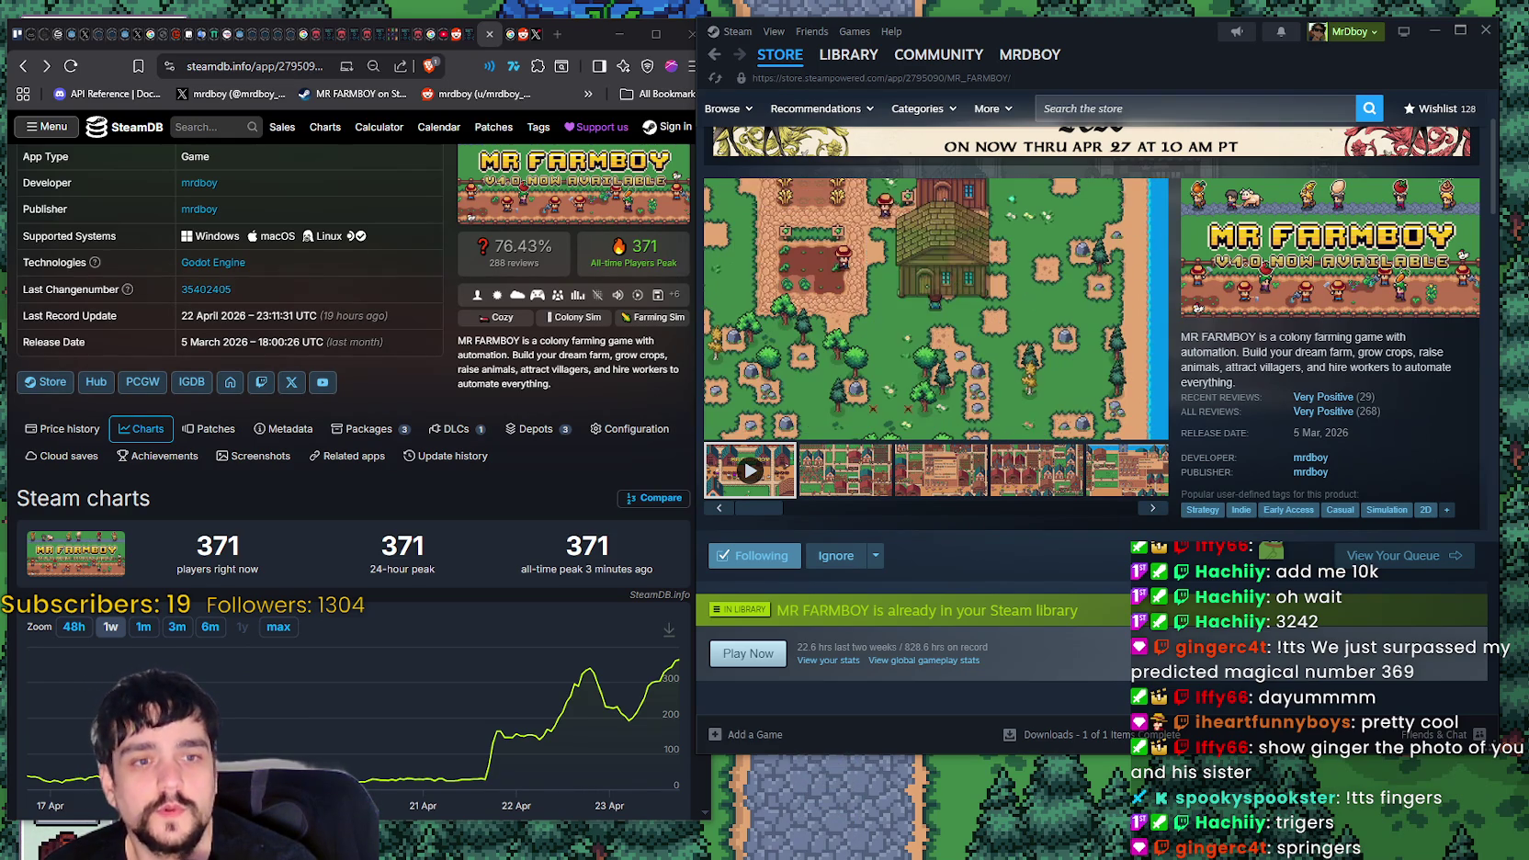
- Bring up the shared SteamDB screenshot showing 361 players in the image viewer
{"action": "key", "text": "alt+Tab"}
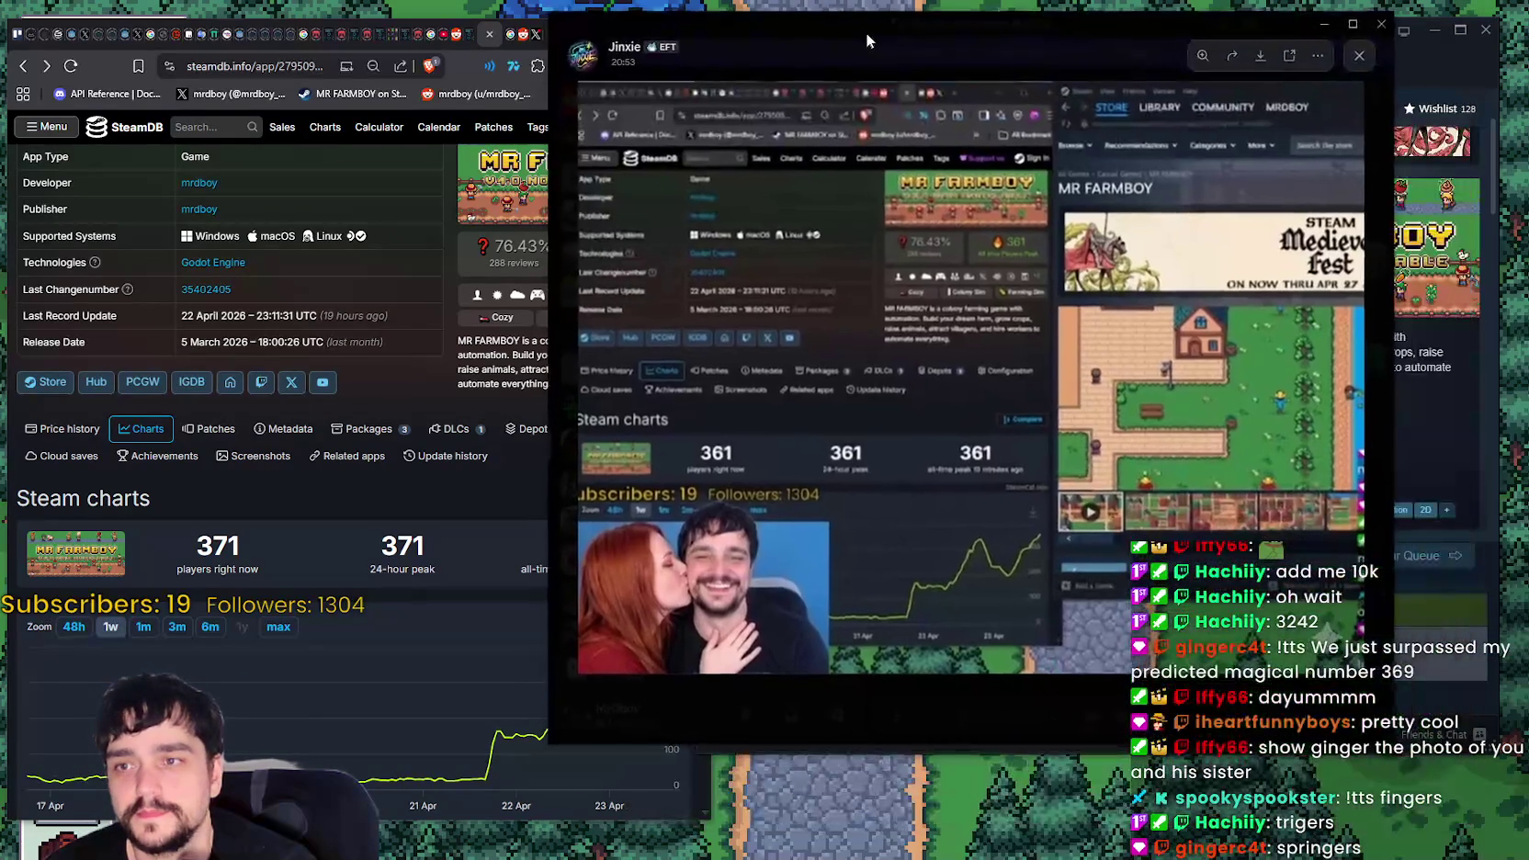
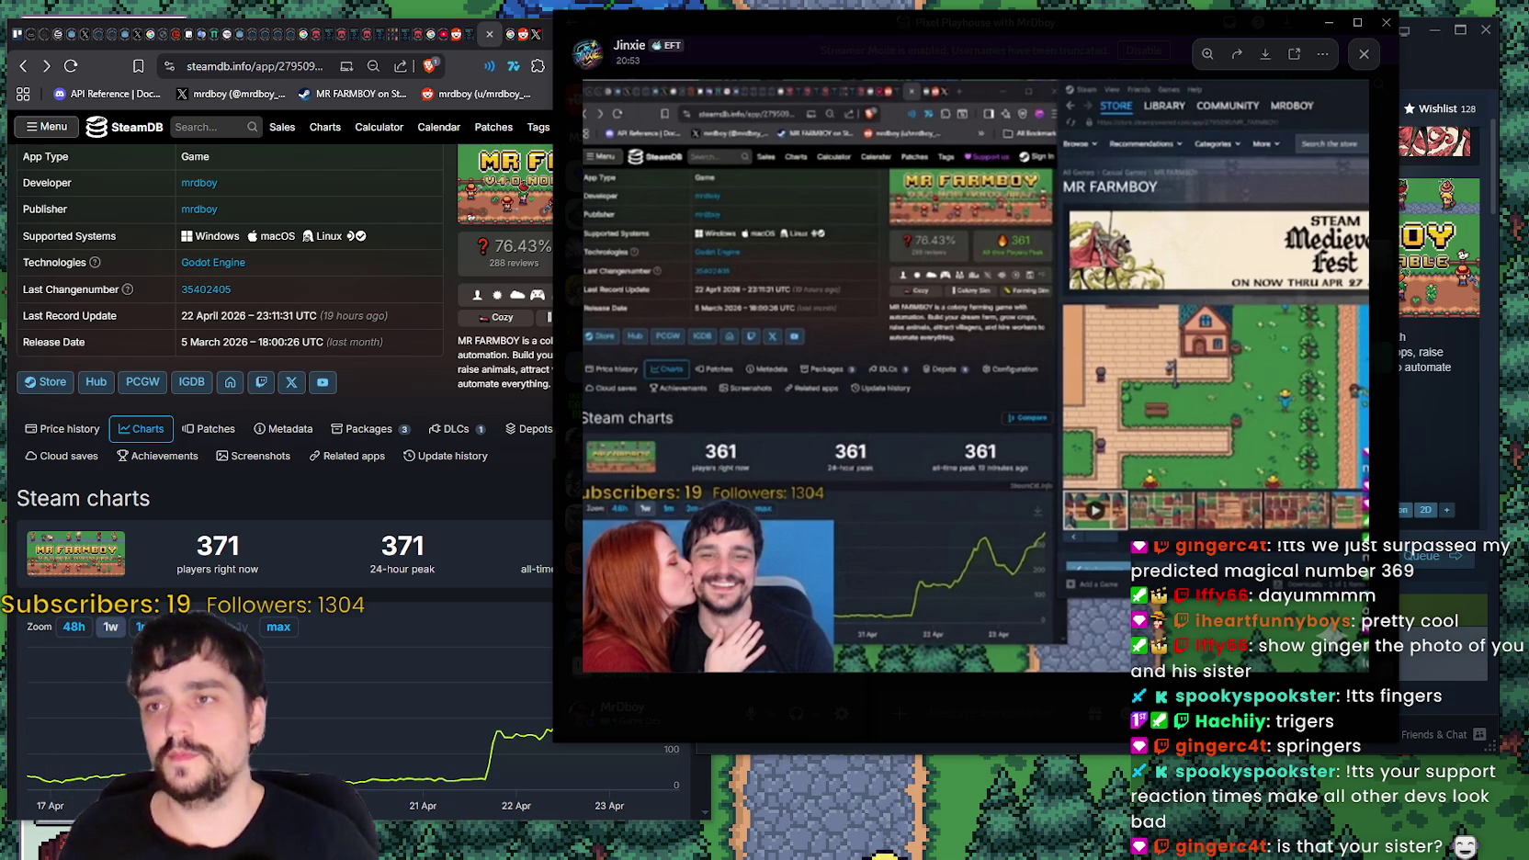
- Close Discord's enlarged image to reveal the MR FARMBOY Steam page and SteamDB charts
{"action": "key", "text": "alt+F4"}
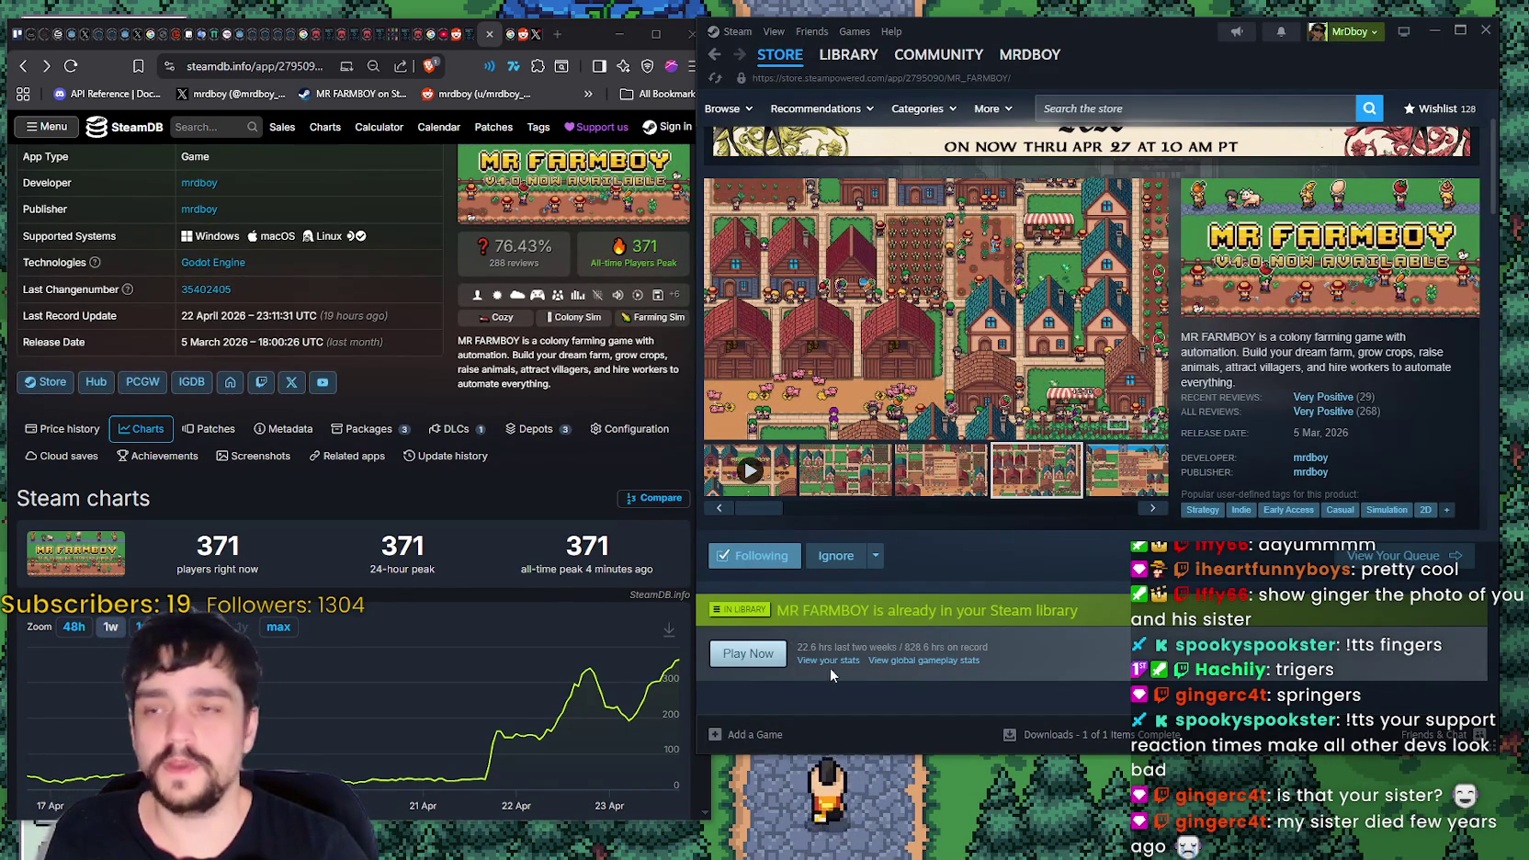
{"action": "scroll", "coordinate": [1205, 380], "scroll_direction": "up", "scroll_amount": 1}
{"action": "scroll", "coordinate": [1241, 331], "scroll_direction": "down", "scroll_amount": 1}
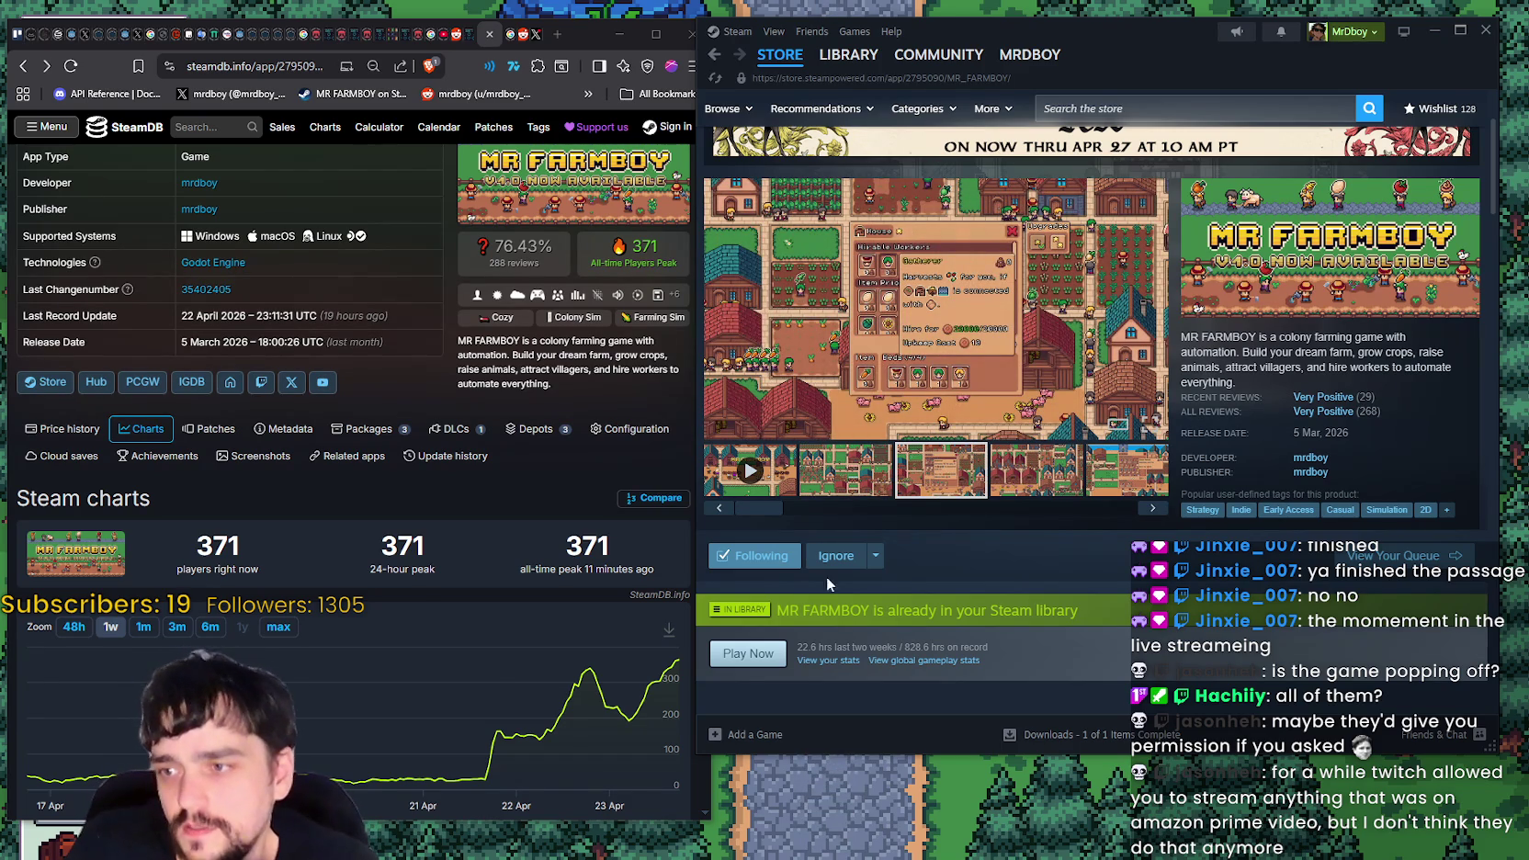
{"action": "mouse_move", "coordinate": [592, 695]}
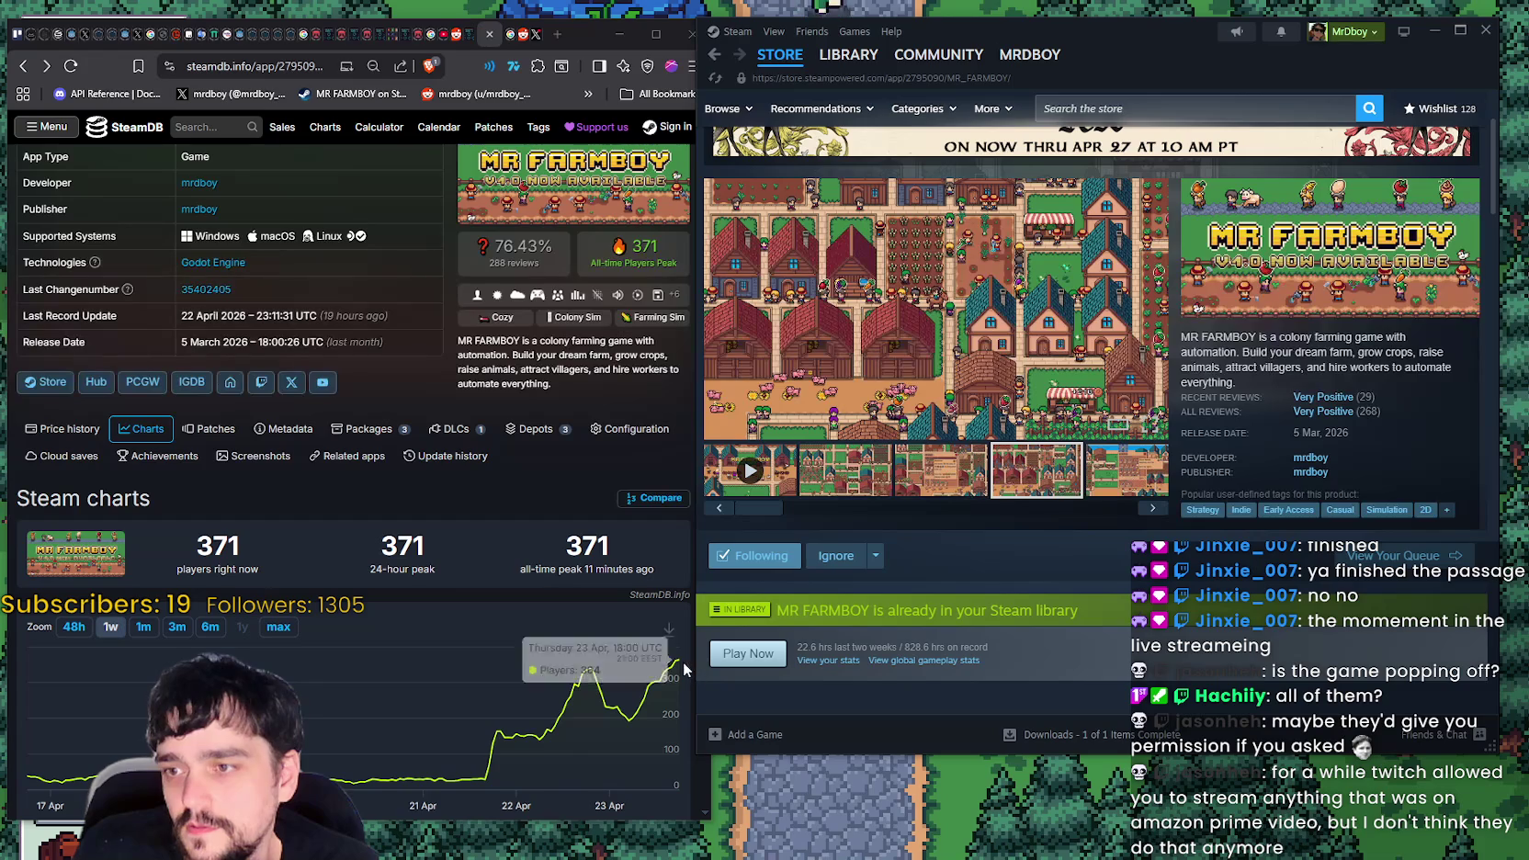
{"action": "left_click", "coordinate": [76, 627]}
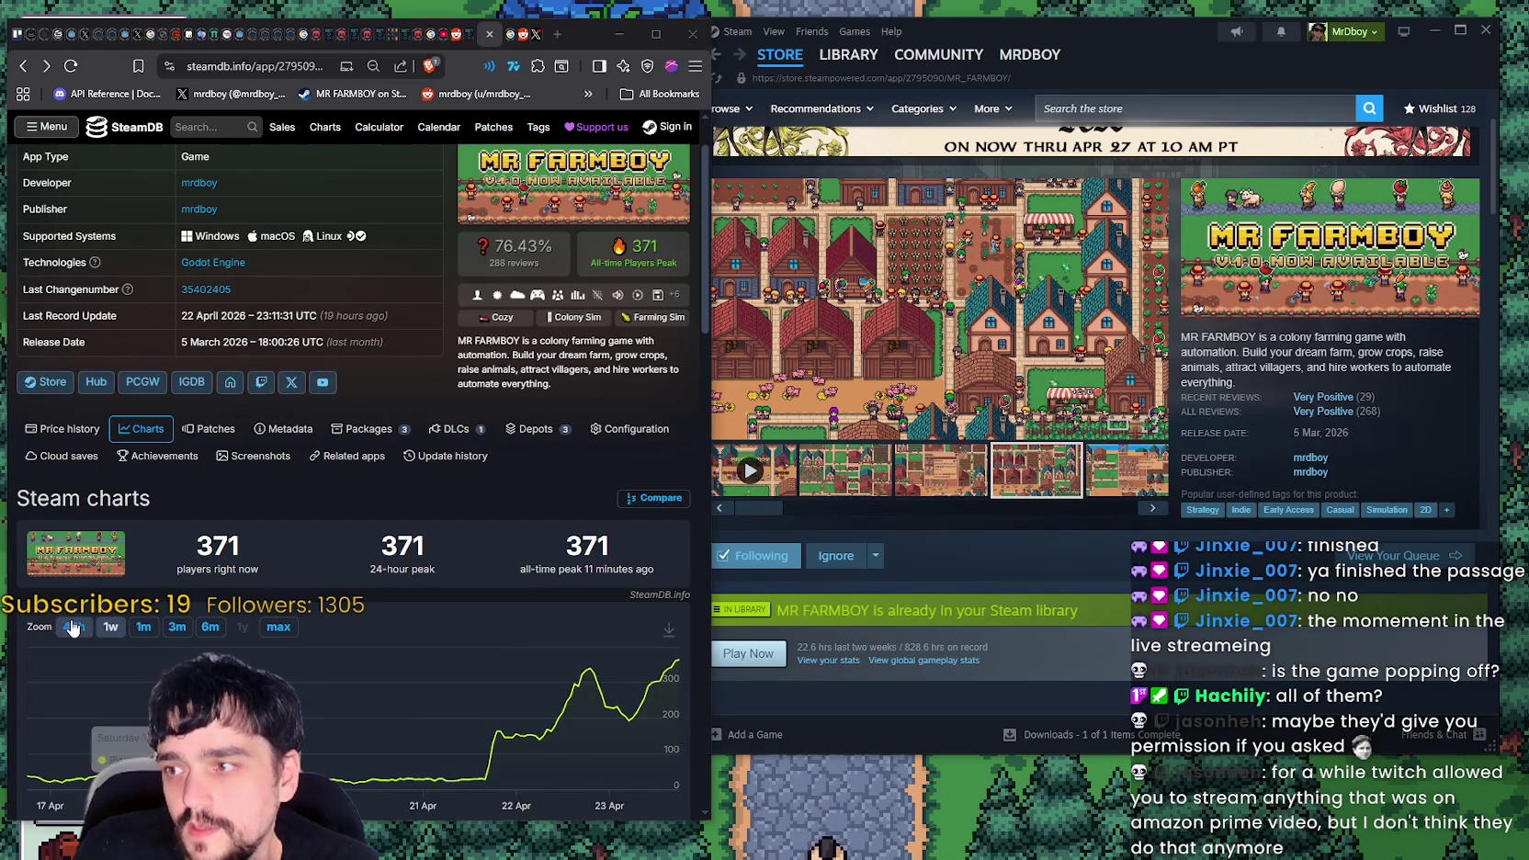
{"action": "mouse_move", "coordinate": [368, 670]}
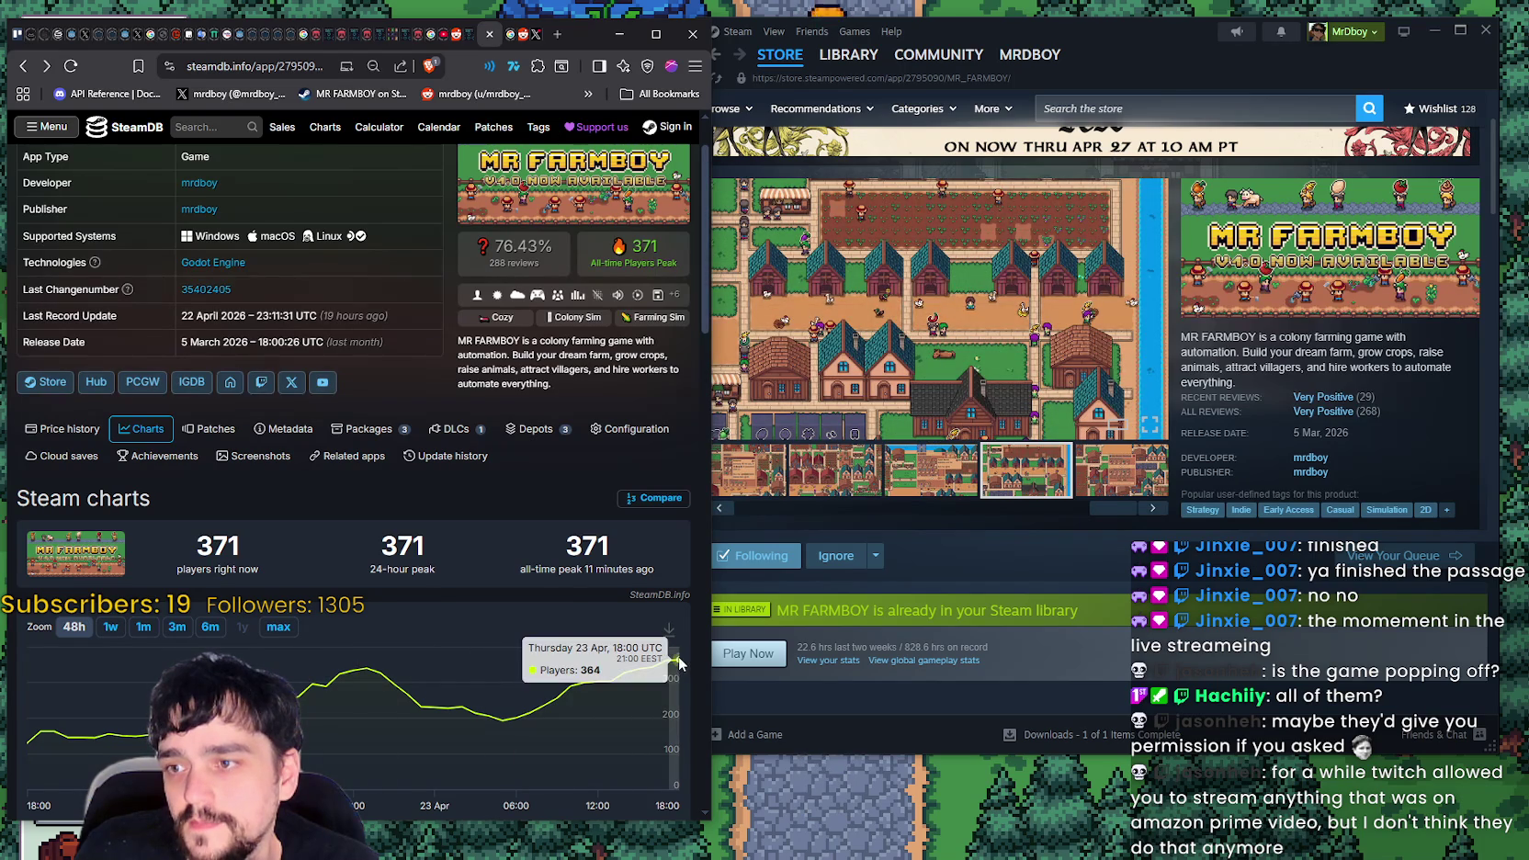
{"action": "left_click", "coordinate": [110, 628]}
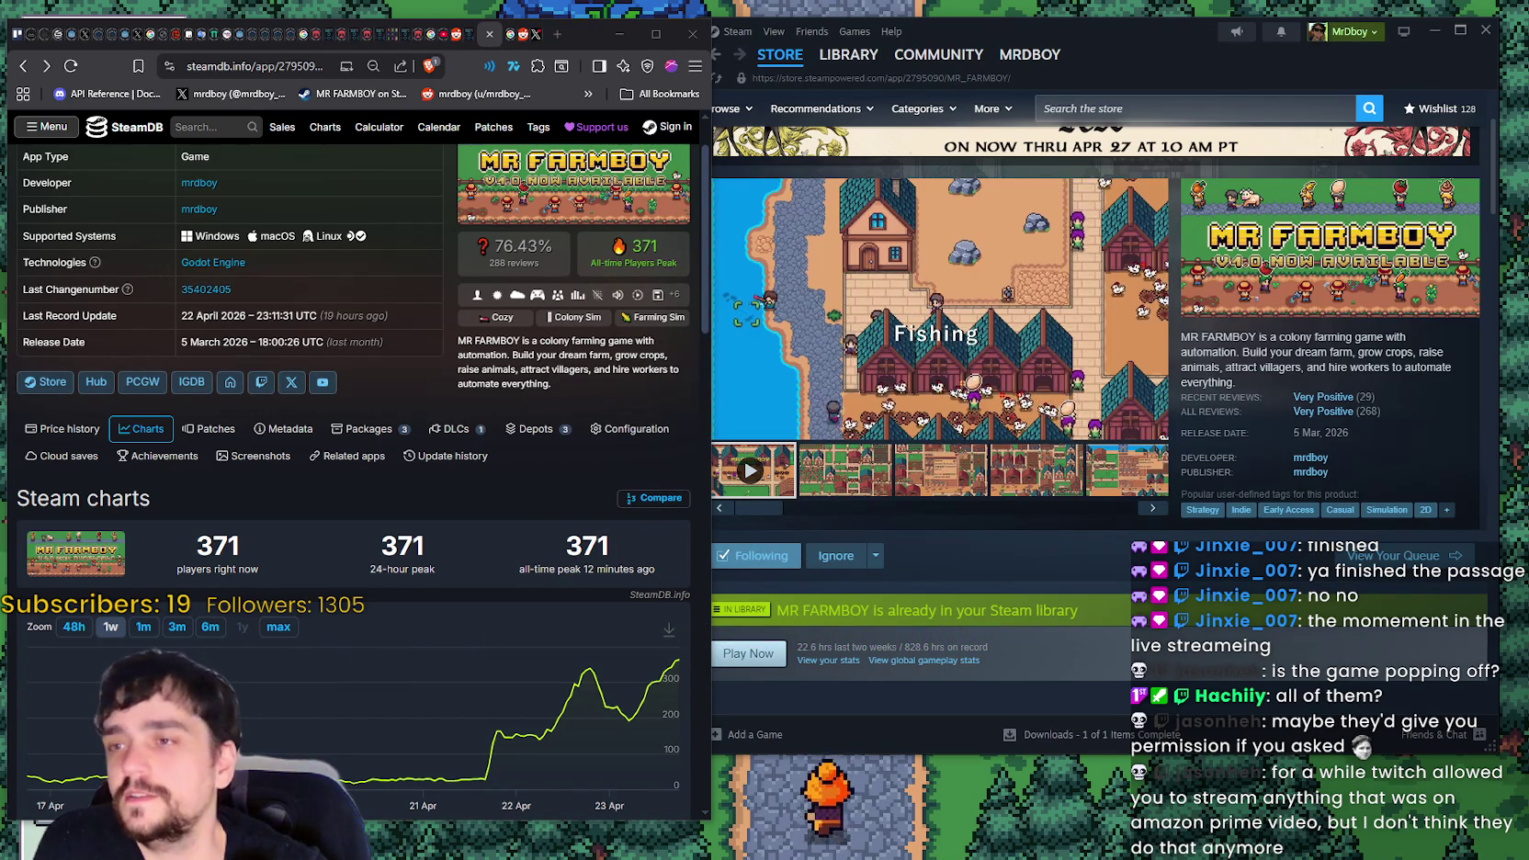
{"action": "left_click", "coordinate": [1156, 36]}
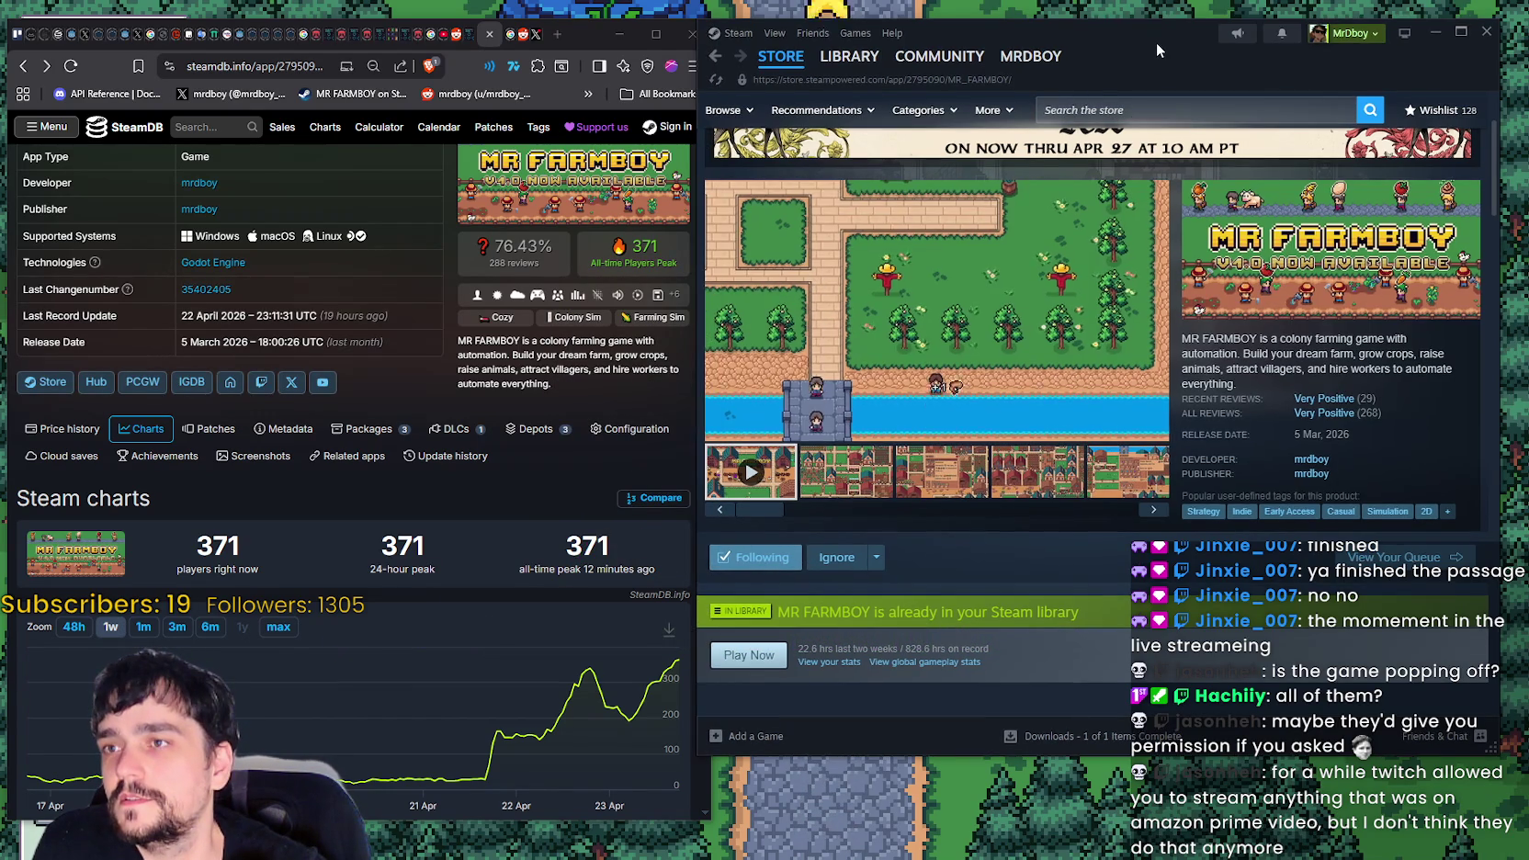
- Nudge the Steam window slightly left, then bring the running MR FARMBOY game to the front
{"action": "left_click_drag", "start_coordinate": [1157, 46], "coordinate": [1150, 44]}
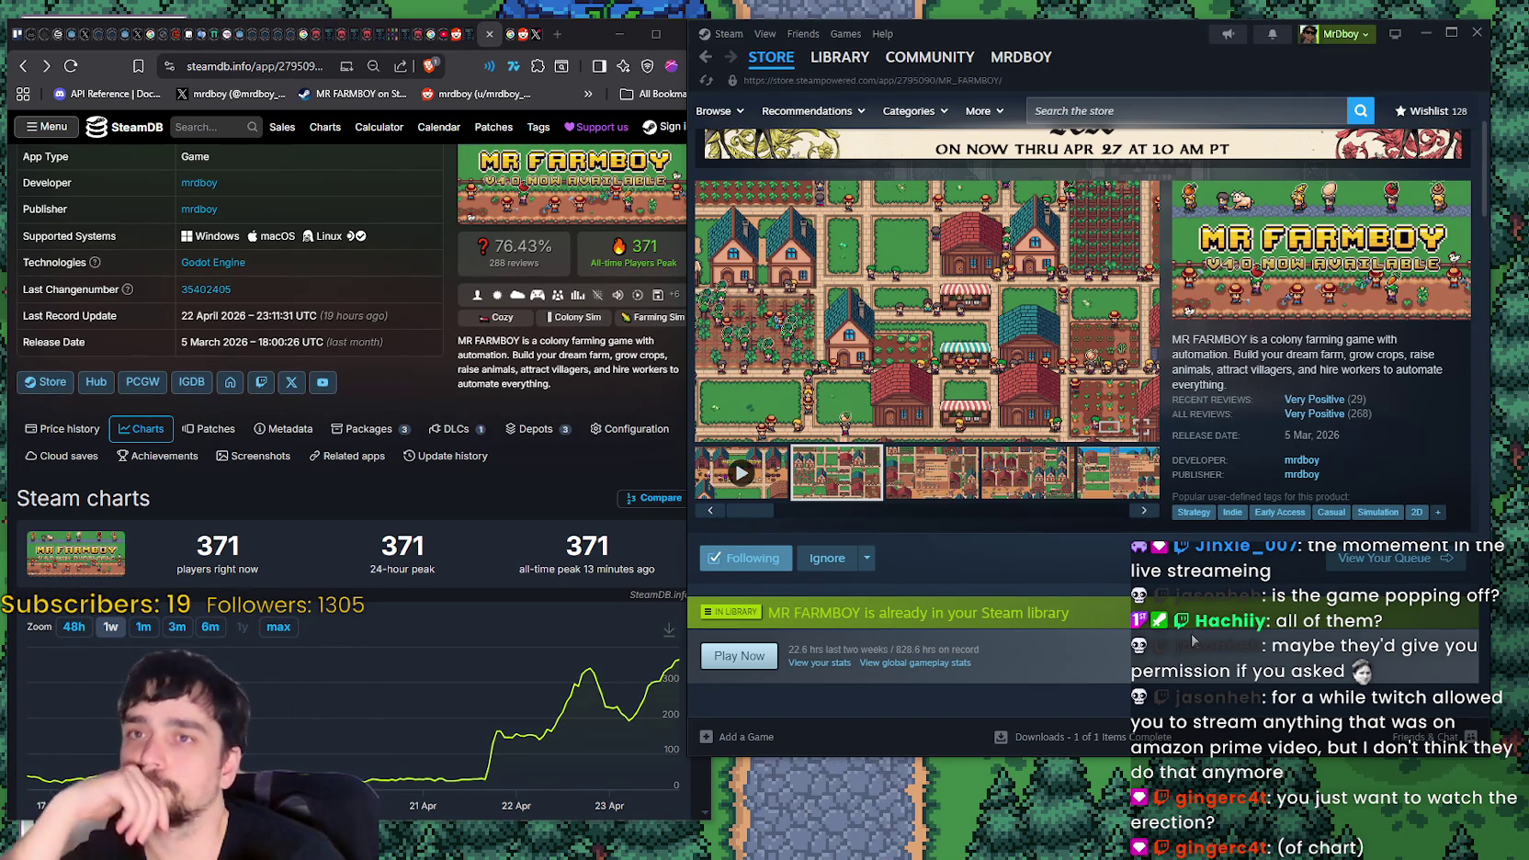
{"action": "left_click", "coordinate": [1024, 824]}
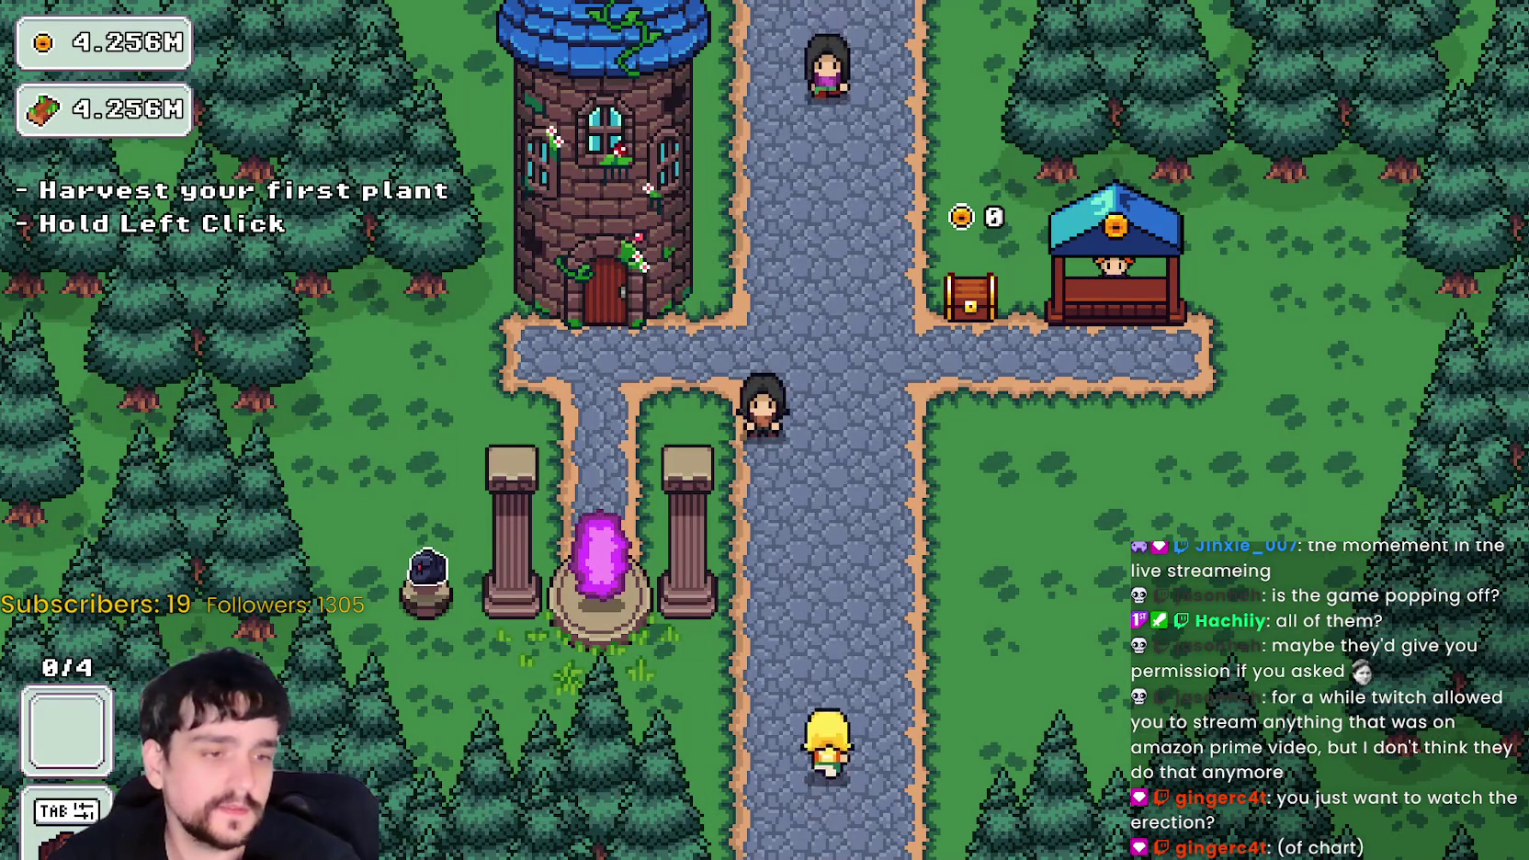
- Switch to the Godot editor and select SpawnSystem to view its patch radius min/max cell settings
{"action": "key", "text": "alt+Tab"}
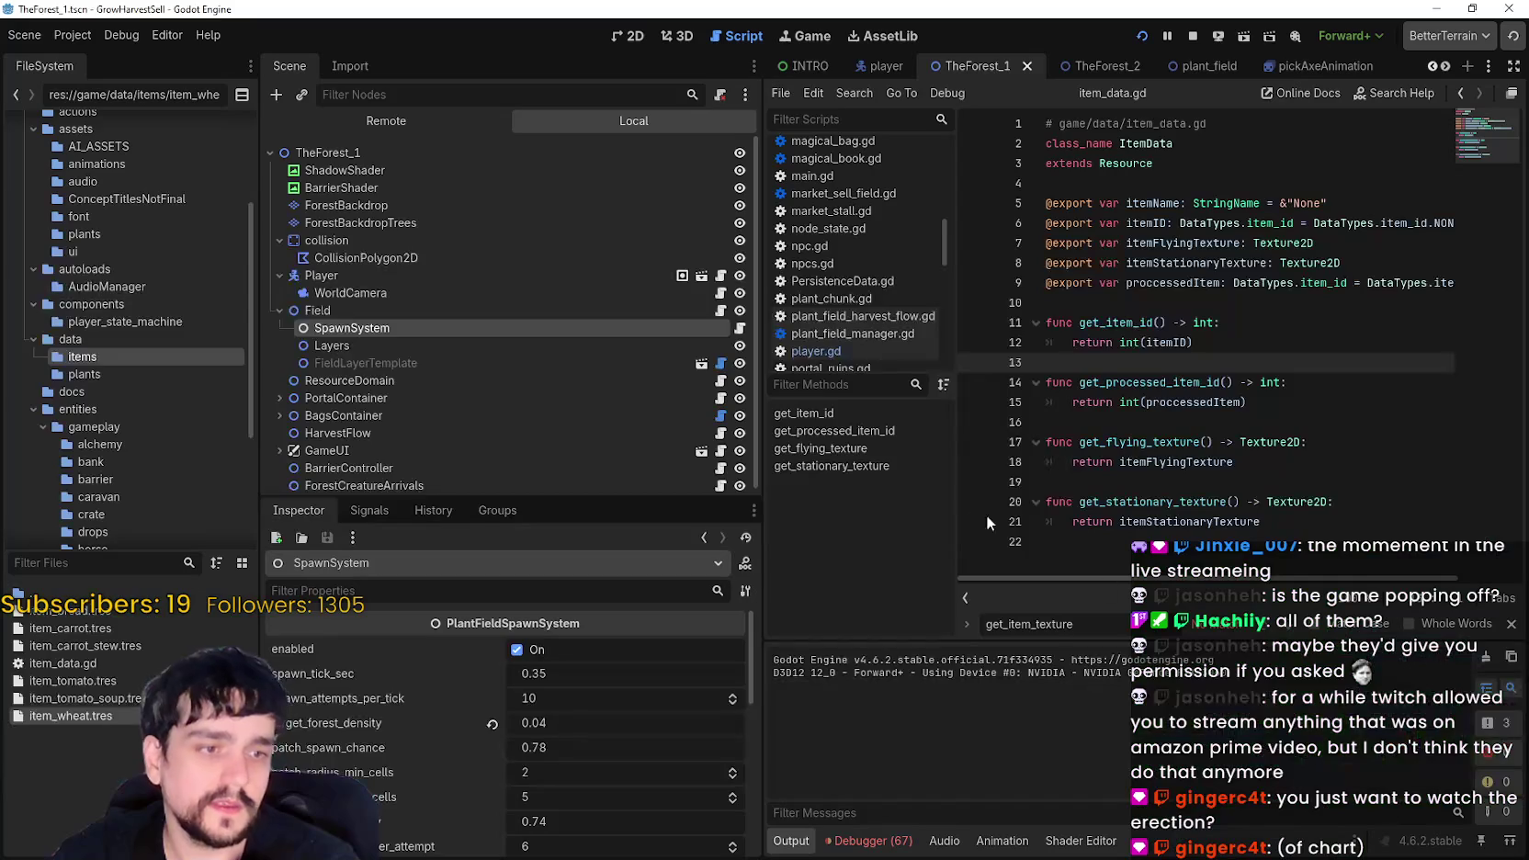
{"action": "left_click", "coordinate": [1115, 284]}
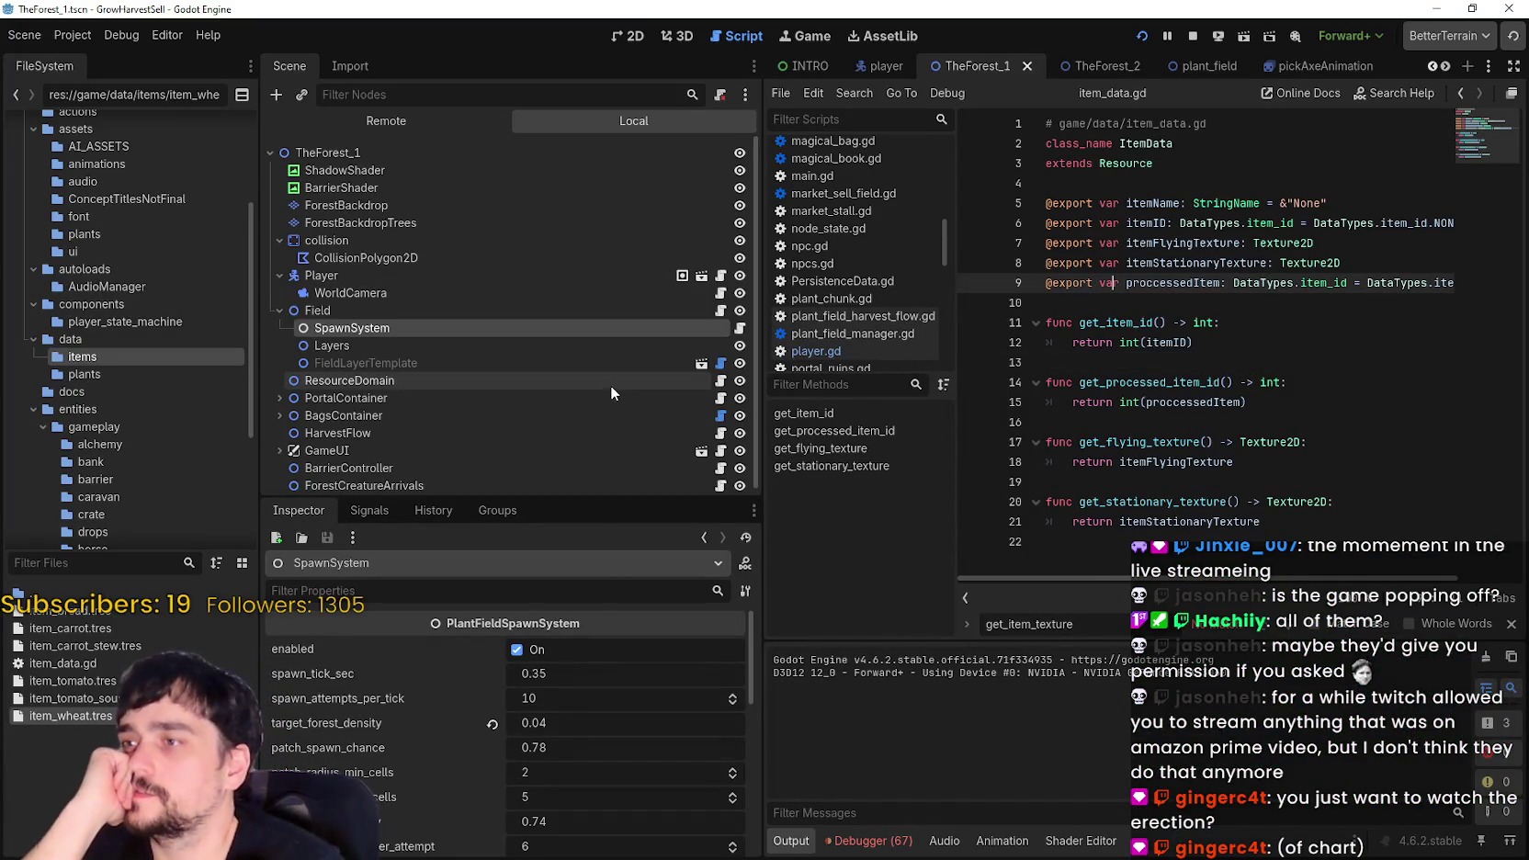
{"action": "scroll", "coordinate": [610, 386], "scroll_direction": "down", "scroll_amount": 1}
{"action": "left_click", "coordinate": [413, 286]}
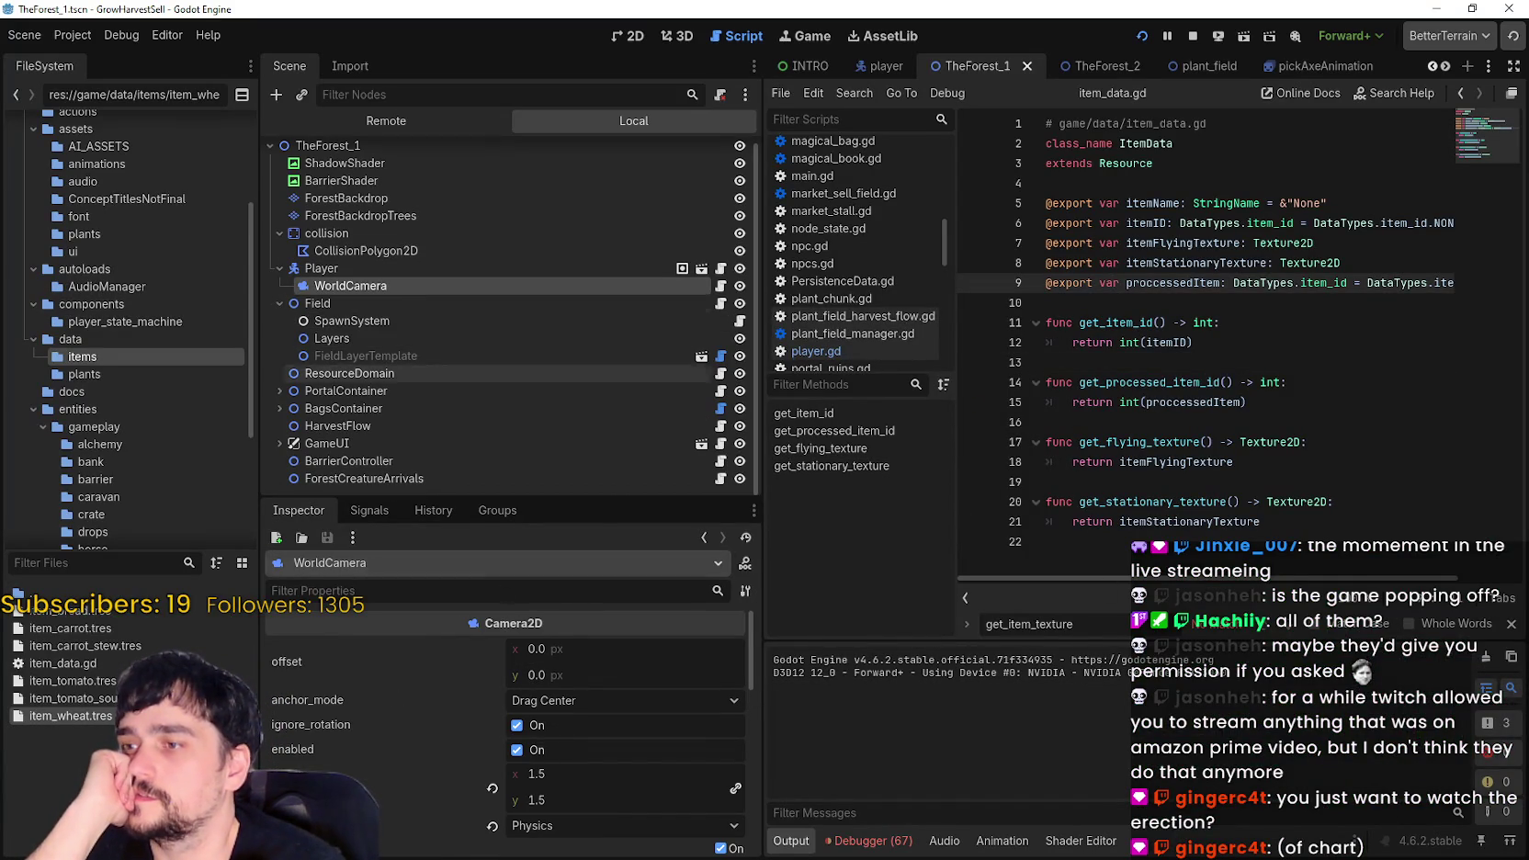
{"action": "left_click", "coordinate": [465, 322]}
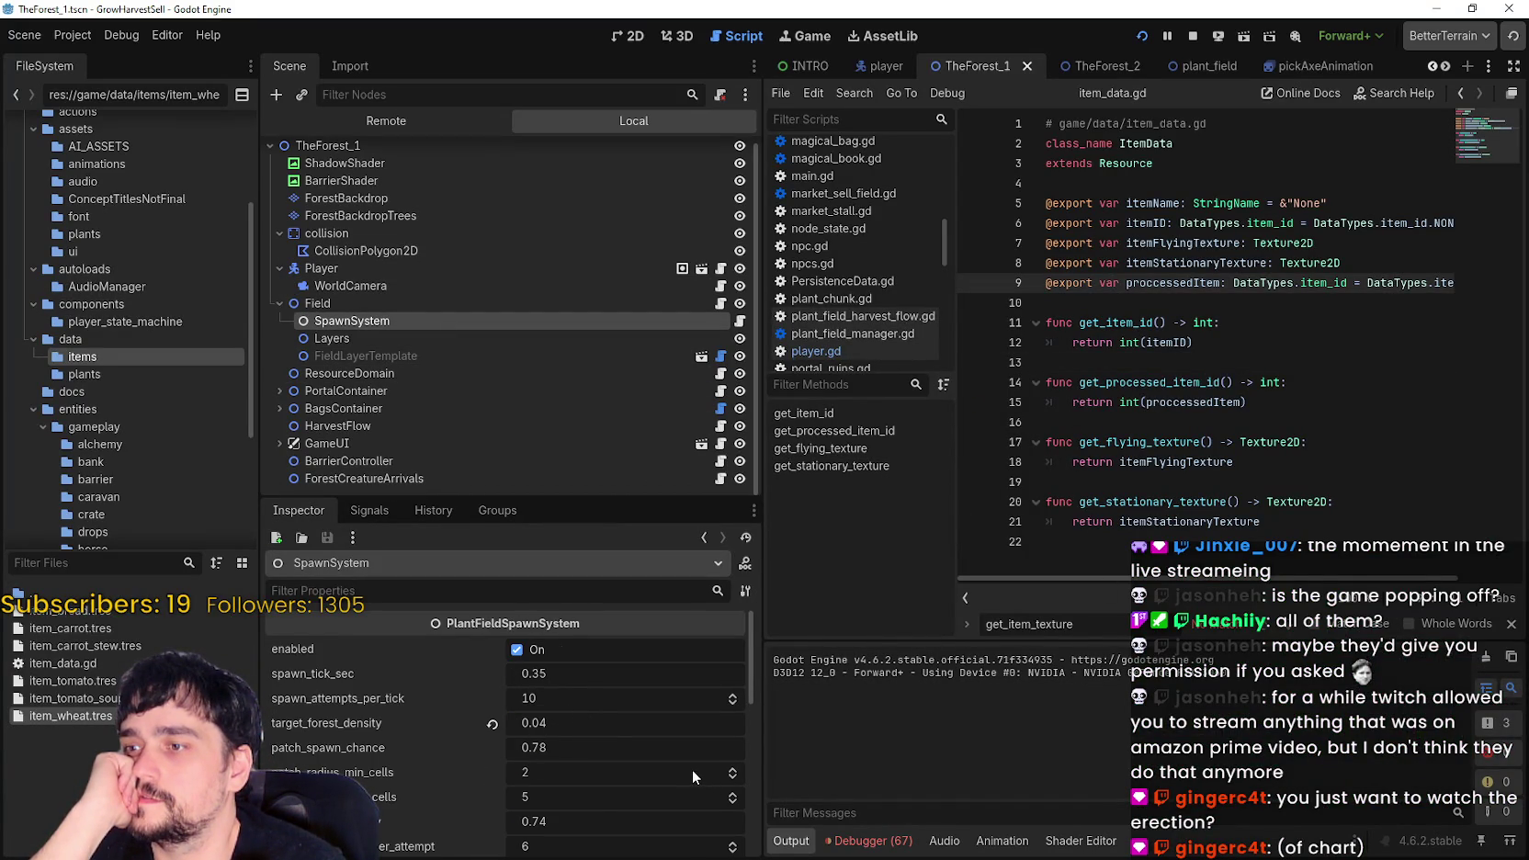
{"action": "scroll", "coordinate": [685, 767], "scroll_direction": "down", "scroll_amount": 1}
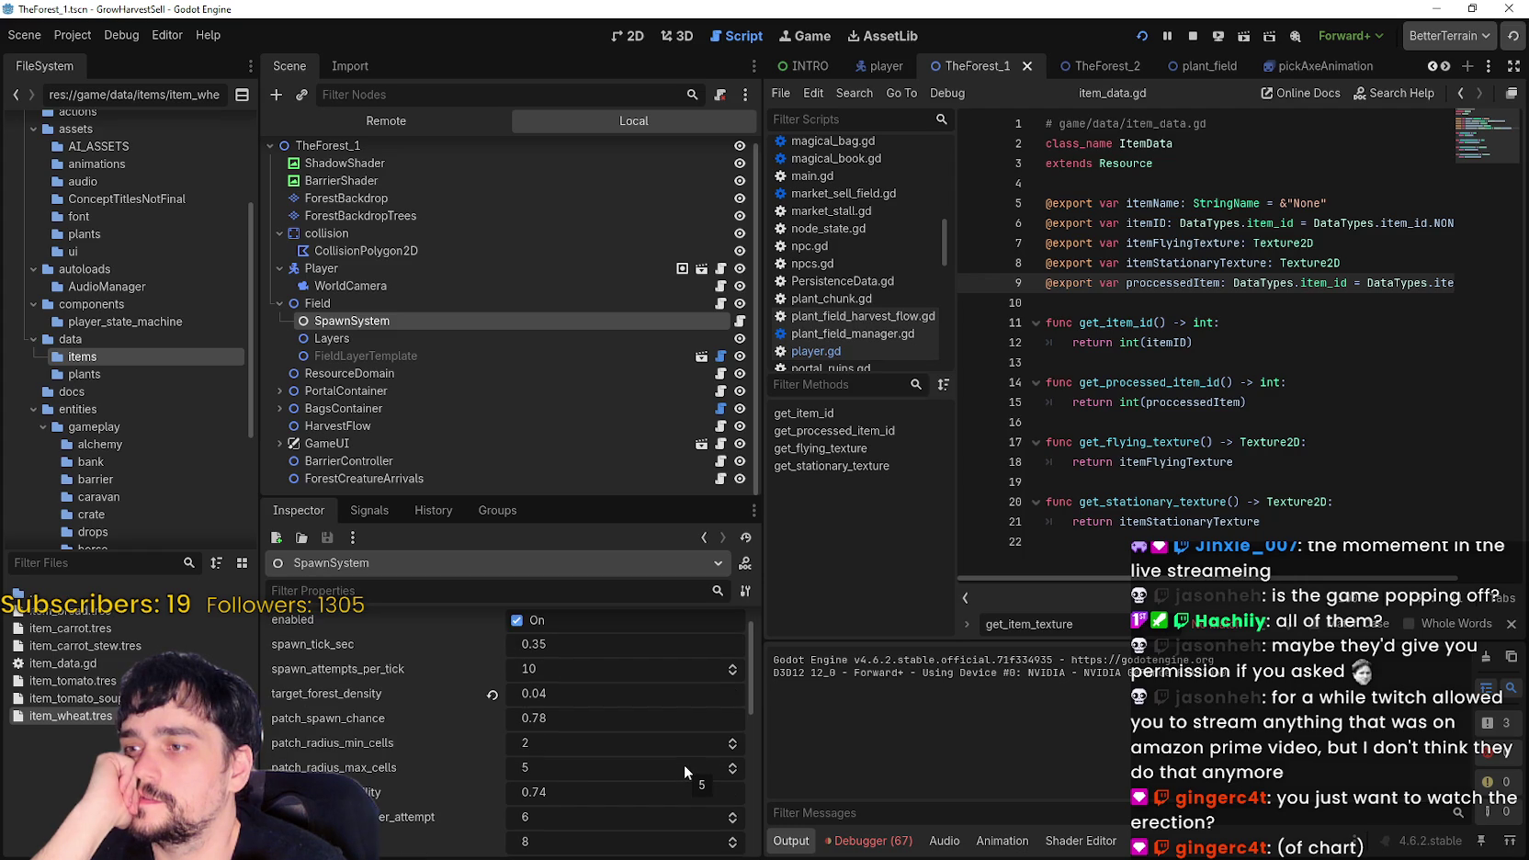
{"action": "scroll", "coordinate": [684, 765], "scroll_direction": "down", "scroll_amount": 1}
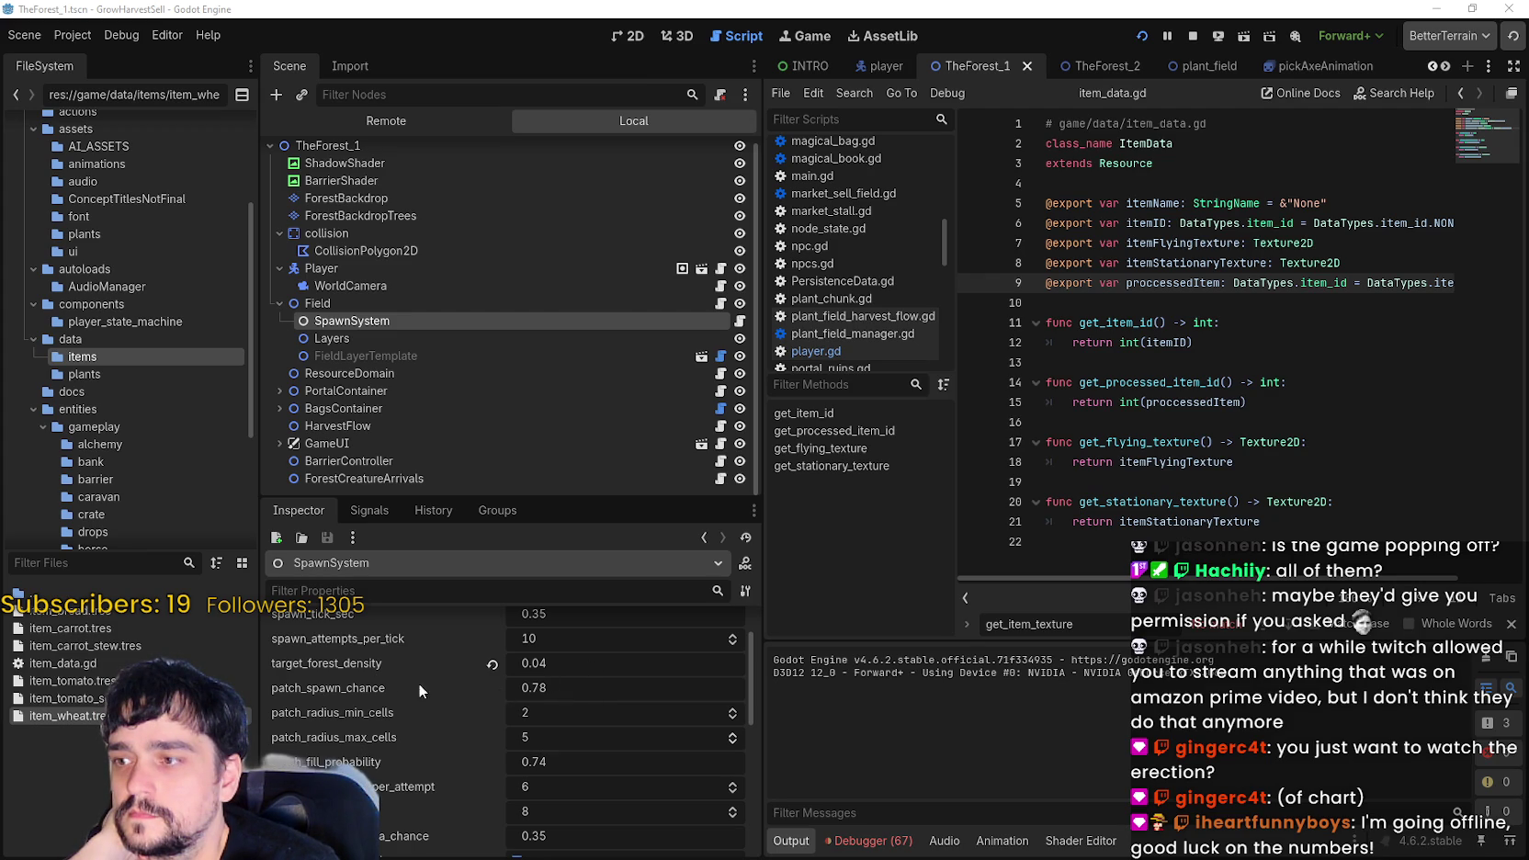
{"action": "scroll", "coordinate": [453, 708], "scroll_direction": "up", "scroll_amount": 1}
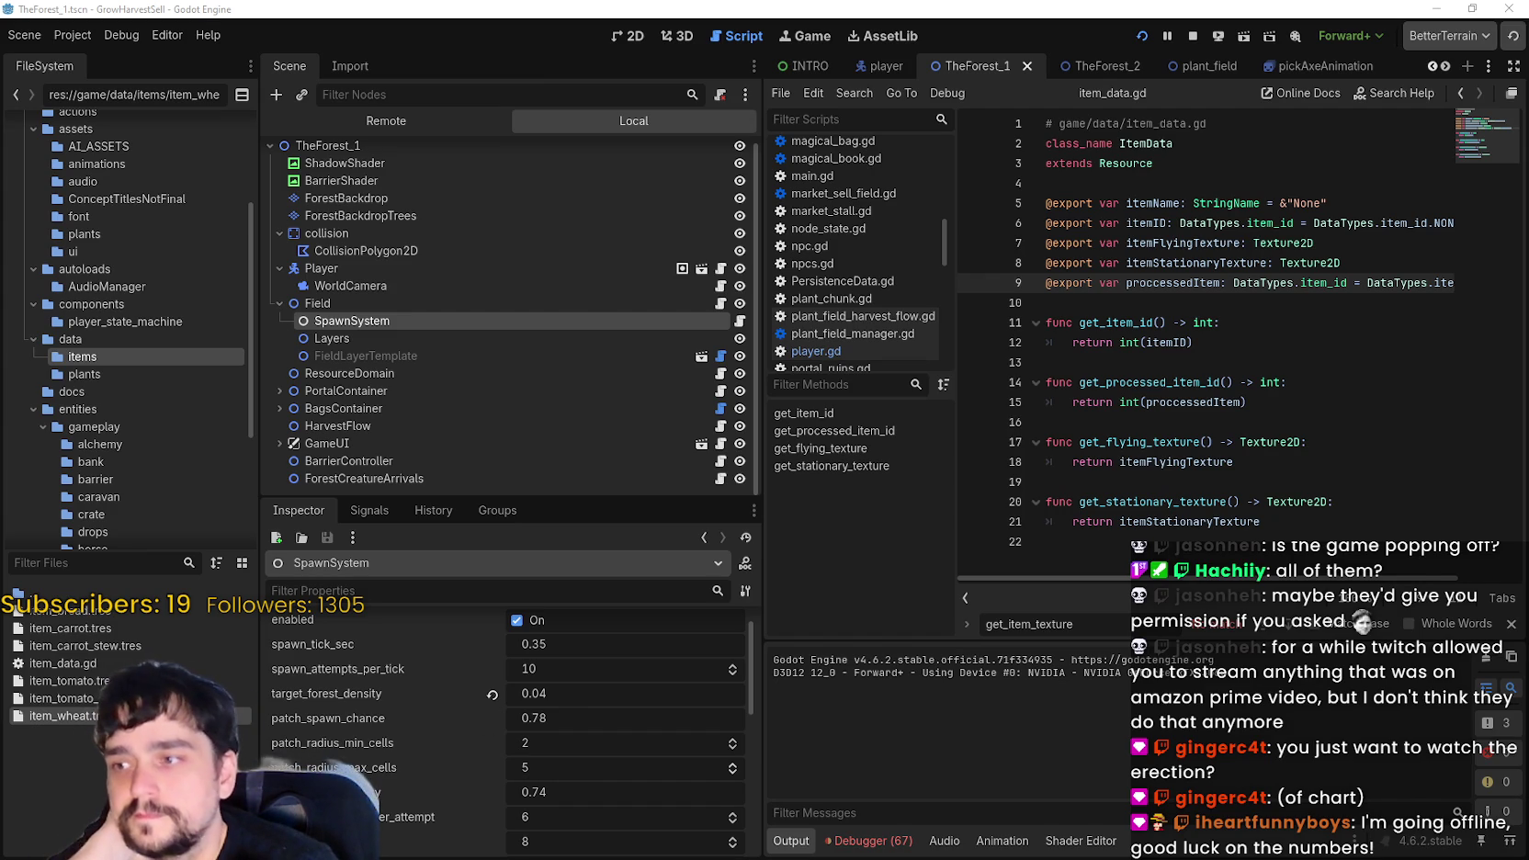
{"action": "scroll", "coordinate": [566, 761], "scroll_direction": "down", "scroll_amount": 3}
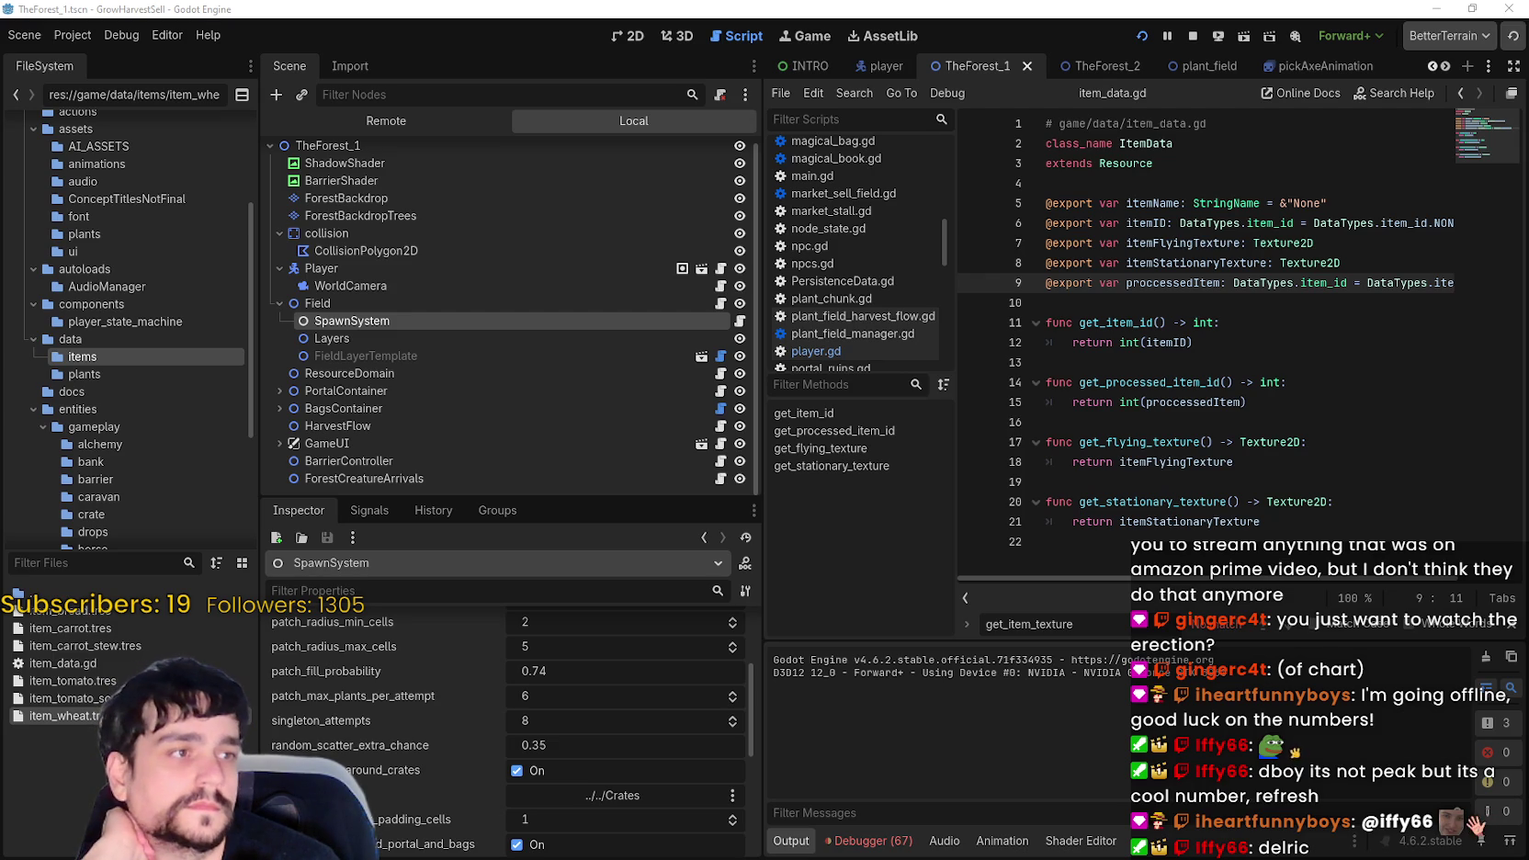
{"action": "key", "text": "alt+Tab"}
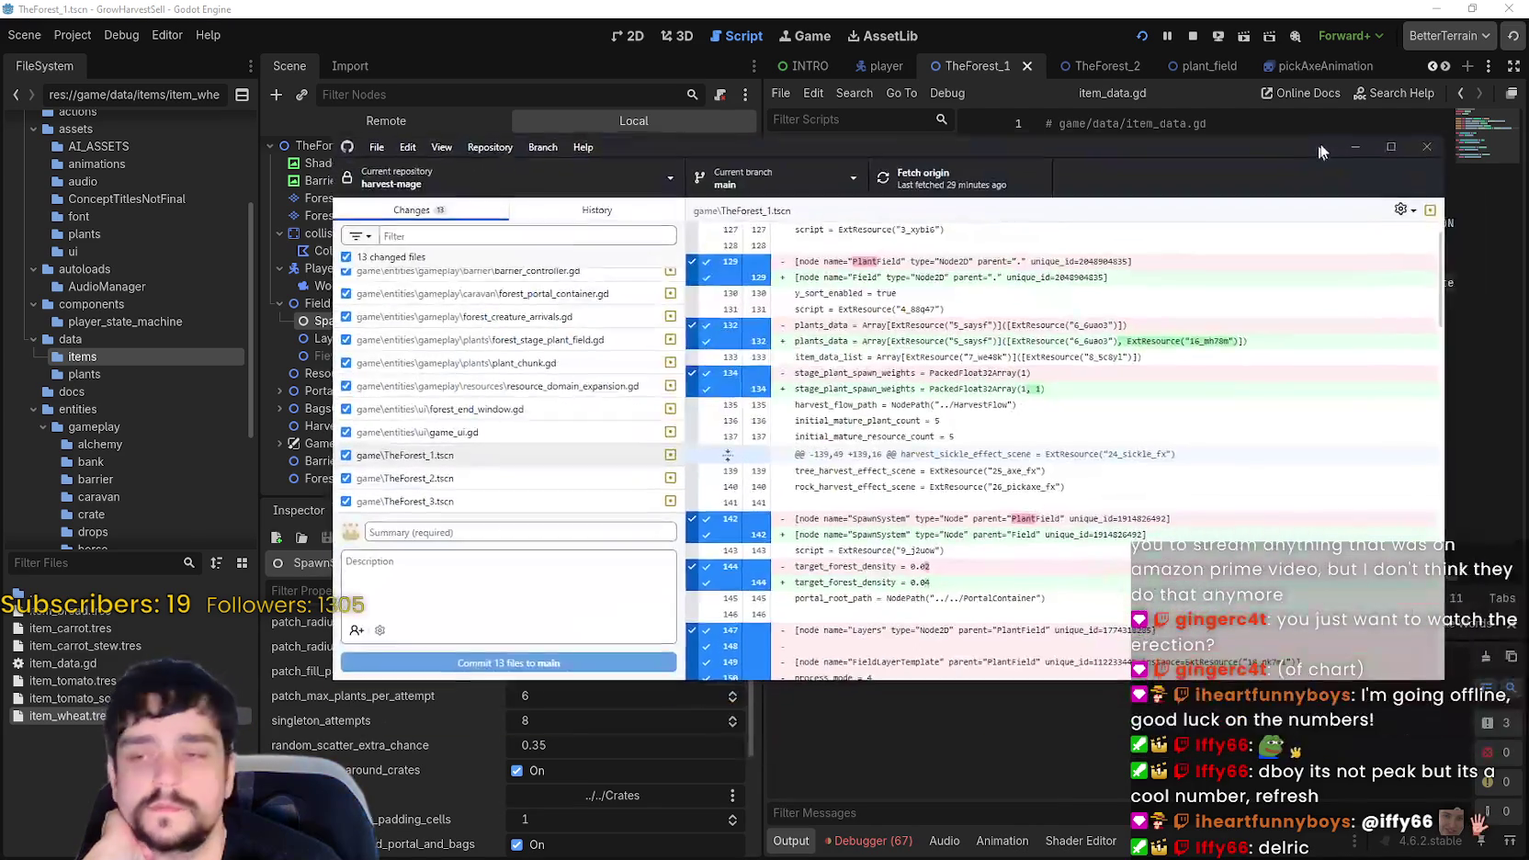
{"action": "scroll", "coordinate": [1031, 642], "scroll_direction": "down", "scroll_amount": 5}
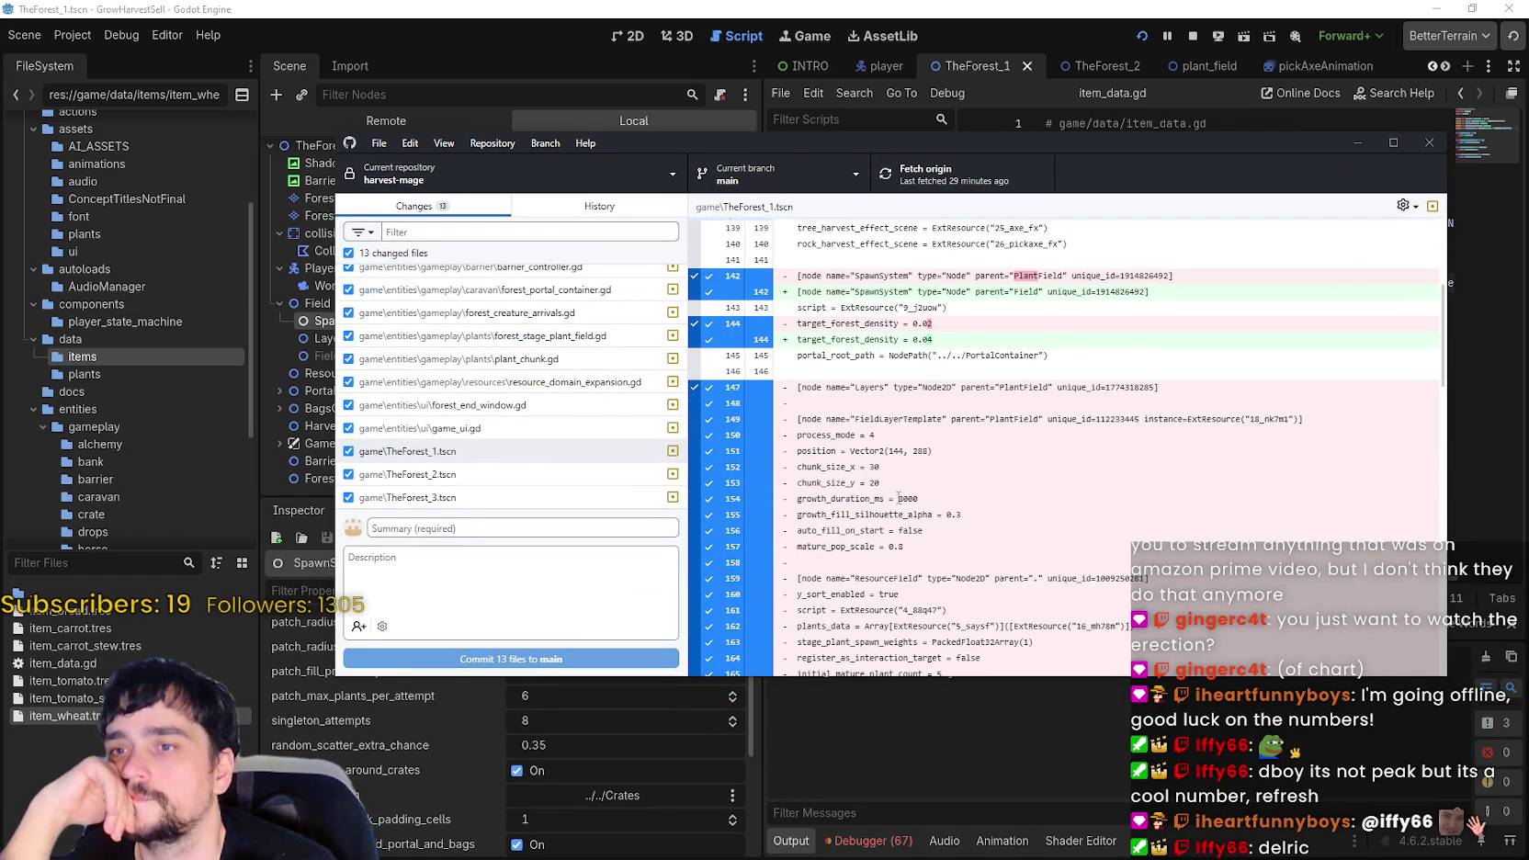
{"action": "scroll", "coordinate": [899, 497], "scroll_direction": "down", "scroll_amount": 2}
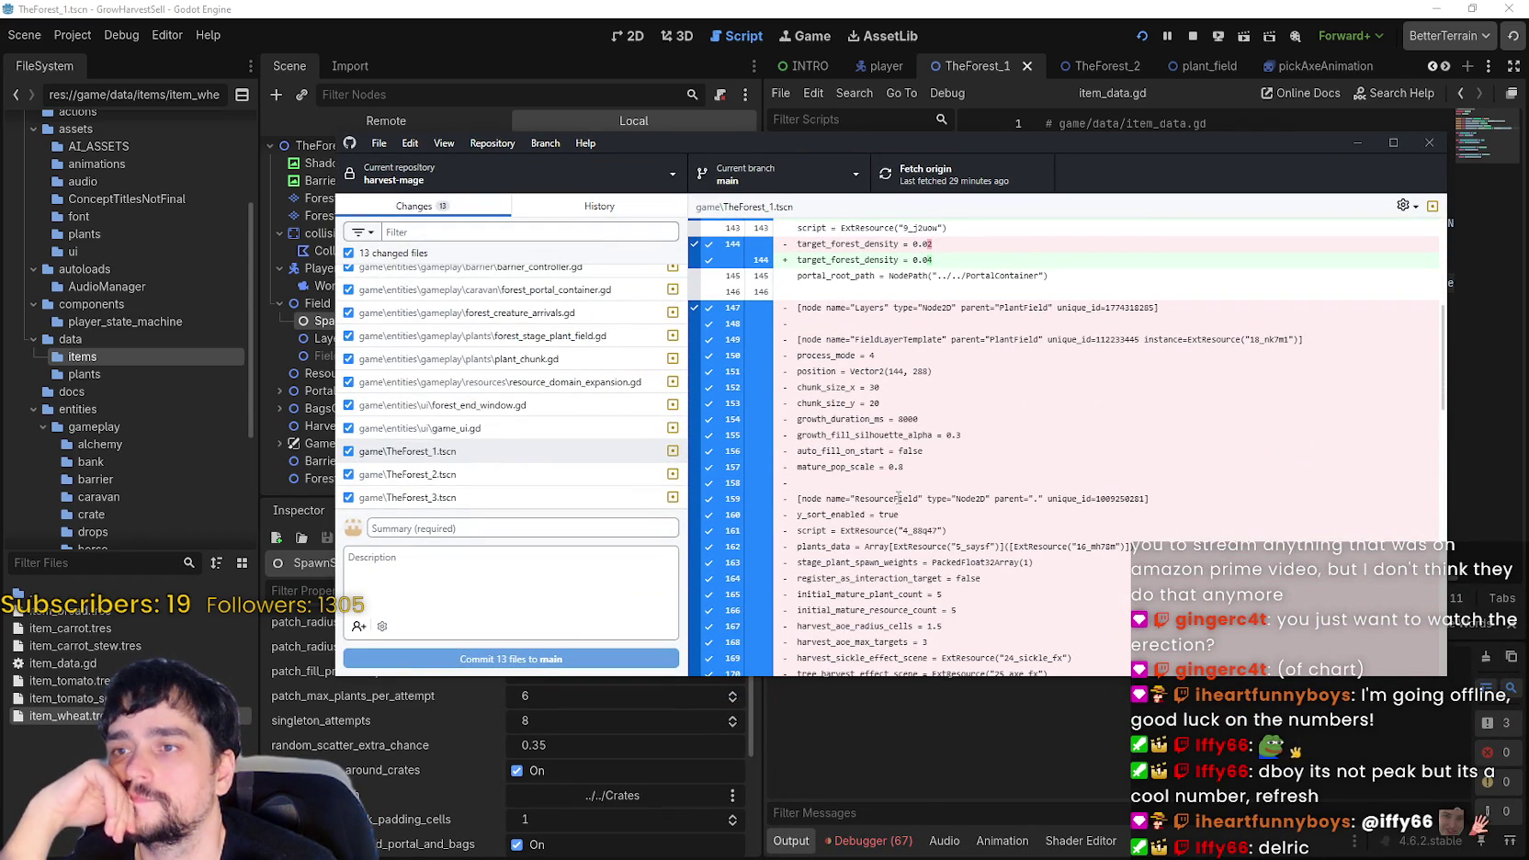
{"action": "scroll", "coordinate": [899, 497], "scroll_direction": "down", "scroll_amount": 3}
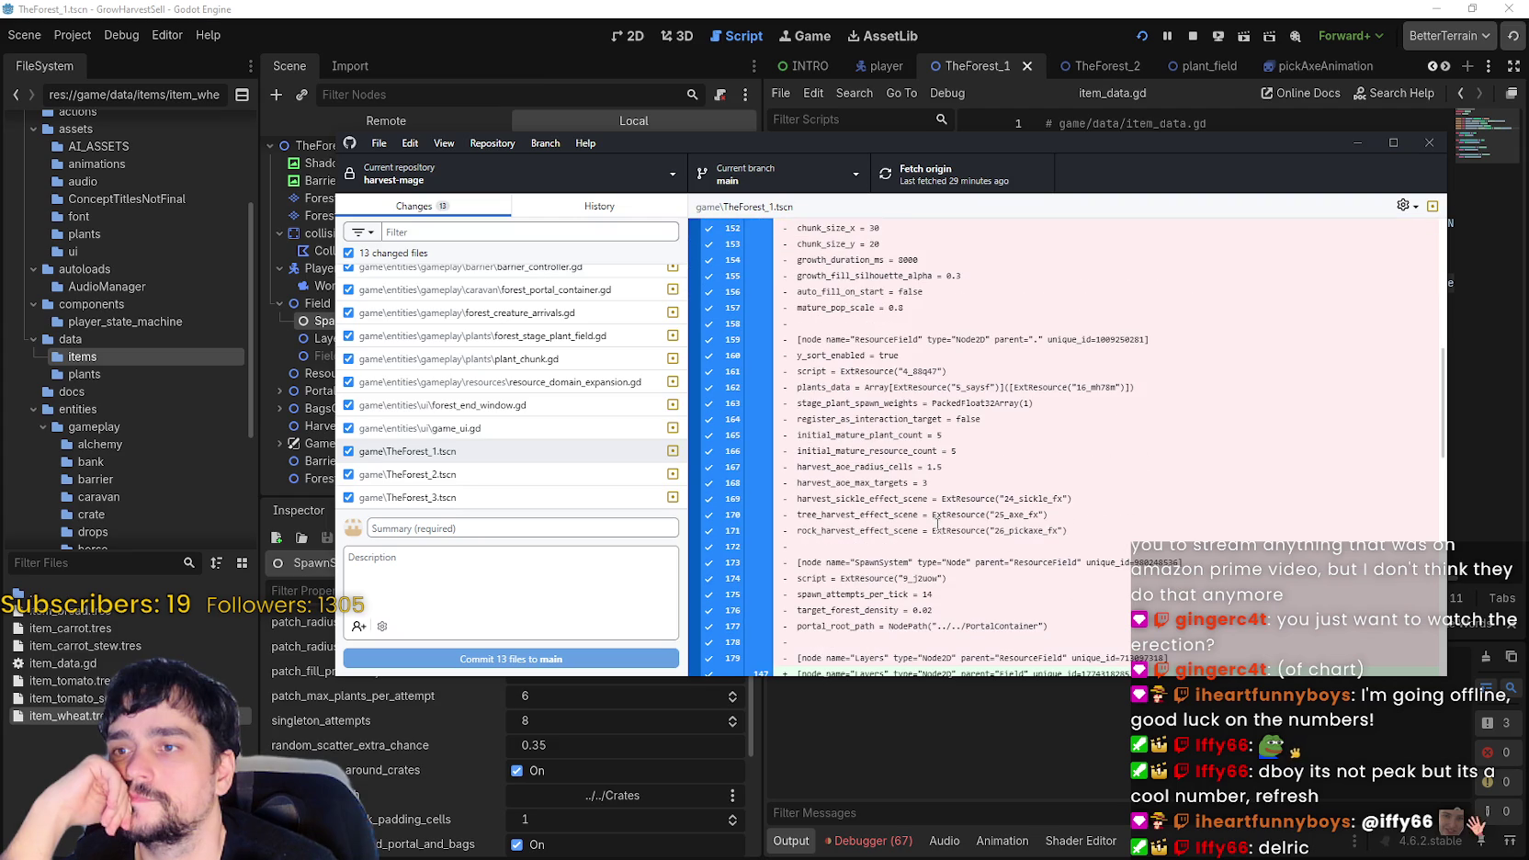
{"action": "scroll", "coordinate": [940, 522], "scroll_direction": "down", "scroll_amount": 5}
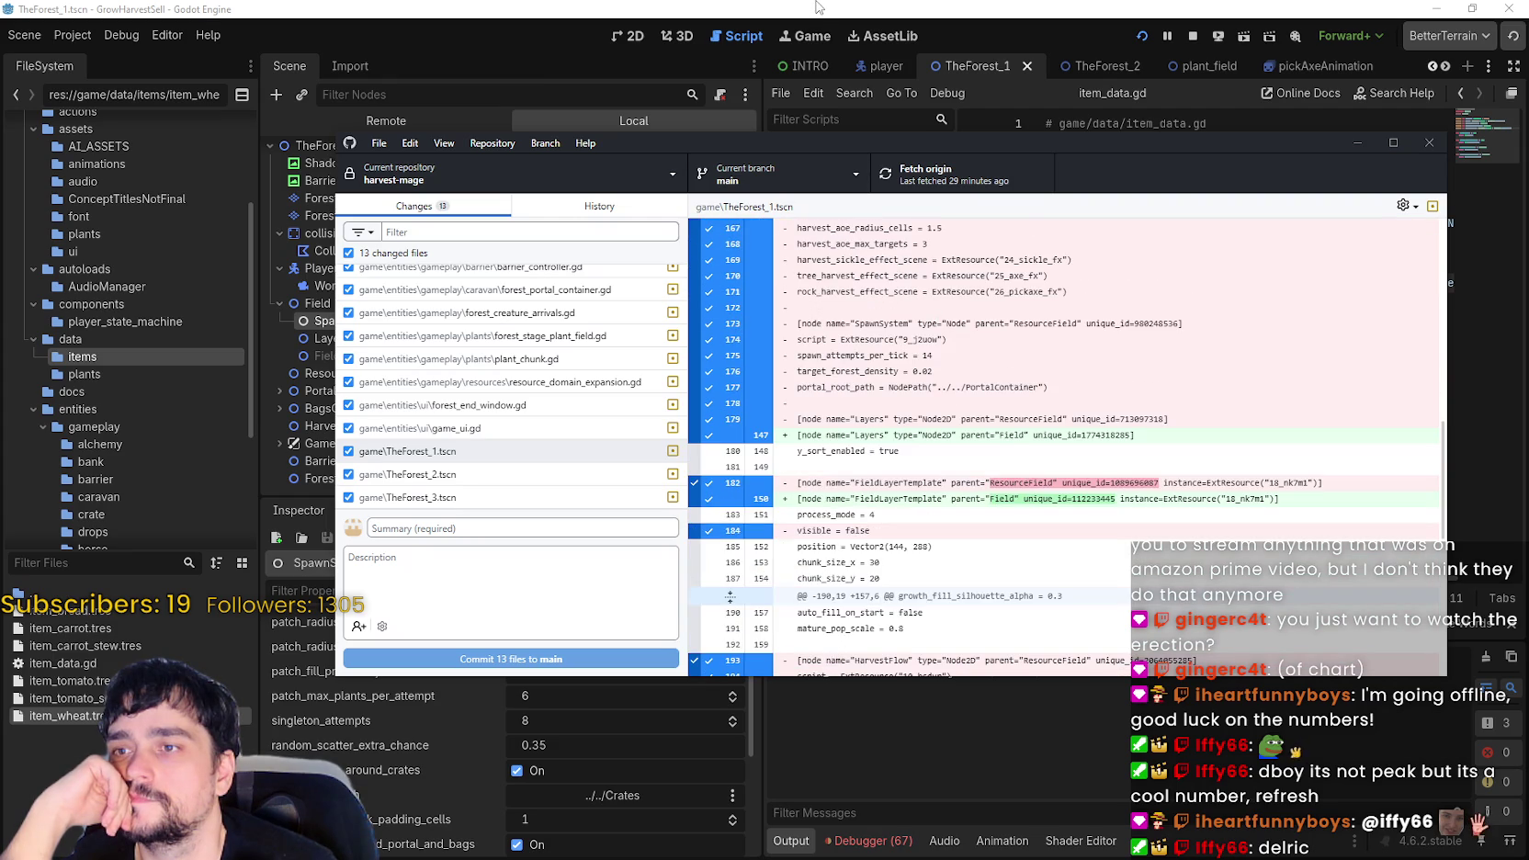
{"action": "key", "text": "alt+Tab"}
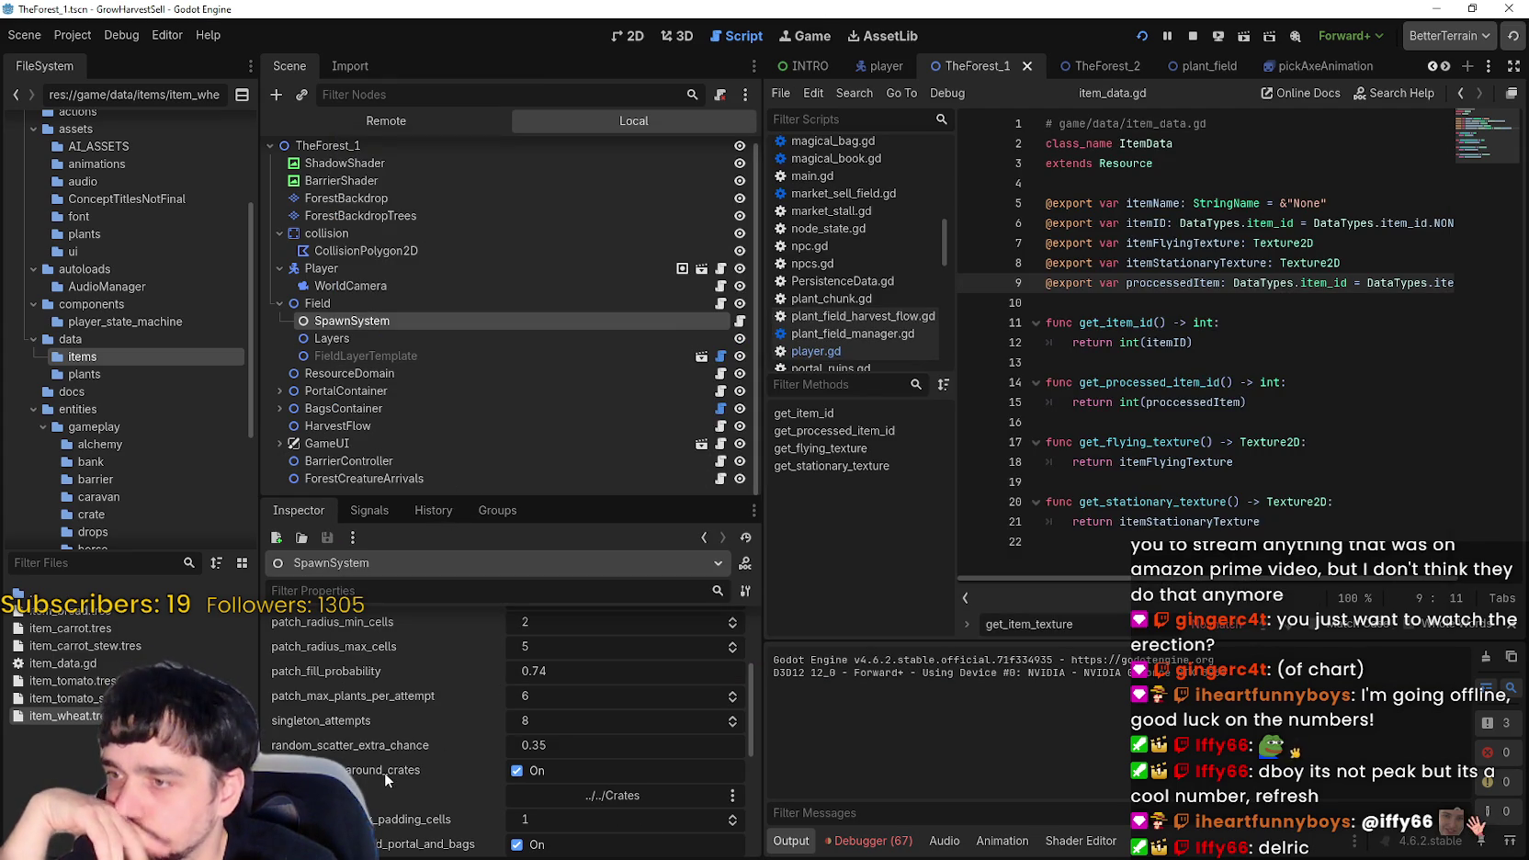
{"action": "scroll", "coordinate": [376, 763], "scroll_direction": "down", "scroll_amount": 2}
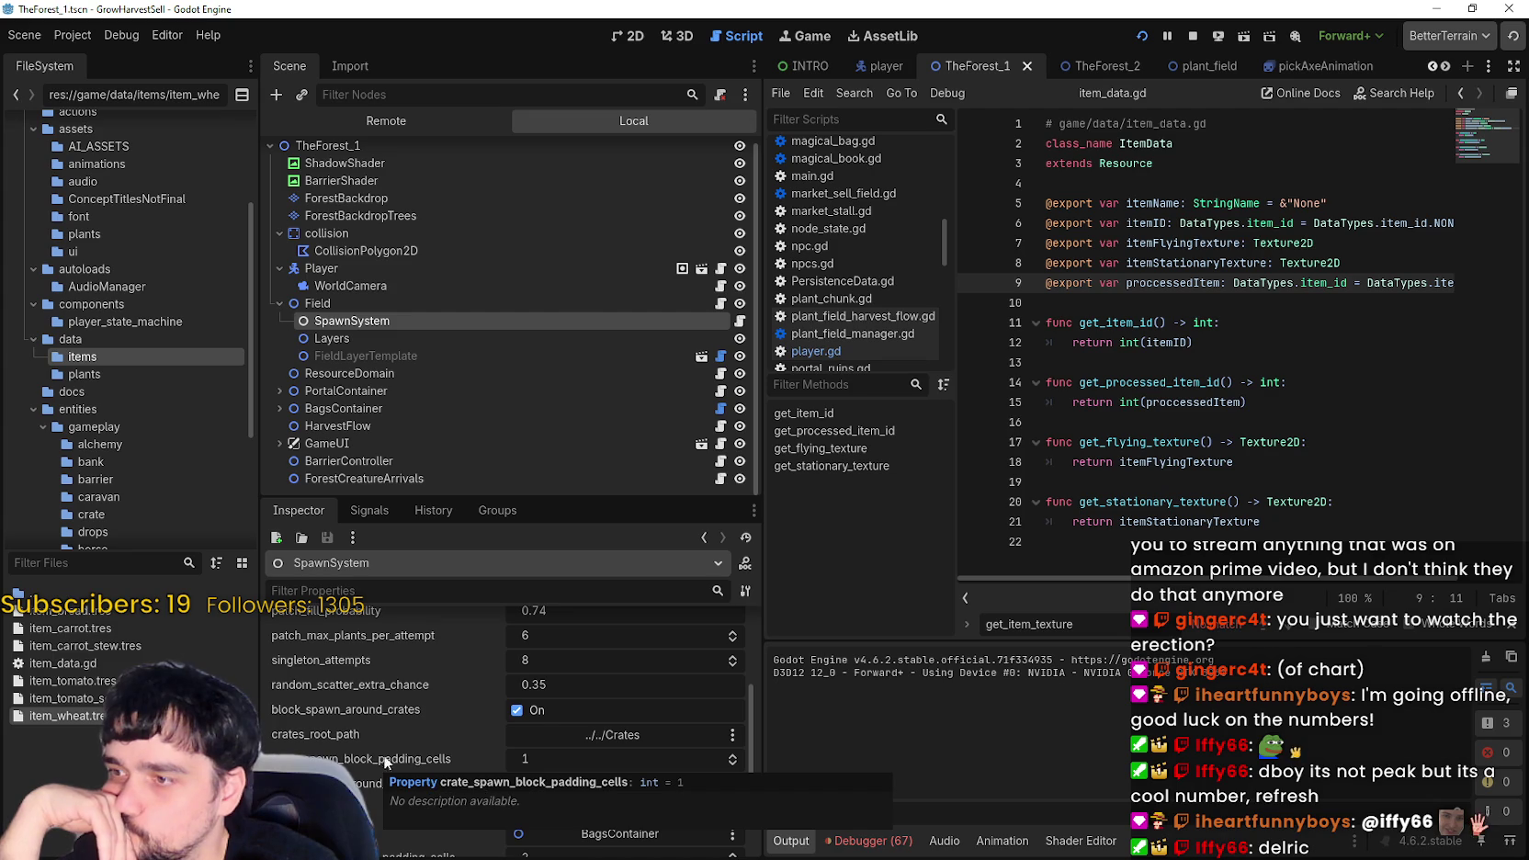
{"action": "scroll", "coordinate": [367, 749], "scroll_direction": "up", "scroll_amount": 2}
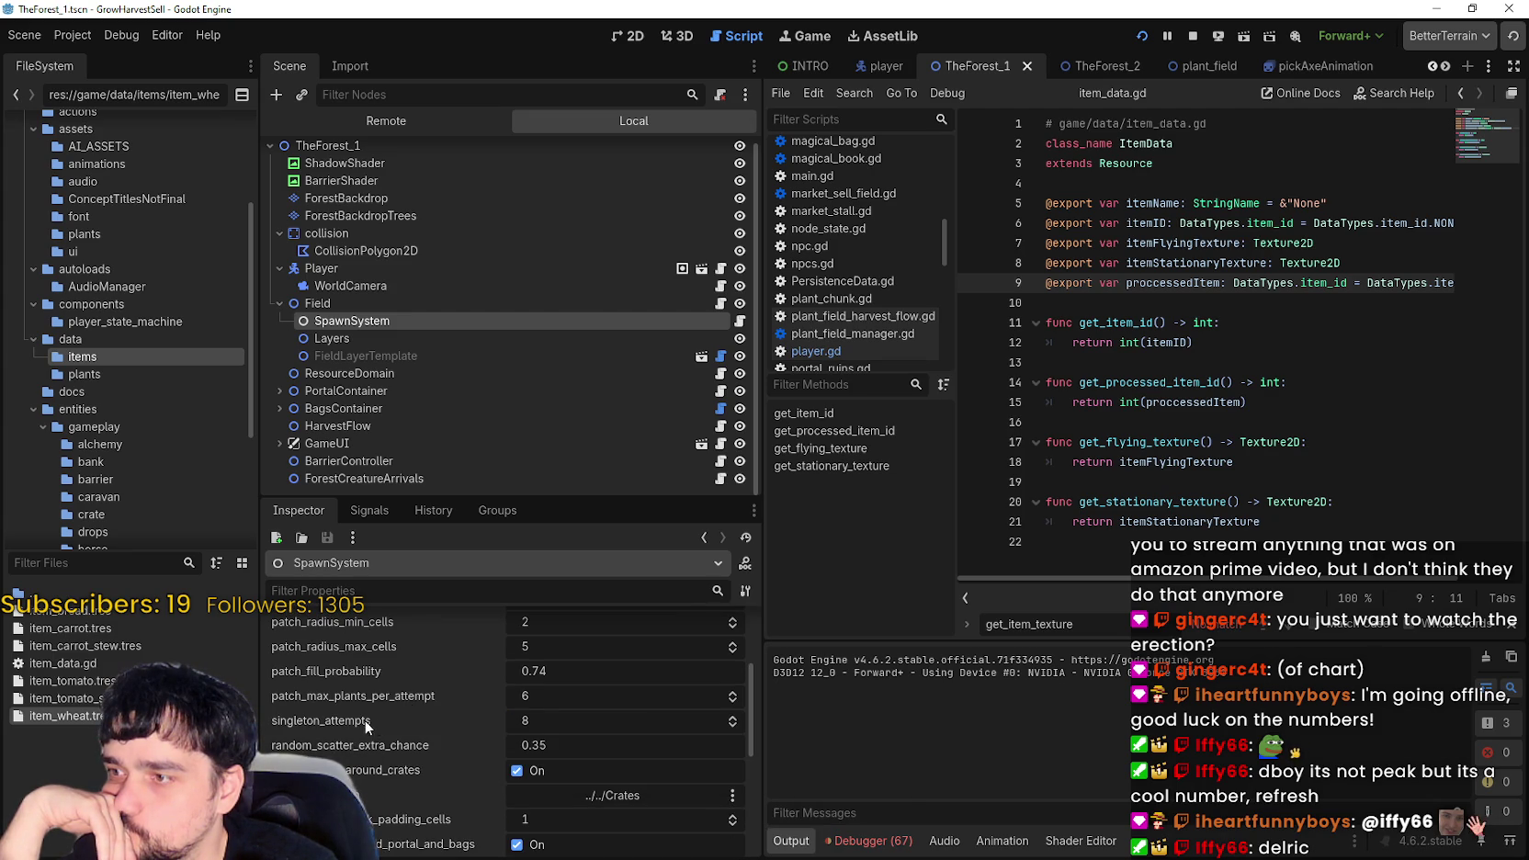
{"action": "scroll", "coordinate": [359, 720], "scroll_direction": "up", "scroll_amount": 2}
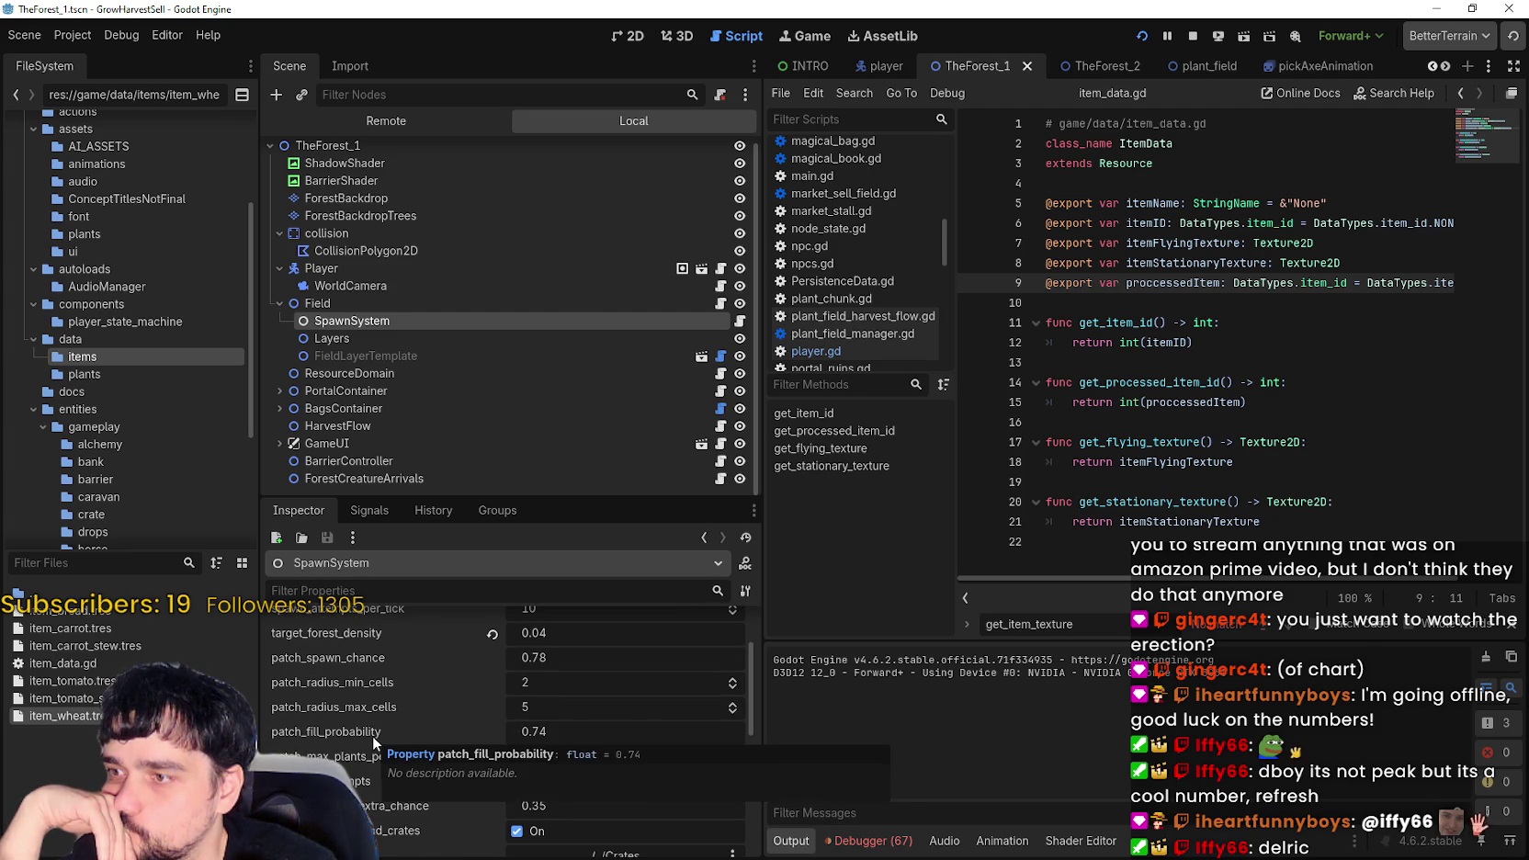
{"action": "scroll", "coordinate": [373, 742], "scroll_direction": "up", "scroll_amount": 2}
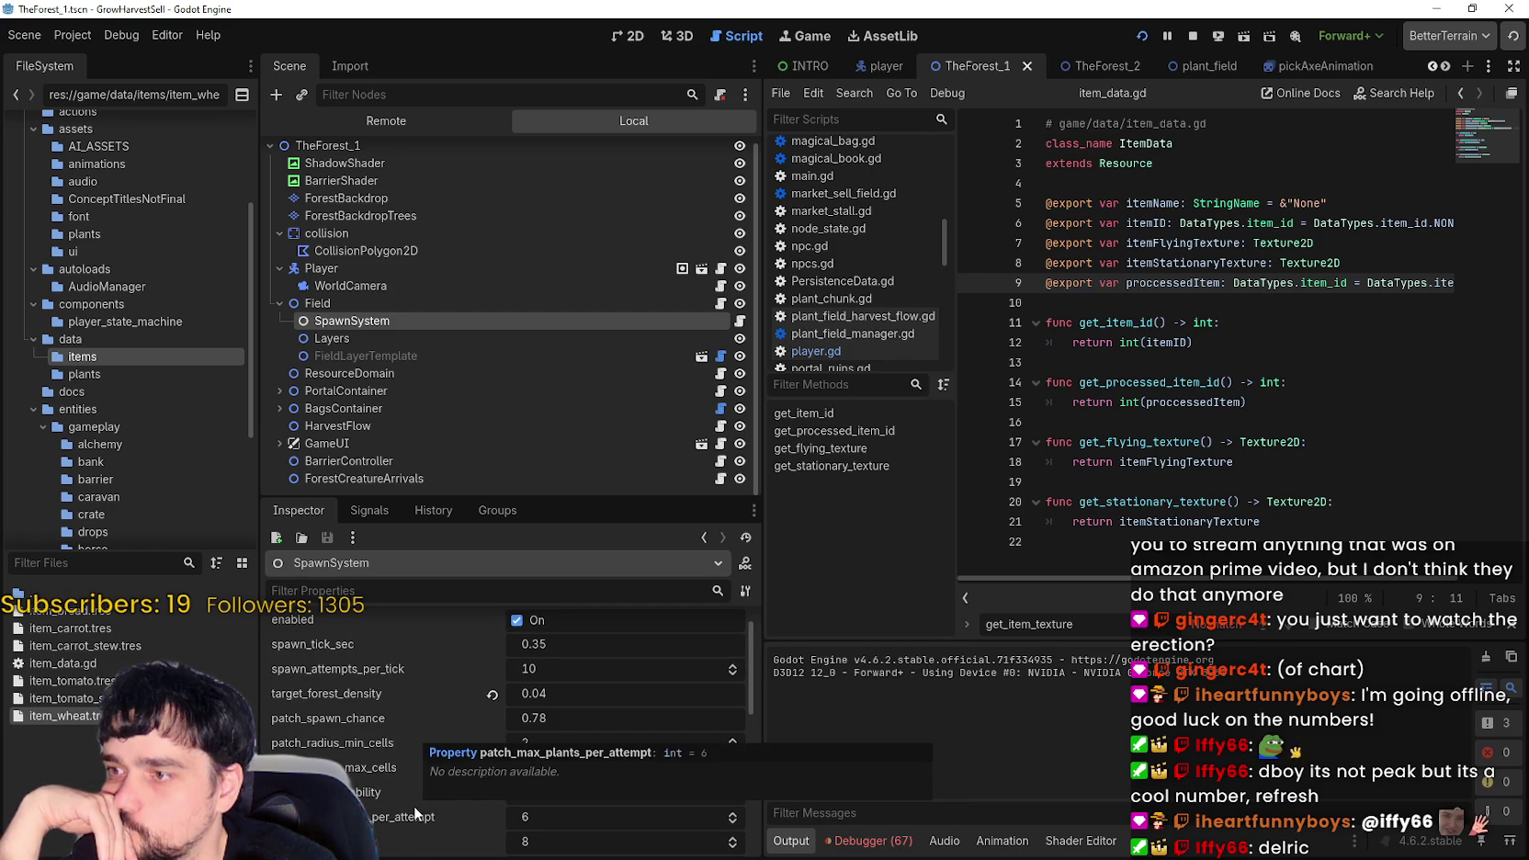
{"action": "left_click", "coordinate": [373, 339]}
{"action": "left_click", "coordinate": [377, 356]}
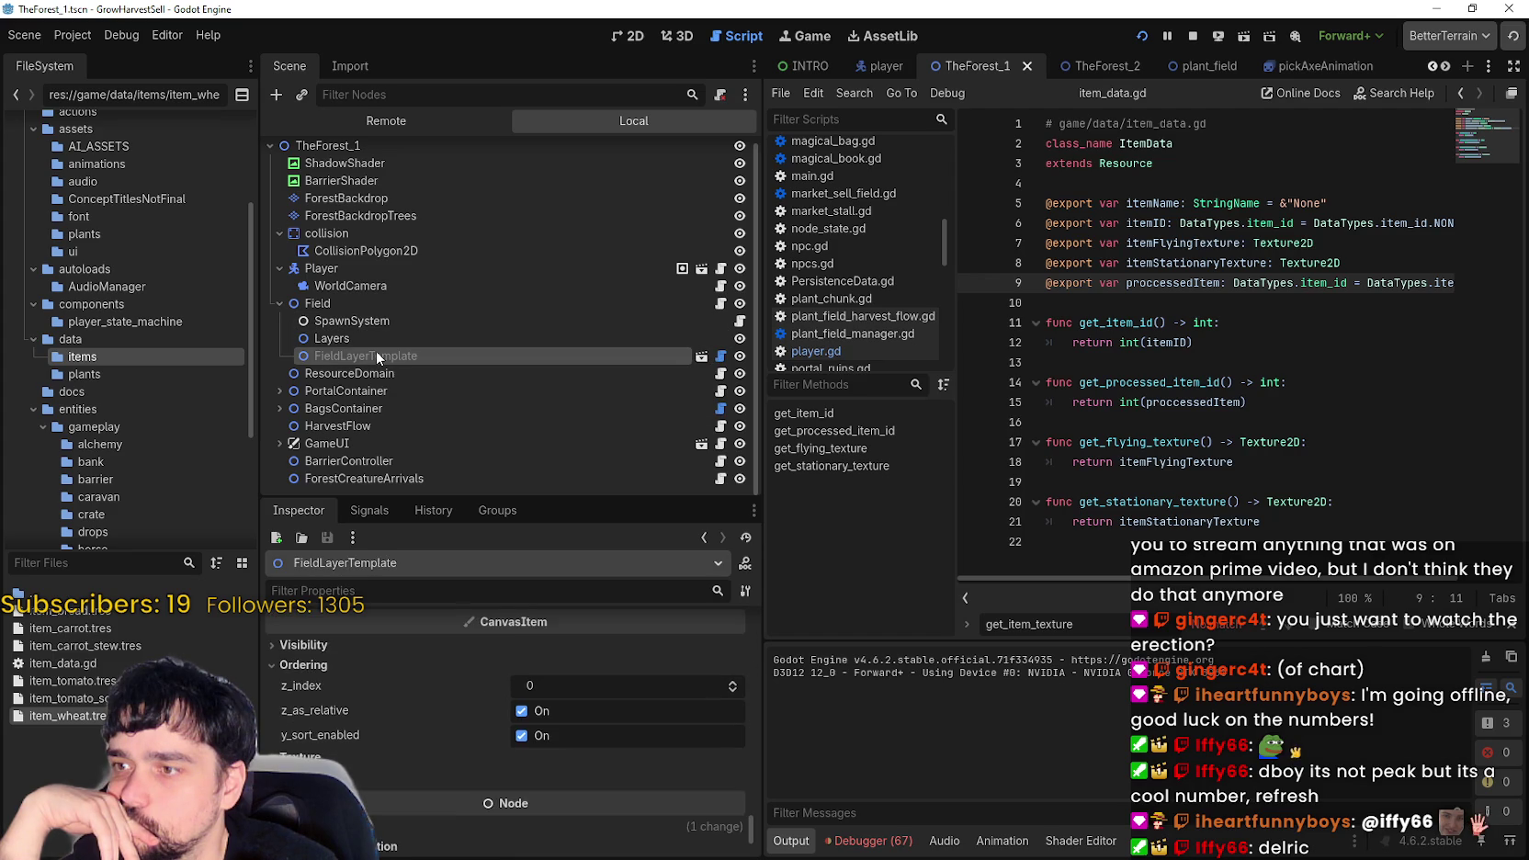
{"action": "scroll", "coordinate": [540, 722], "scroll_direction": "up", "scroll_amount": 5}
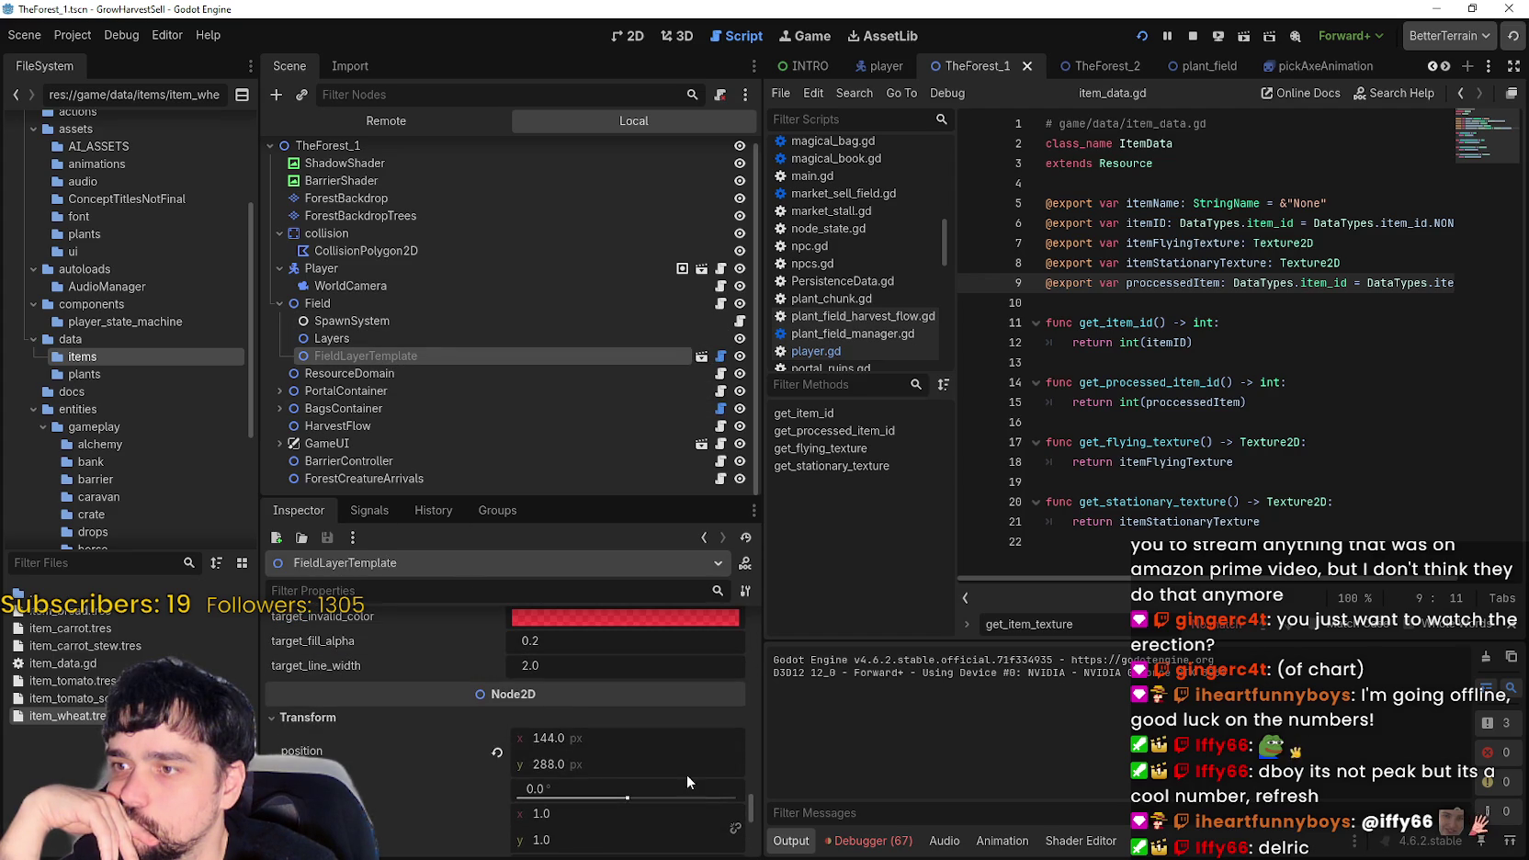
{"action": "scroll", "coordinate": [750, 720], "scroll_direction": "up", "scroll_amount": 3}
{"action": "scroll", "coordinate": [750, 719], "scroll_direction": "up", "scroll_amount": 5}
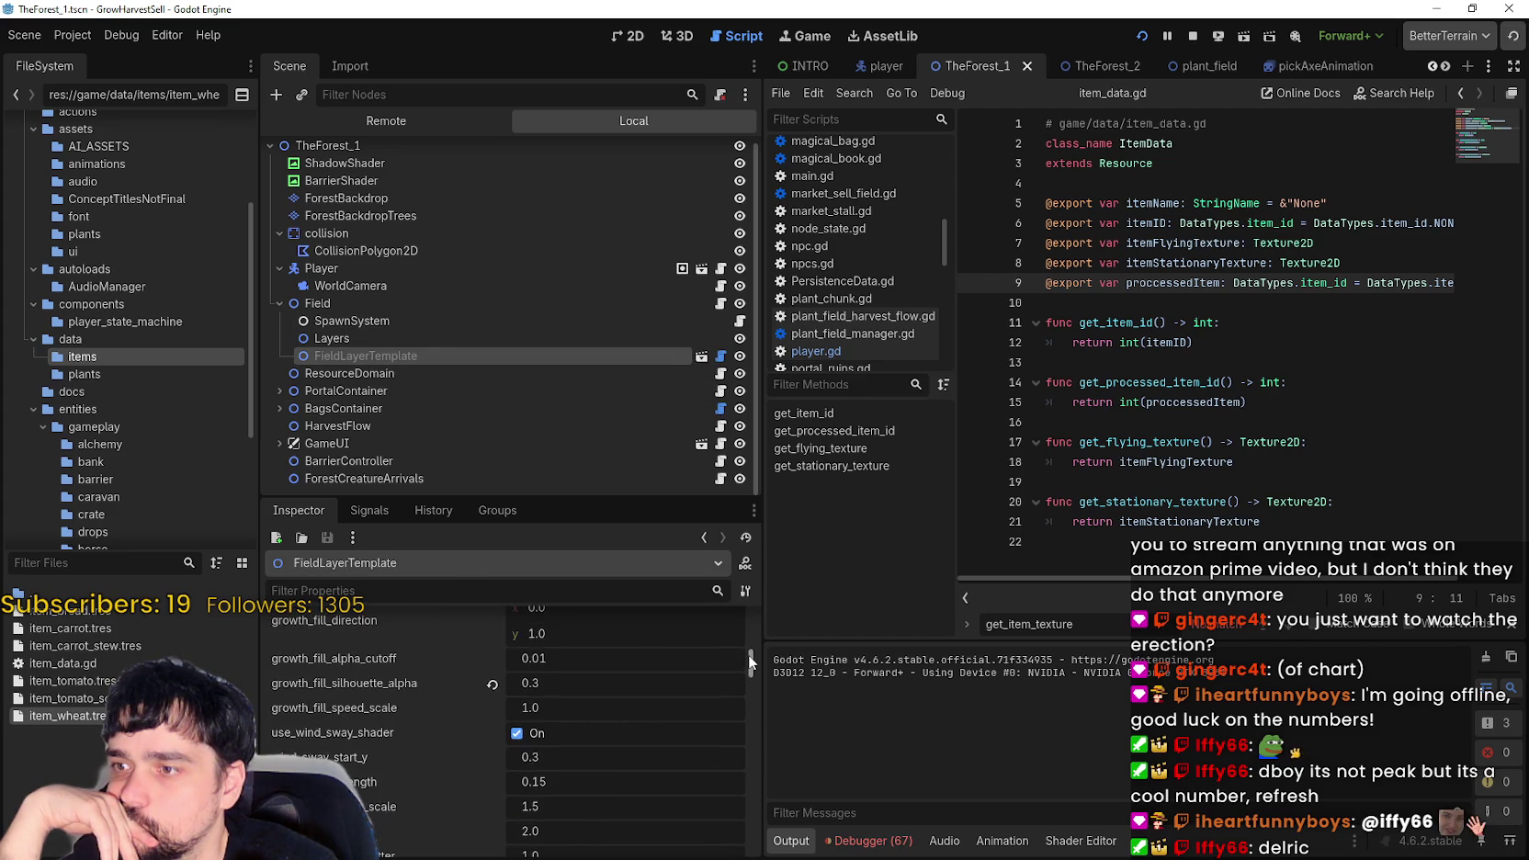
{"action": "left_click_drag", "start_coordinate": [749, 654], "coordinate": [750, 611]}
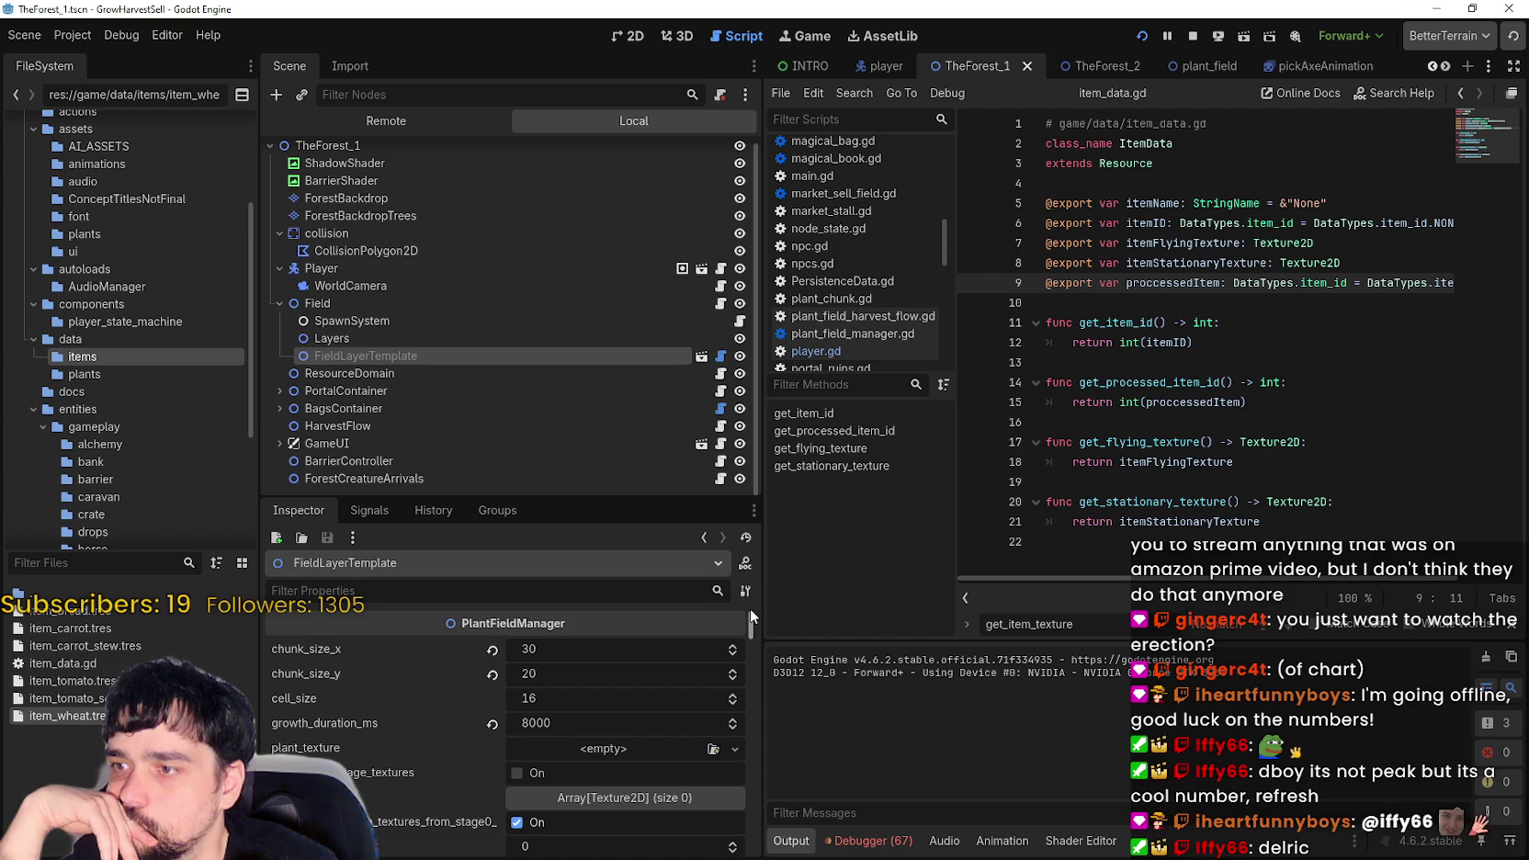
{"action": "left_click_drag", "start_coordinate": [750, 608], "coordinate": [750, 619]}
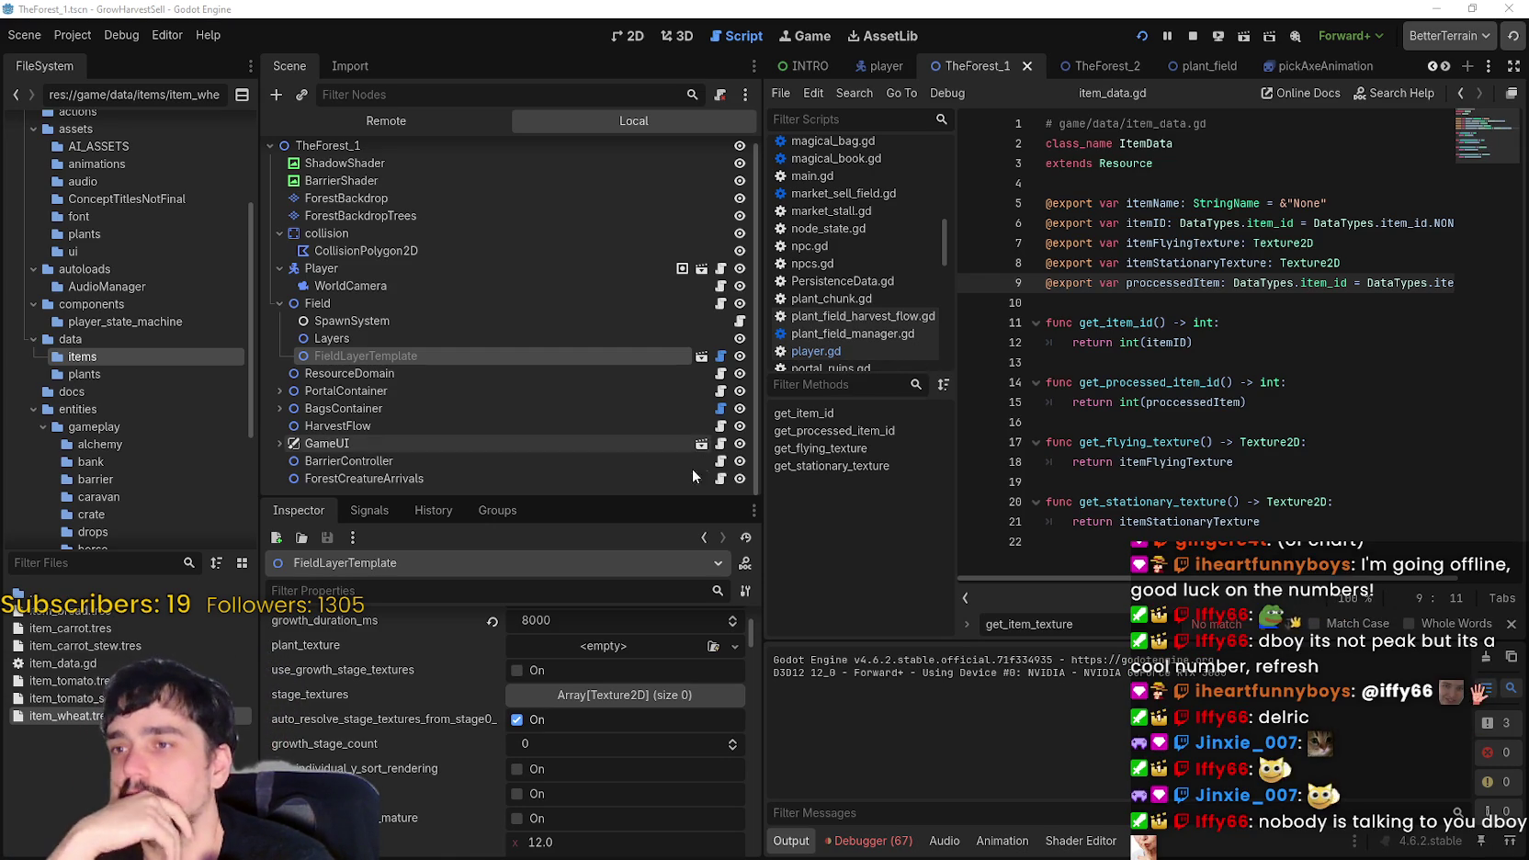
{"action": "scroll", "coordinate": [579, 690], "scroll_direction": "up", "scroll_amount": 2}
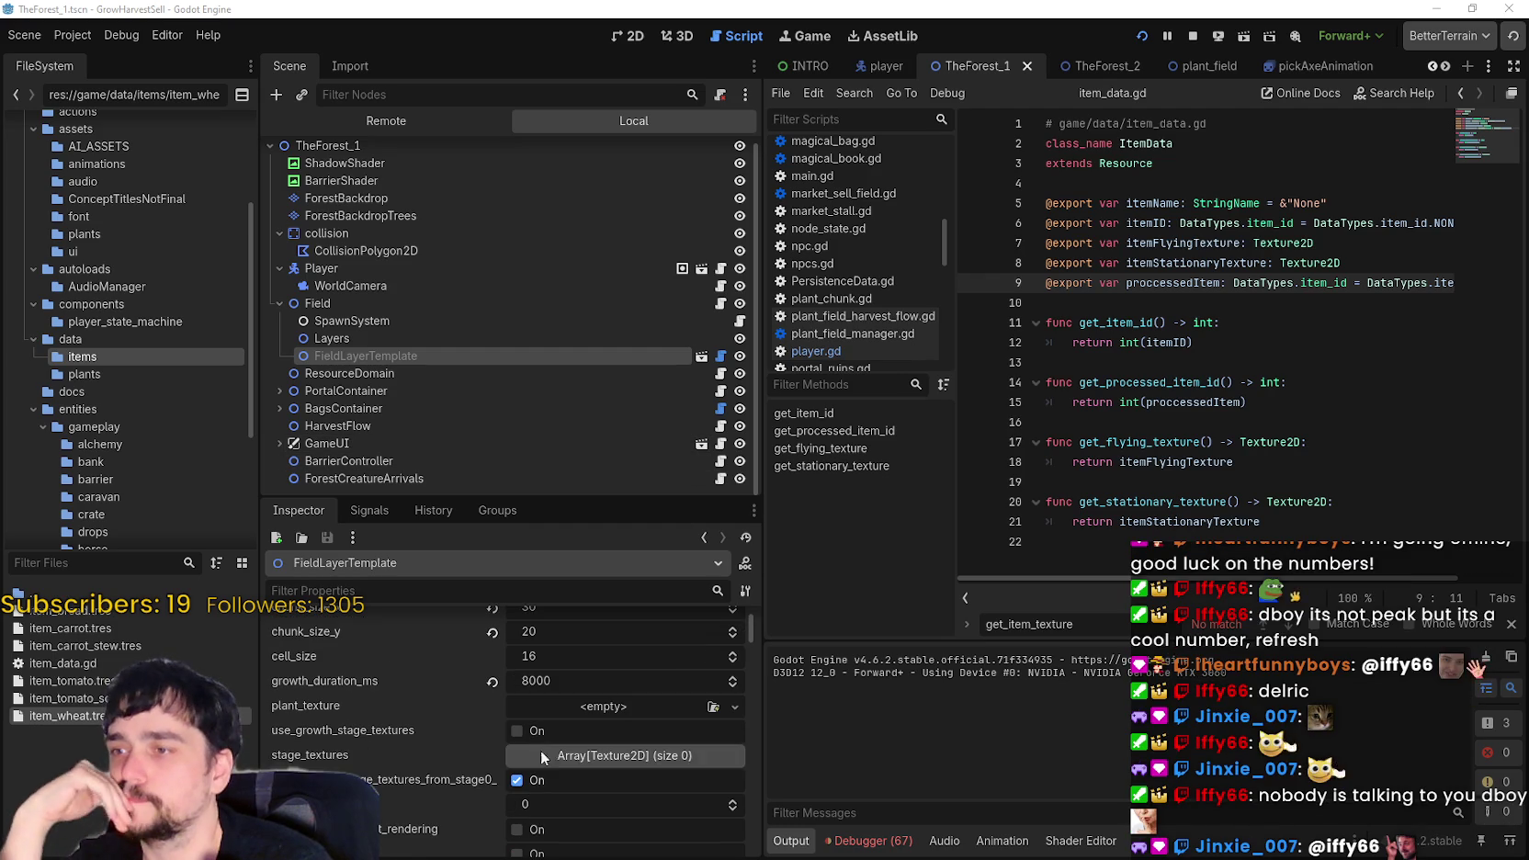
- Select Field, then SpawnSystem, scroll its Inspector to the top, and show TheForest_1 in 2D
{"action": "left_click", "coordinate": [347, 307]}
{"action": "scroll", "coordinate": [746, 774], "scroll_direction": "up", "scroll_amount": 3}
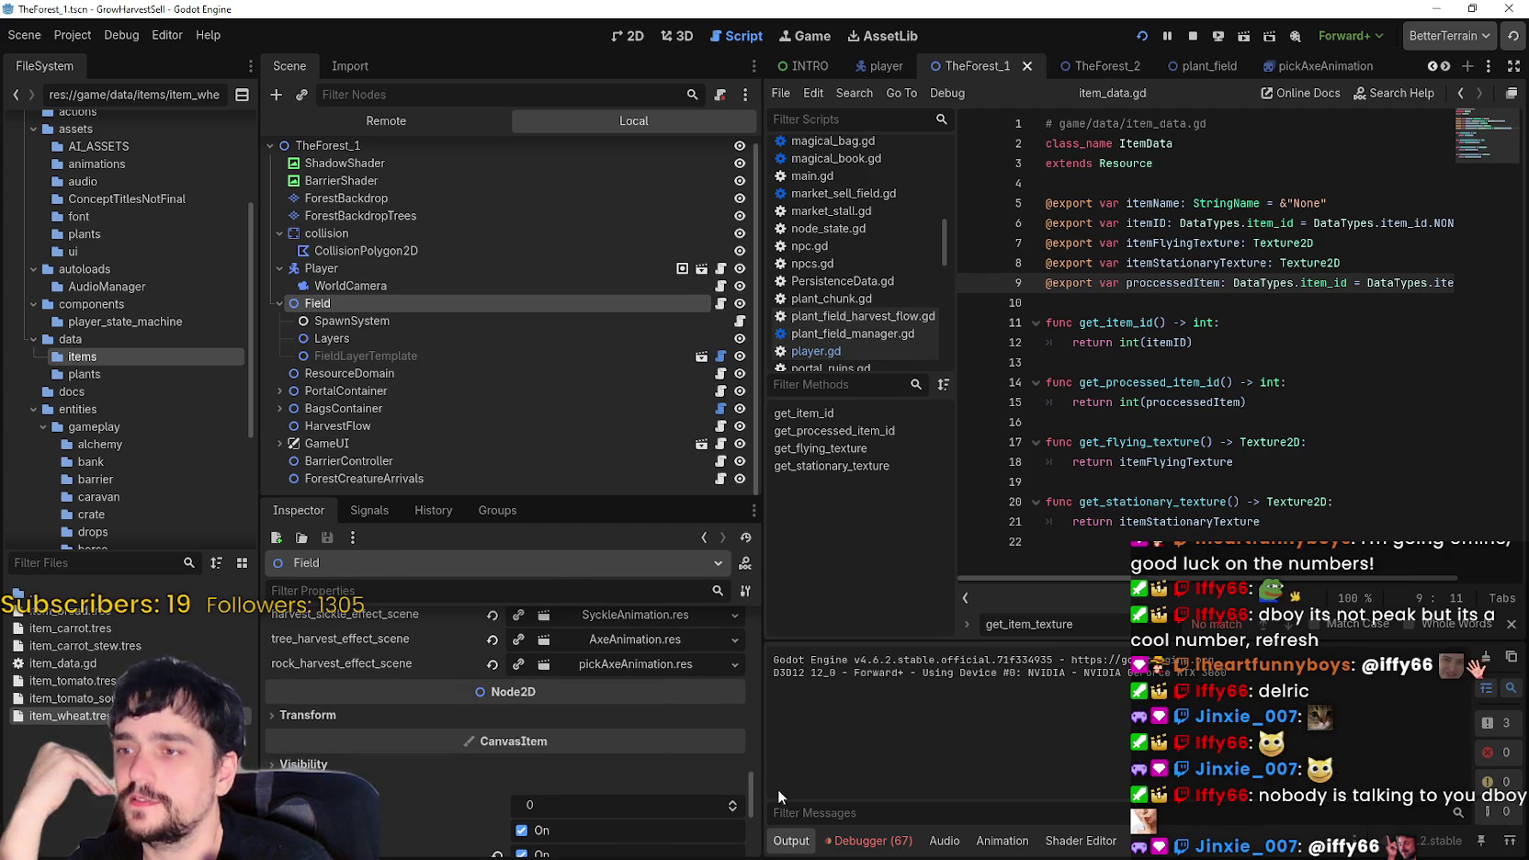
{"action": "mouse_move", "coordinate": [751, 795]}
{"action": "left_mouse_down"}
{"action": "mouse_move", "coordinate": [761, 633]}
{"action": "mouse_move", "coordinate": [759, 696]}
{"action": "left_mouse_up"}
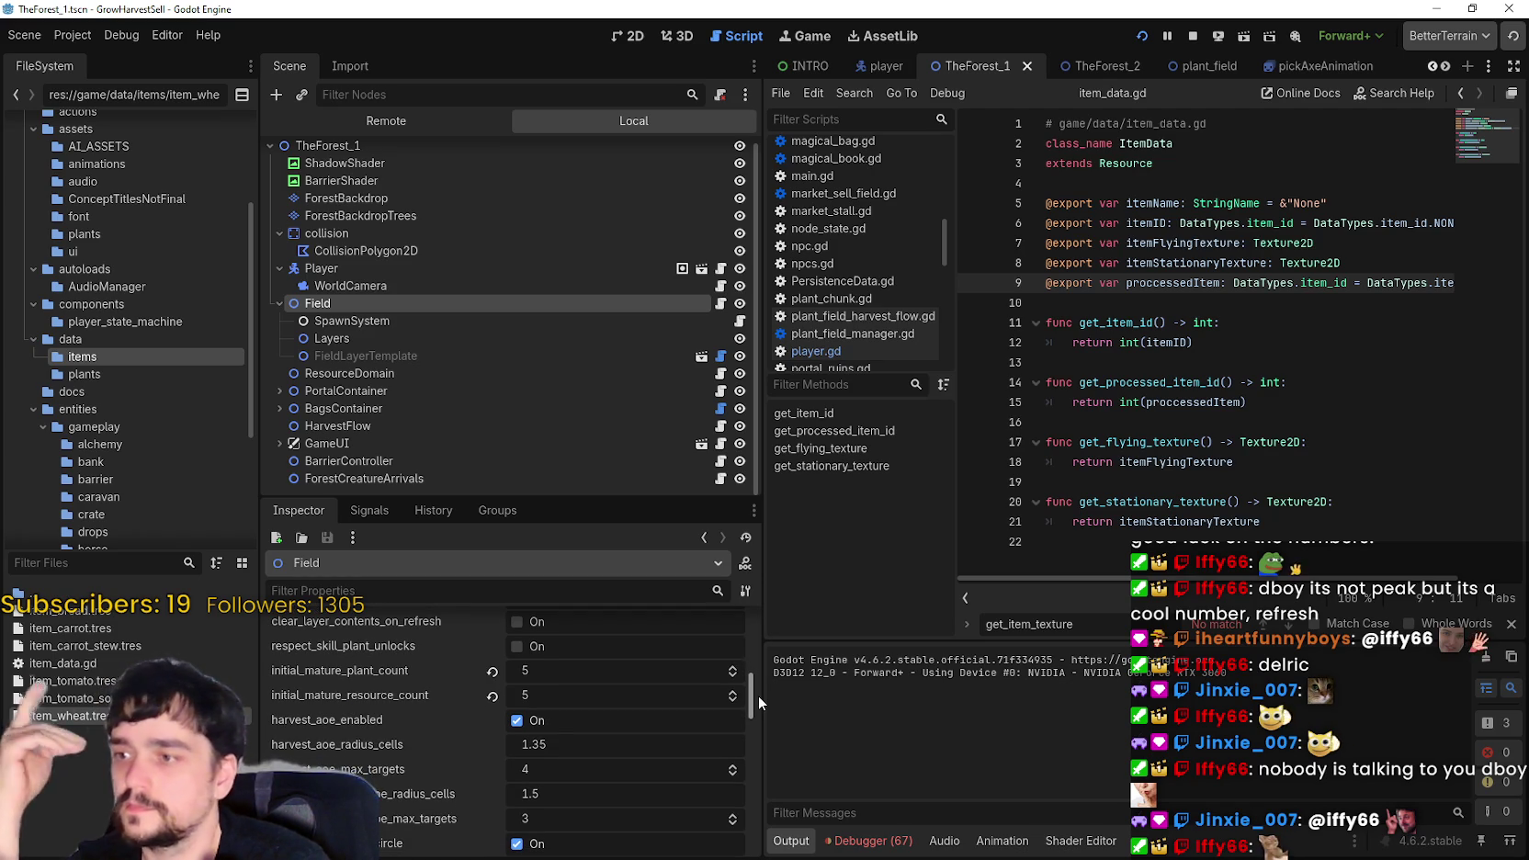
{"action": "left_click_drag", "start_coordinate": [759, 696], "coordinate": [759, 696]}
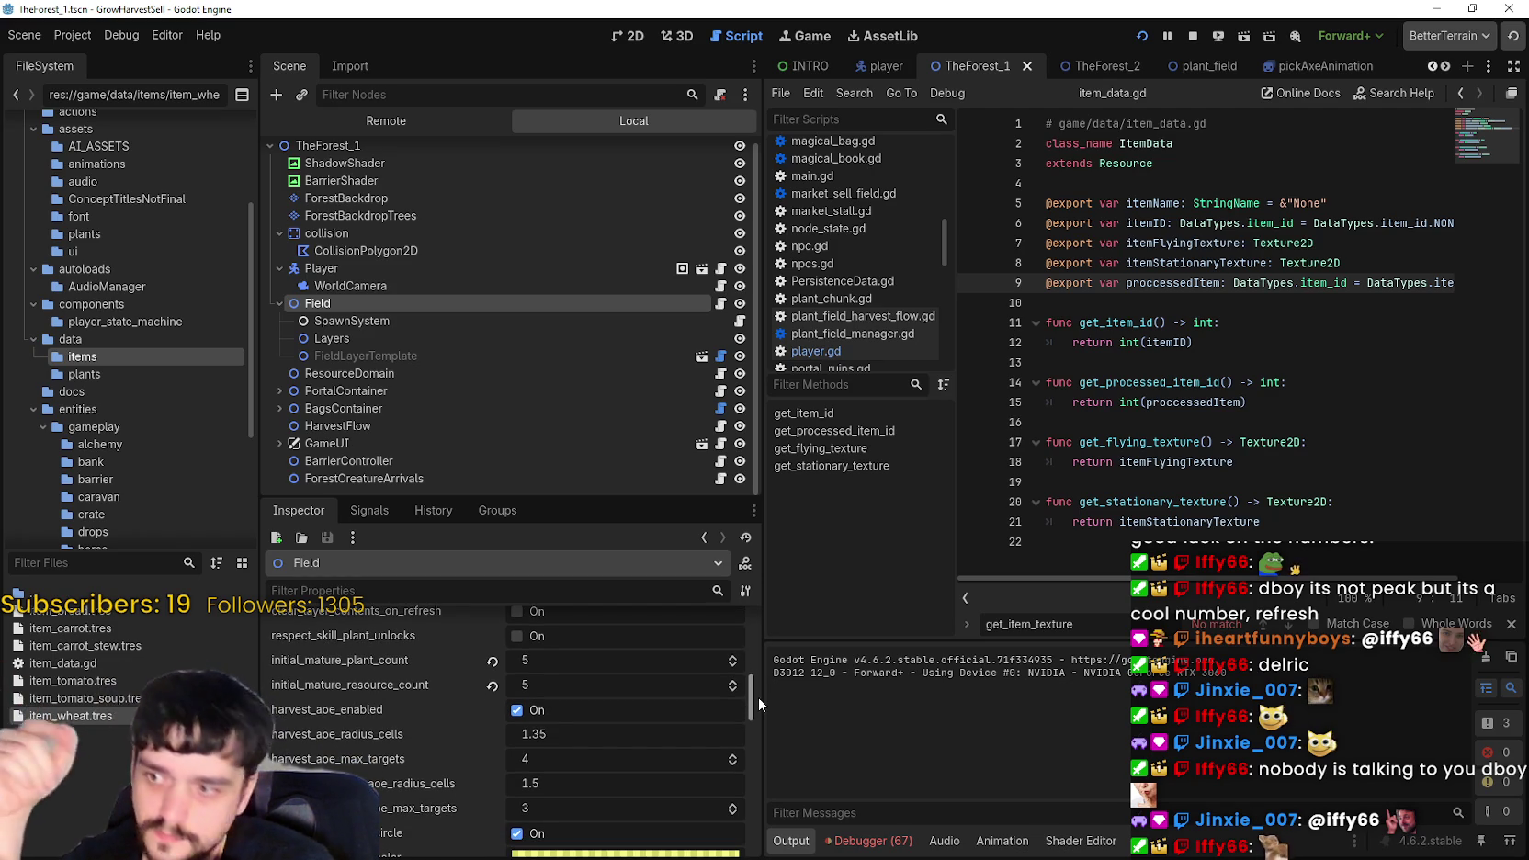
{"action": "left_click", "coordinate": [390, 320]}
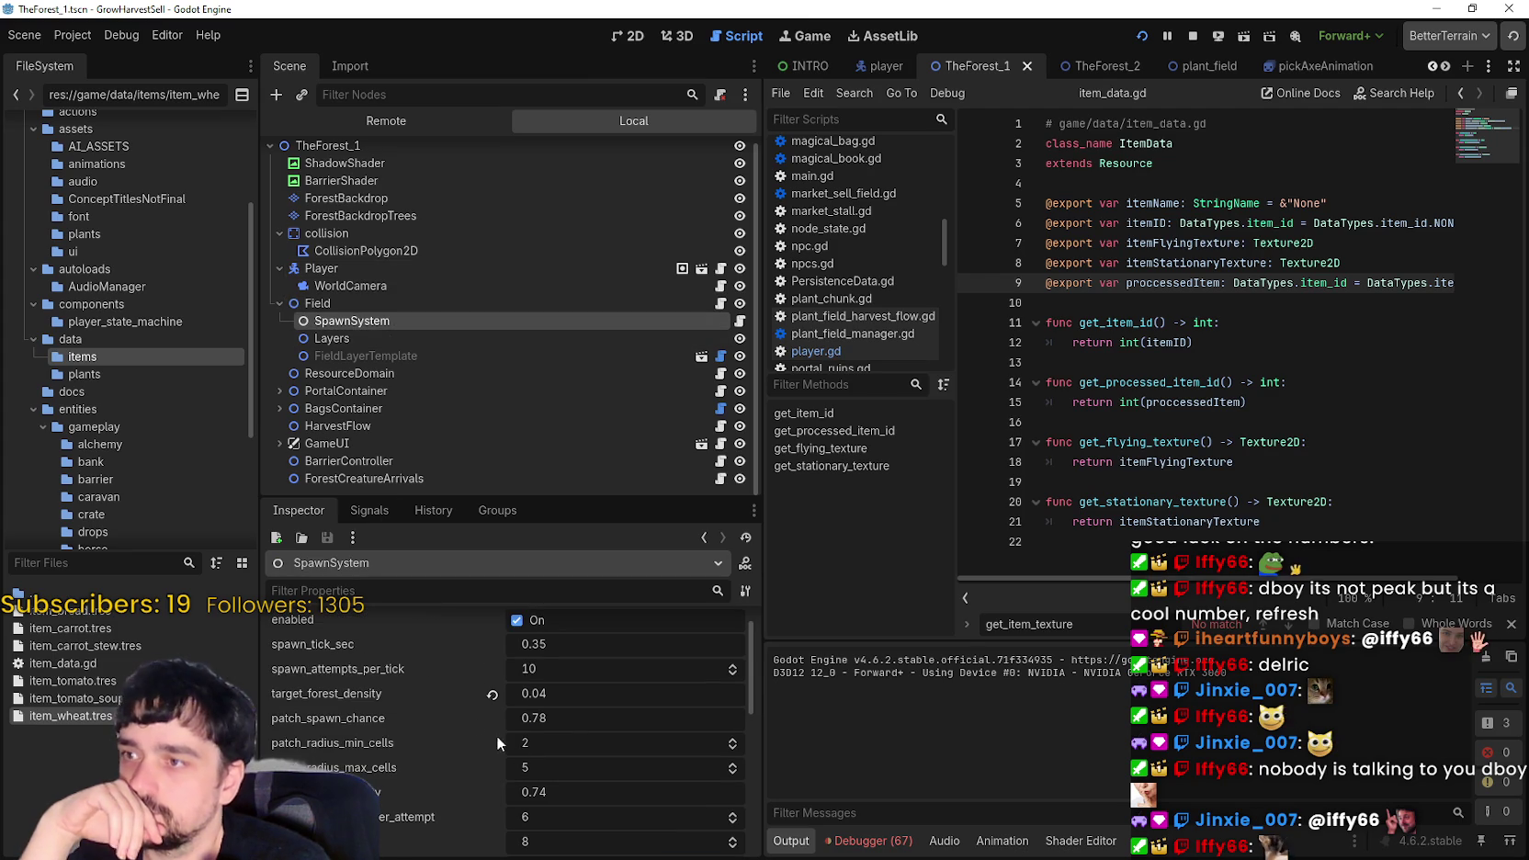
{"action": "scroll", "coordinate": [527, 749], "scroll_direction": "up", "scroll_amount": 1}
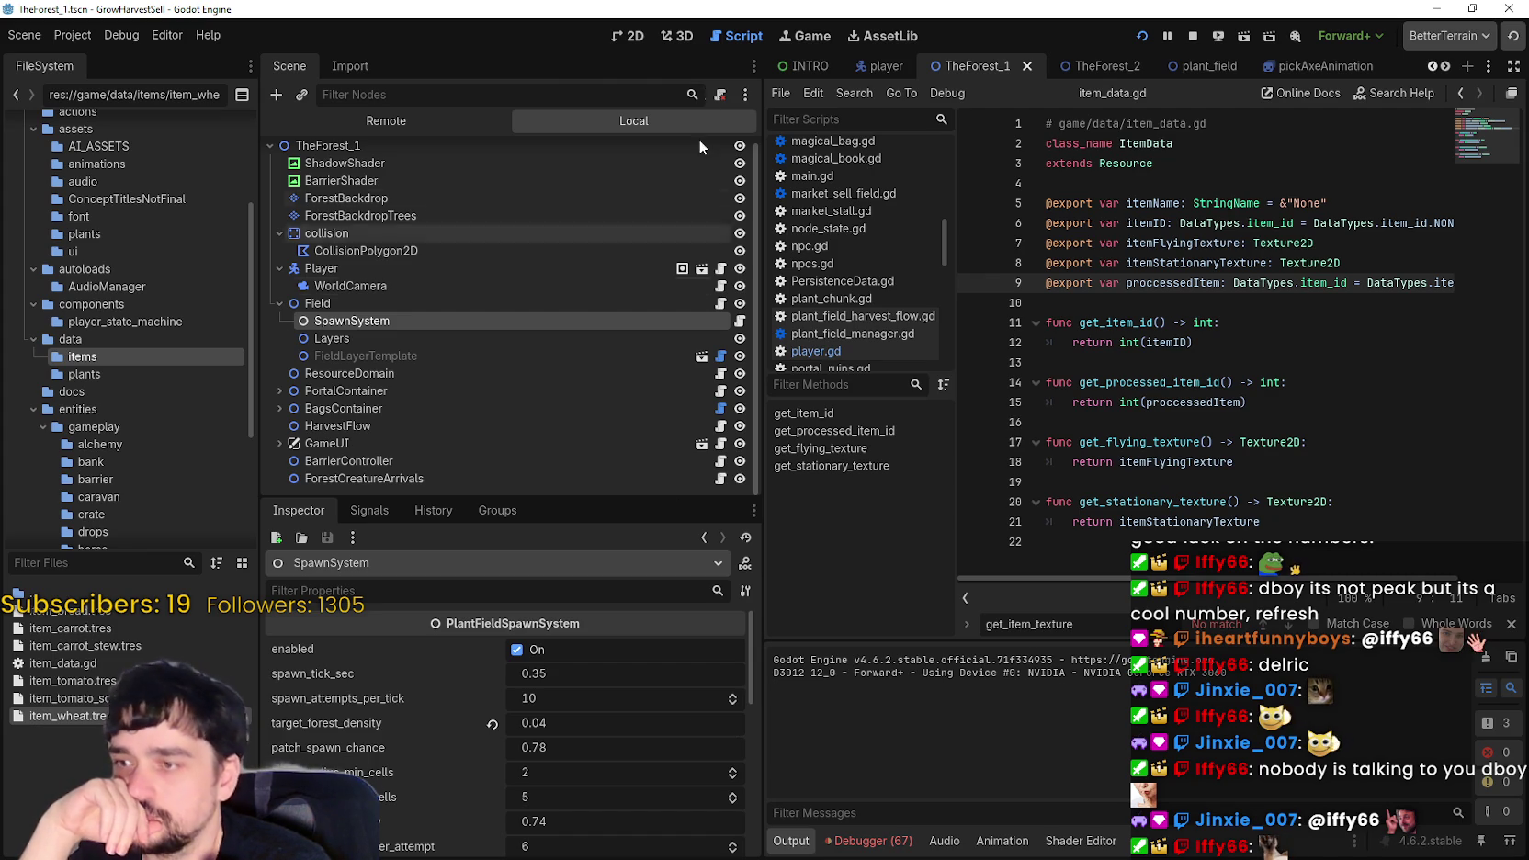
{"action": "left_click", "coordinate": [638, 43]}
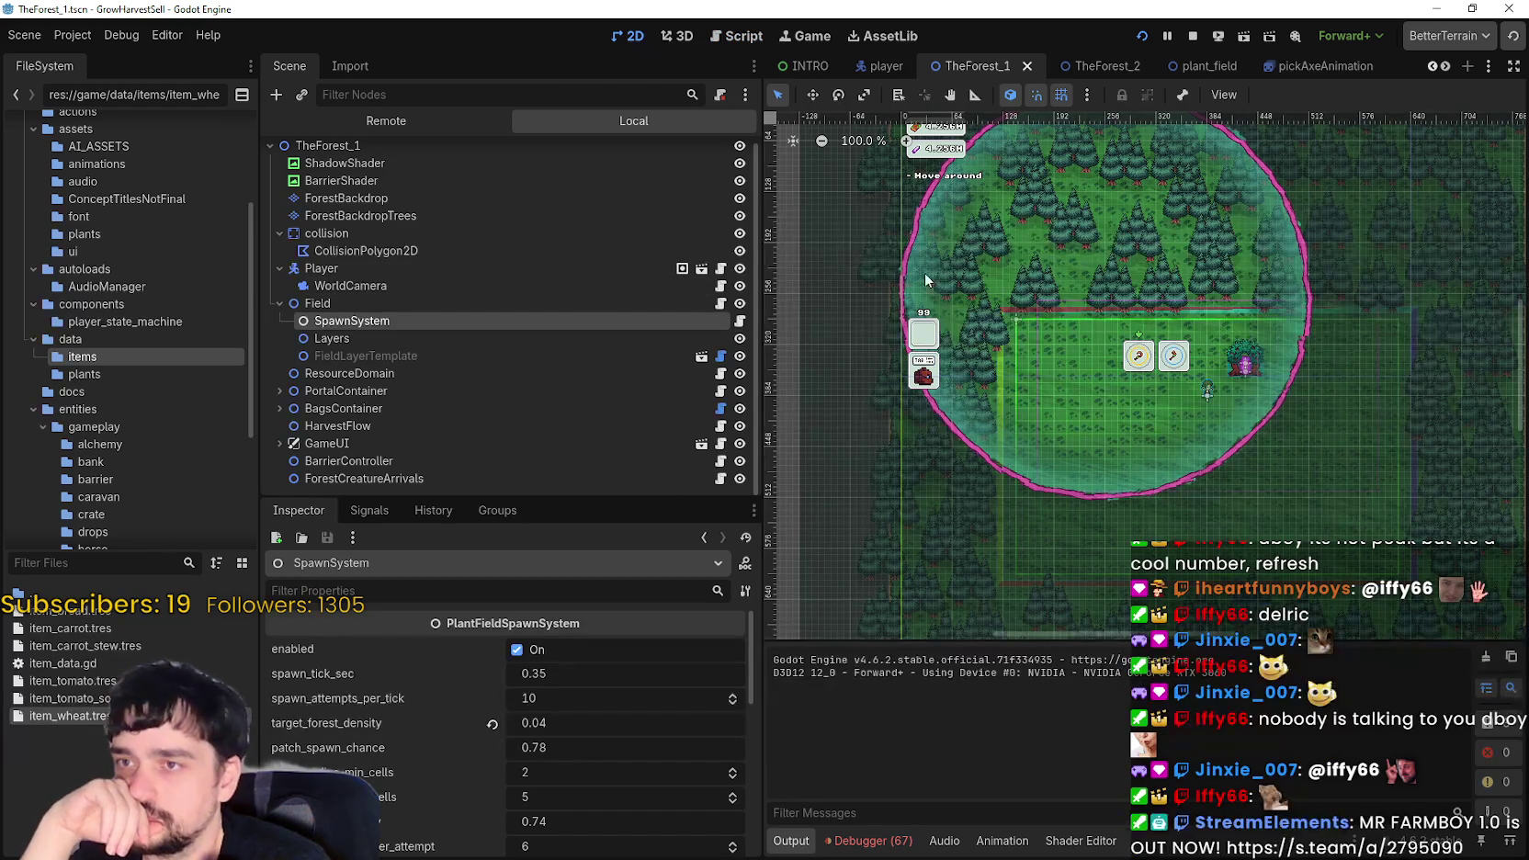
- Raise SpawnSystem's patch_radius_max_cells from 5 to 10 in the Inspector
{"action": "scroll", "coordinate": [1240, 501], "scroll_direction": "up", "scroll_amount": 1}
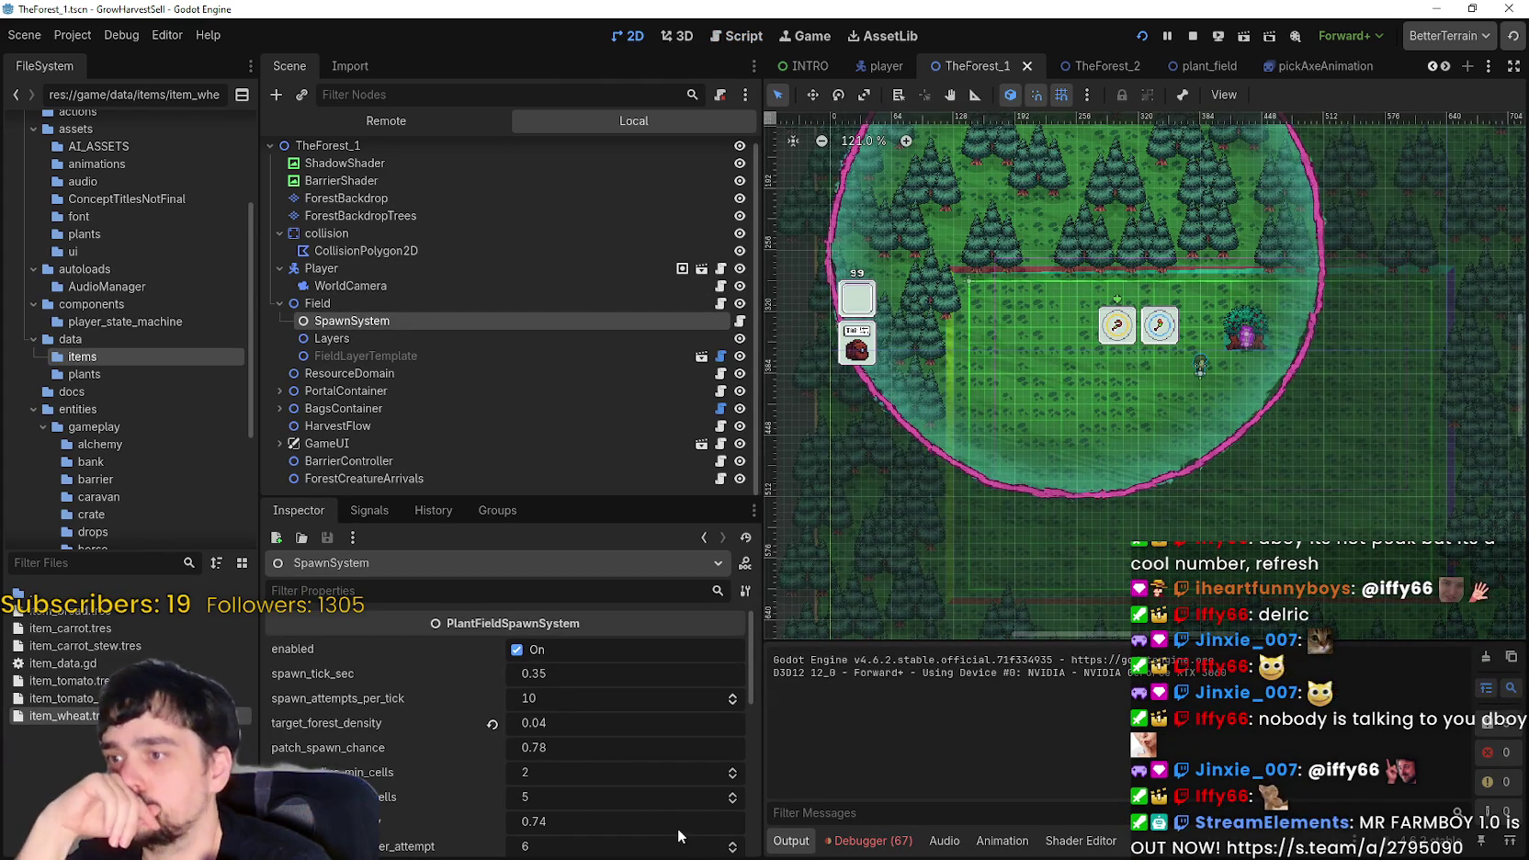
{"action": "scroll", "coordinate": [667, 798], "scroll_direction": "down", "scroll_amount": 3}
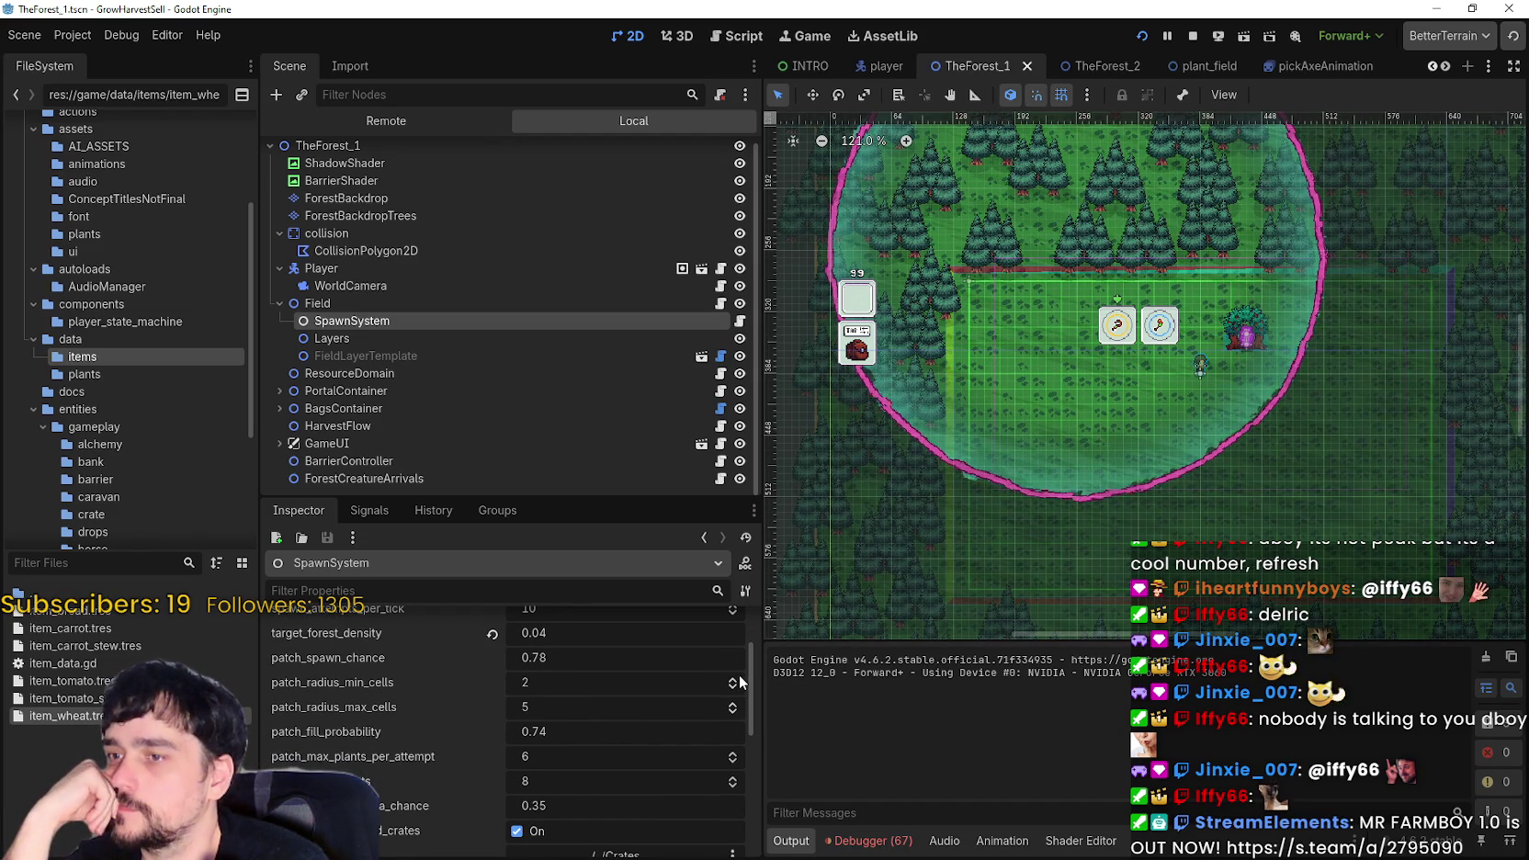
{"action": "left_click", "coordinate": [734, 705]}
{"action": "left_click", "coordinate": [733, 705]}
{"action": "left_click", "coordinate": [733, 706]}
{"action": "left_click", "coordinate": [733, 706]}
{"action": "left_click", "coordinate": [733, 706]}
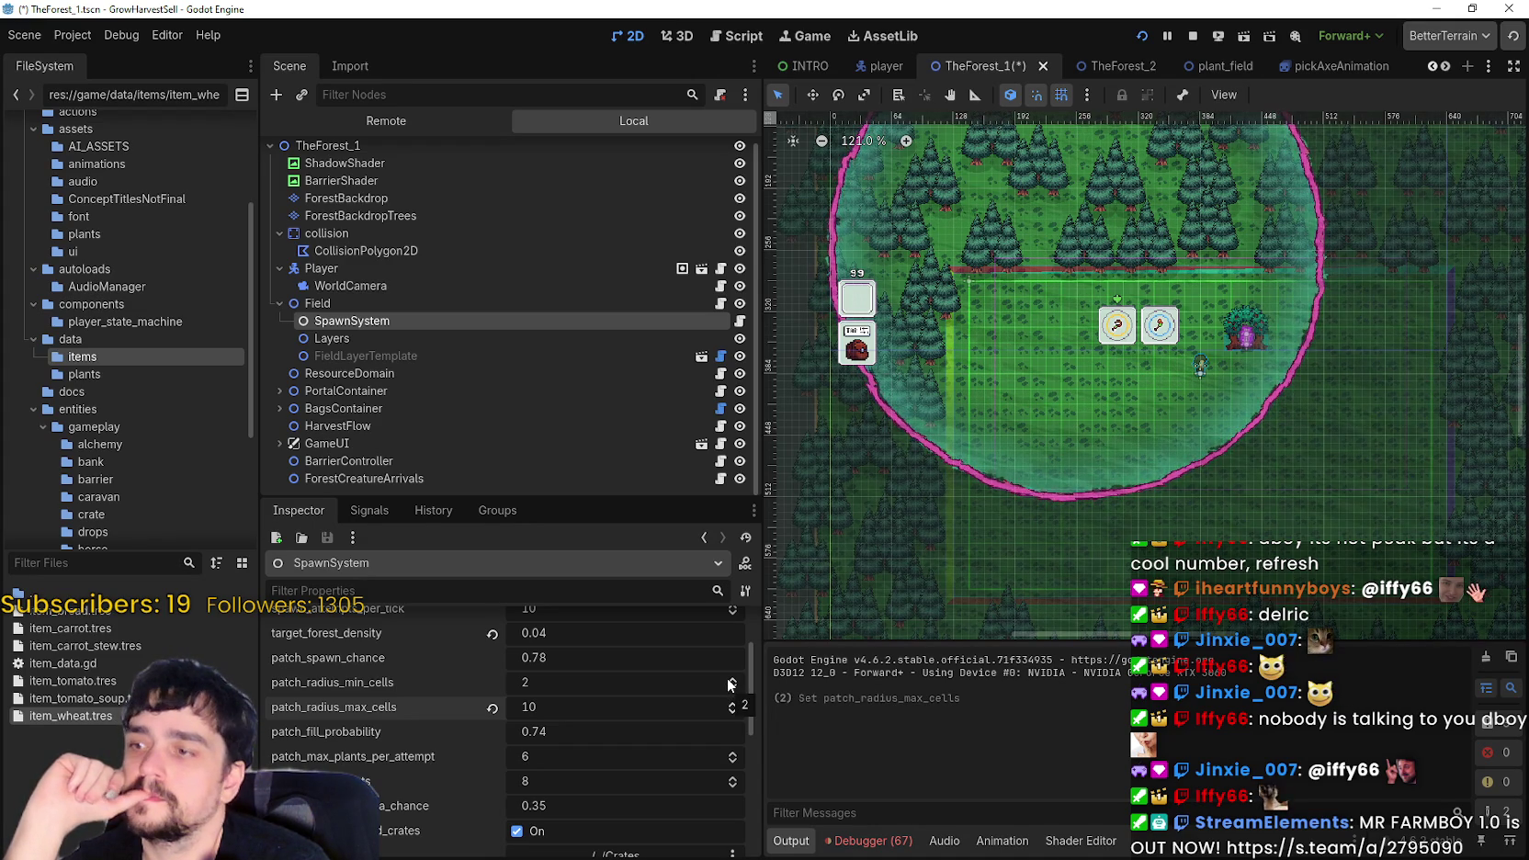
- Stop the running game, save the forest scene, and relaunch the project with F5
{"action": "left_click", "coordinate": [1193, 37]}
{"action": "key", "text": "ctrl+s"}
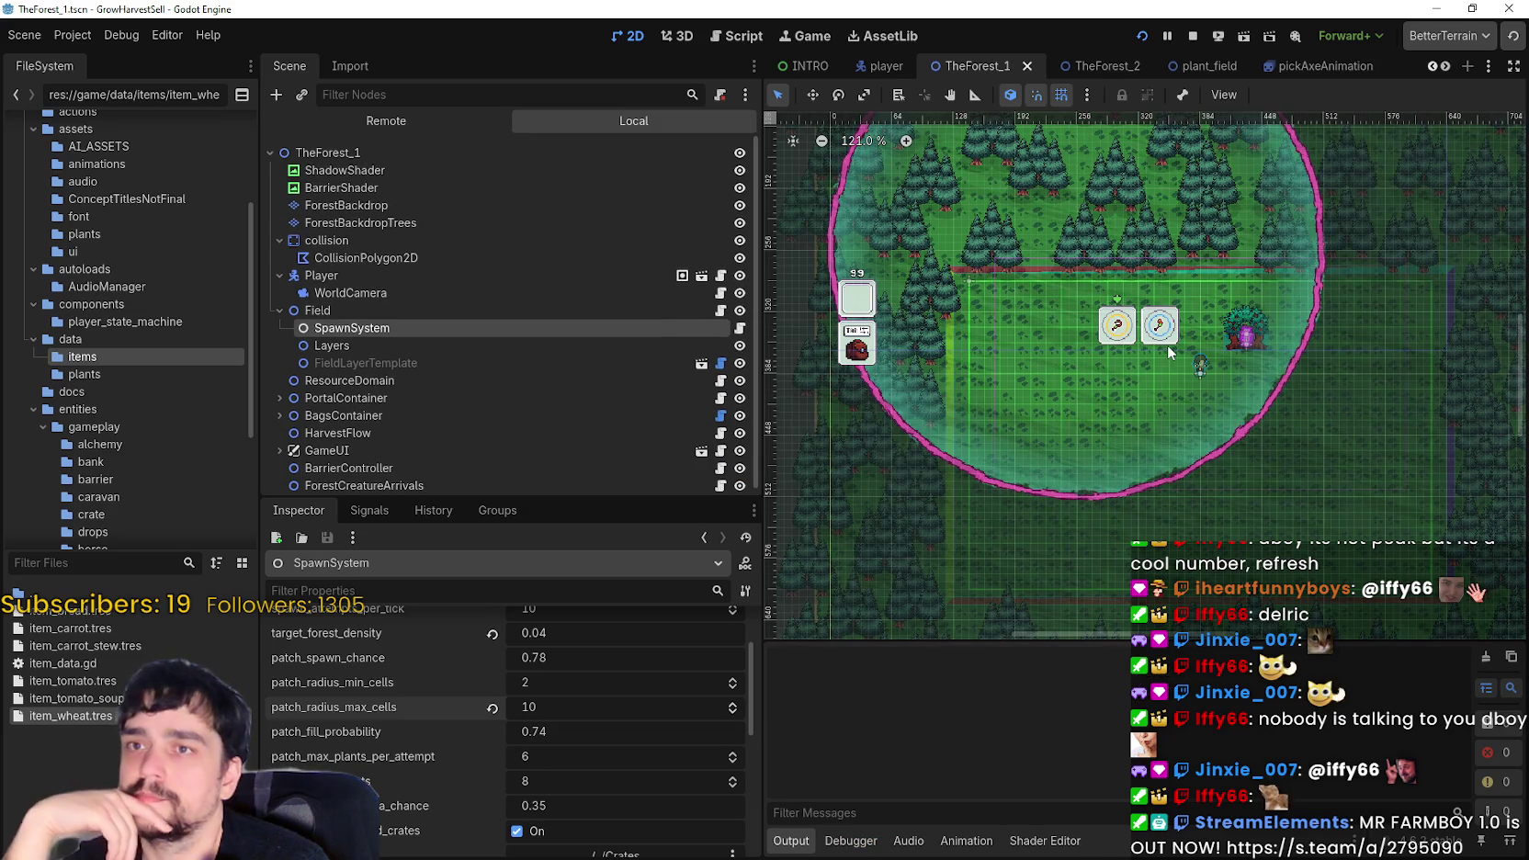
{"action": "key", "text": "F5"}
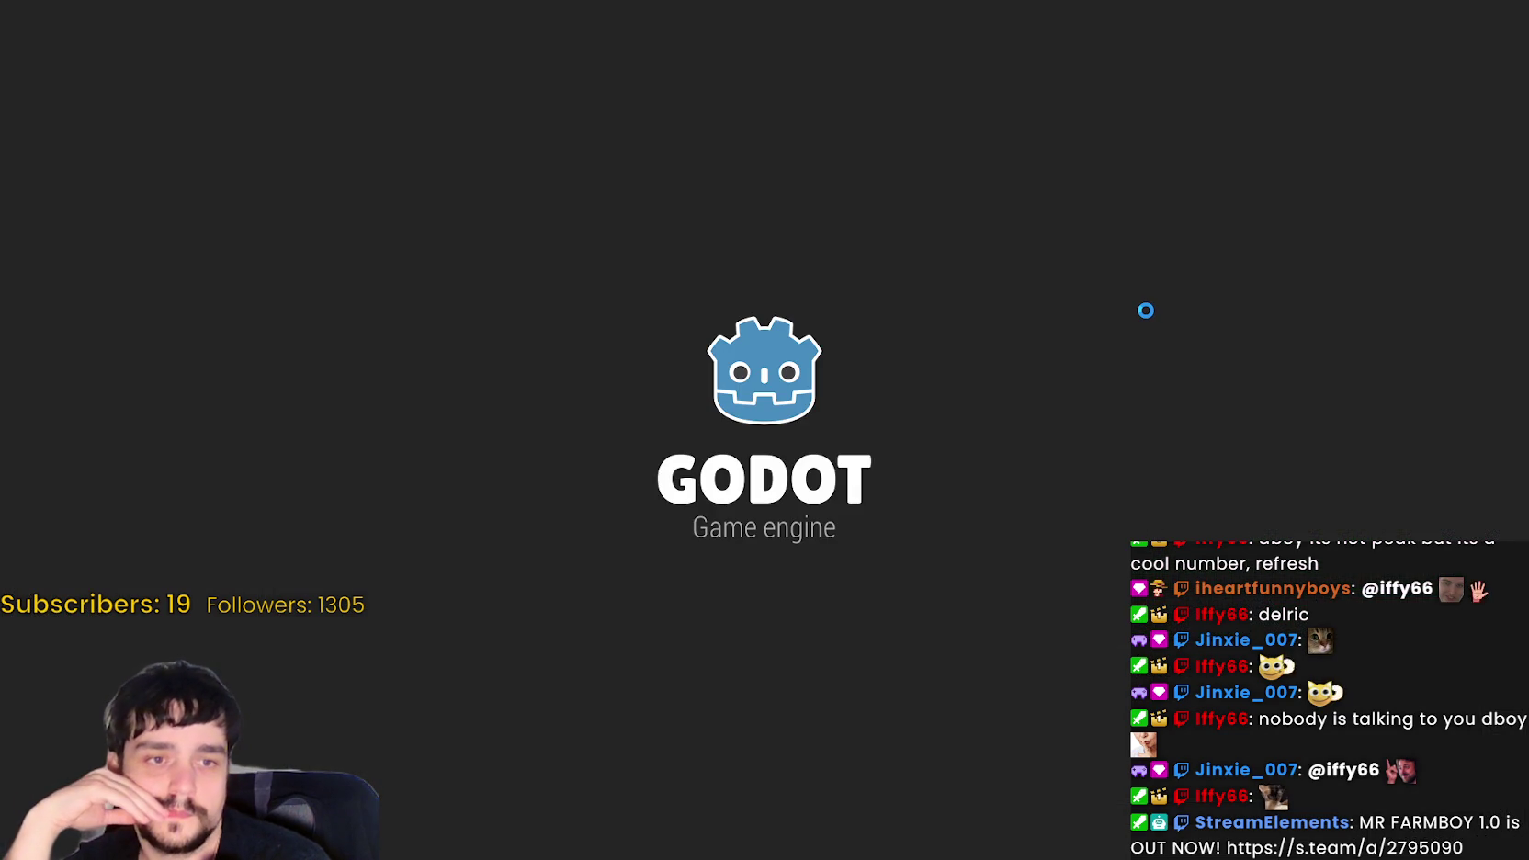